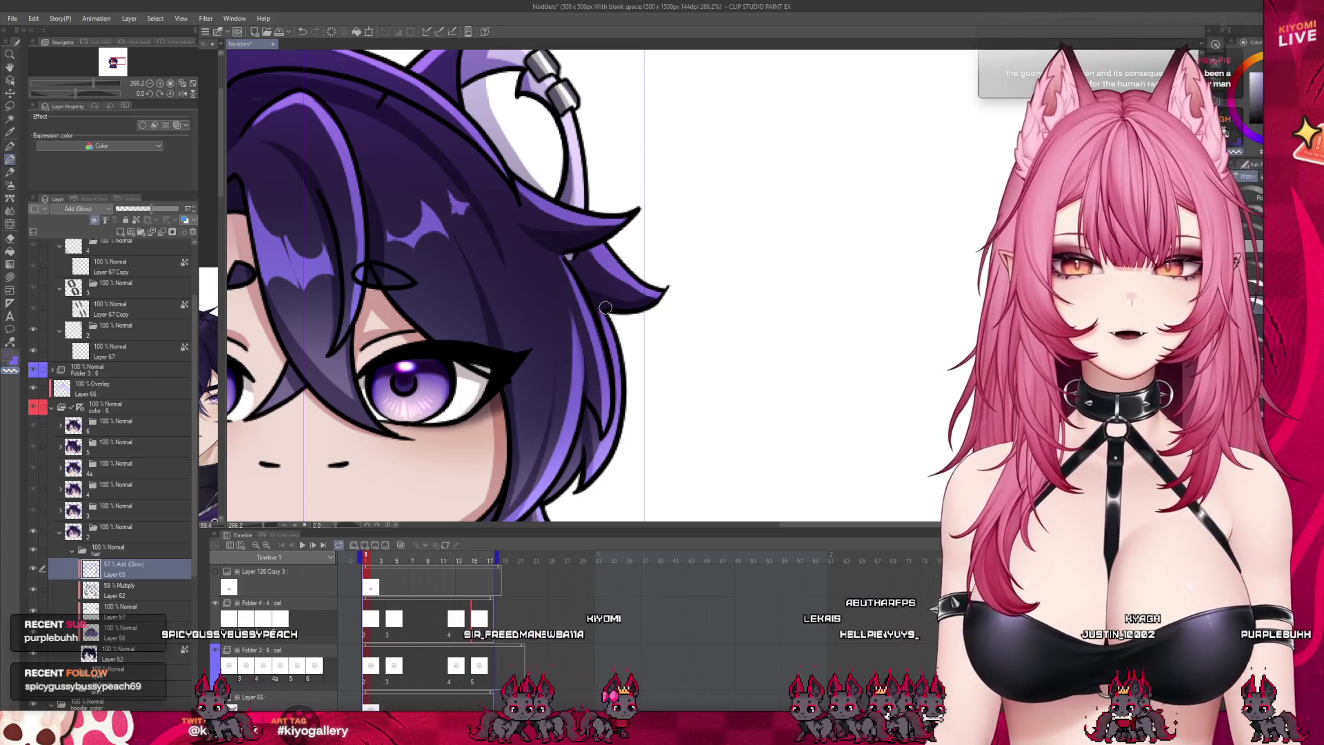
Step: Review the character at different zooms, step back to frame 2 and open the folder 3 group
scroll(605, 307, down, 4)
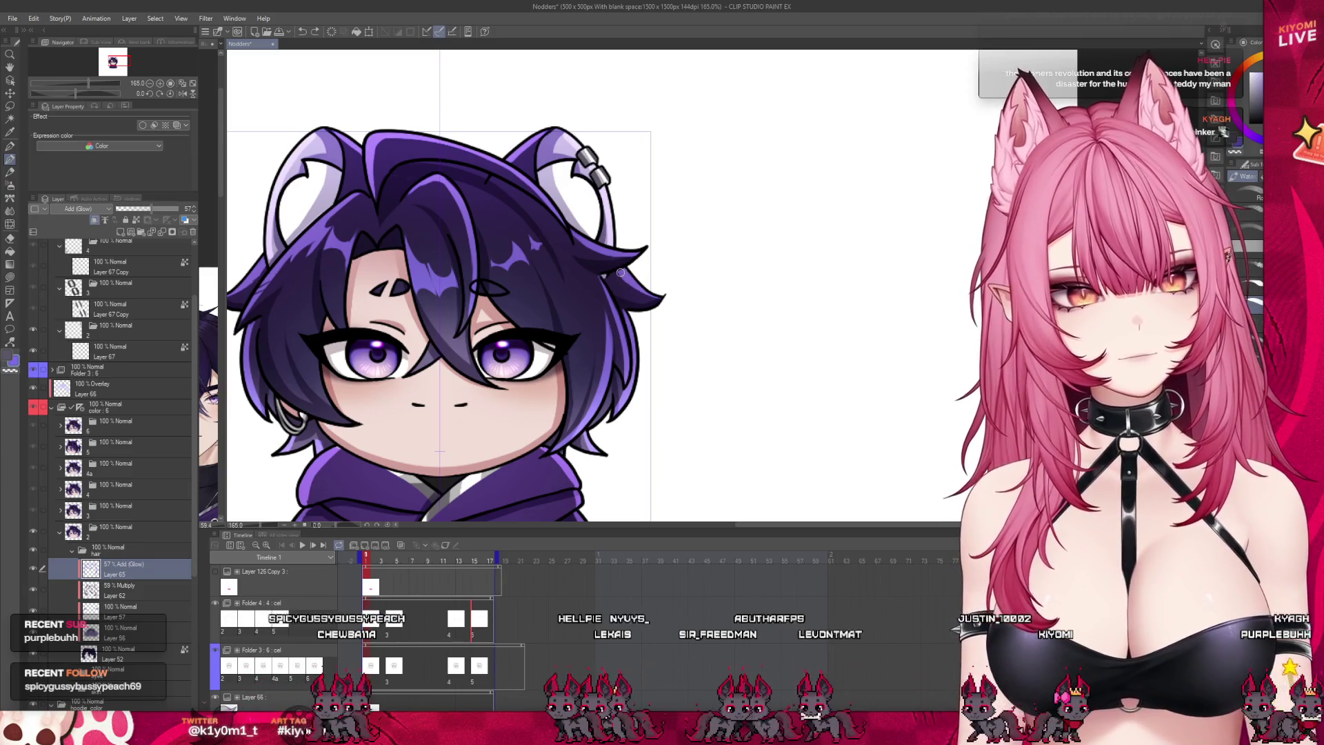
key(ctrl+minus)
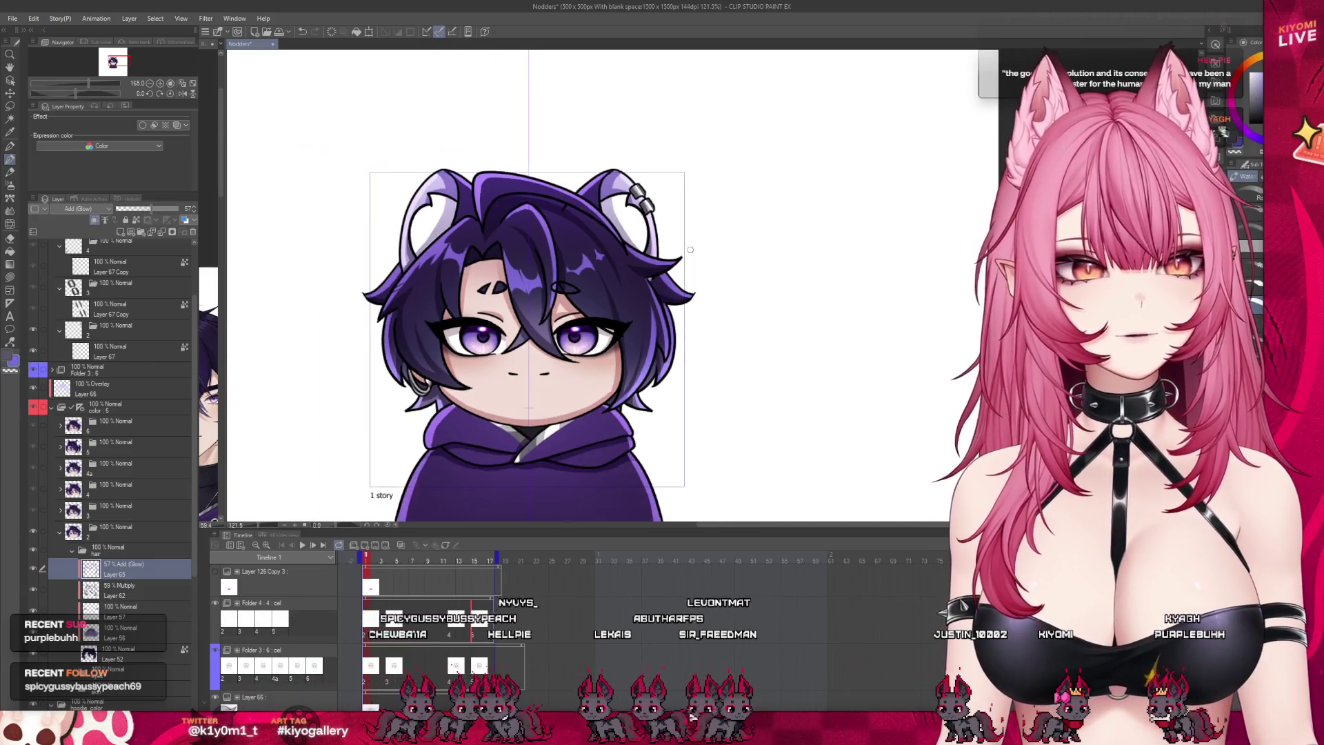
key(ctrl+plus)
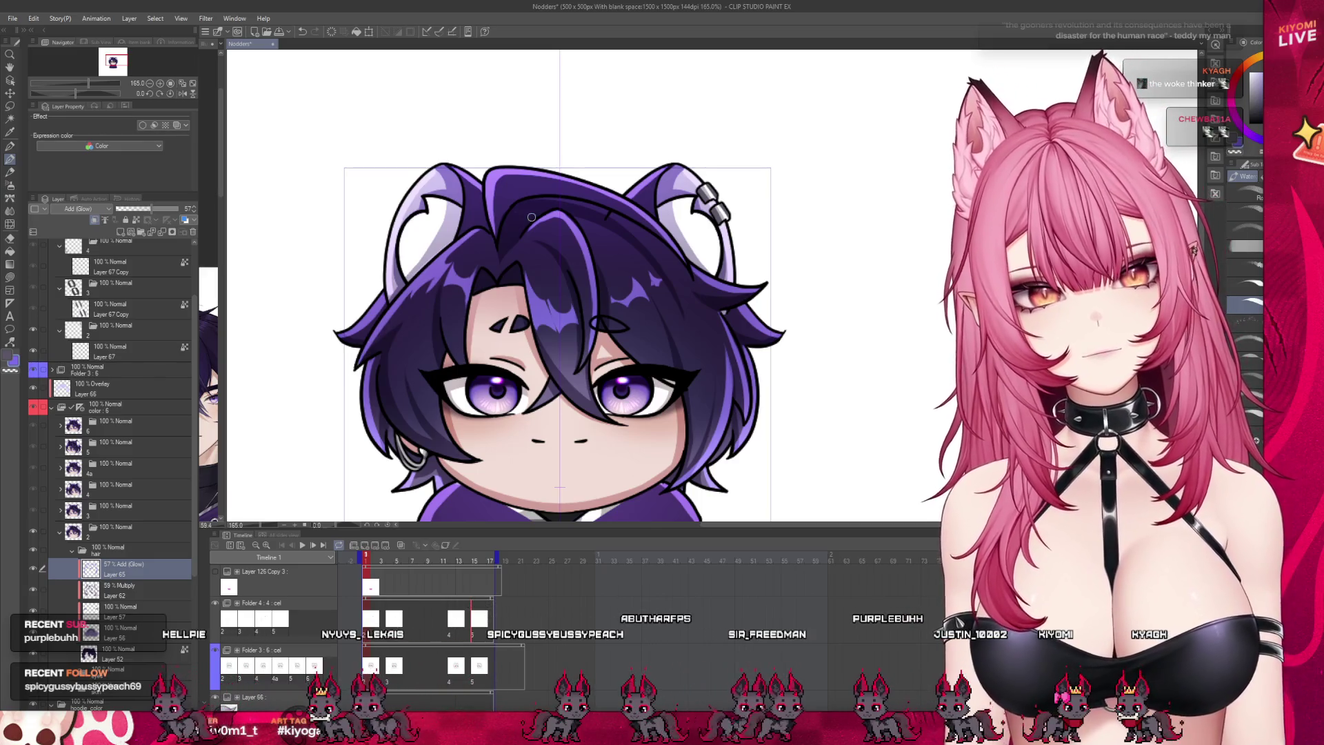
scroll(368, 287, down, 5)
scroll(462, 322, up, 3)
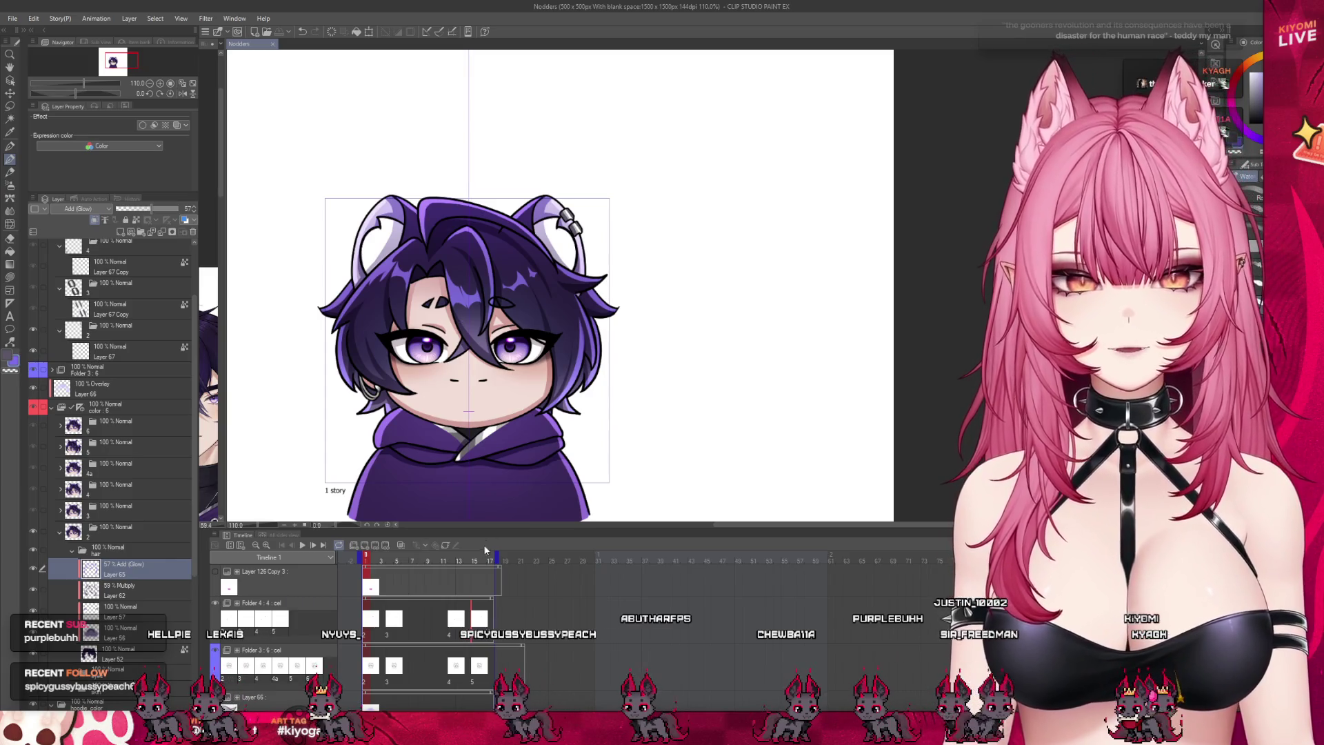
drag(379, 562, 389, 564)
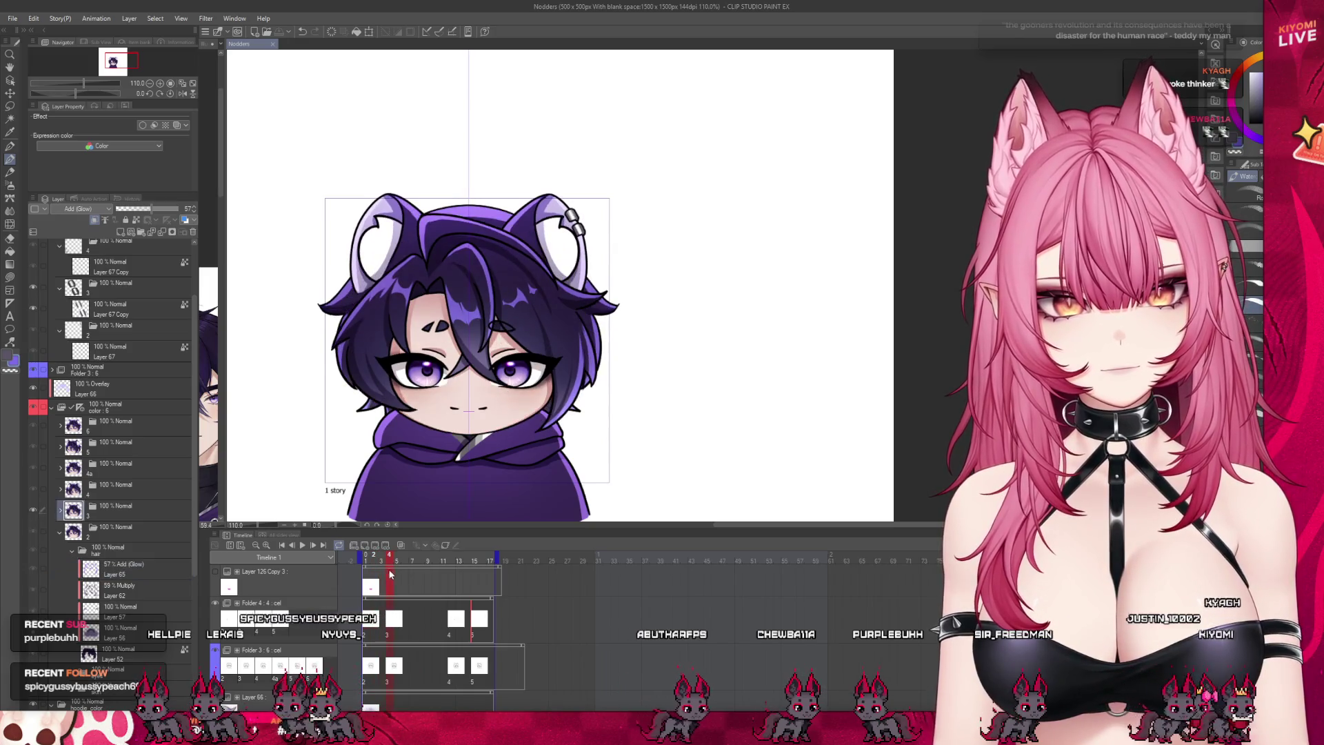
scroll(339, 320, up, 2)
scroll(339, 321, up, 2)
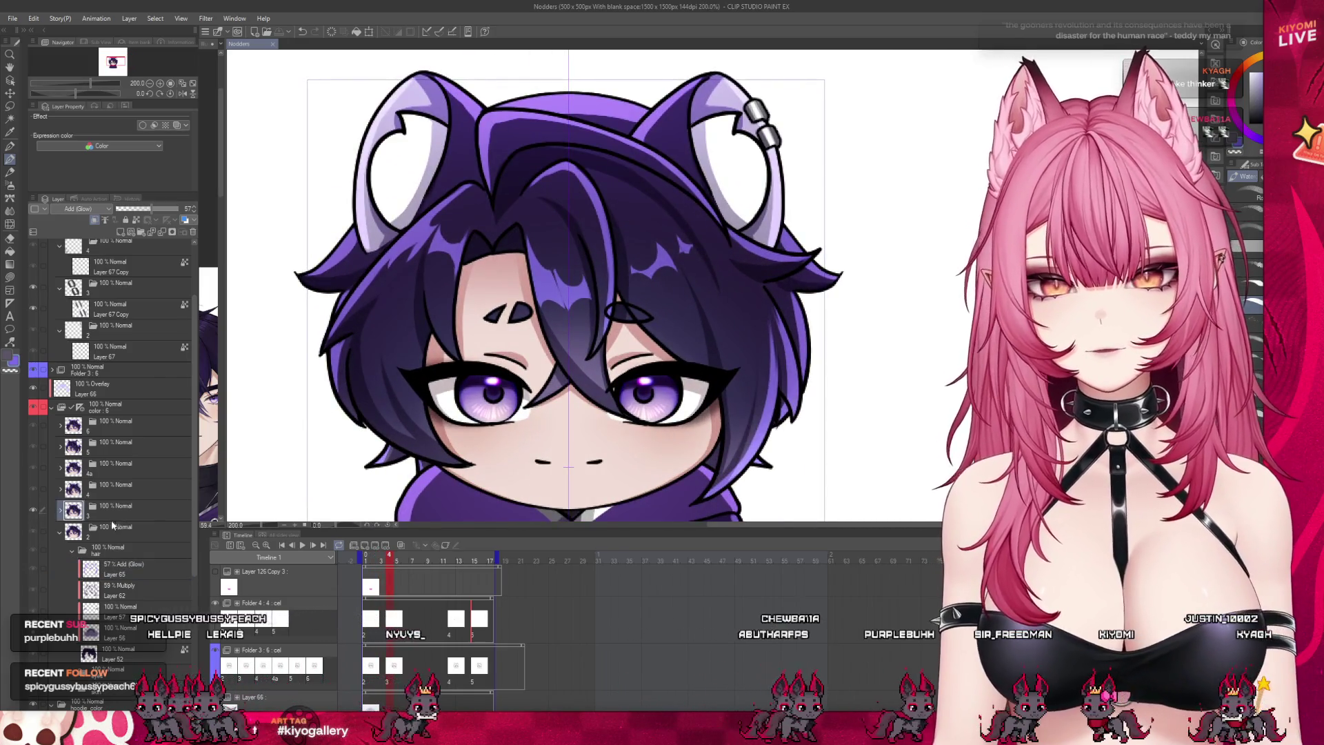
click(62, 511)
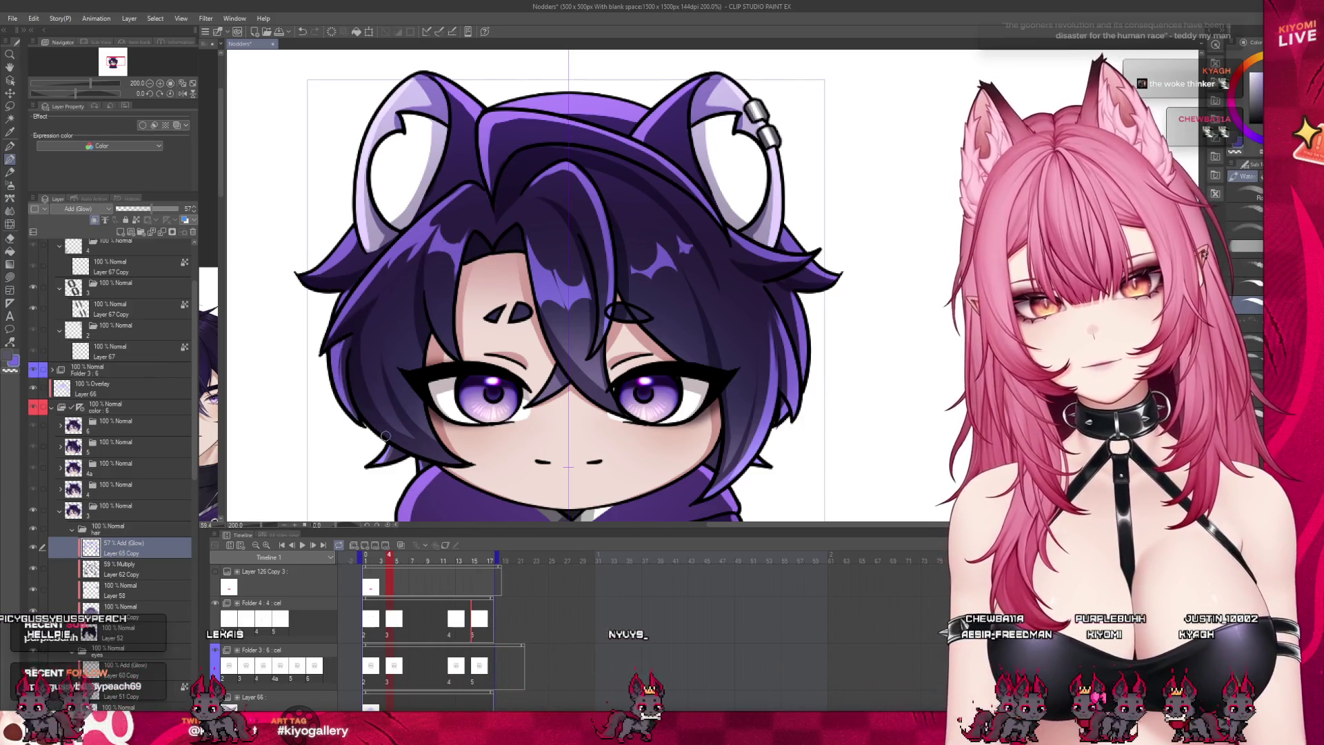
scroll(364, 428, down, 2)
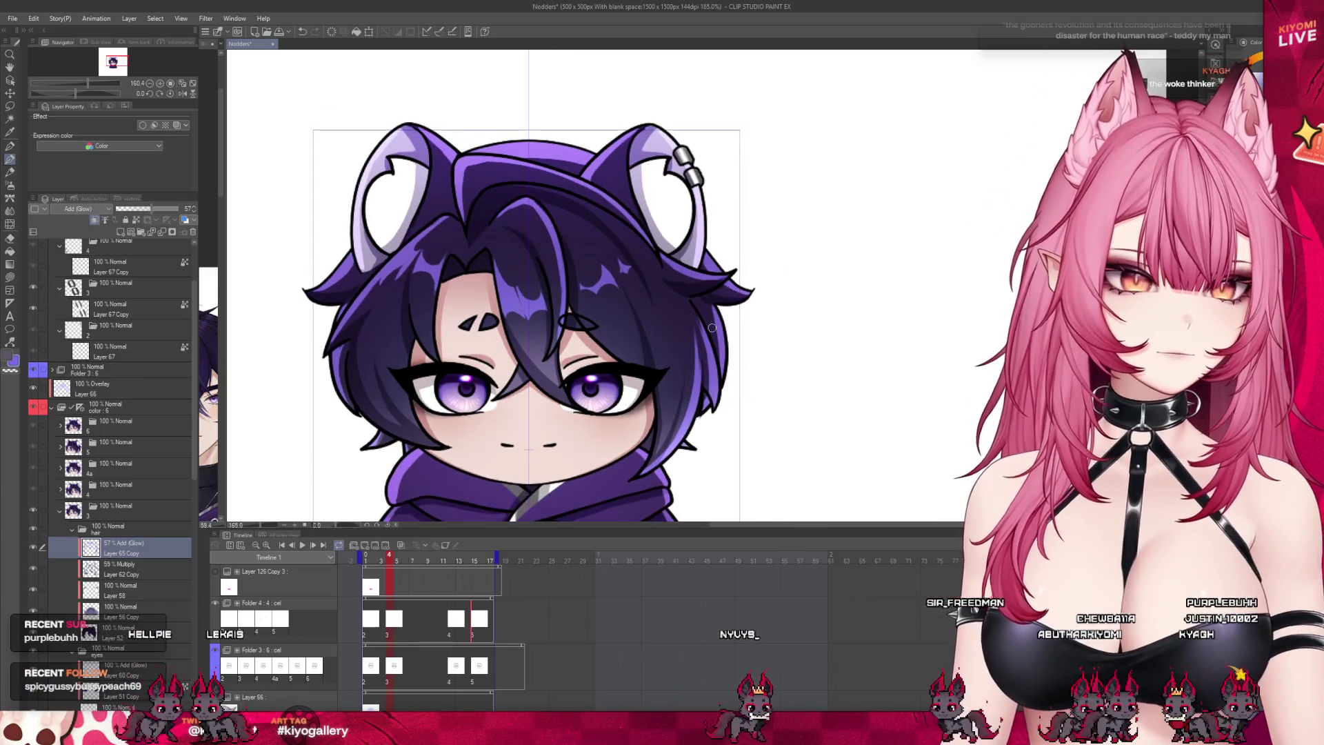
scroll(759, 342, up, 2)
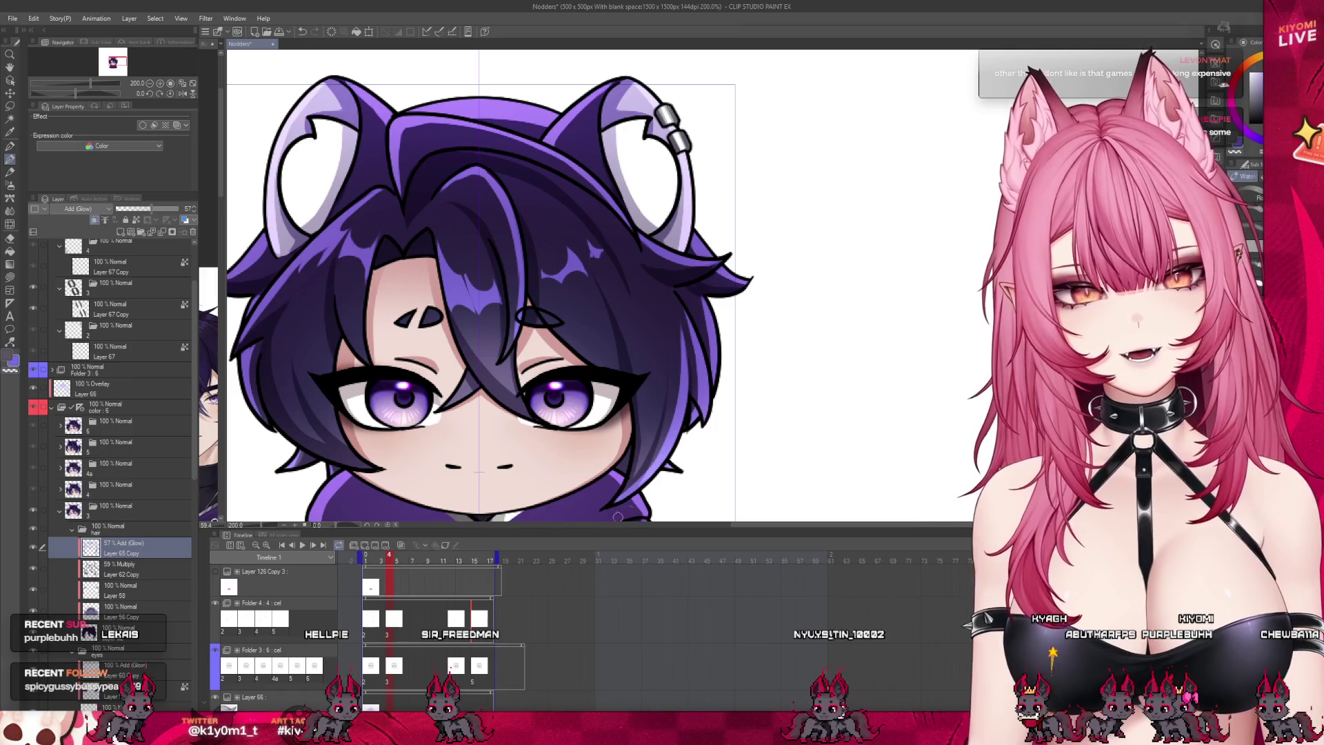
Step: Select Layer 126 Copy 3 and step back to frame 3 to check its border effect
scroll(490, 324, down, 3)
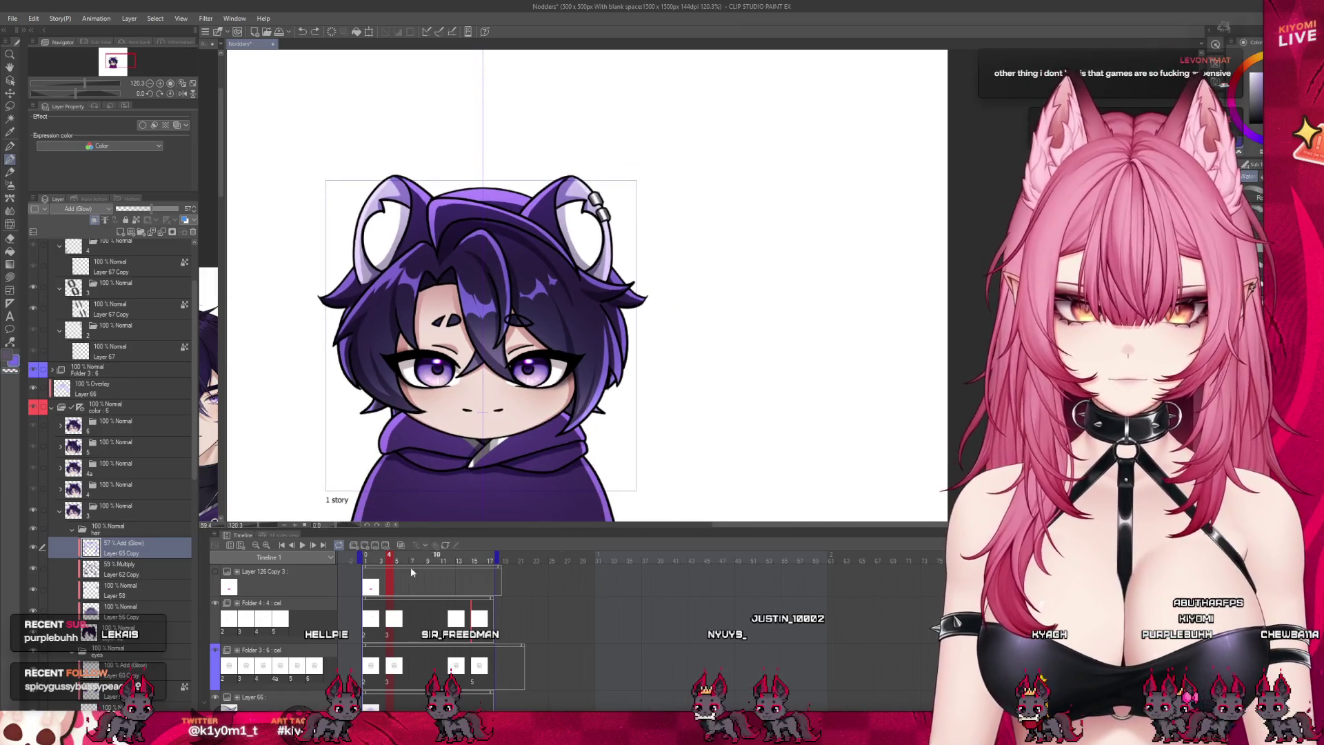
click(392, 565)
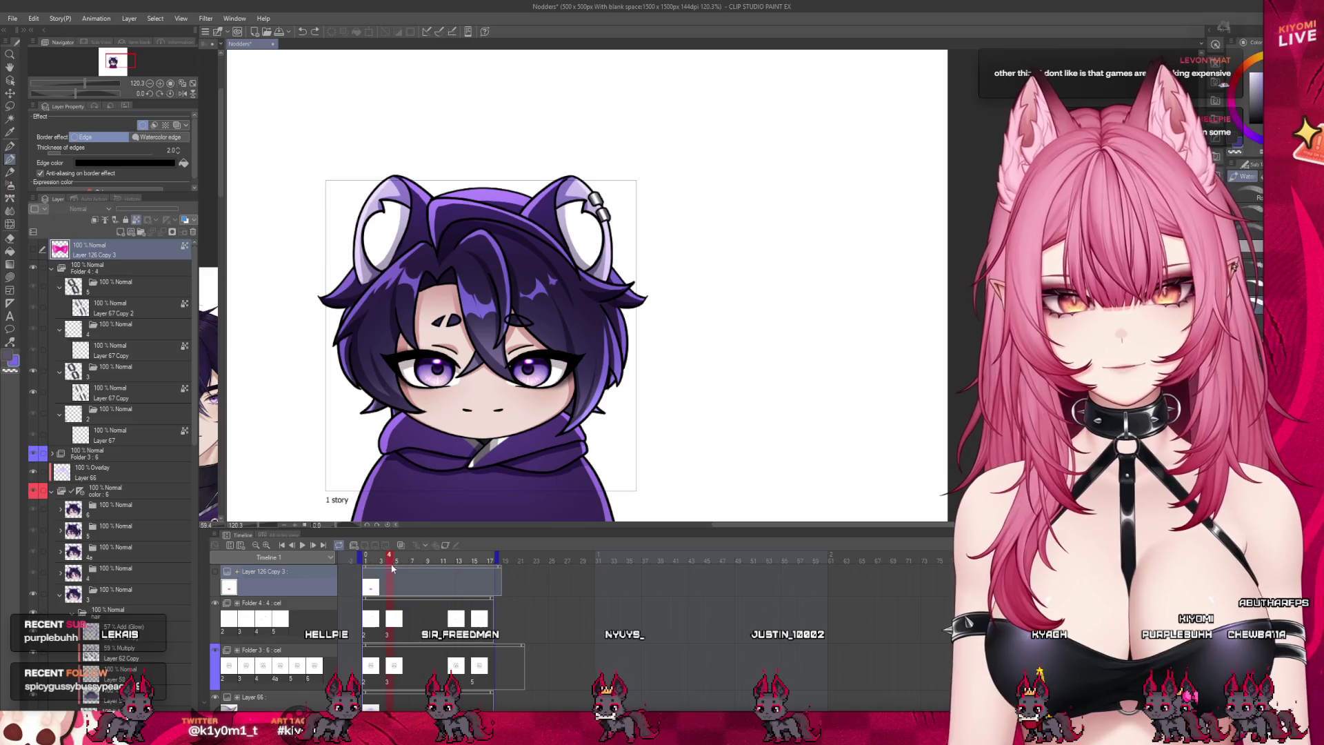
drag(392, 565, 397, 562)
scroll(452, 338, down, 1)
scroll(452, 338, up, 2)
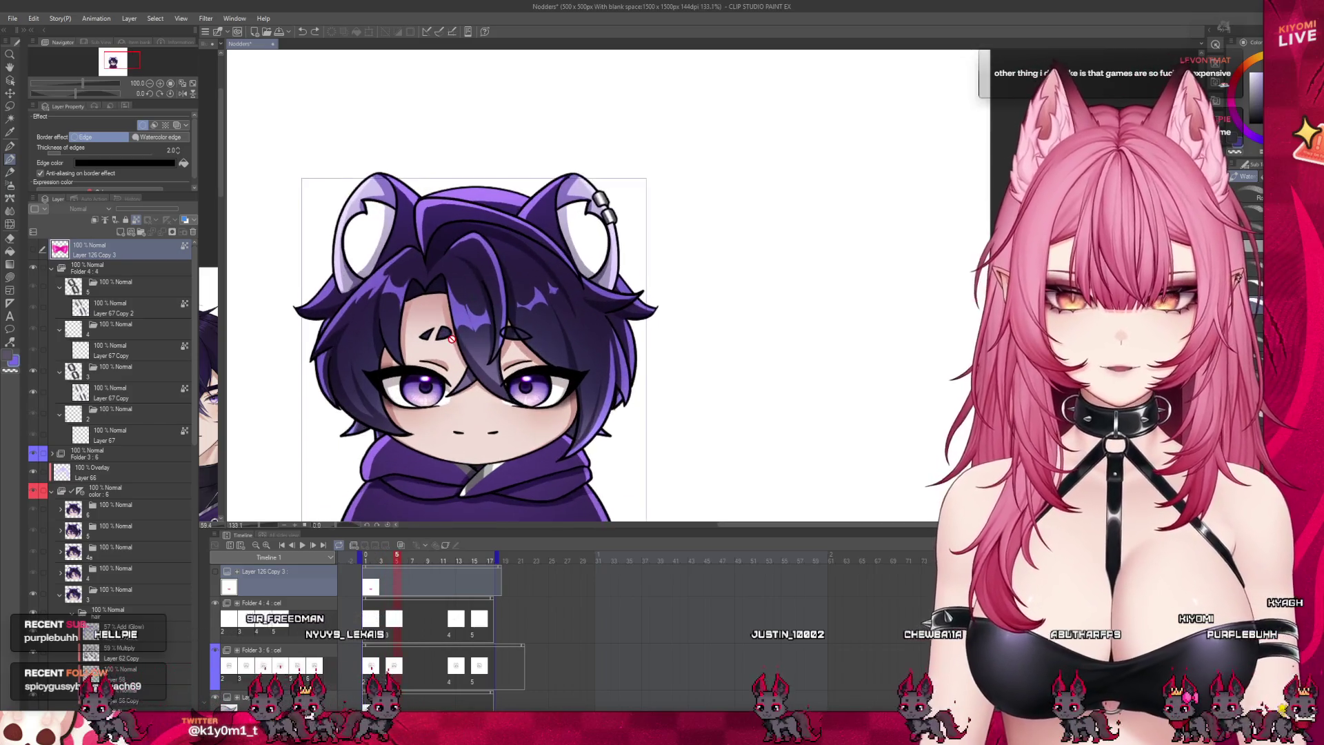
scroll(452, 337, up, 1)
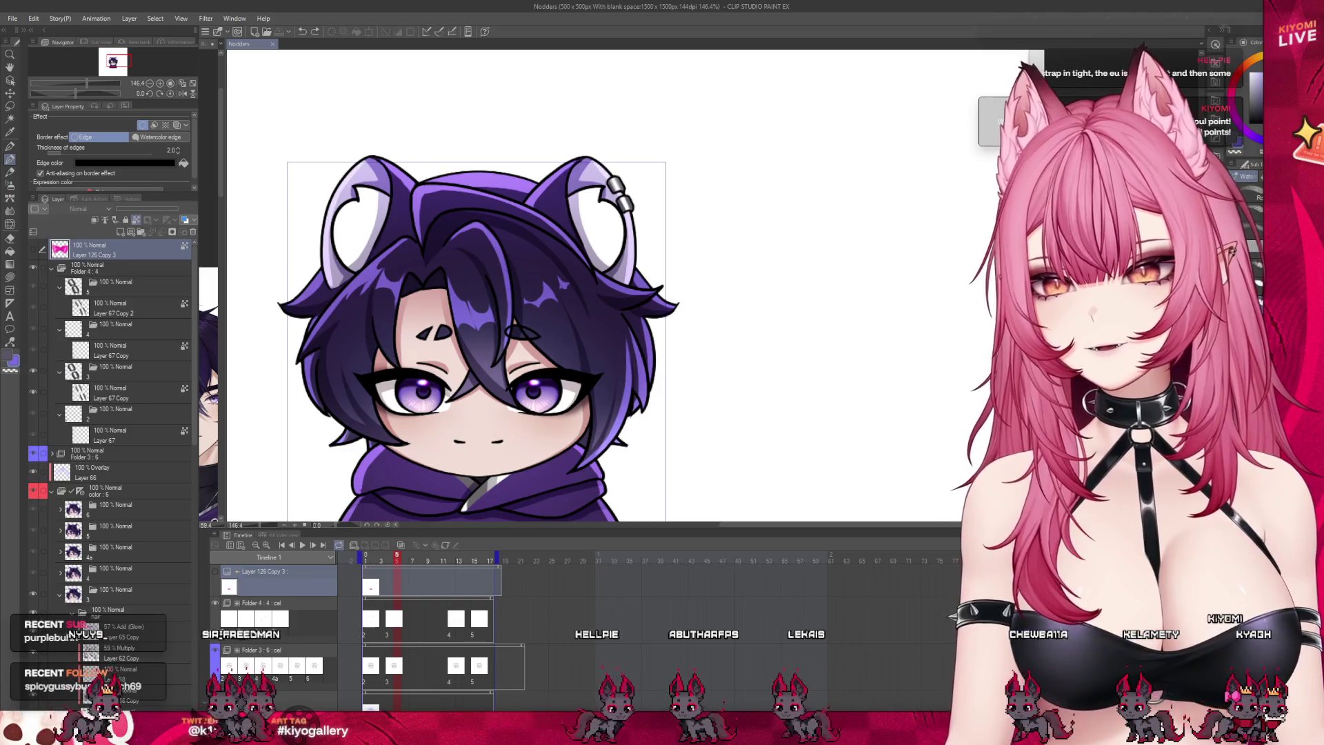
scroll(425, 180, down, 3)
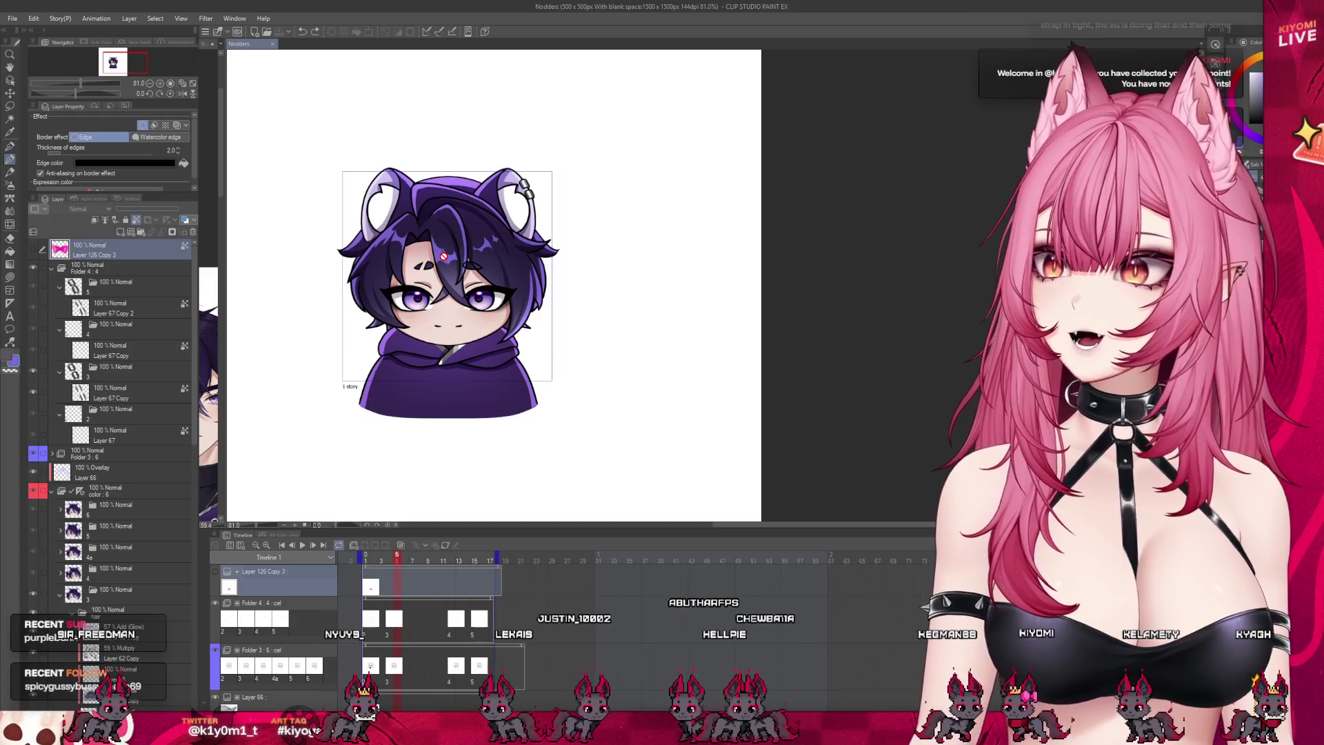
scroll(443, 255, up, 2)
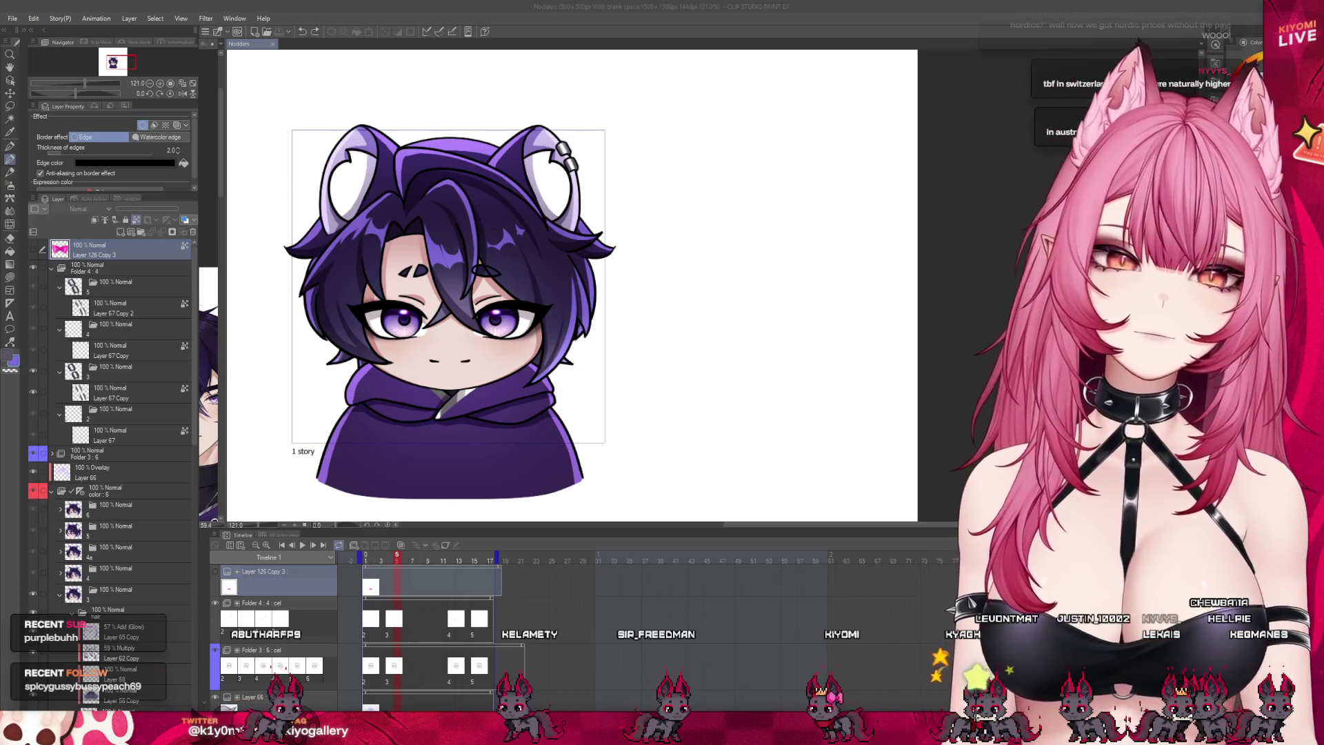
scroll(382, 206, up, 2)
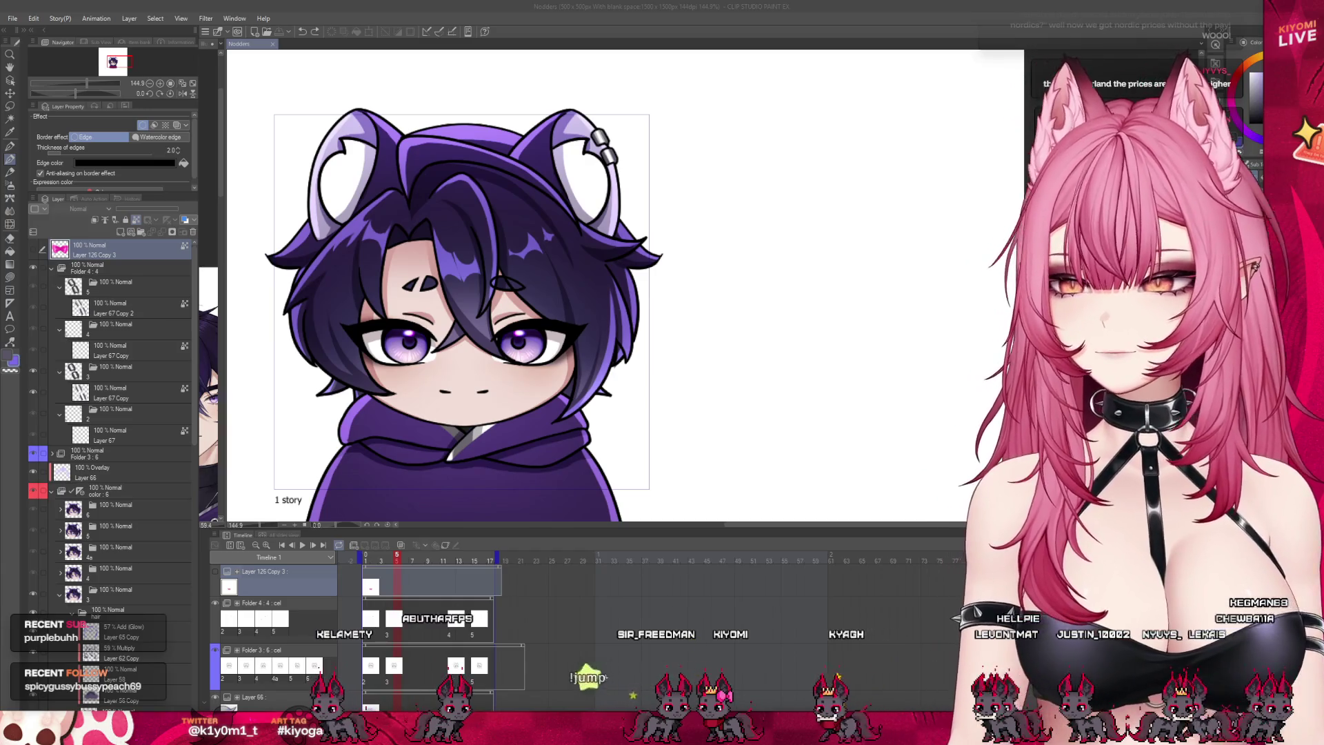
scroll(504, 311, down, 2)
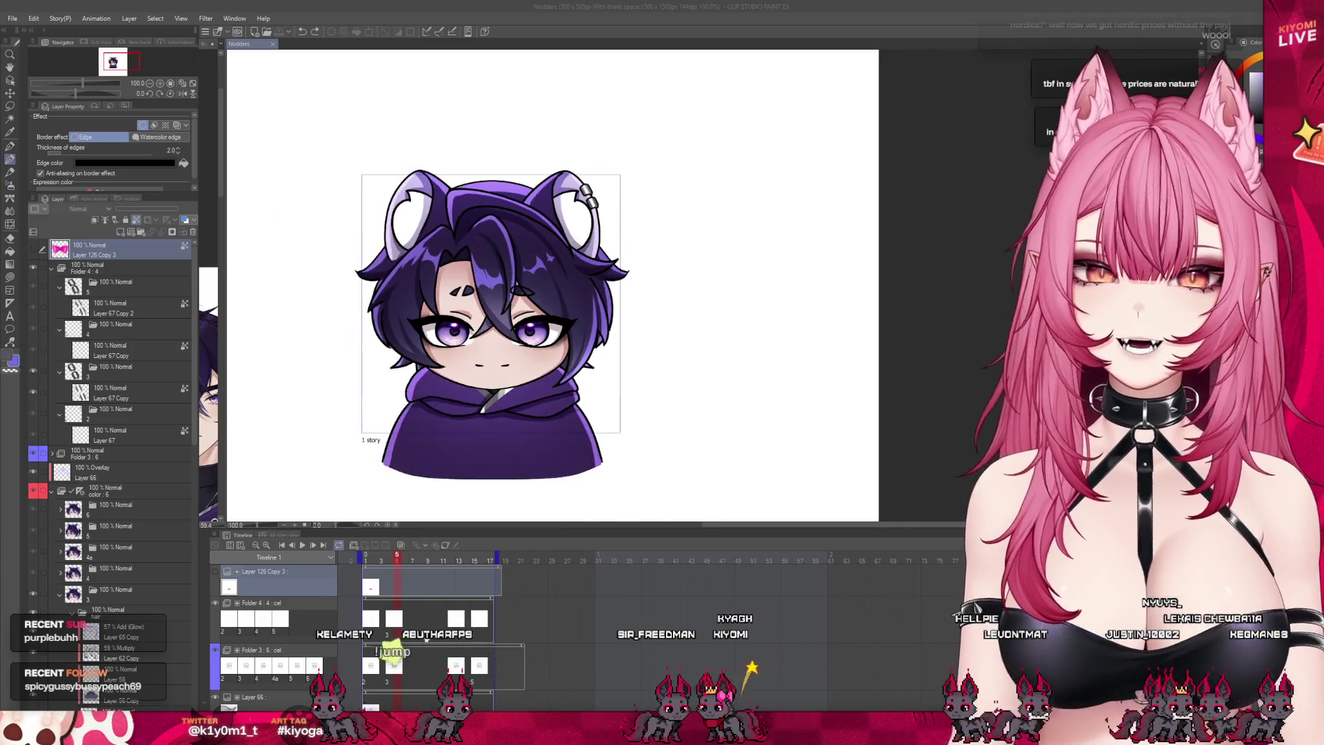
scroll(504, 310, up, 2)
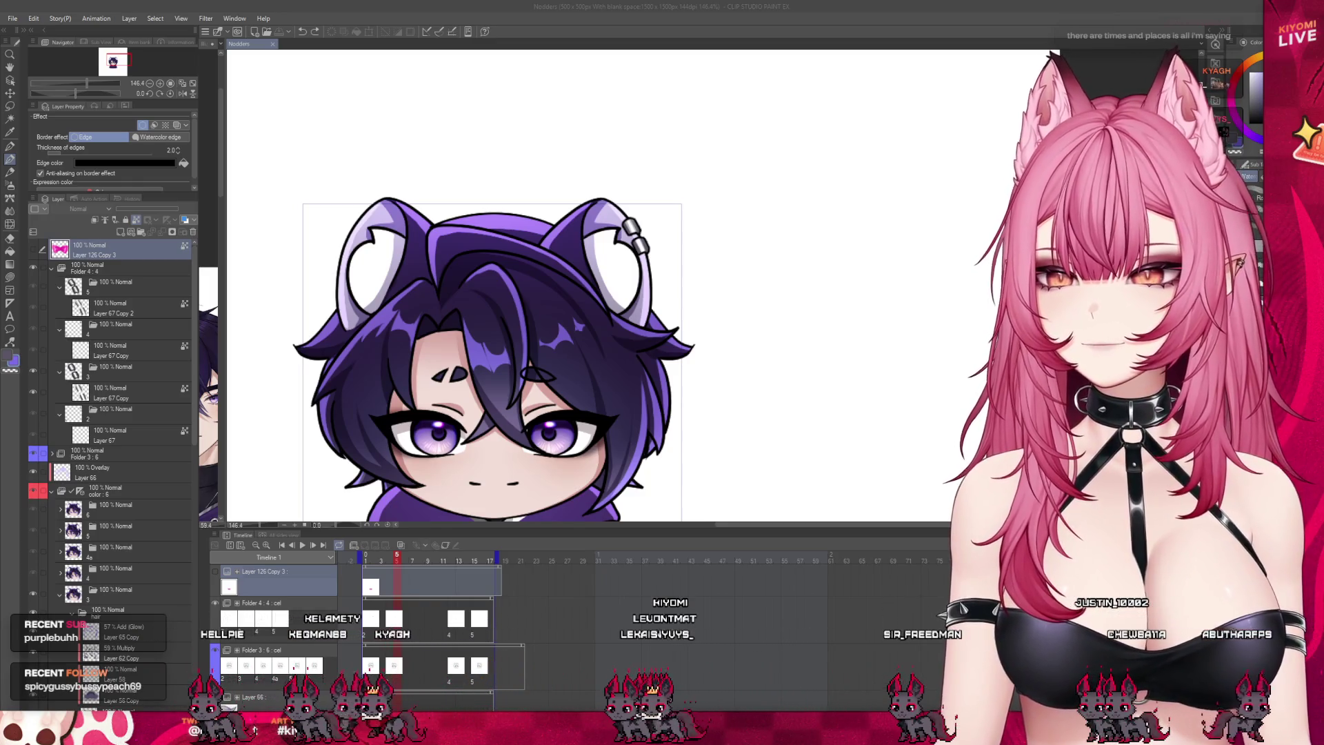
scroll(493, 242, down, 2)
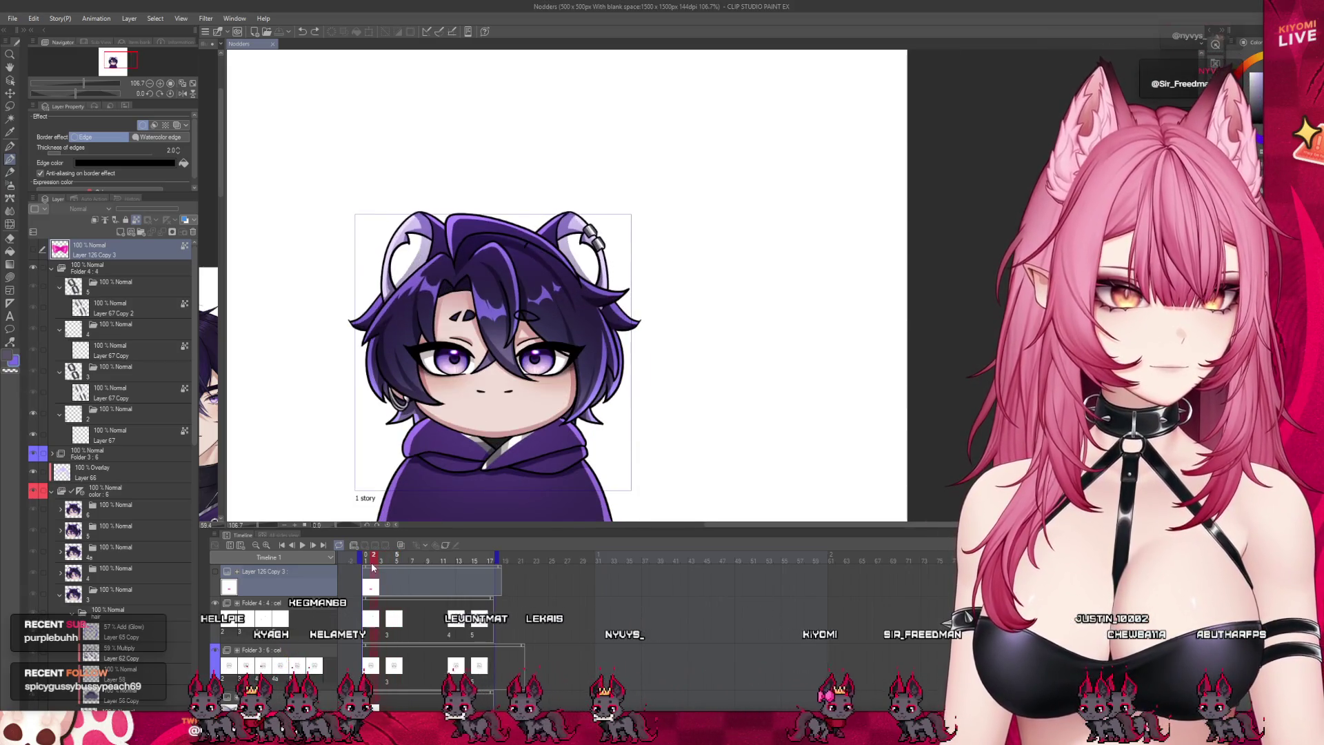
scroll(561, 133, down, 2)
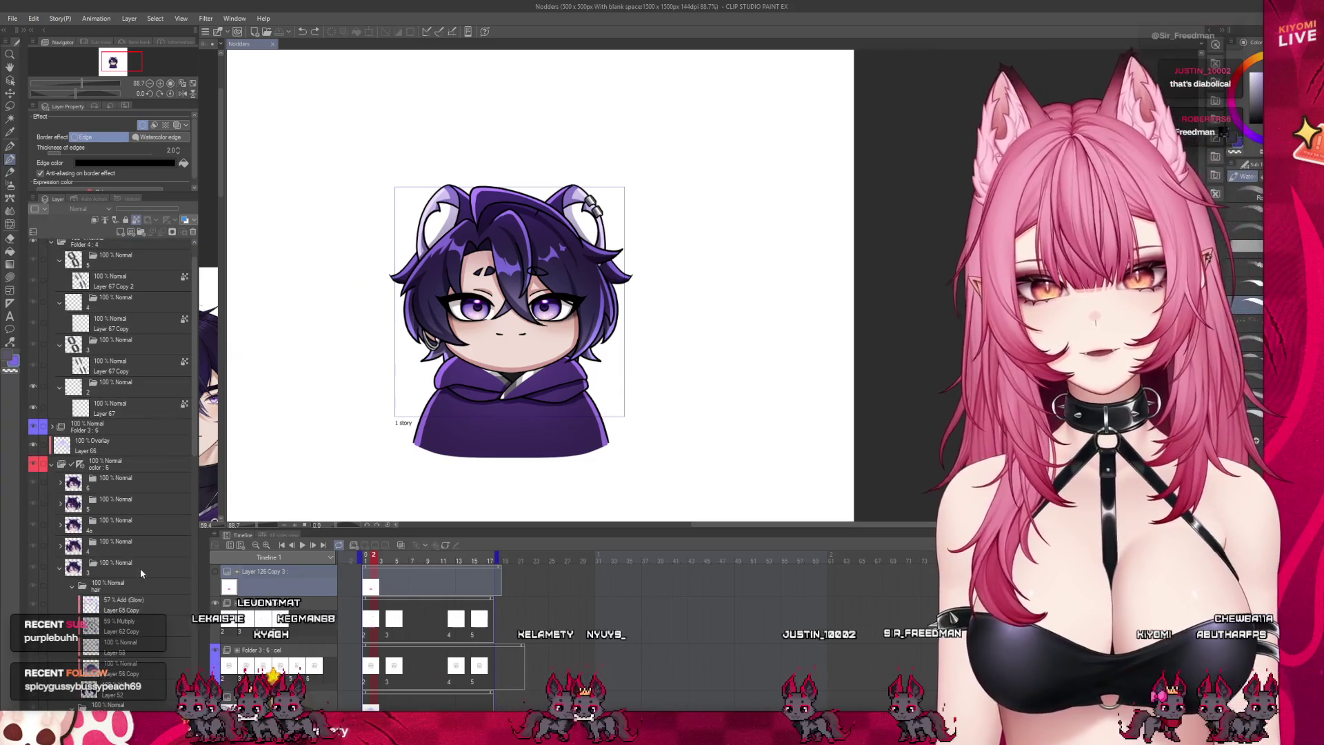
scroll(139, 569, down, 1)
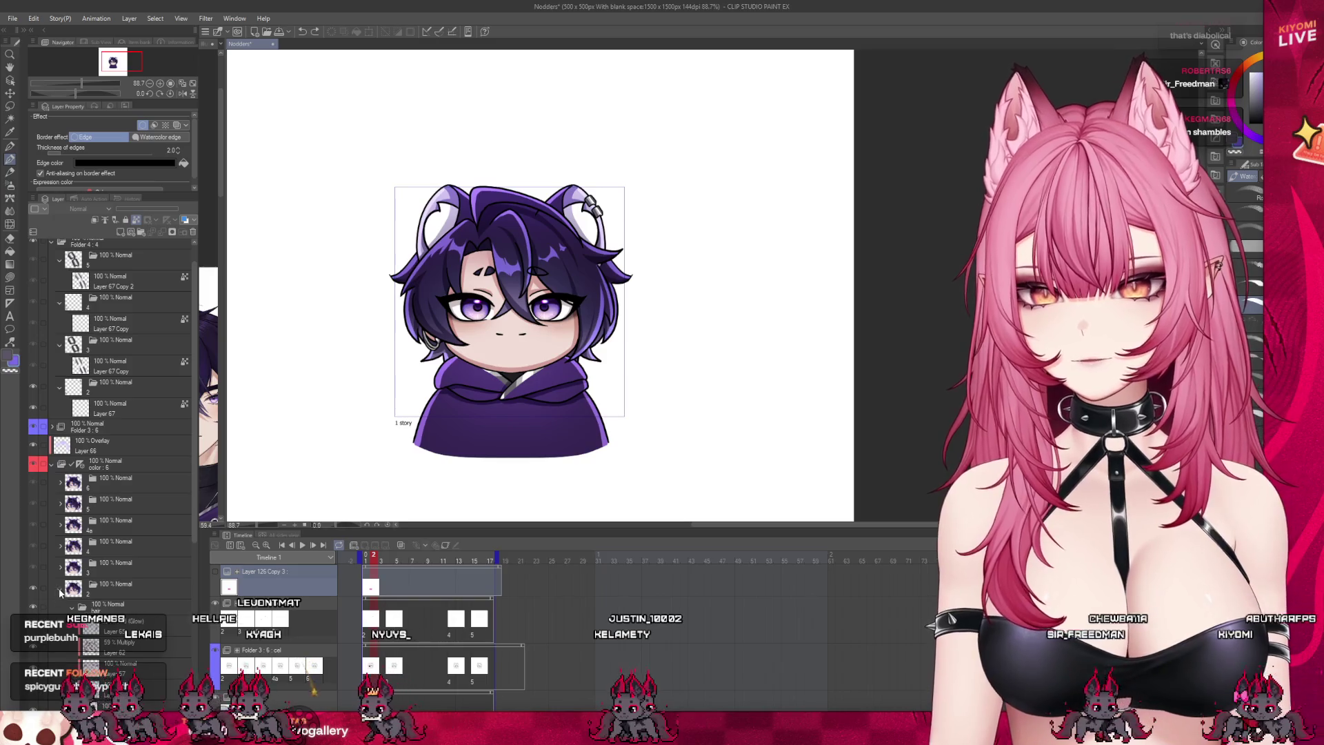
Step: Expand Folder 3 : 6 and the front-facing frame's folder 2, settling on Layer 40
click(103, 426)
click(51, 426)
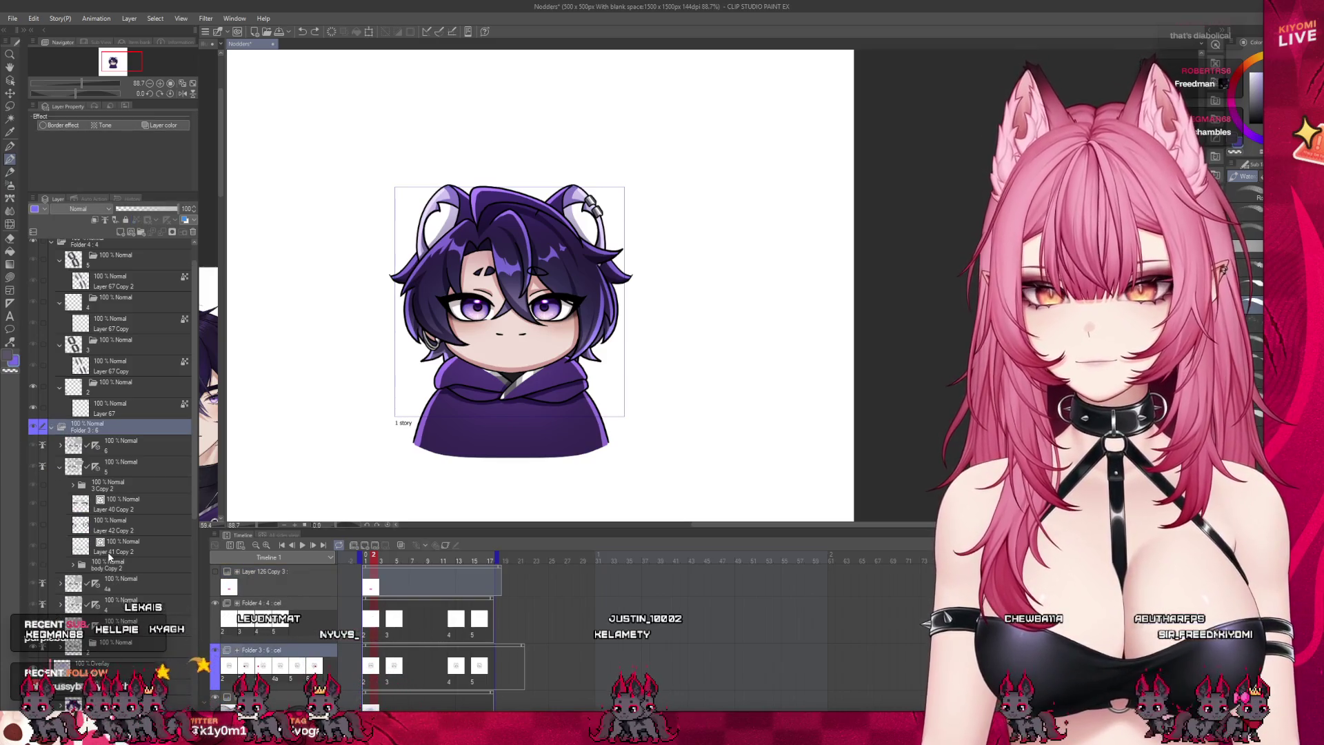
click(107, 526)
scroll(138, 556, down, 3)
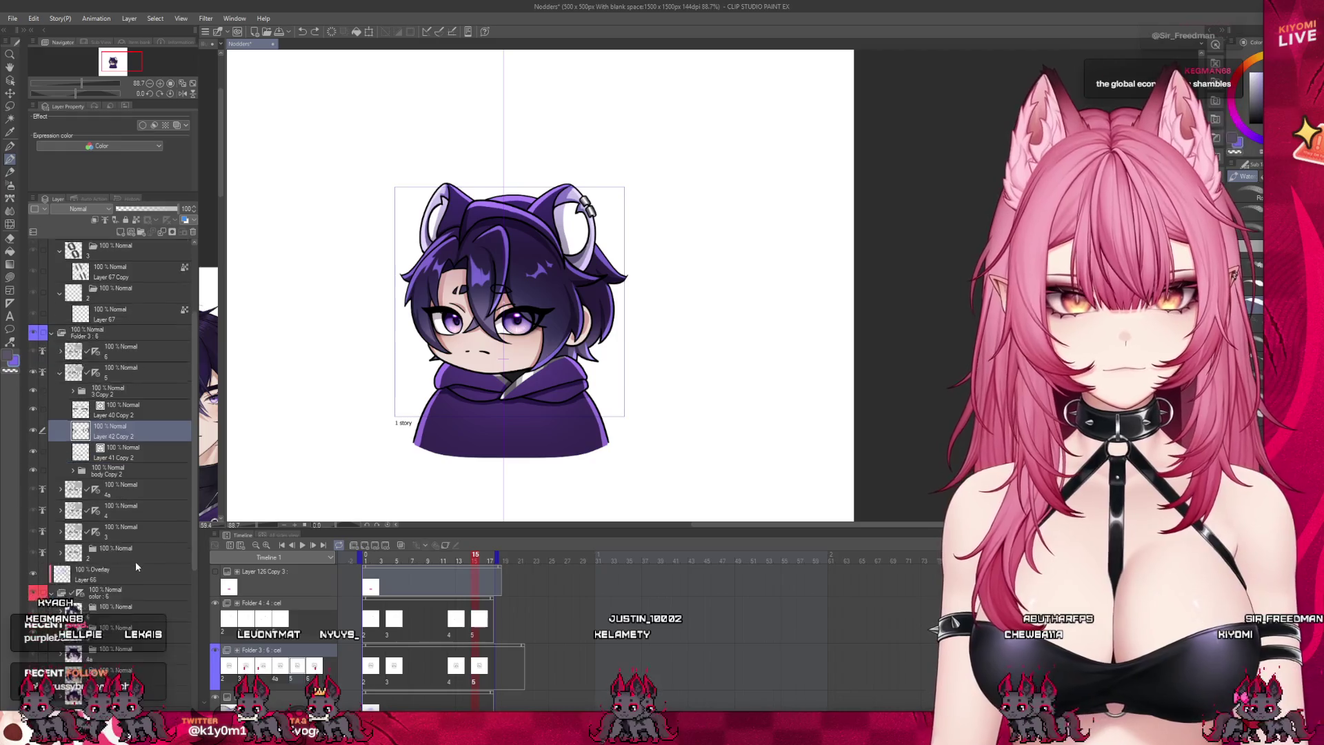
click(135, 559)
scroll(138, 600, down, 3)
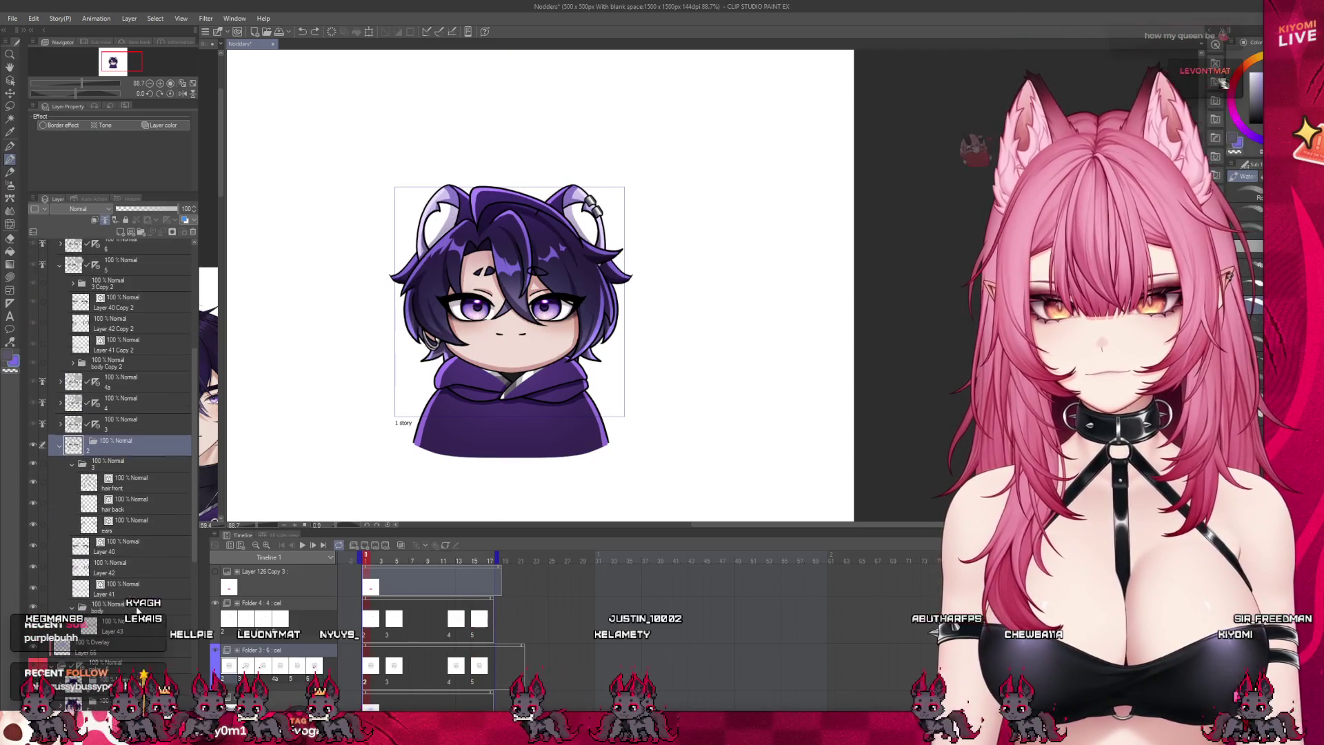
click(117, 588)
click(117, 525)
click(117, 588)
click(79, 564)
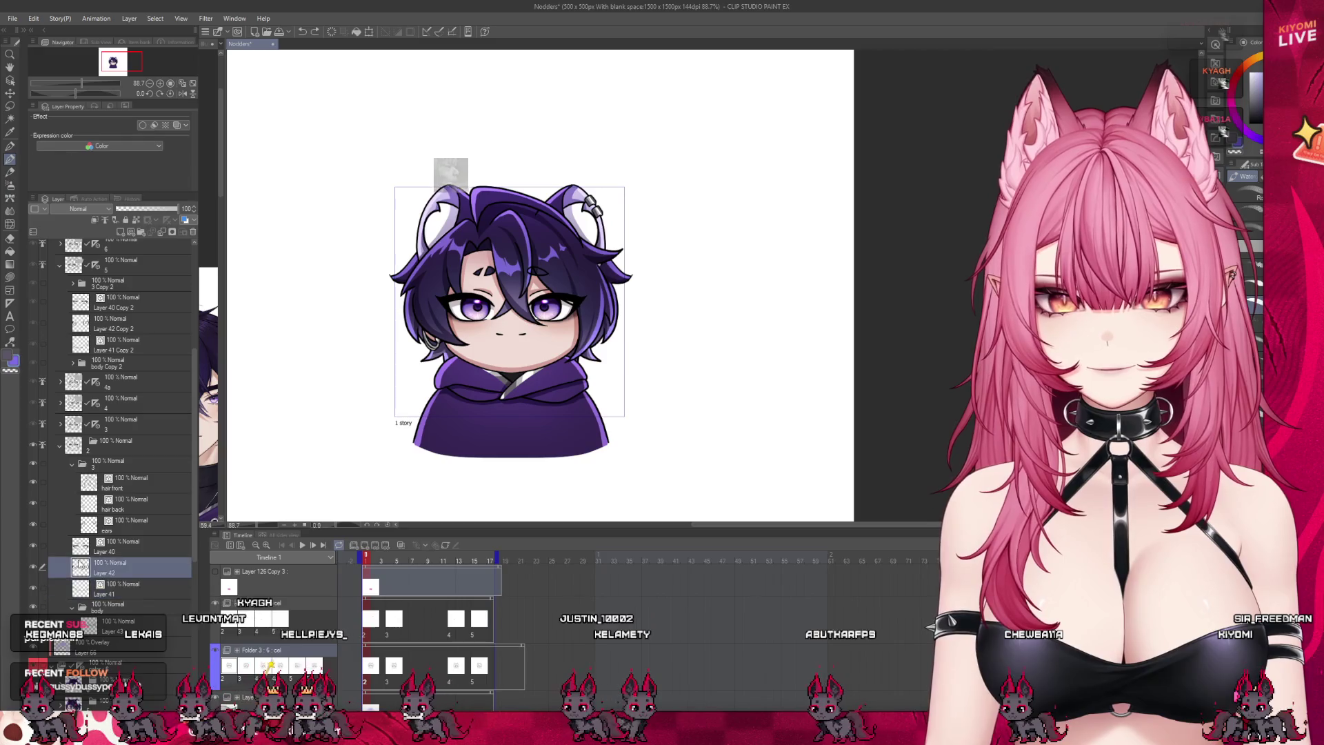
click(79, 545)
Step: Add new raster Layer 68 above Layer 40 and switch to the Airbrush tool
scroll(483, 290, up, 5)
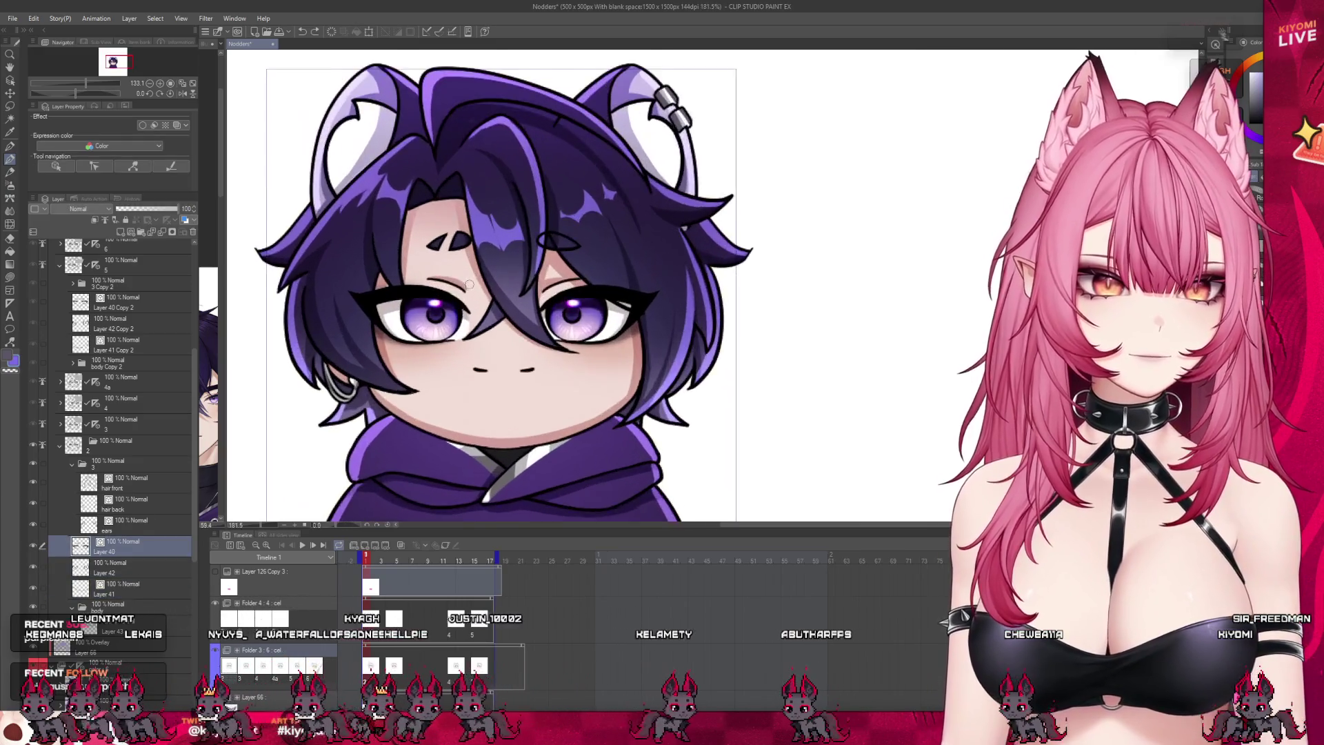
scroll(469, 283, up, 1)
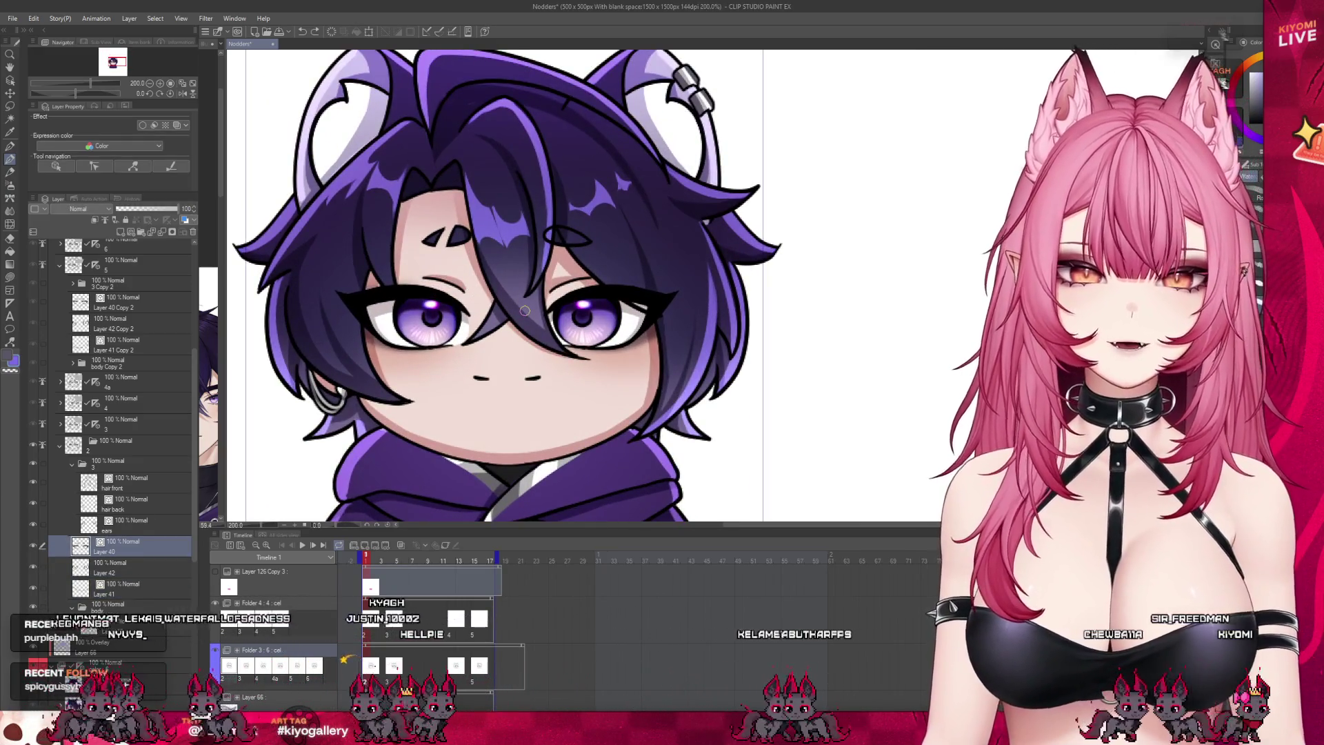
scroll(555, 285, up, 3)
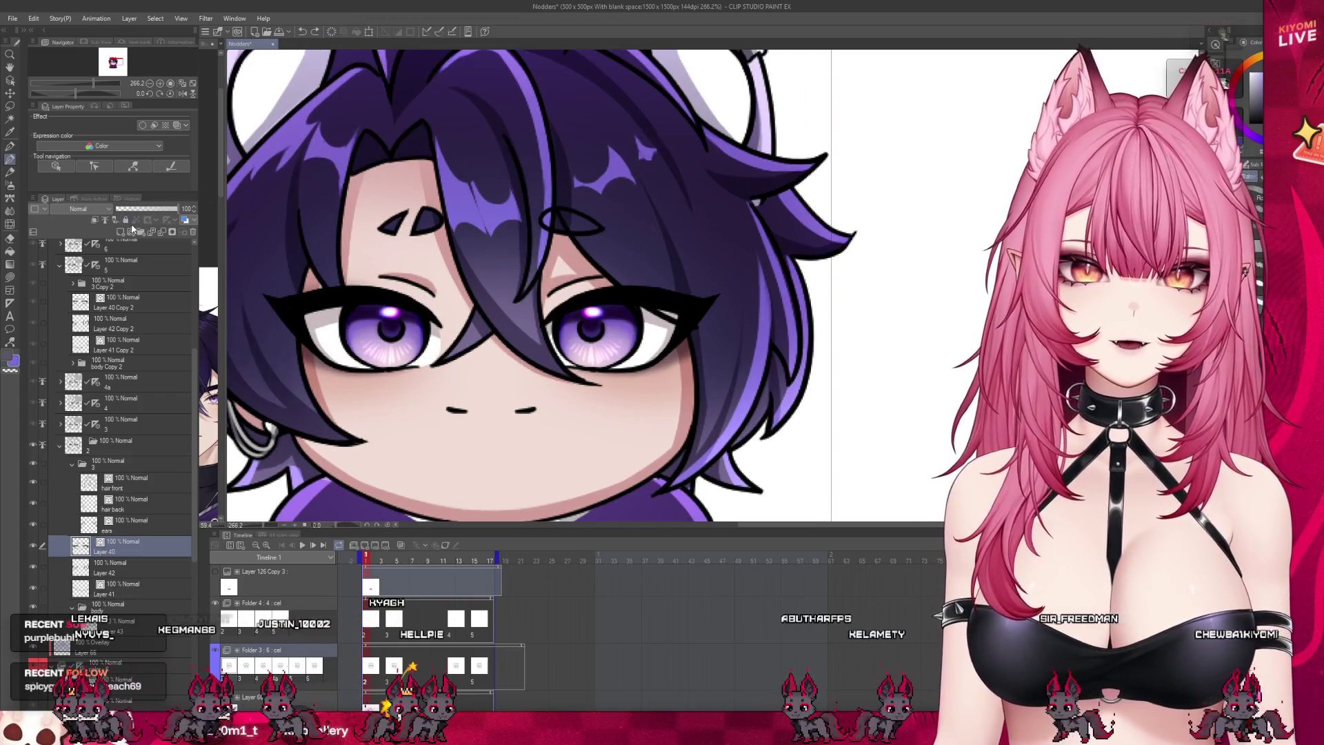
click(121, 235)
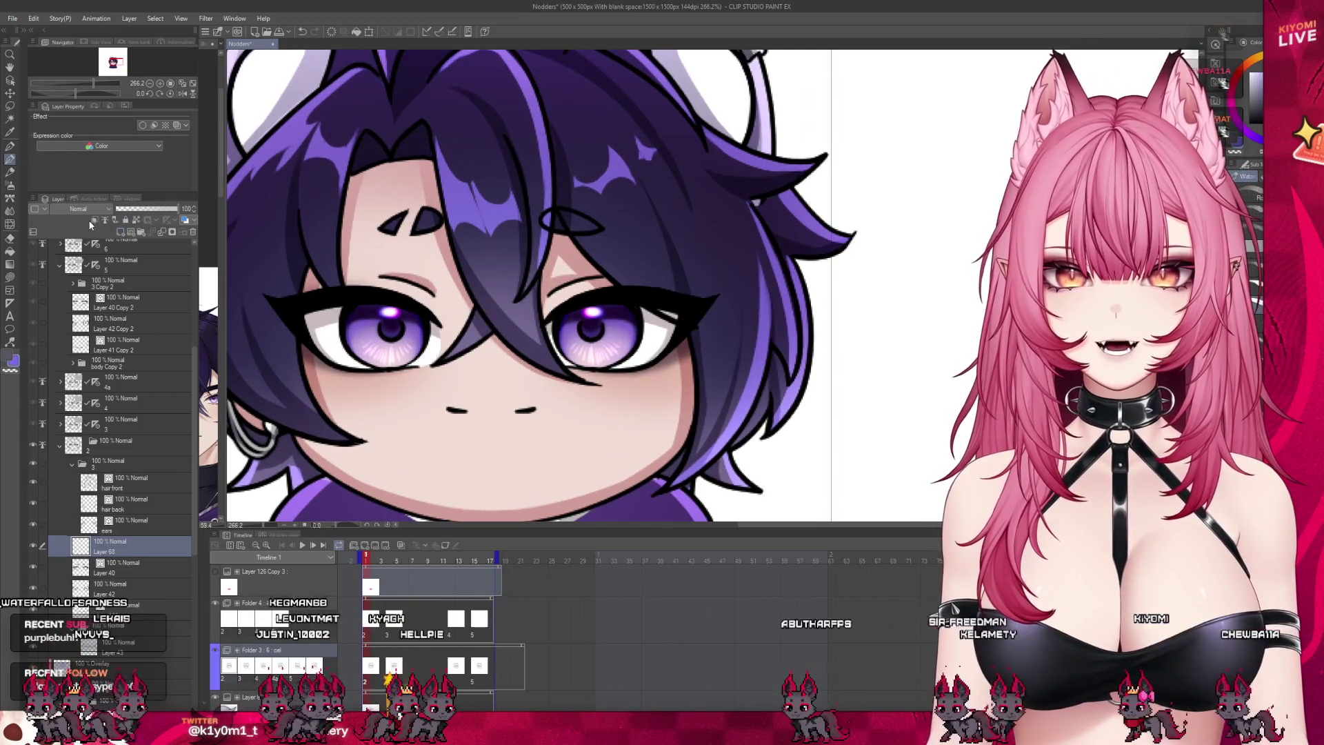
click(10, 184)
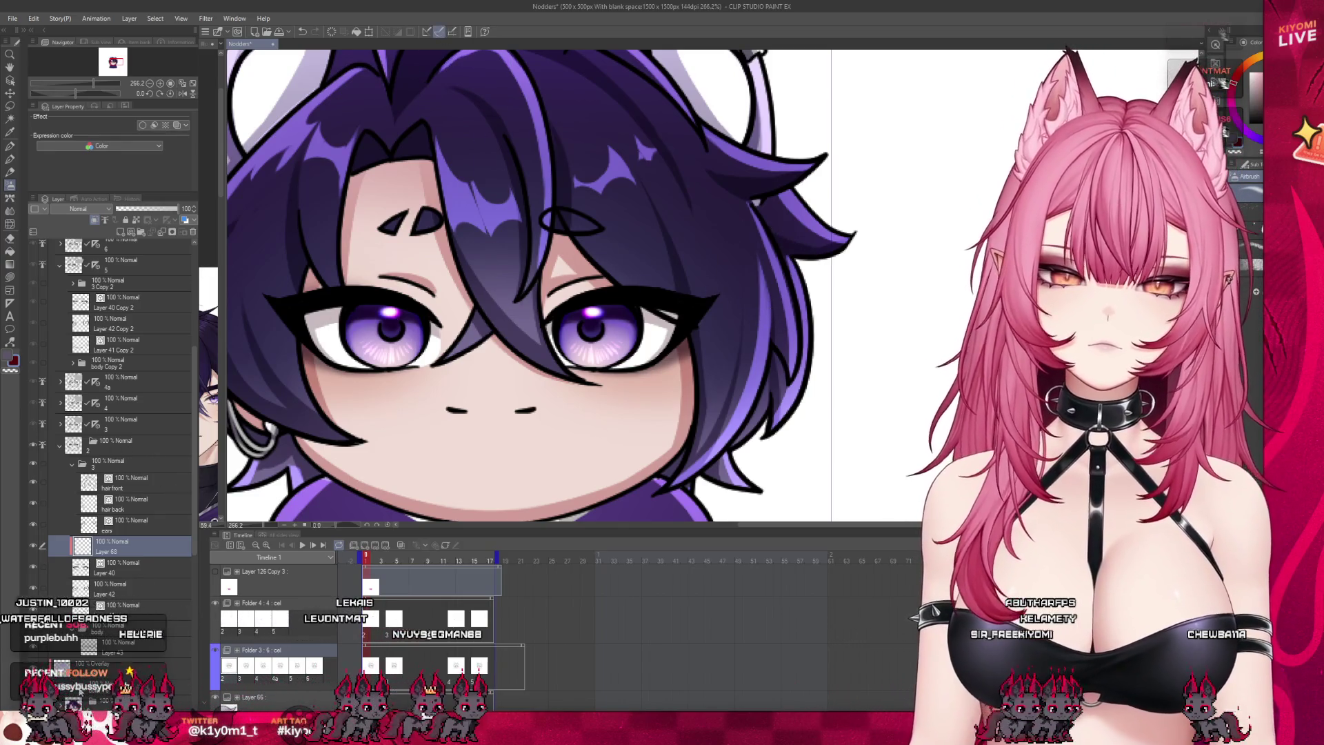
Step: Move Layer 68 and Layer 40 together to sit just above folder 3, then reactivate Layer 68
click(106, 465)
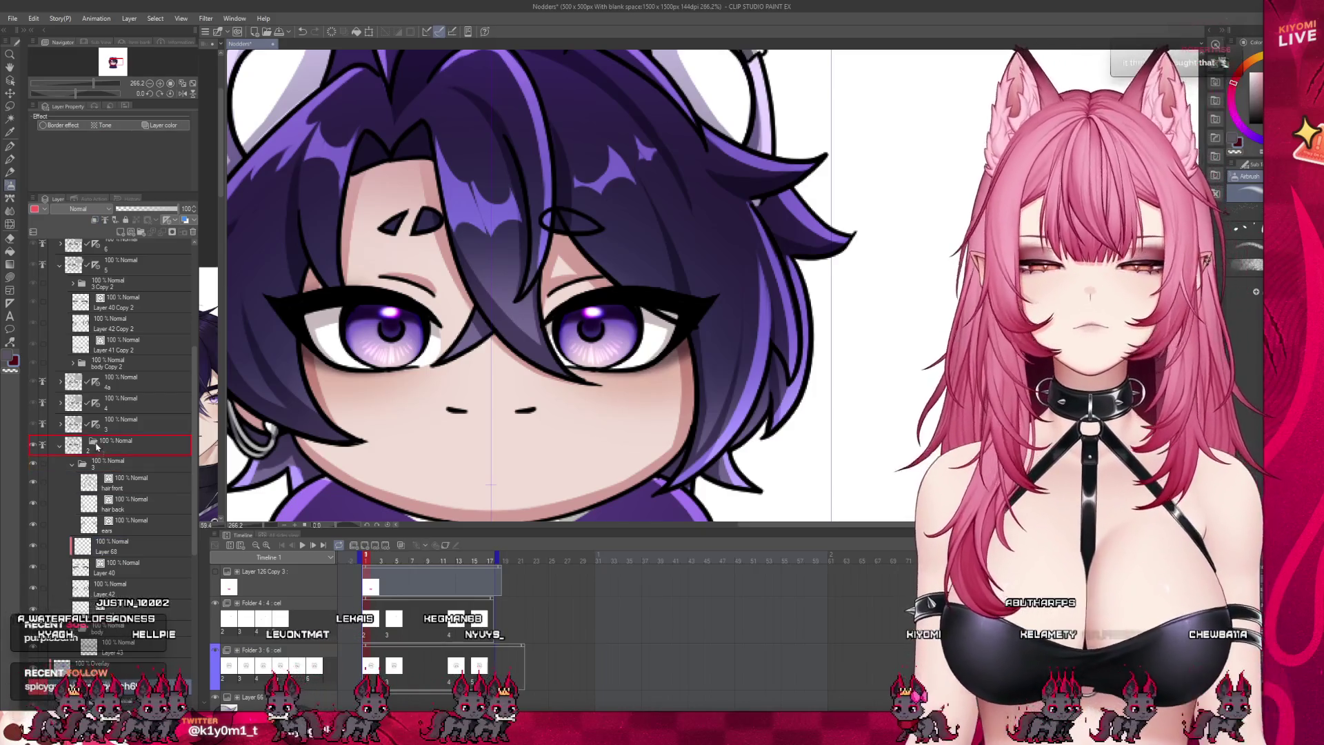
click(120, 544)
scroll(562, 404, down, 2)
scroll(433, 380, up, 1)
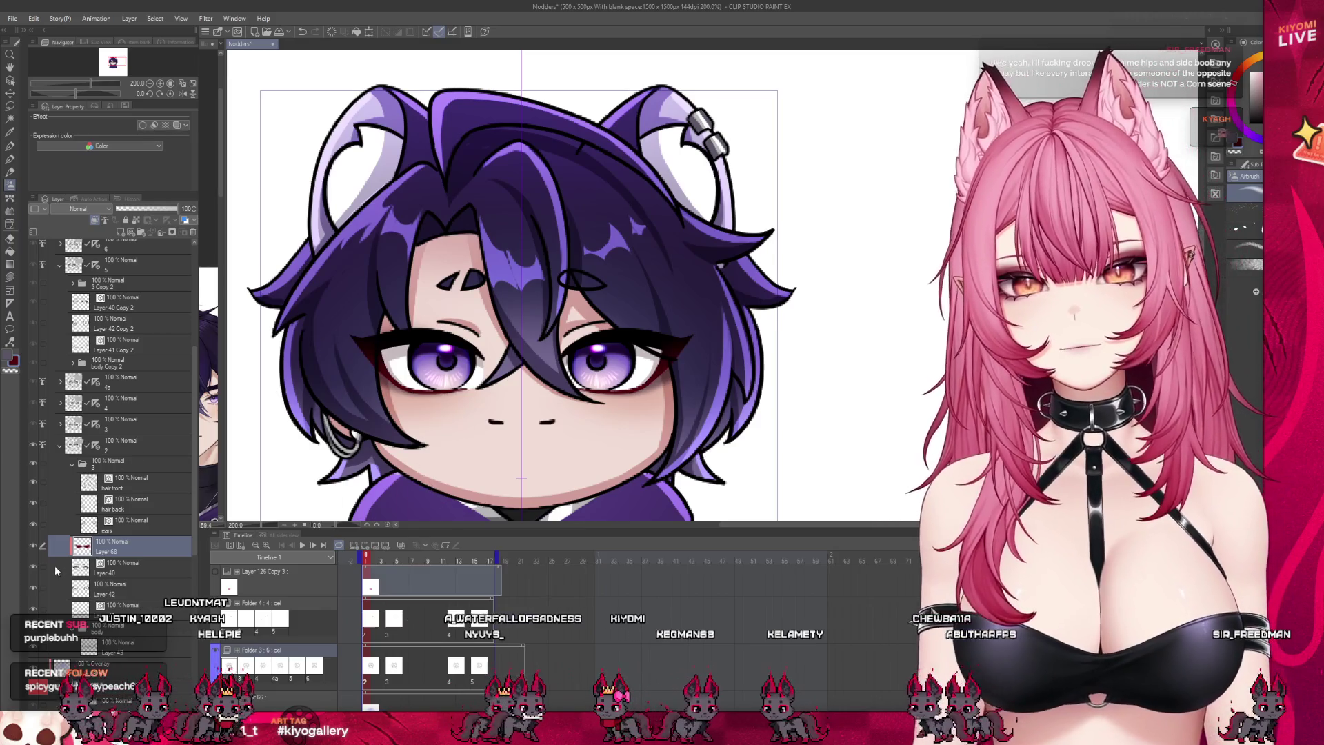
ctrl+click(138, 567)
drag(147, 478, 131, 463)
click(135, 495)
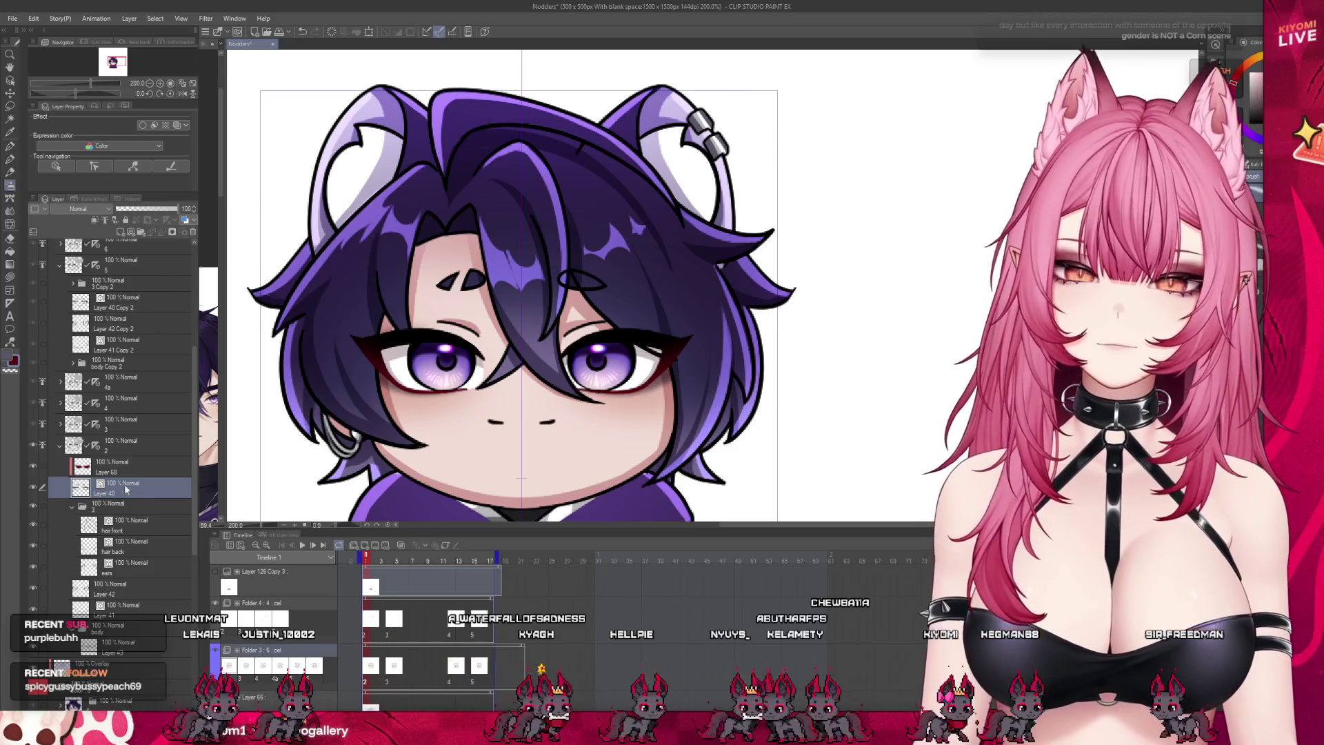
key(alt+bracketright)
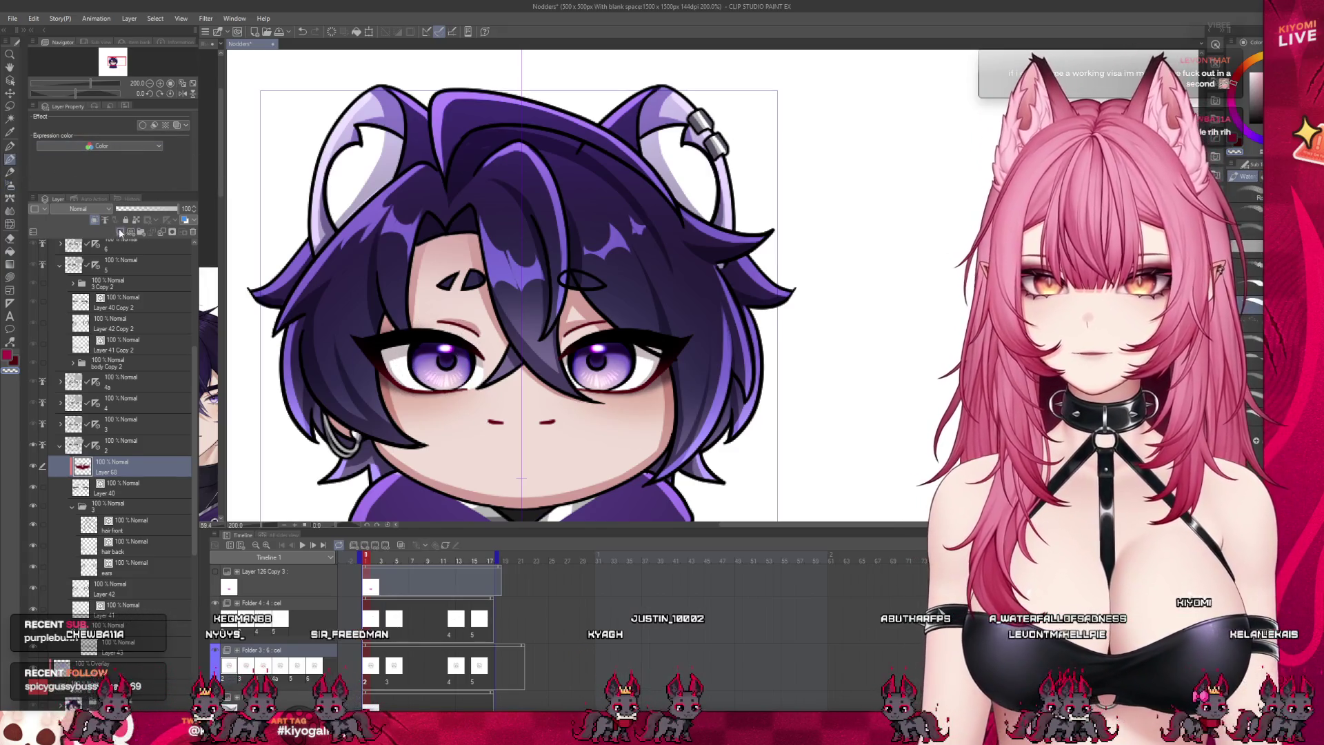
Step: Add new raster Layer 69 directly above Layer 68
click(120, 232)
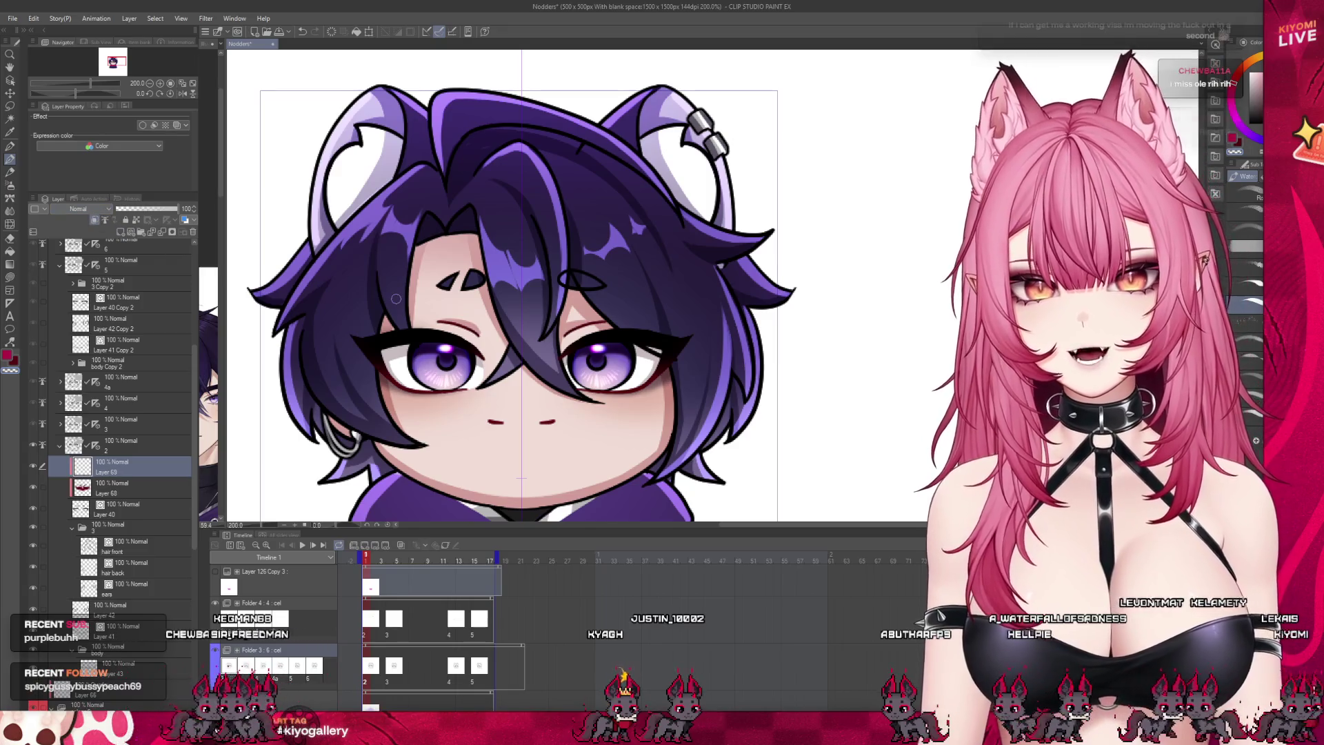
scroll(555, 337, up, 2)
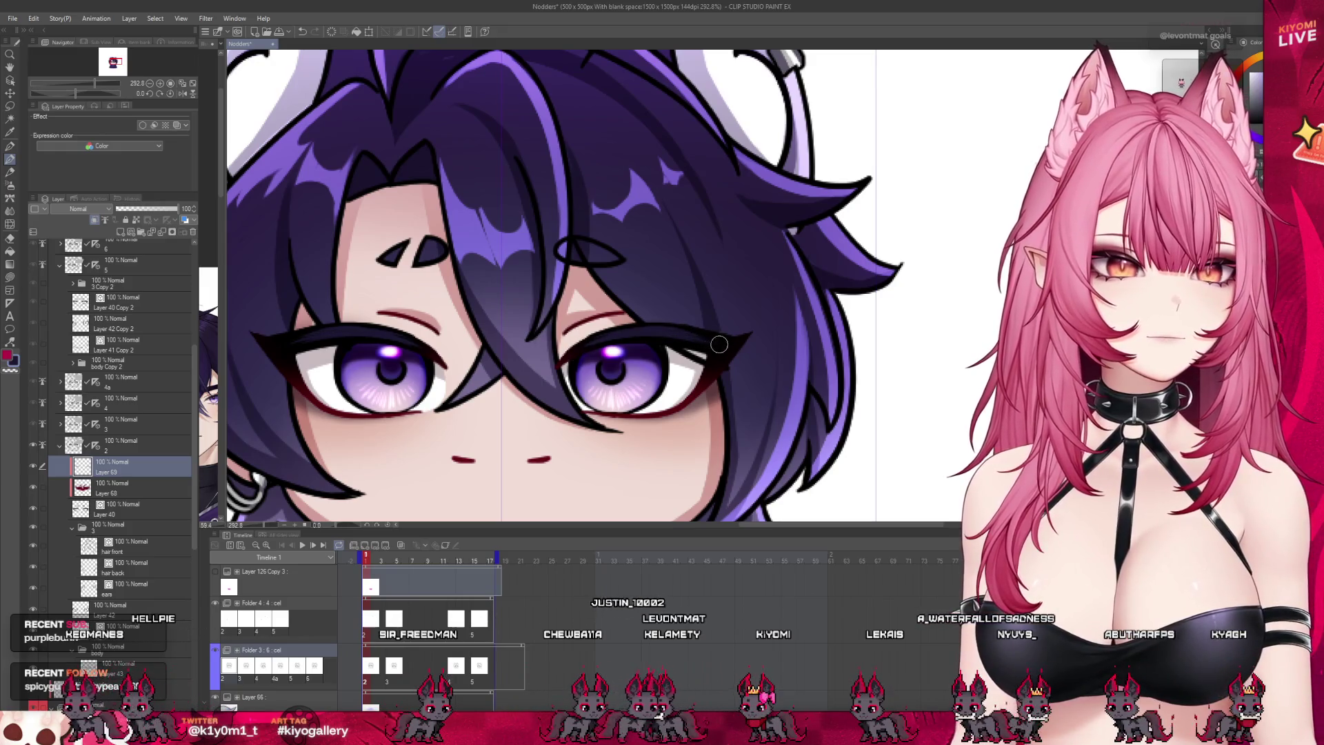
scroll(505, 378, down, 3)
scroll(504, 378, down, 3)
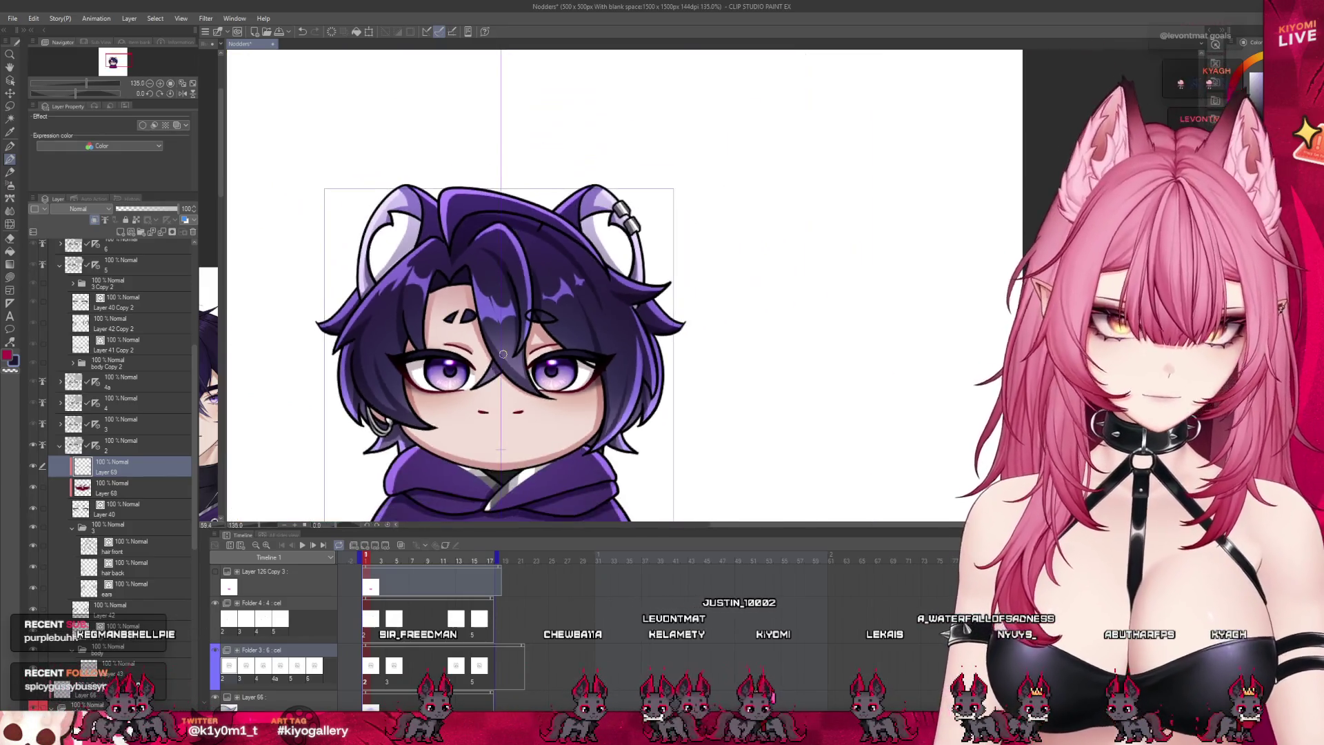
scroll(502, 350, up, 2)
scroll(502, 350, up, 3)
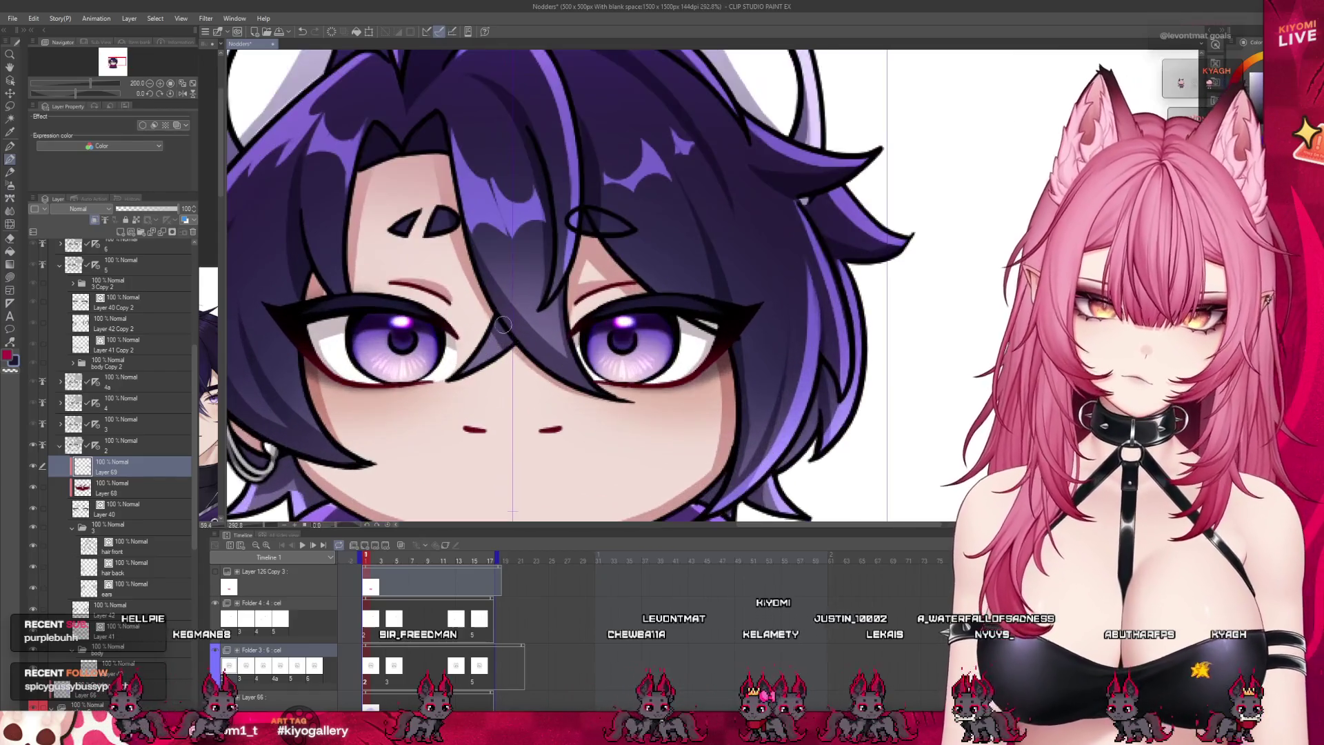
scroll(473, 202, up, 1)
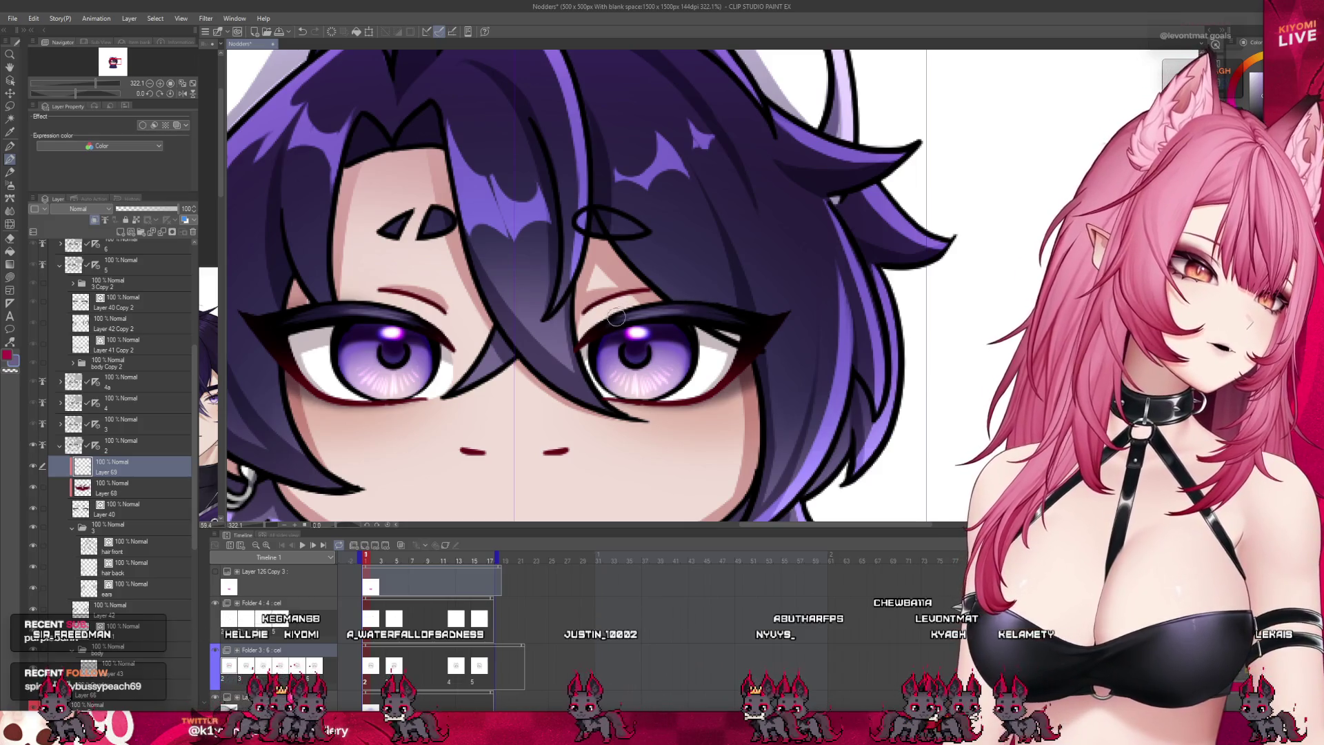
scroll(647, 284, down, 10)
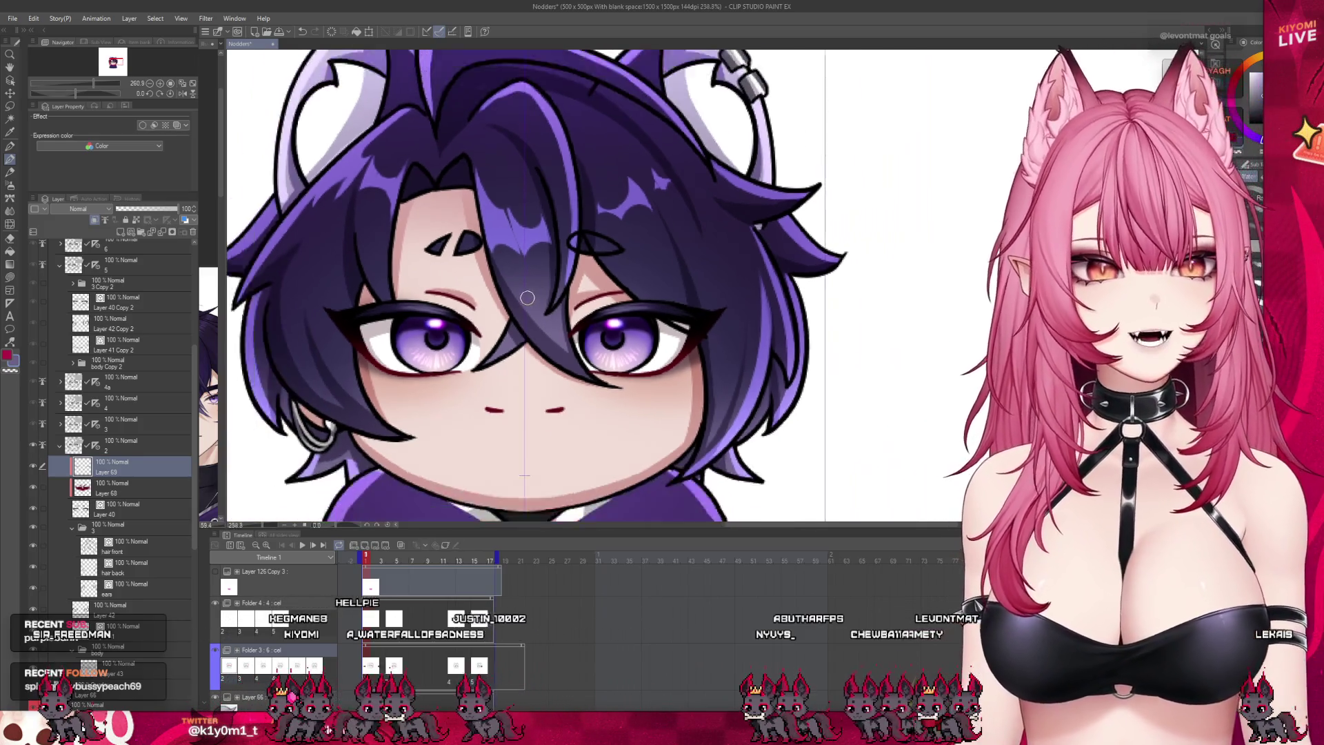
scroll(455, 495, up, 5)
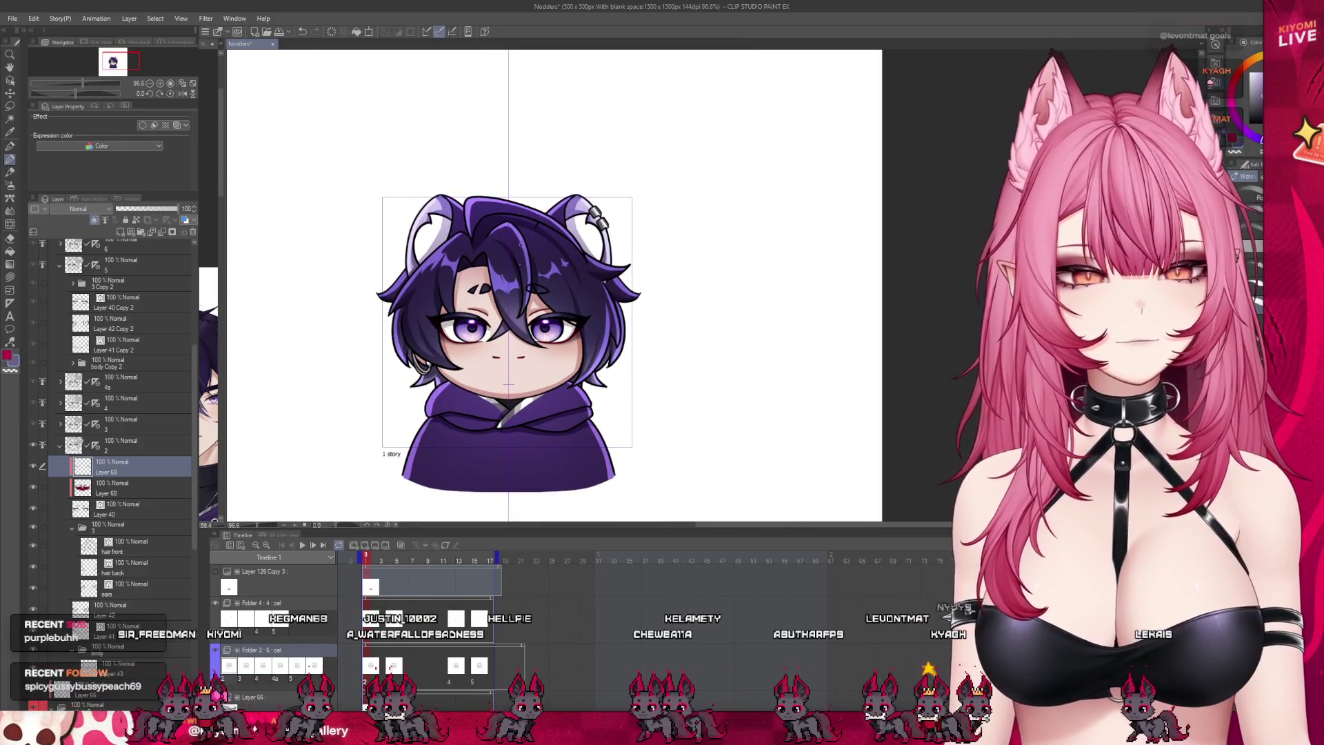
scroll(454, 496, up, 2)
scroll(455, 496, down, 2)
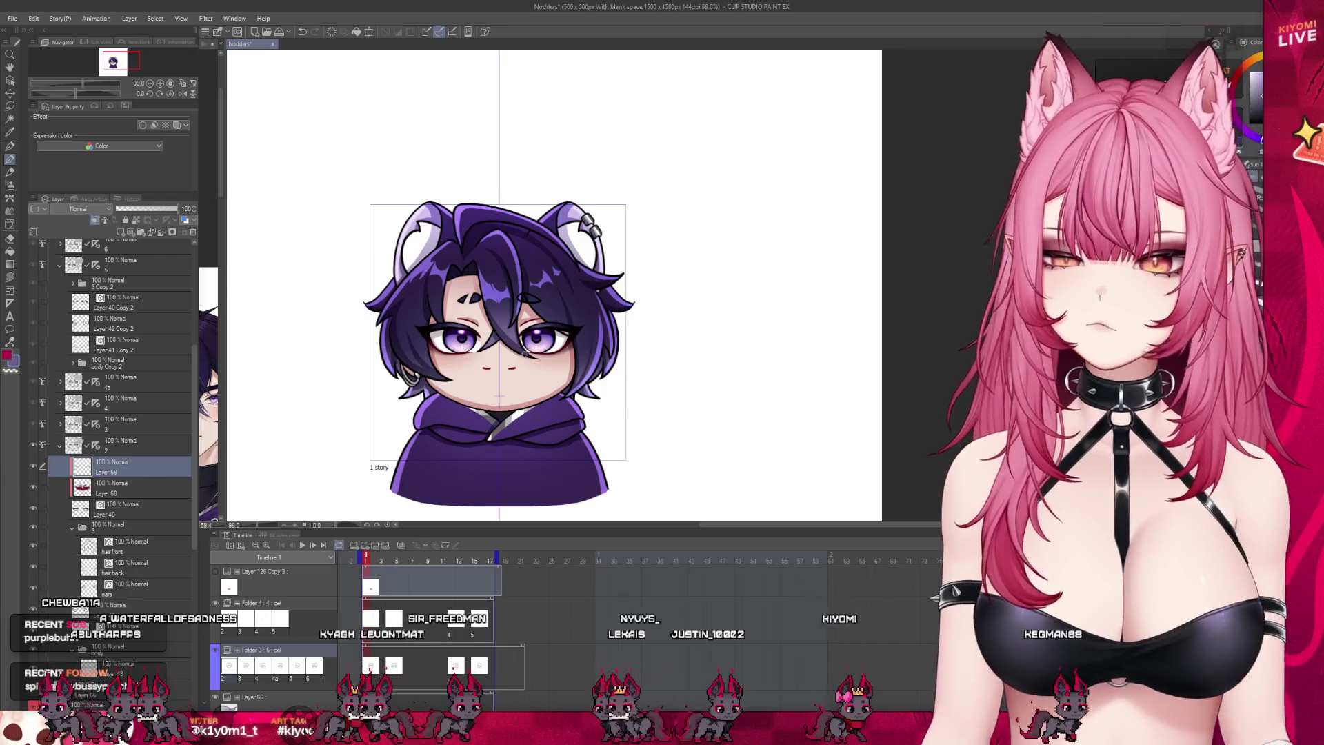
Step: Collapse folder 2, expand 3 Copy, and move Layer 40 Copy to sit above the 3 Copy folder
click(44, 489)
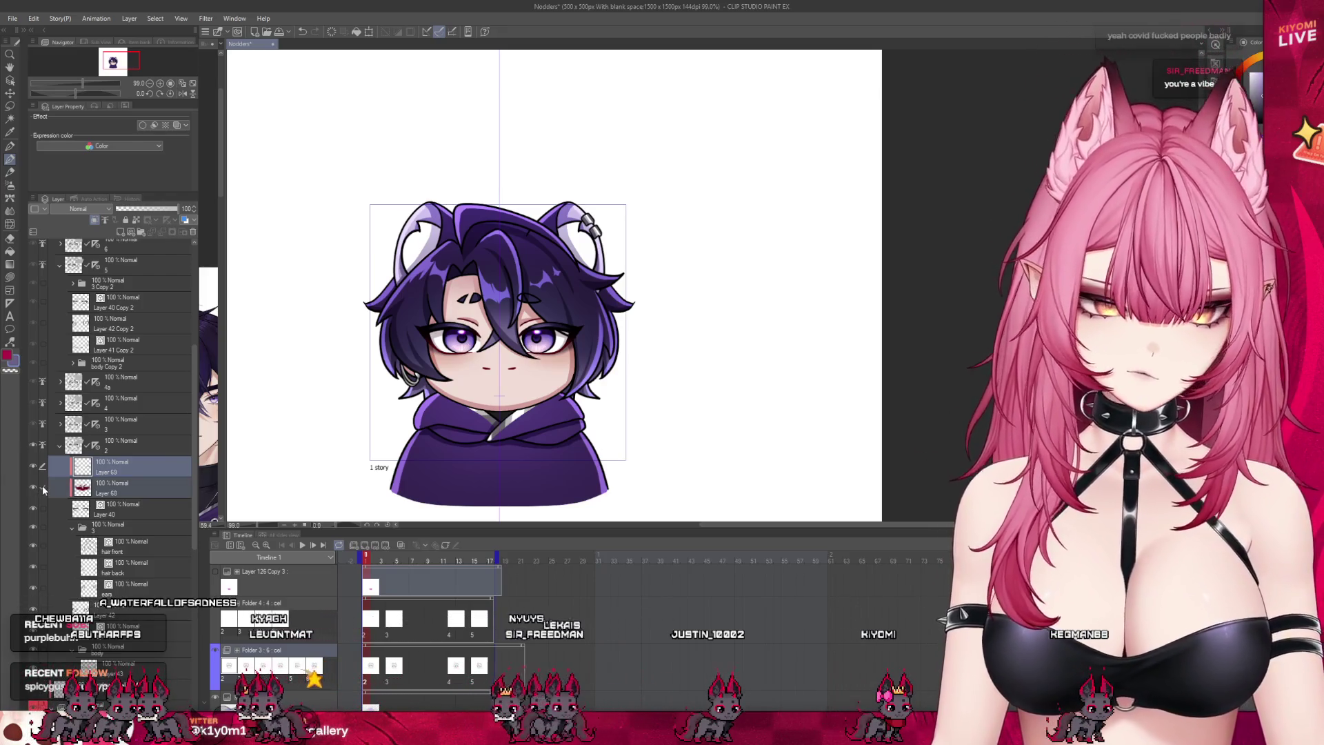
click(59, 446)
click(60, 424)
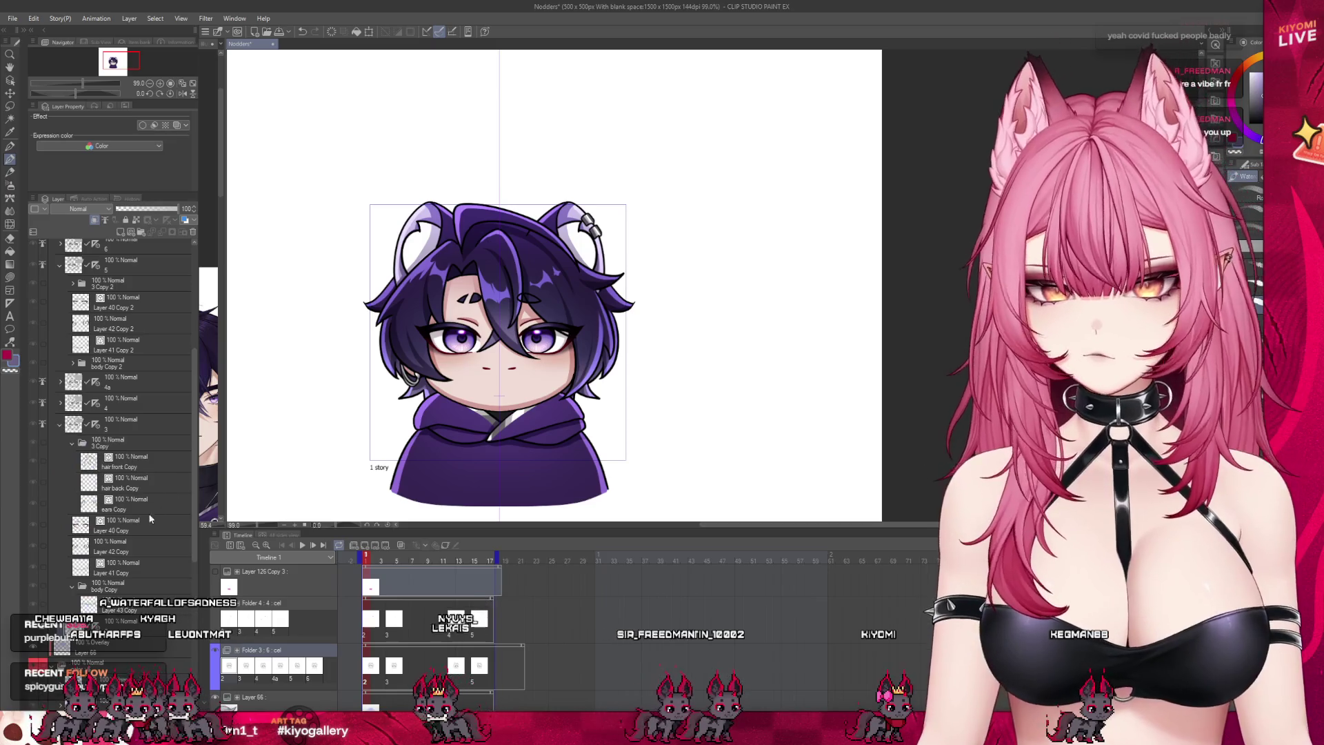
click(140, 530)
drag(136, 441, 137, 450)
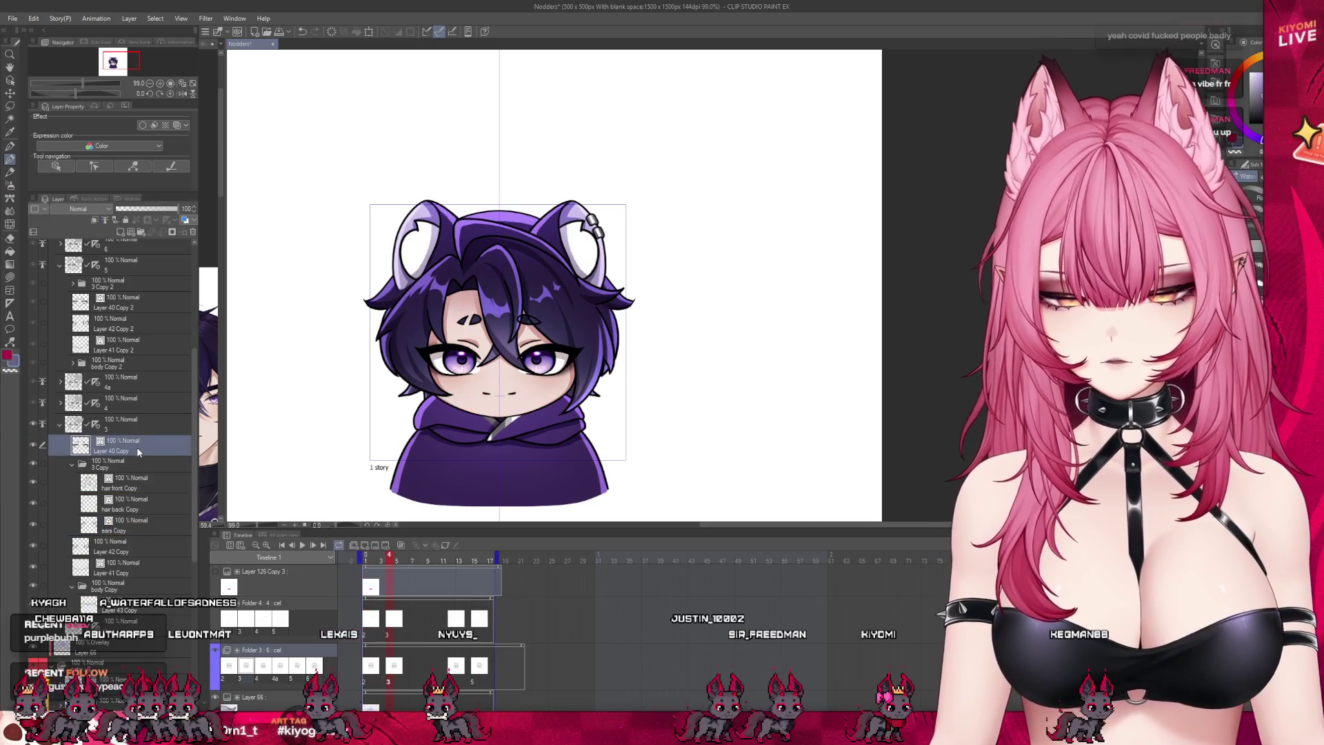
Step: Paste the Layer 68 and 69 artwork into this frame and shift it down onto the eyes
key(ctrl+v)
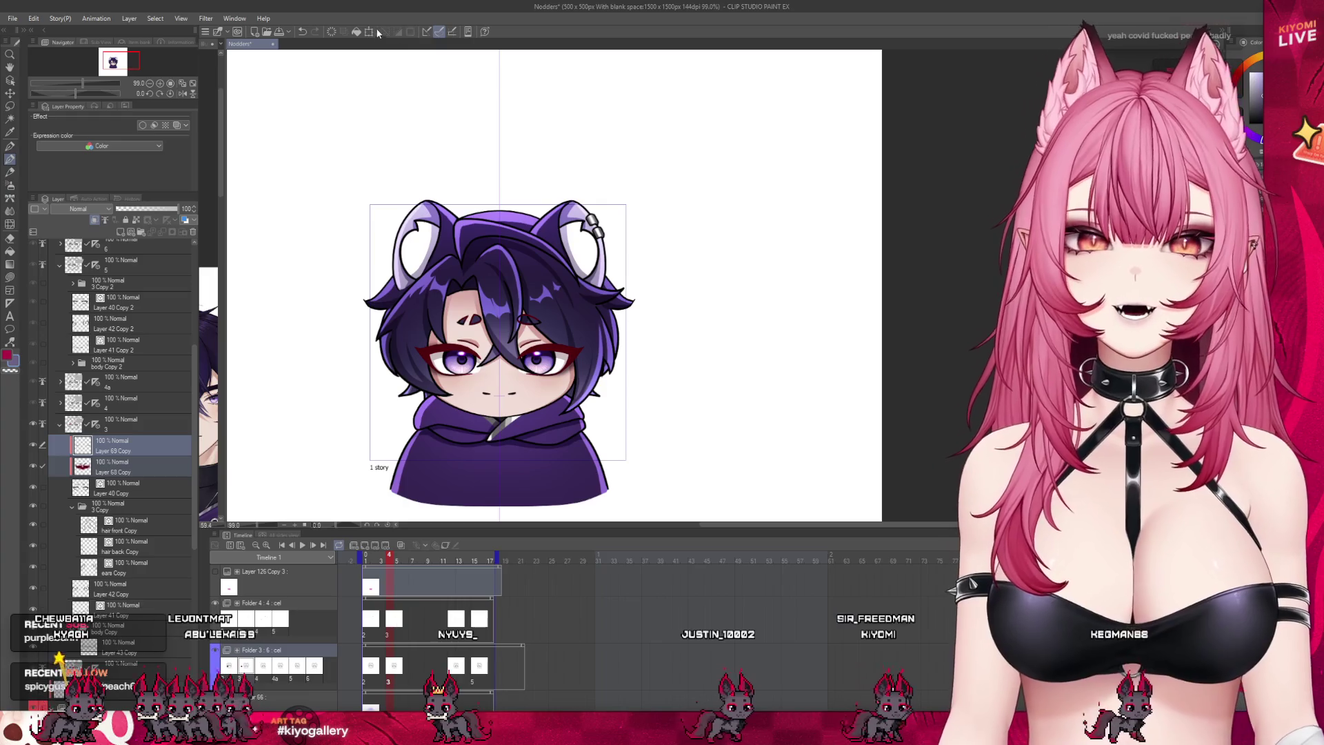
key(ctrl+t)
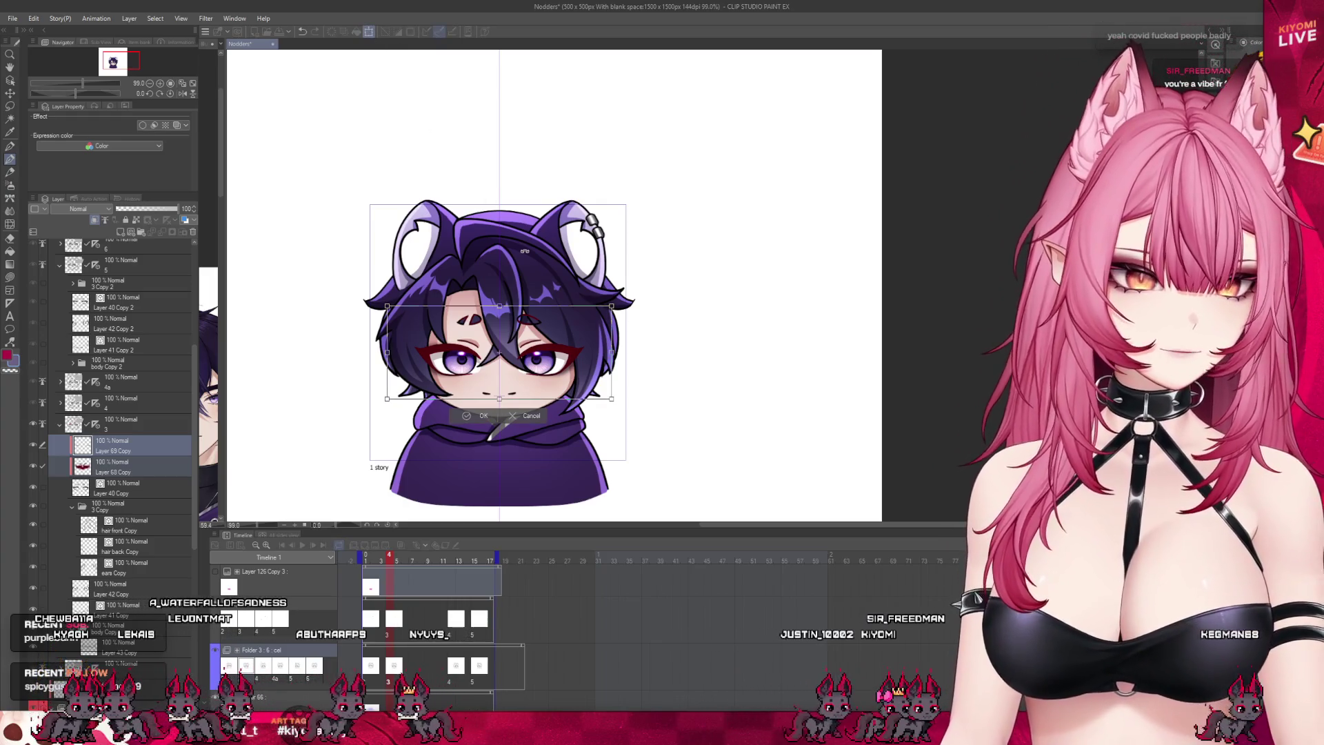
drag(525, 242, 525, 251)
drag(499, 413, 499, 427)
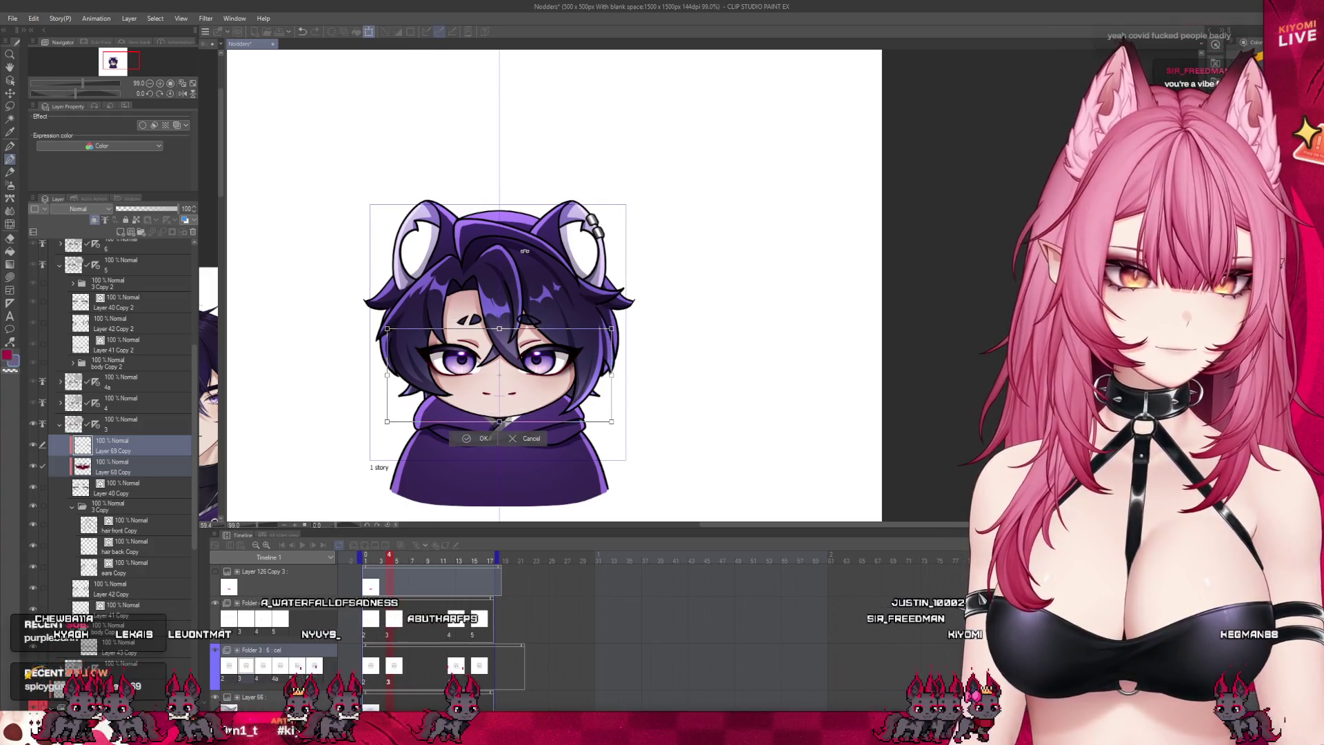
key(Up)
key(Up)
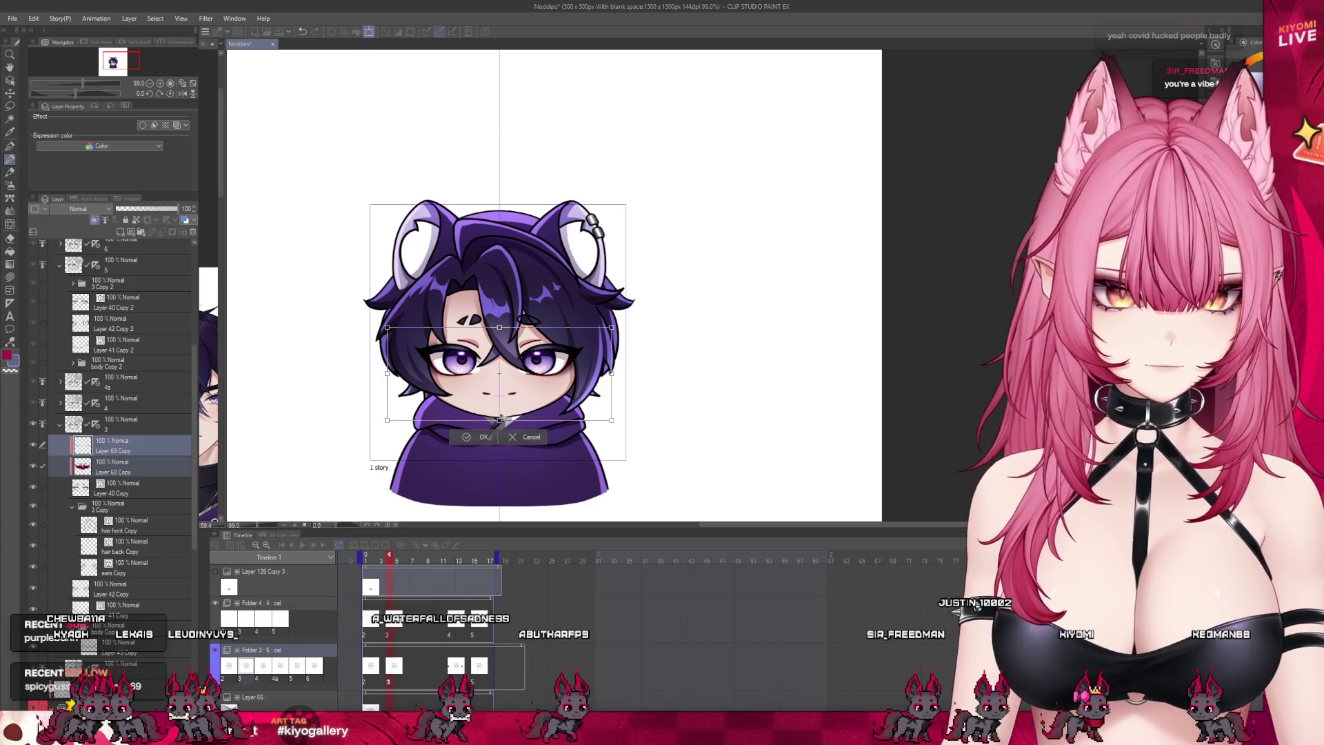
key(Return)
scroll(498, 366, up, 6)
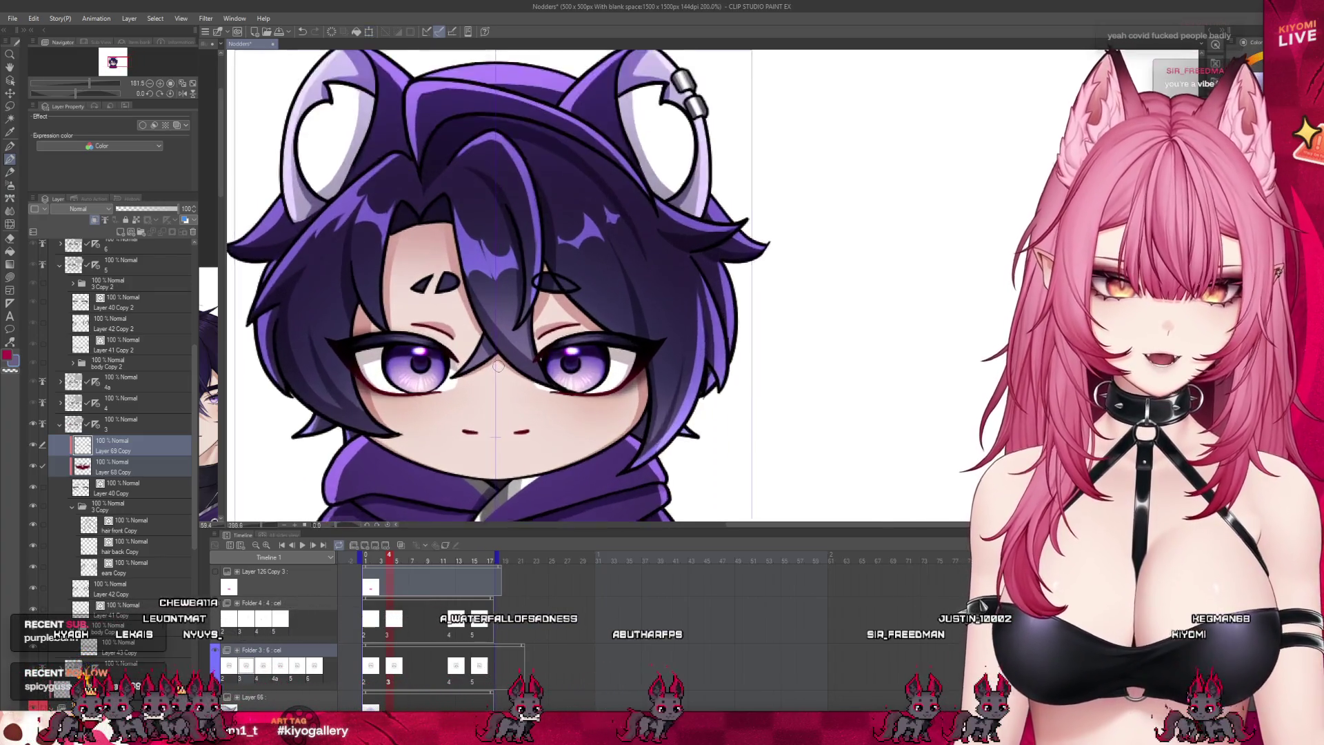
Step: Select Layer 68 Copy and Layer 69 Copy together, then jump to frame 12 on the timeline
scroll(498, 367, up, 2)
scroll(498, 366, down, 3)
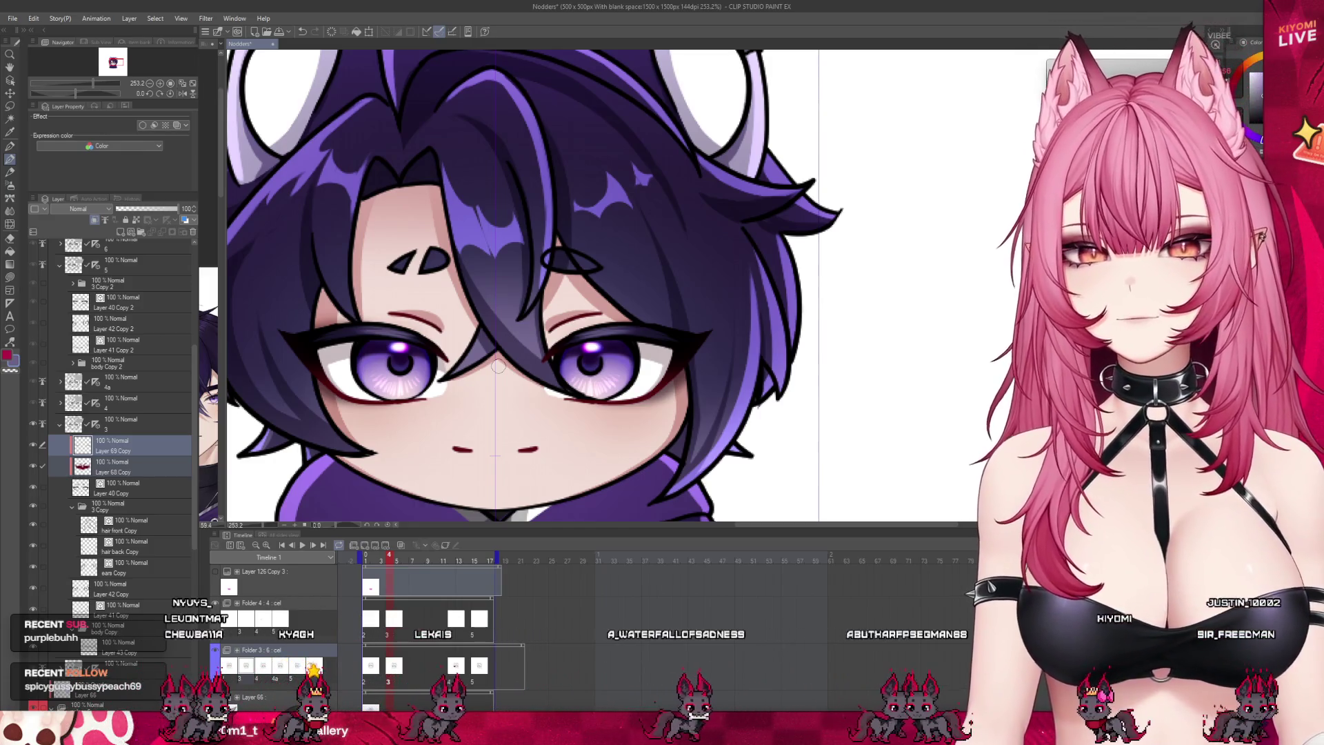
scroll(498, 364, down, 1)
scroll(497, 356, up, 2)
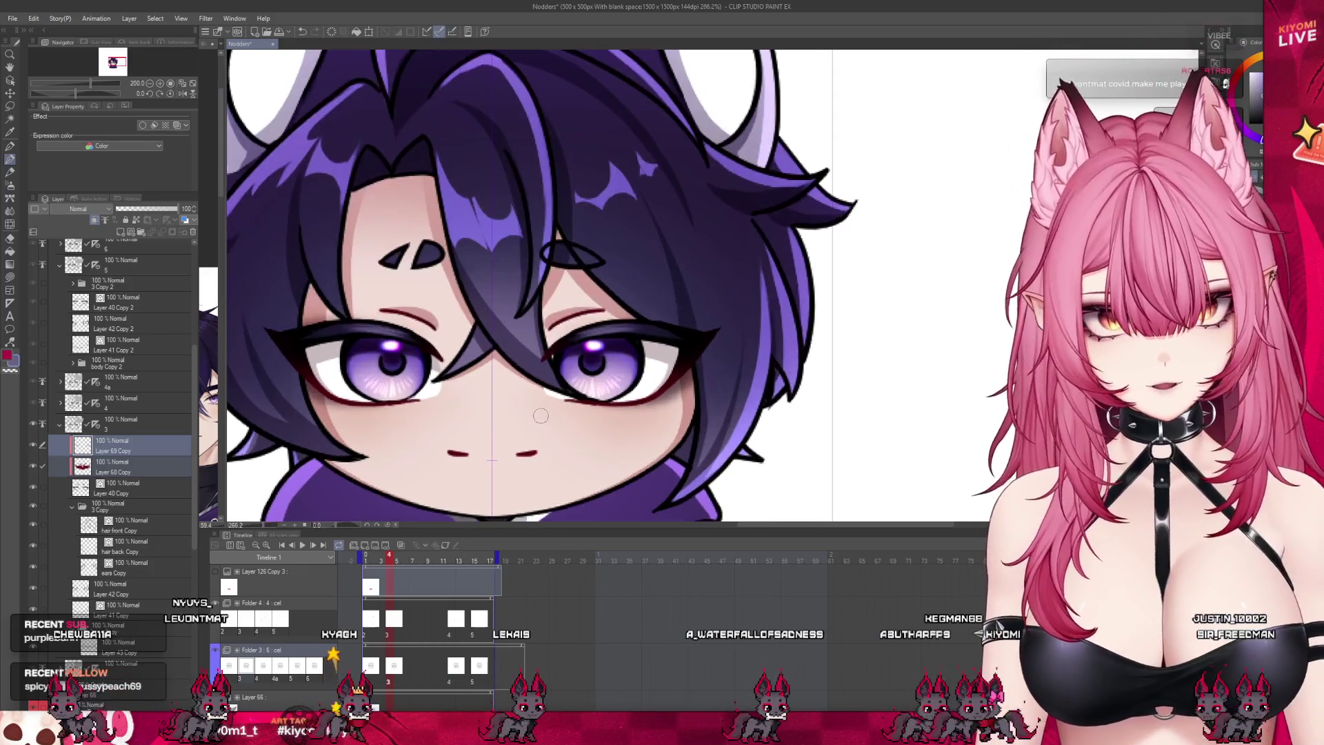
click(133, 463)
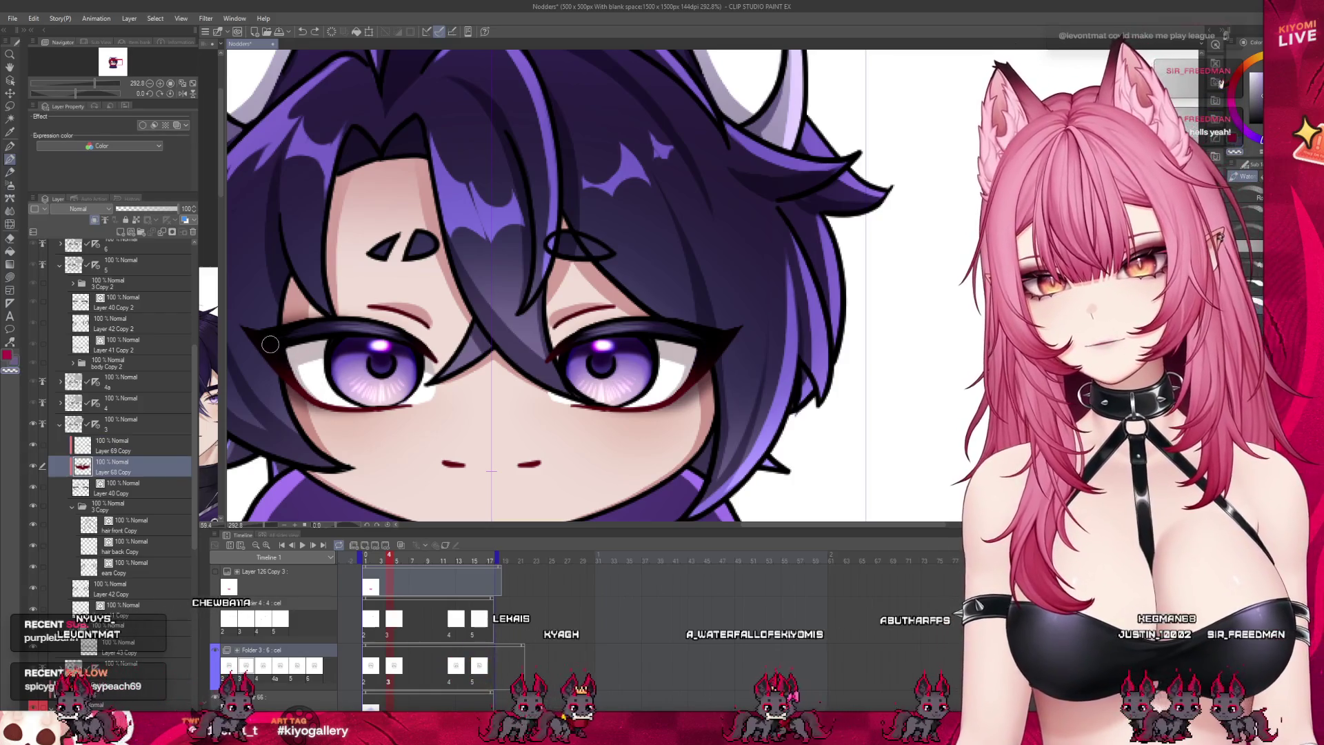
scroll(467, 389, down, 2)
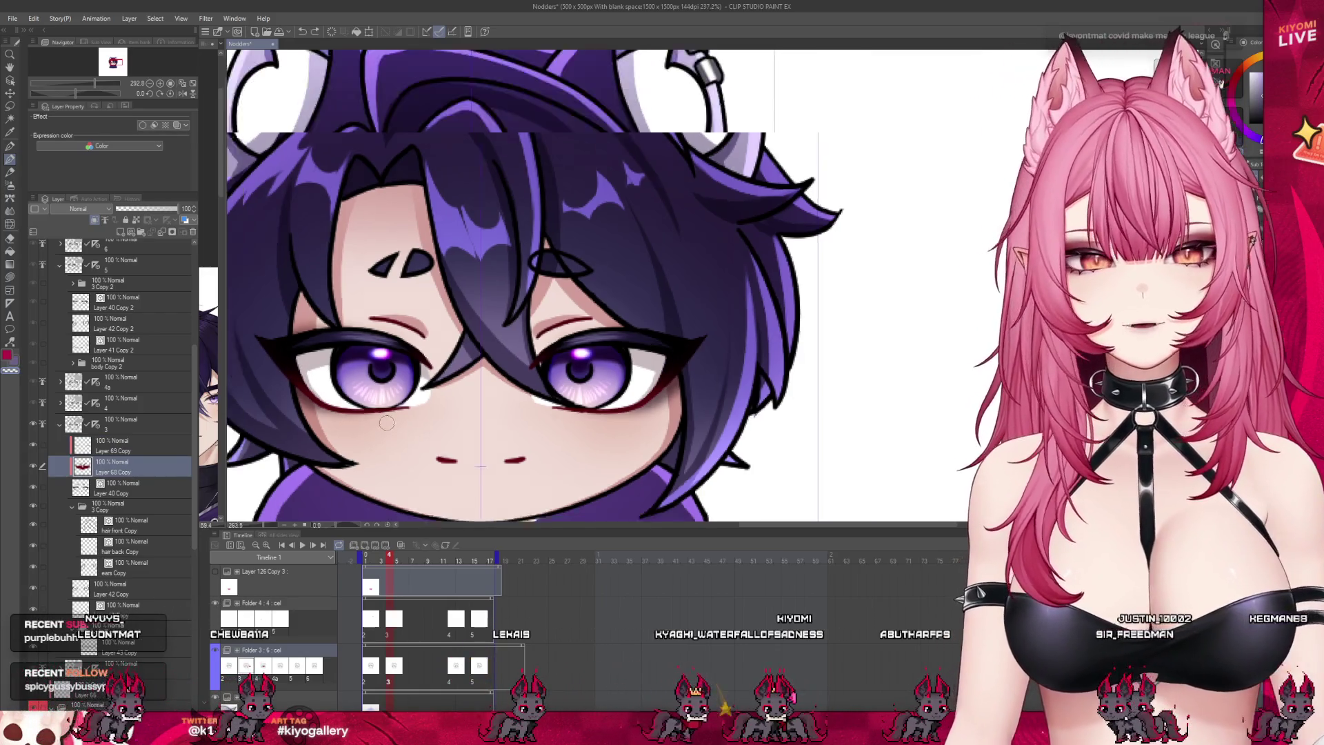
scroll(465, 341, up, 1)
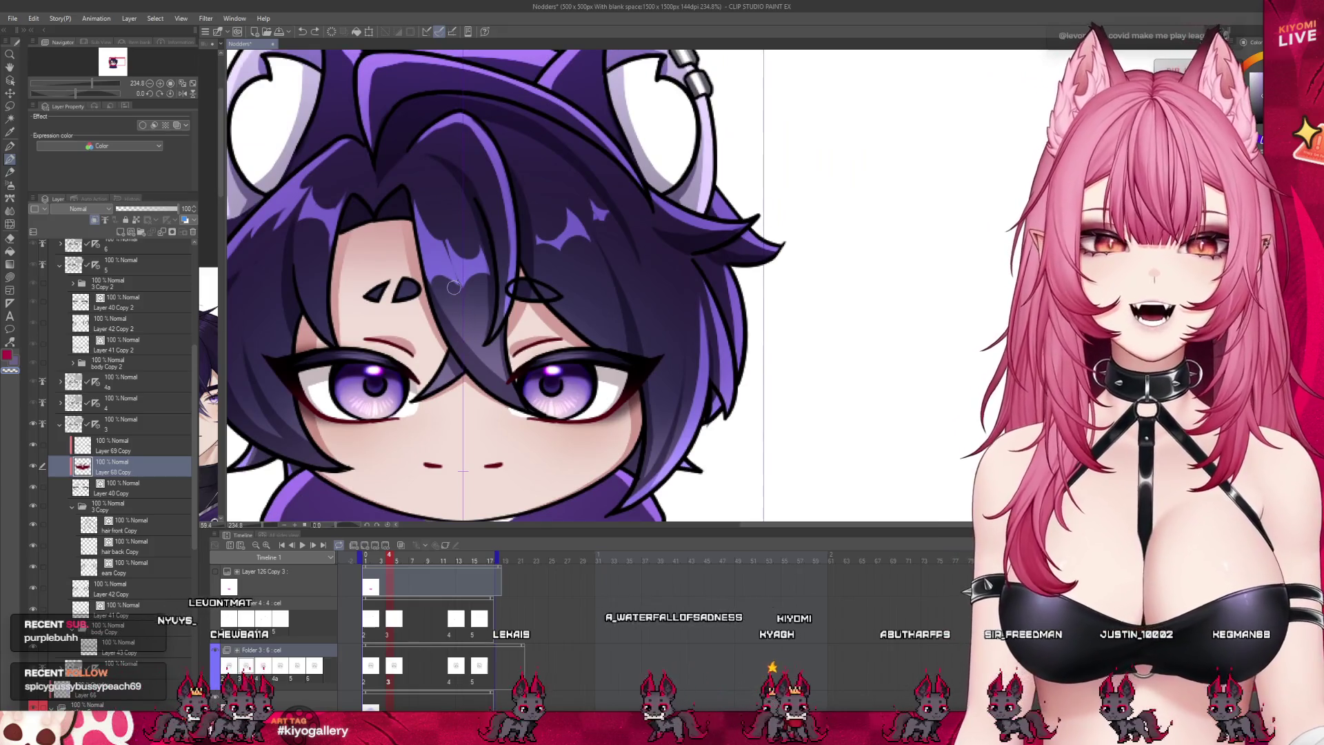
click(43, 445)
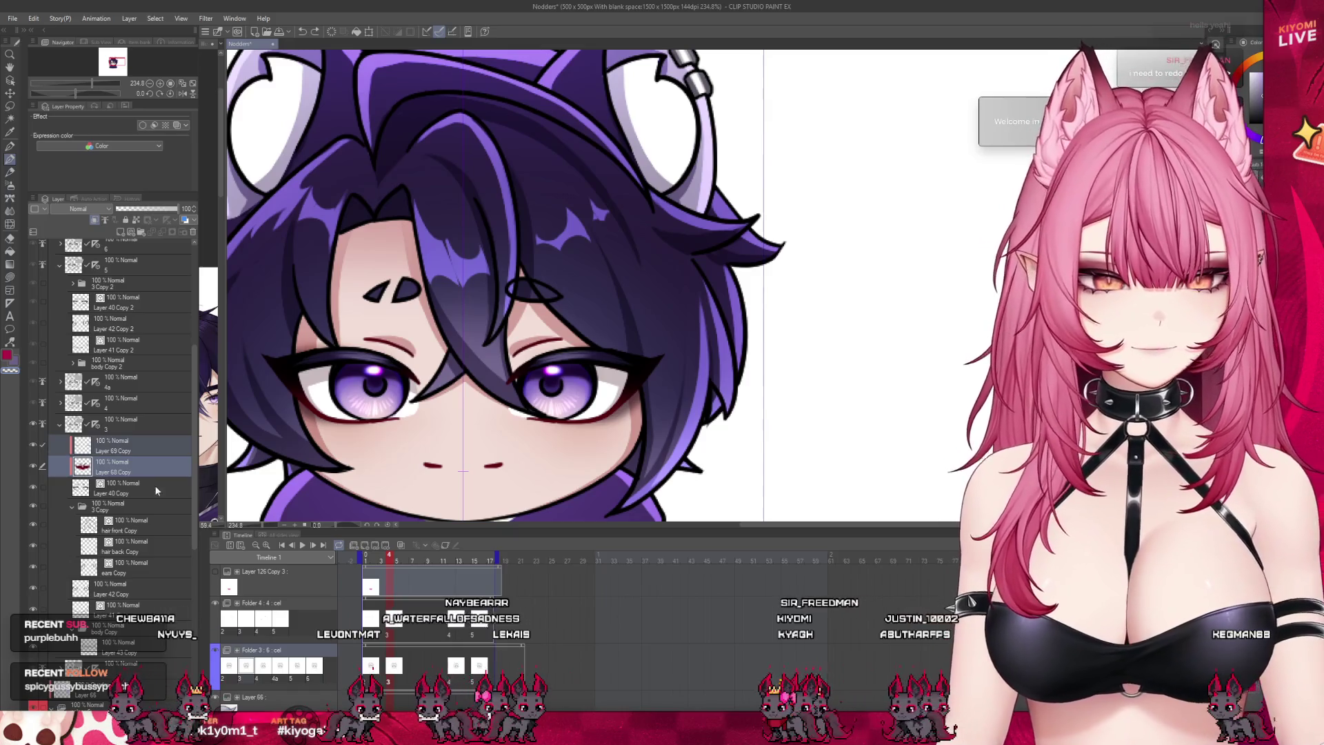
click(450, 635)
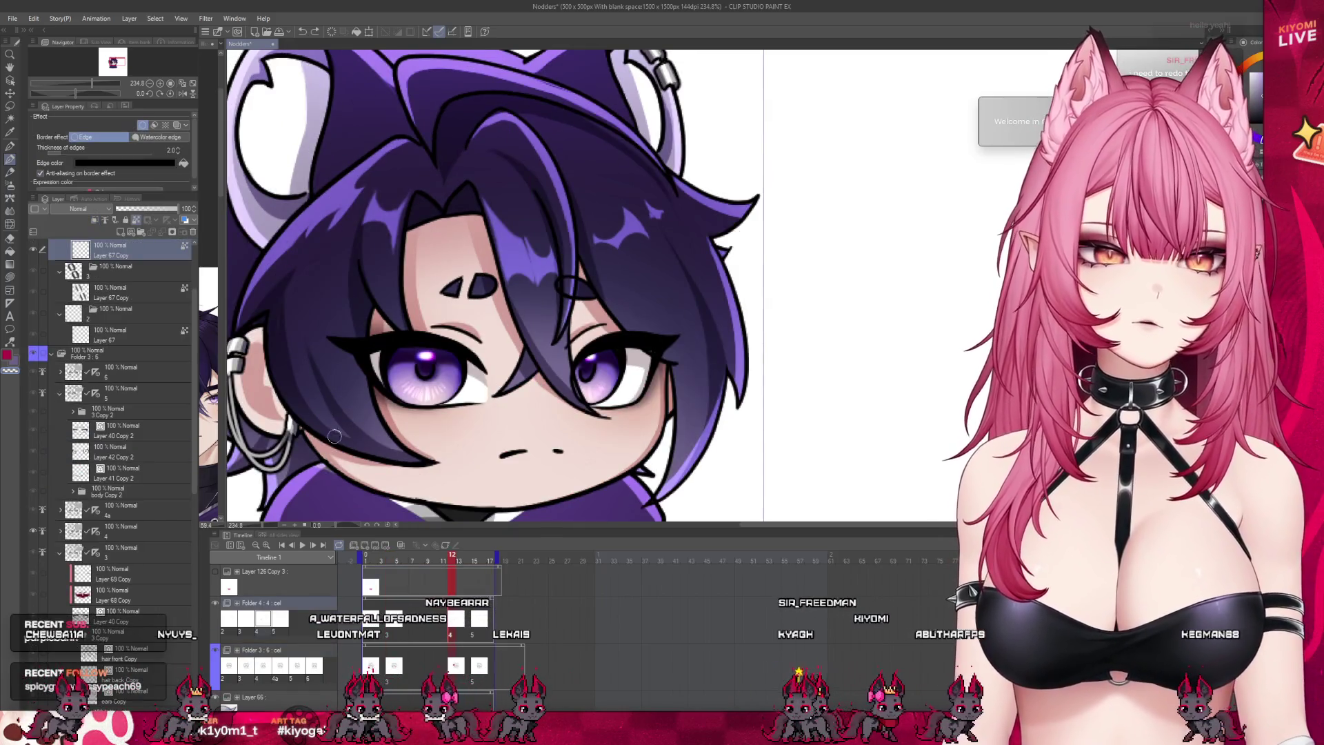
Step: Place Layer 40 Copy directly under layer 4 in Folder 3 and paste the copied layers
scroll(187, 422, up, 3)
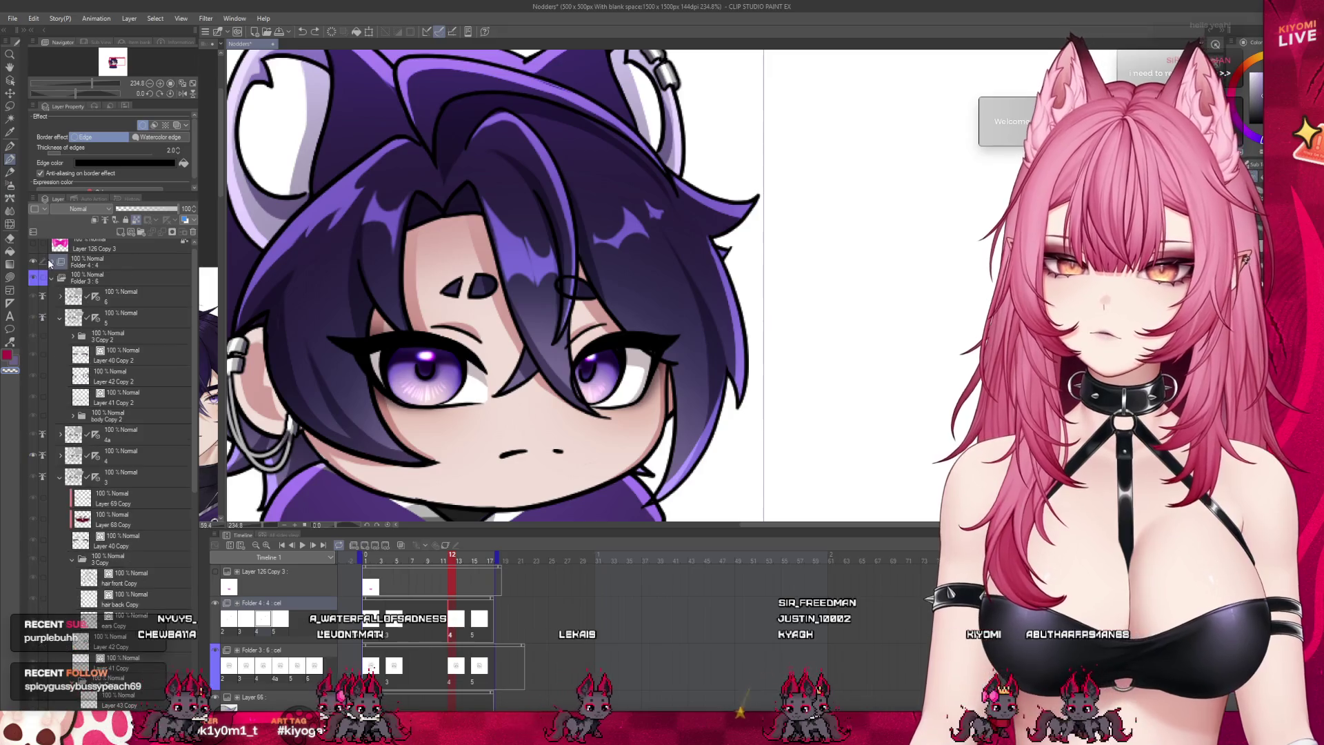
click(52, 262)
click(117, 319)
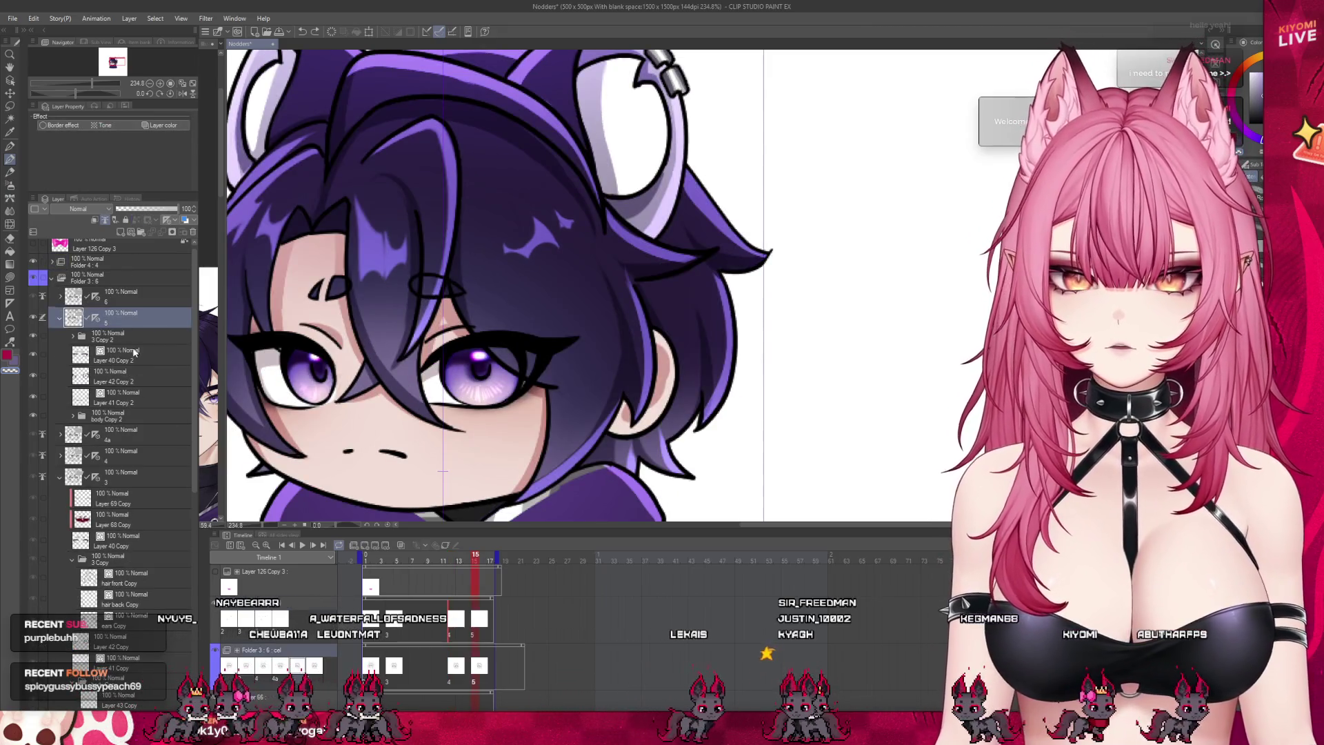
click(59, 317)
click(92, 359)
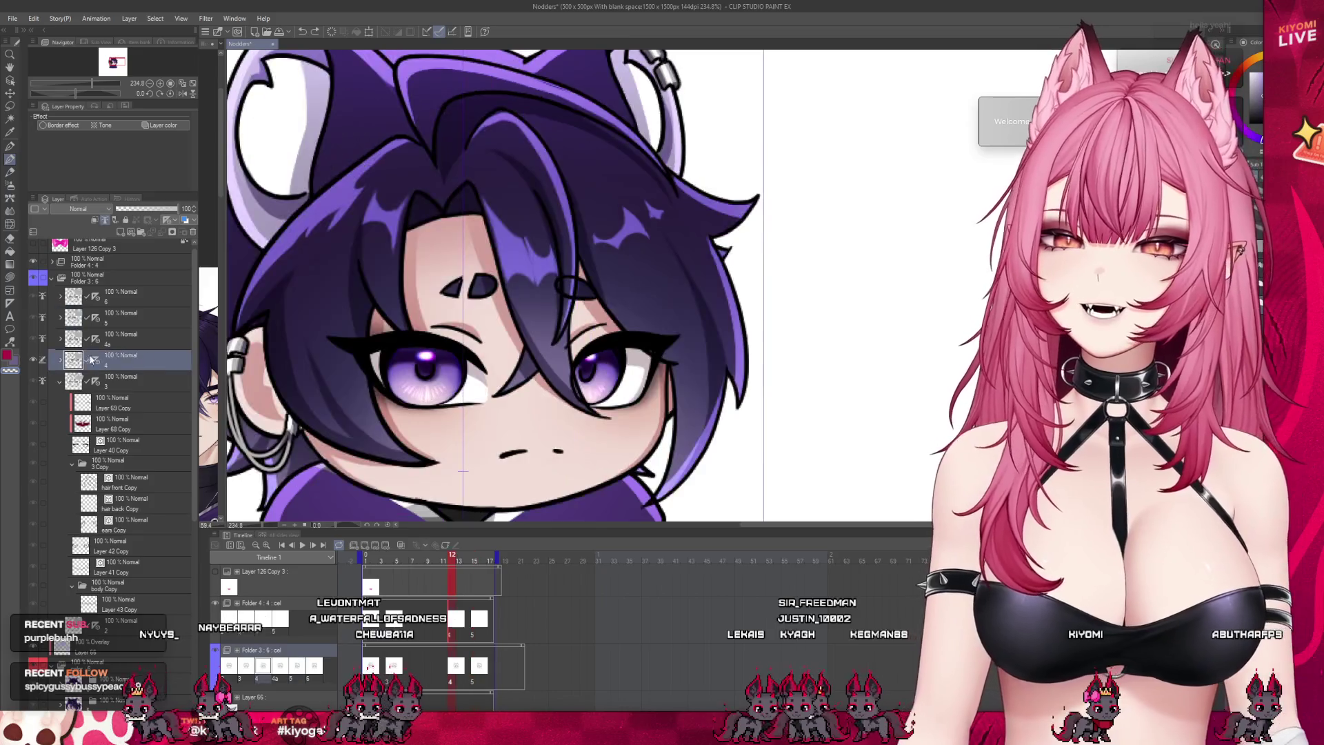
click(59, 381)
click(59, 359)
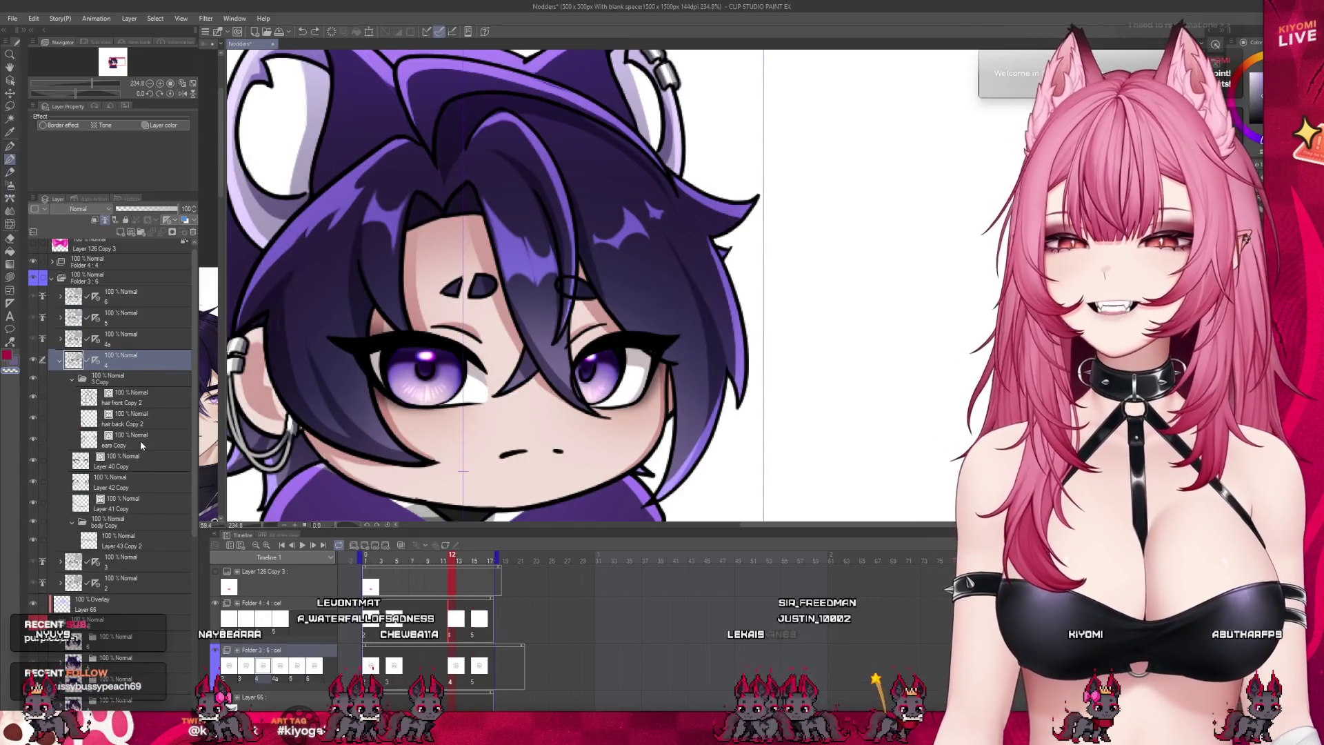
drag(117, 461, 133, 378)
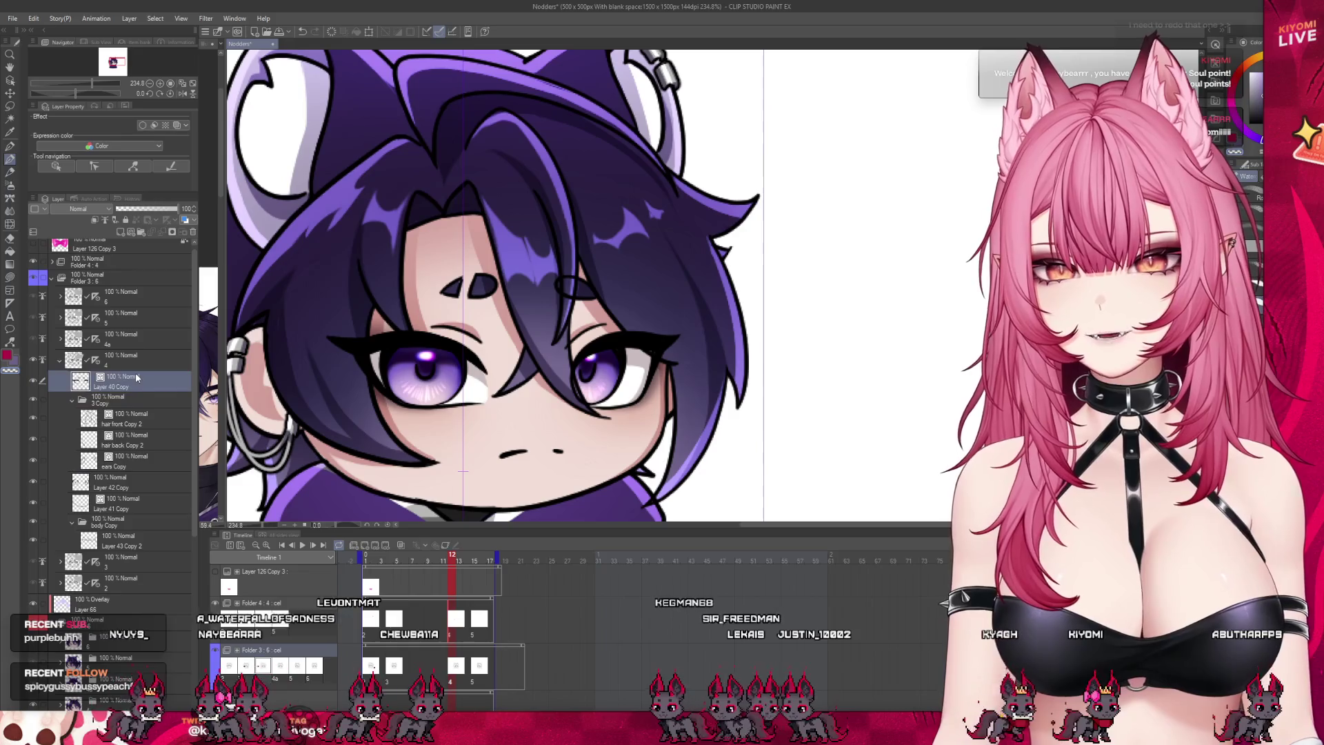
key(ctrl+v)
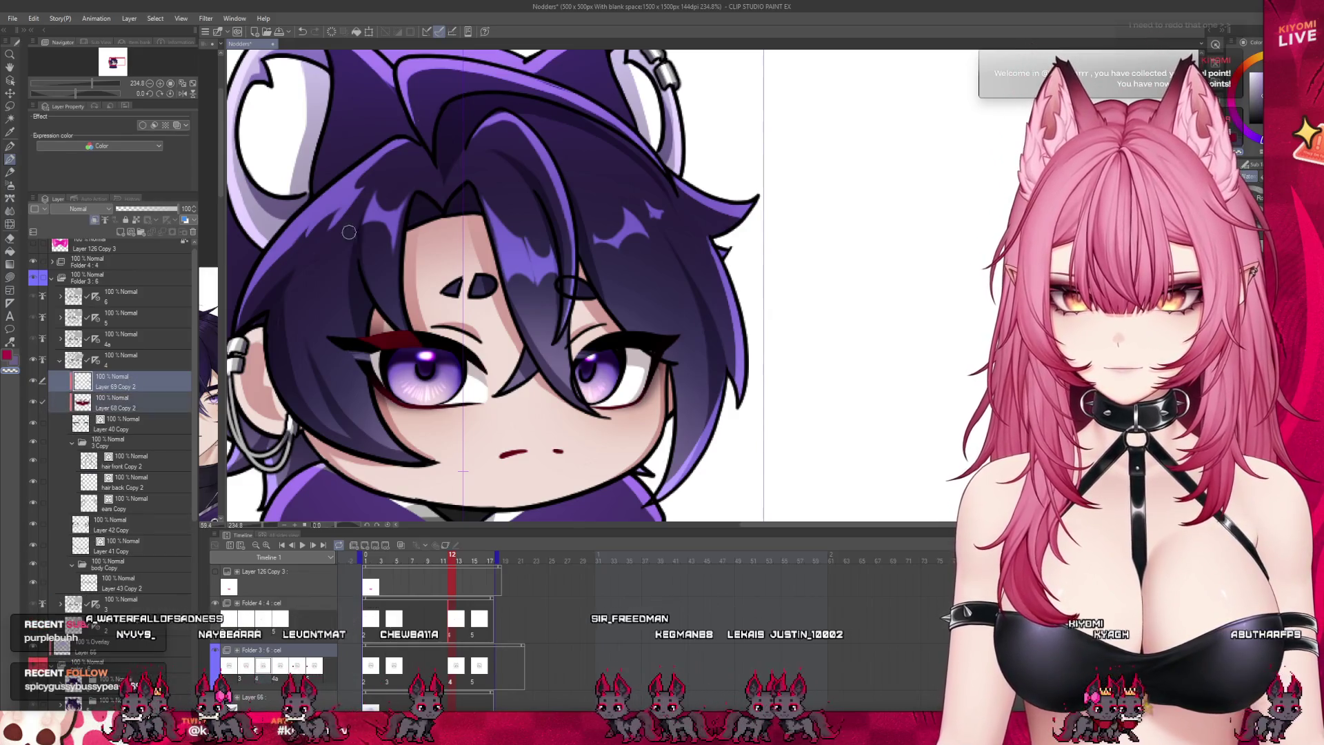
Step: Nudge the pasted red eyeliner right, left and up over the eyes, then narrow it from the sides
click(369, 32)
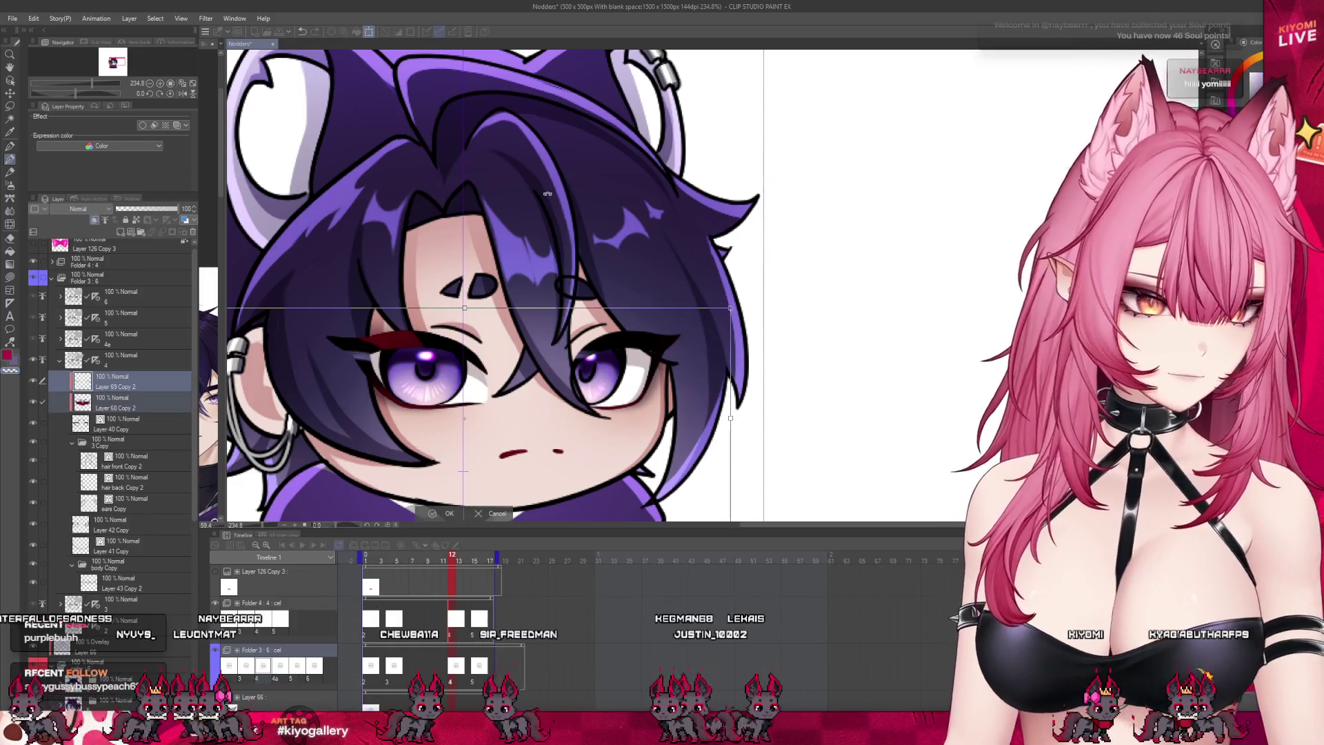
key(Right)
key(Right)
key(Right)
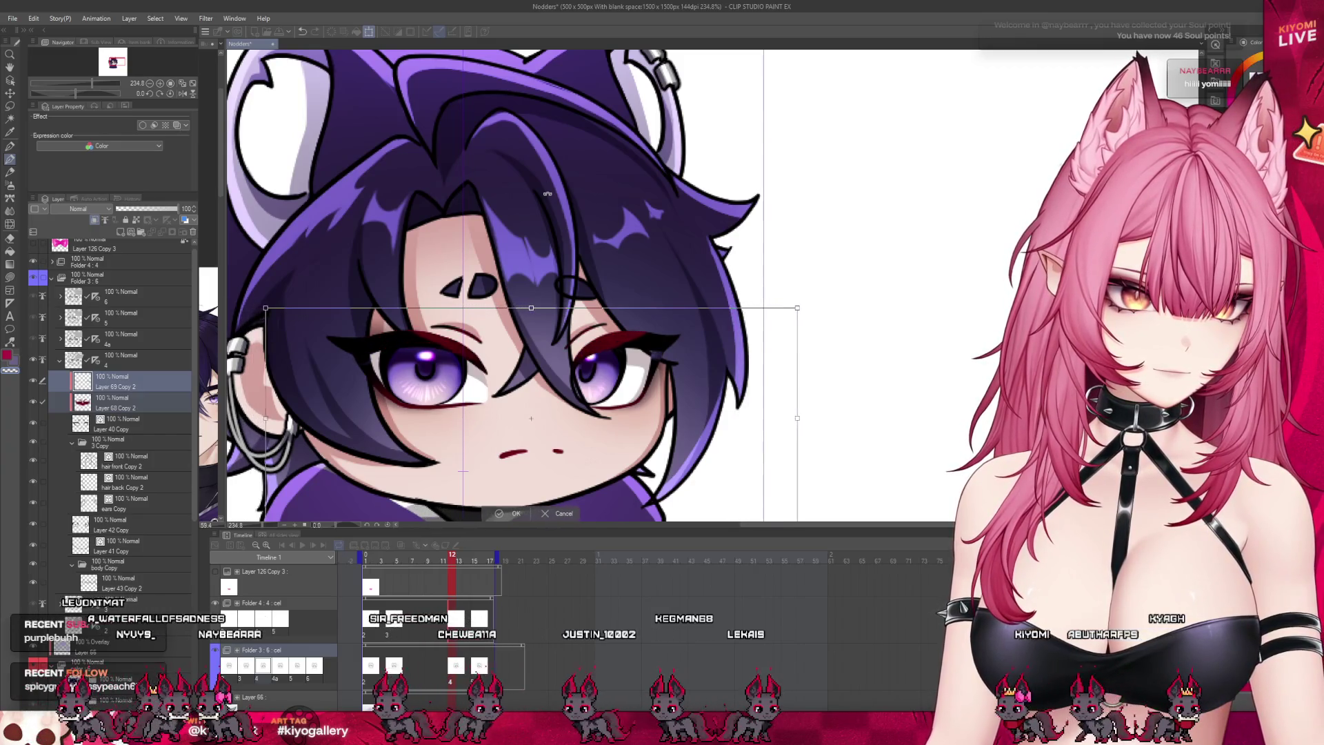
key(Right)
key(Right)
key(Right)
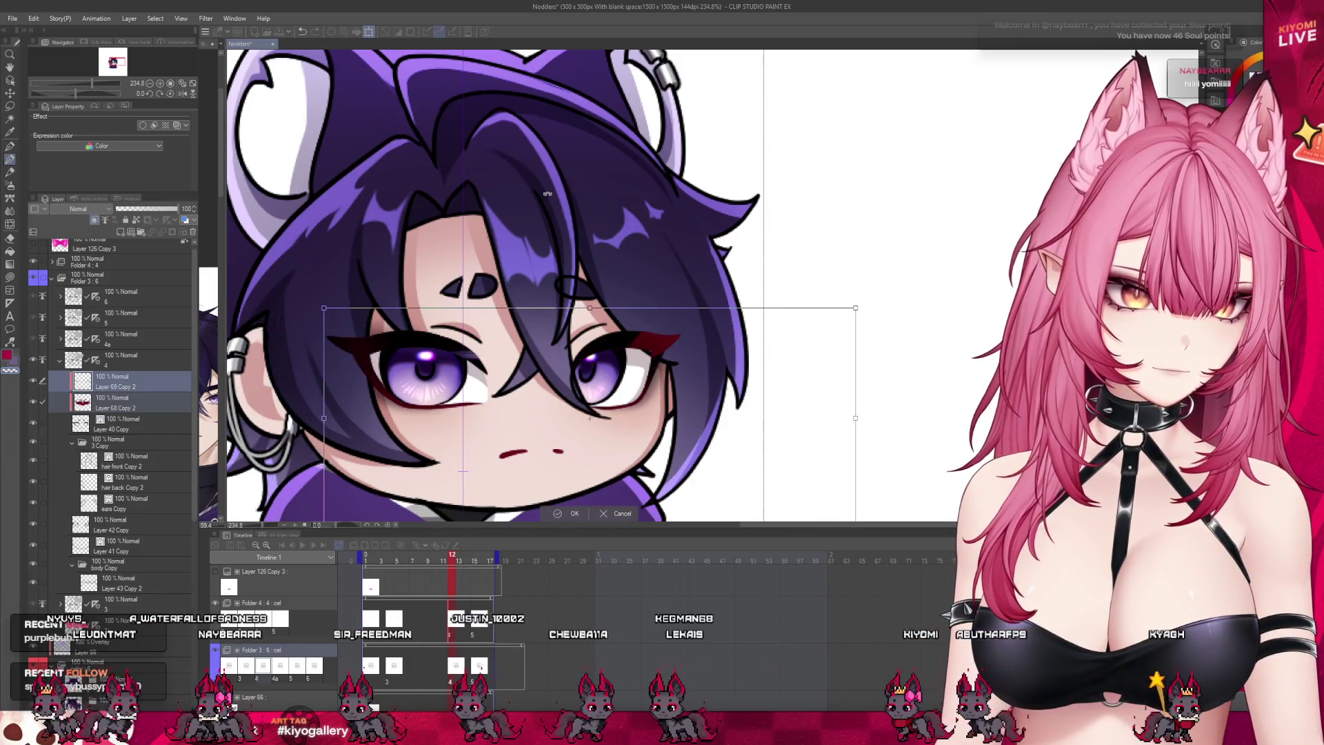
key(Left)
key(Left)
key(Left)
key(Left)
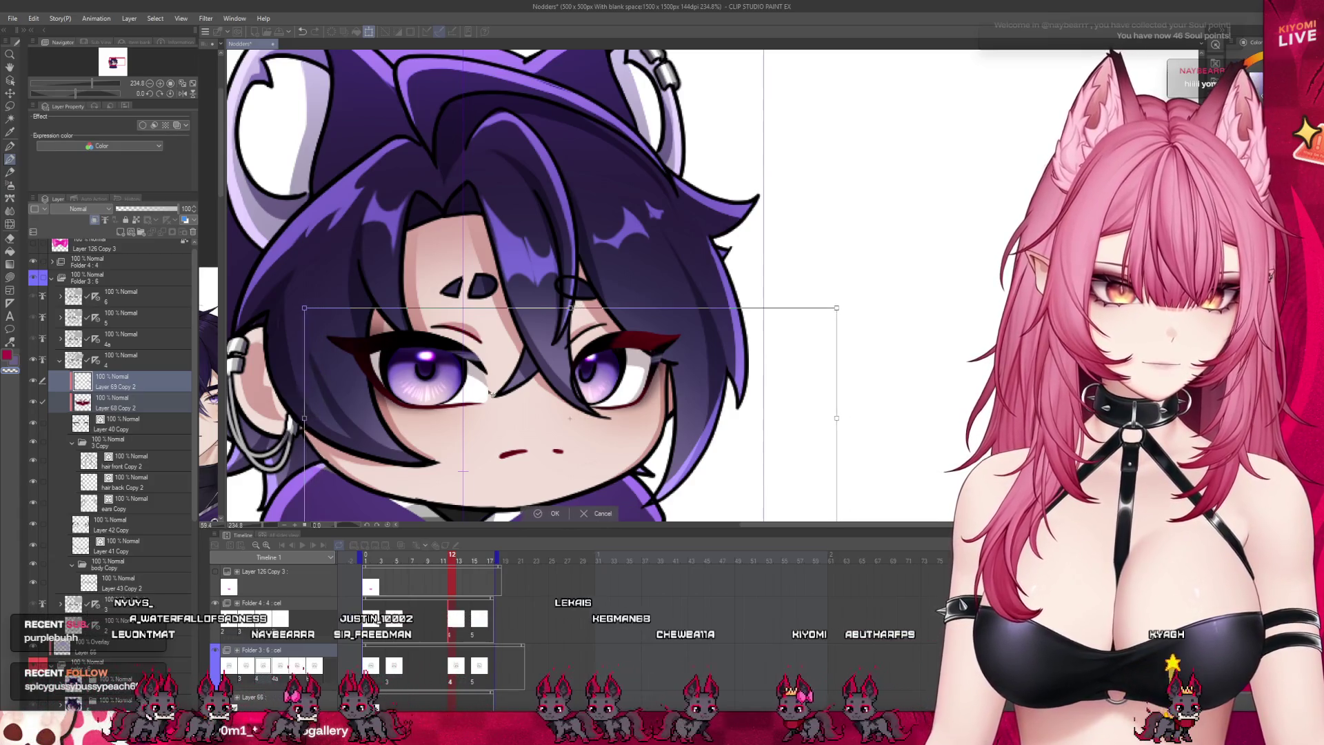
key(Left)
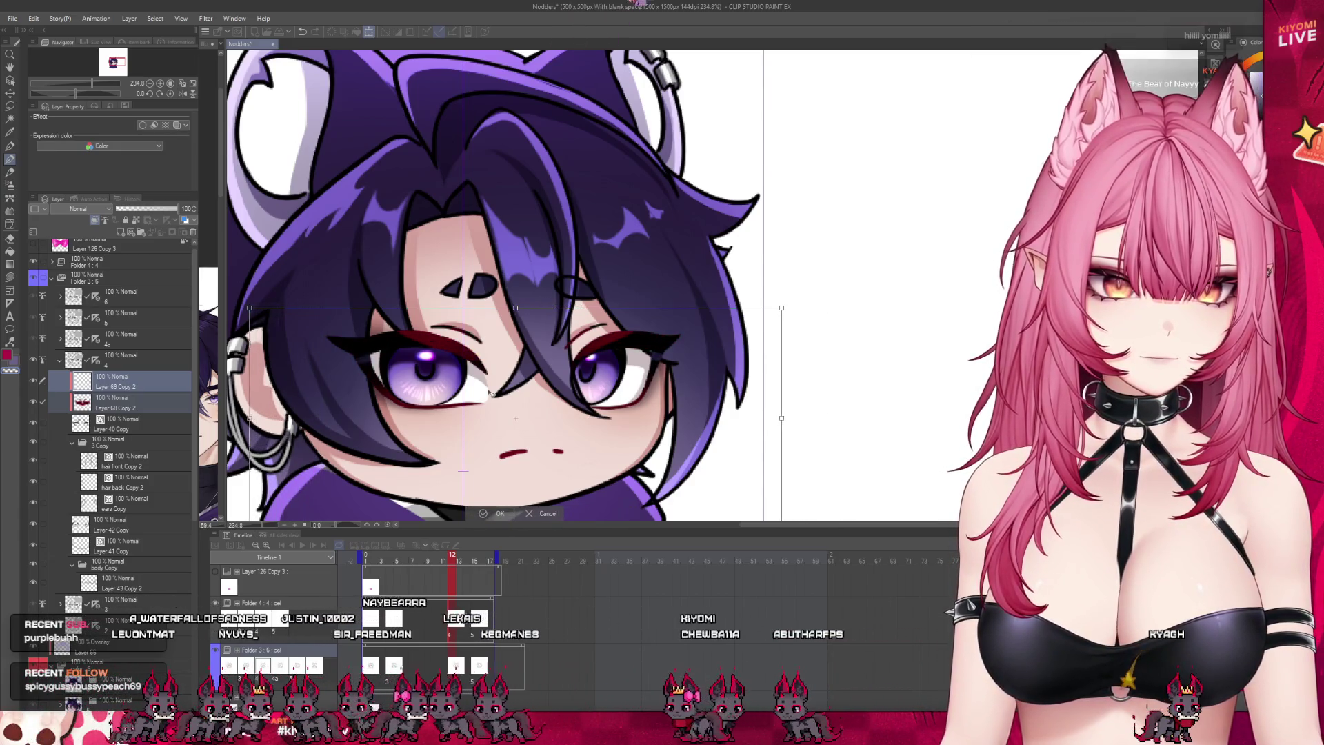
key(Up)
key(Up)
key(Up)
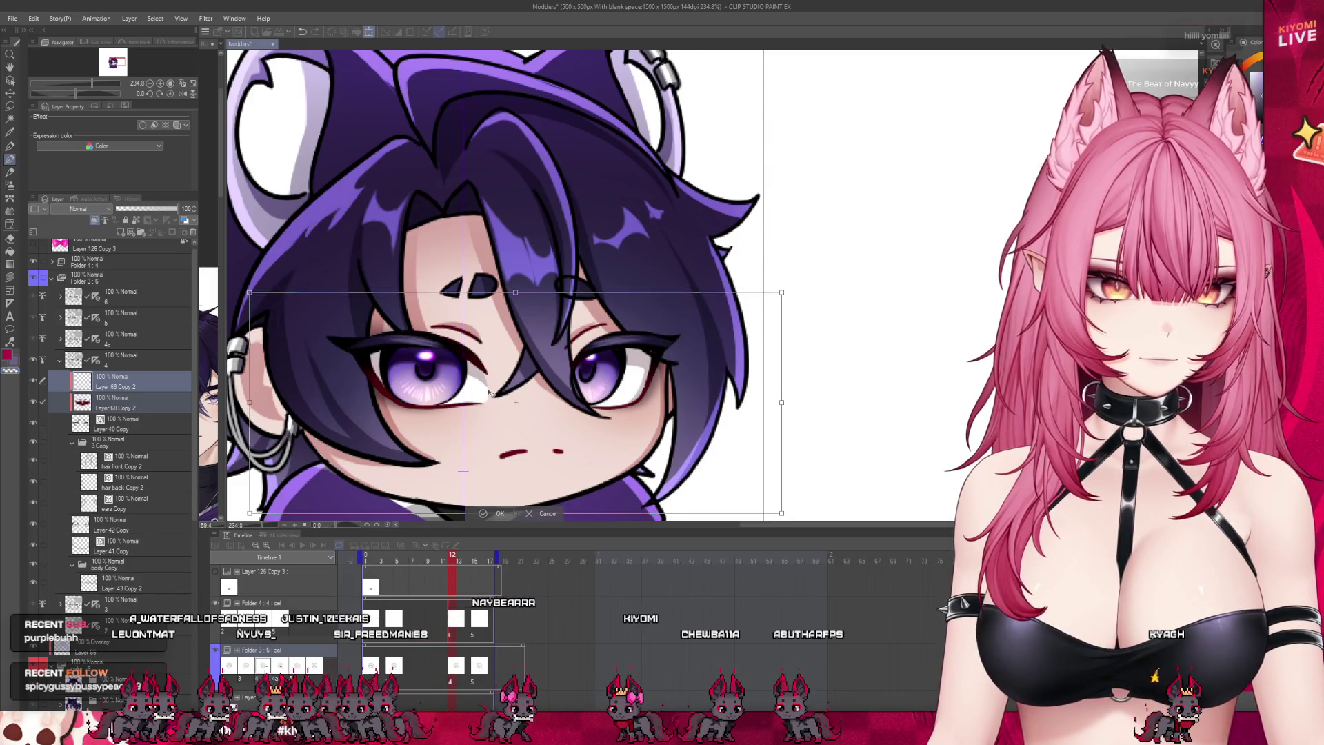
scroll(491, 393, down, 2)
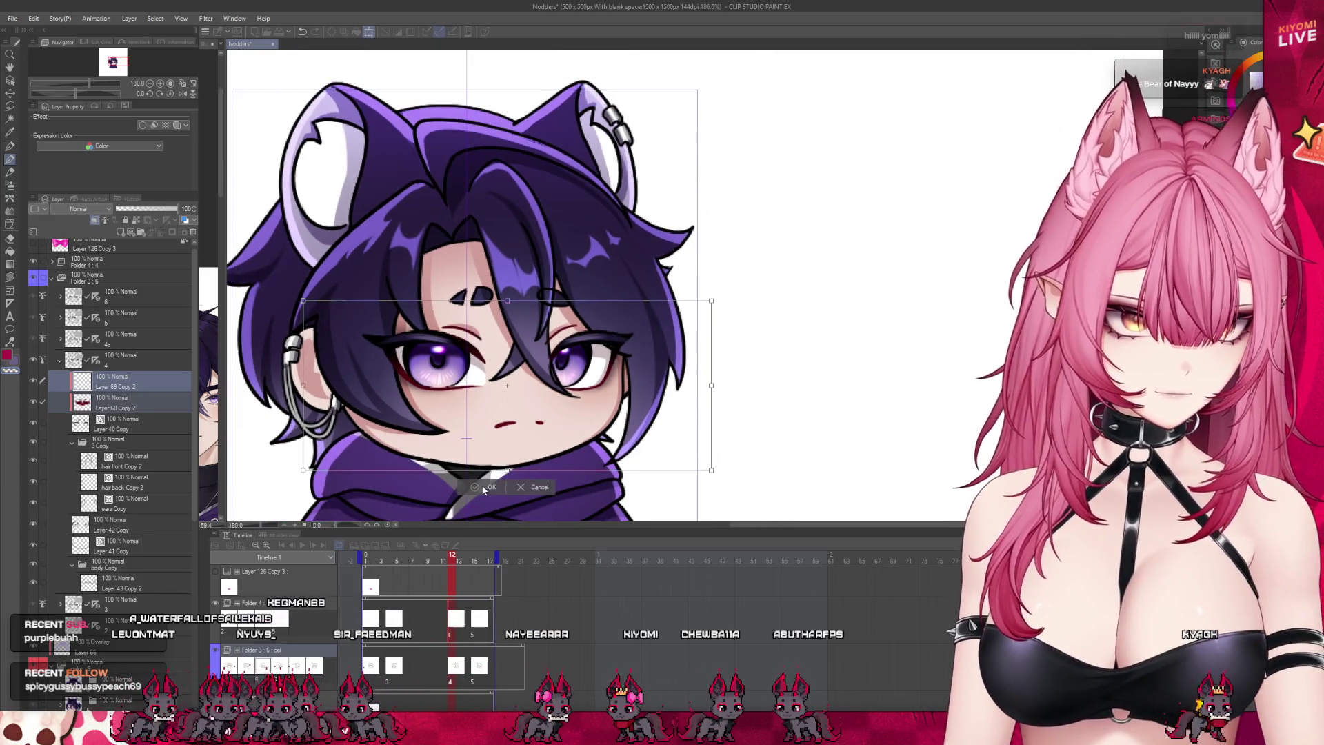
click(483, 489)
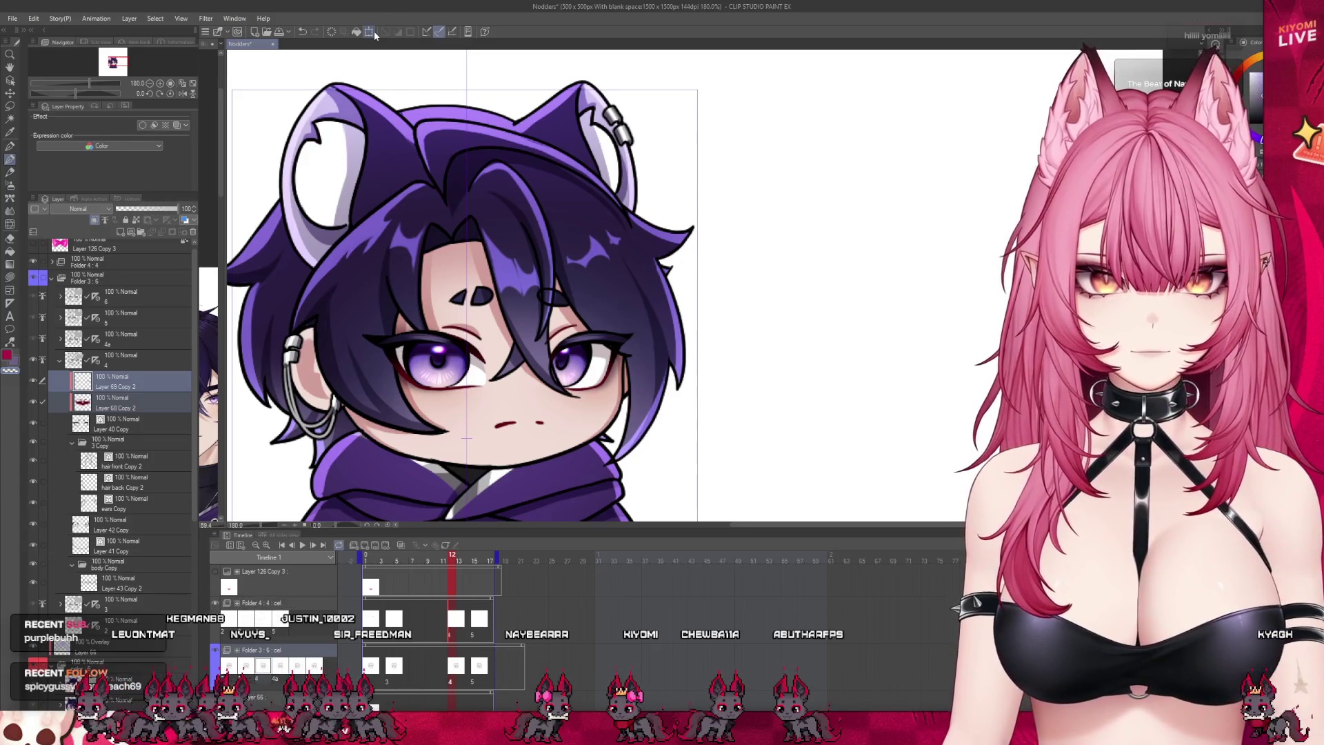
click(374, 31)
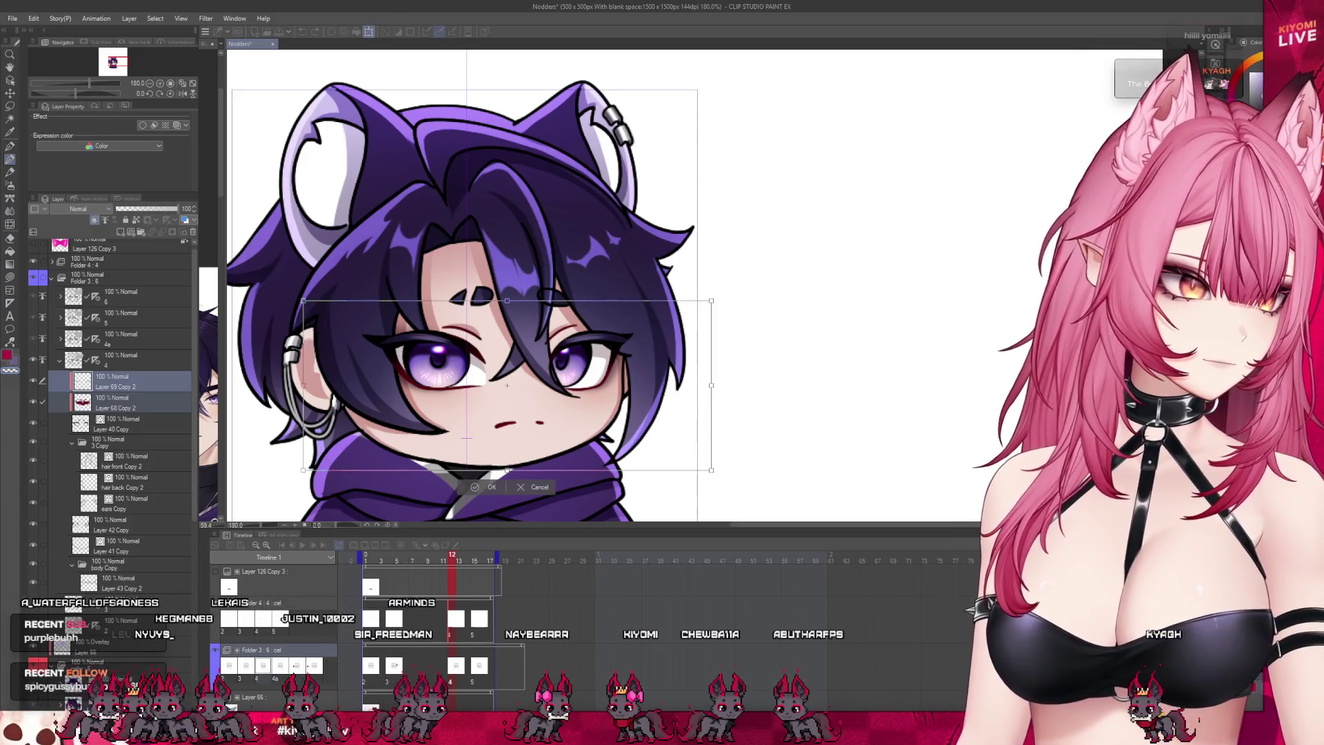
drag(713, 386, 680, 387)
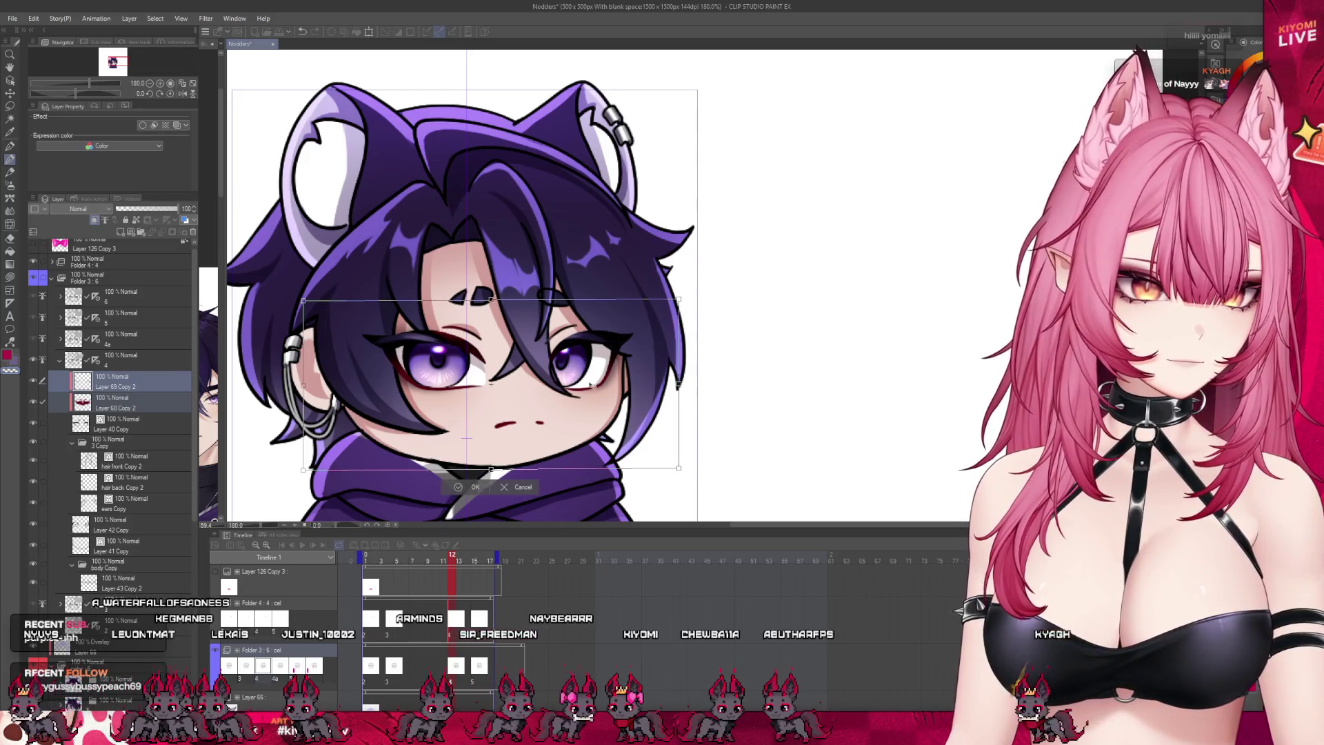
drag(584, 383, 607, 385)
Step: Commit the eyeliner resize and hide the dark red blush on Layer 68 Copy 2
click(488, 489)
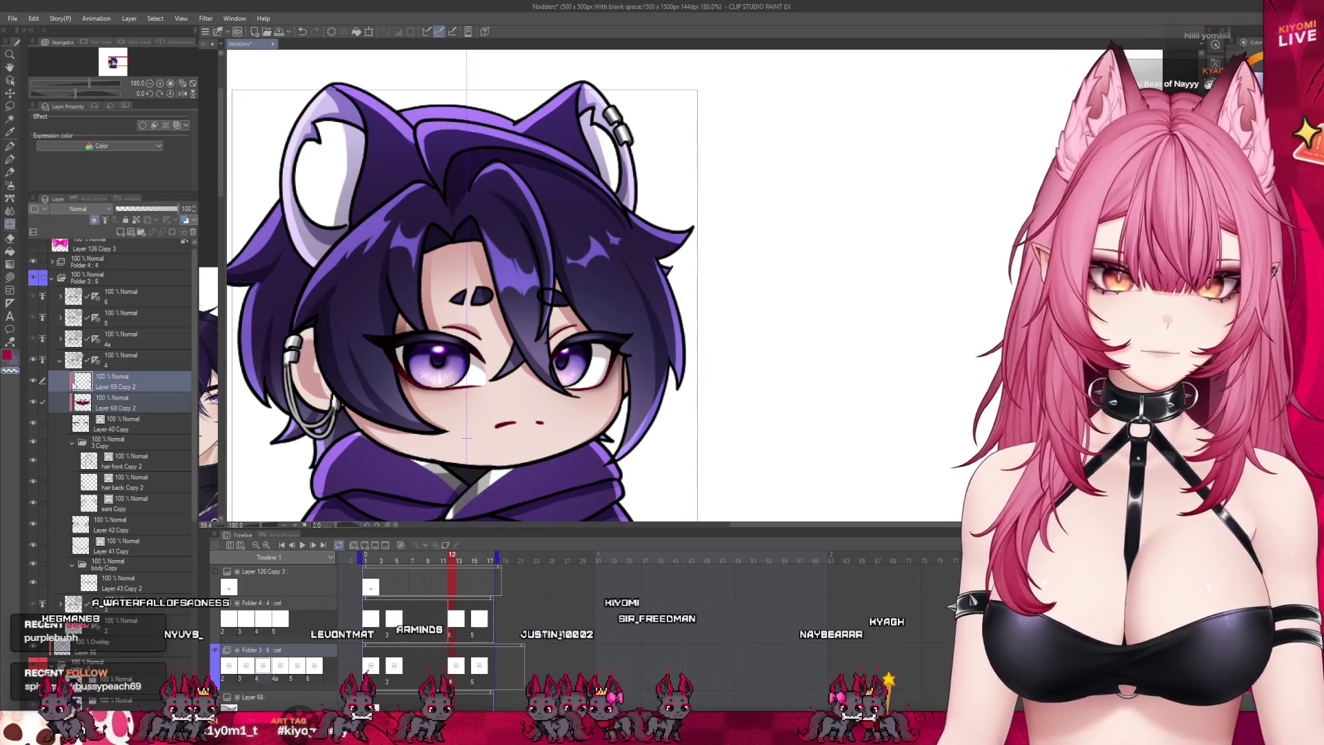
click(131, 403)
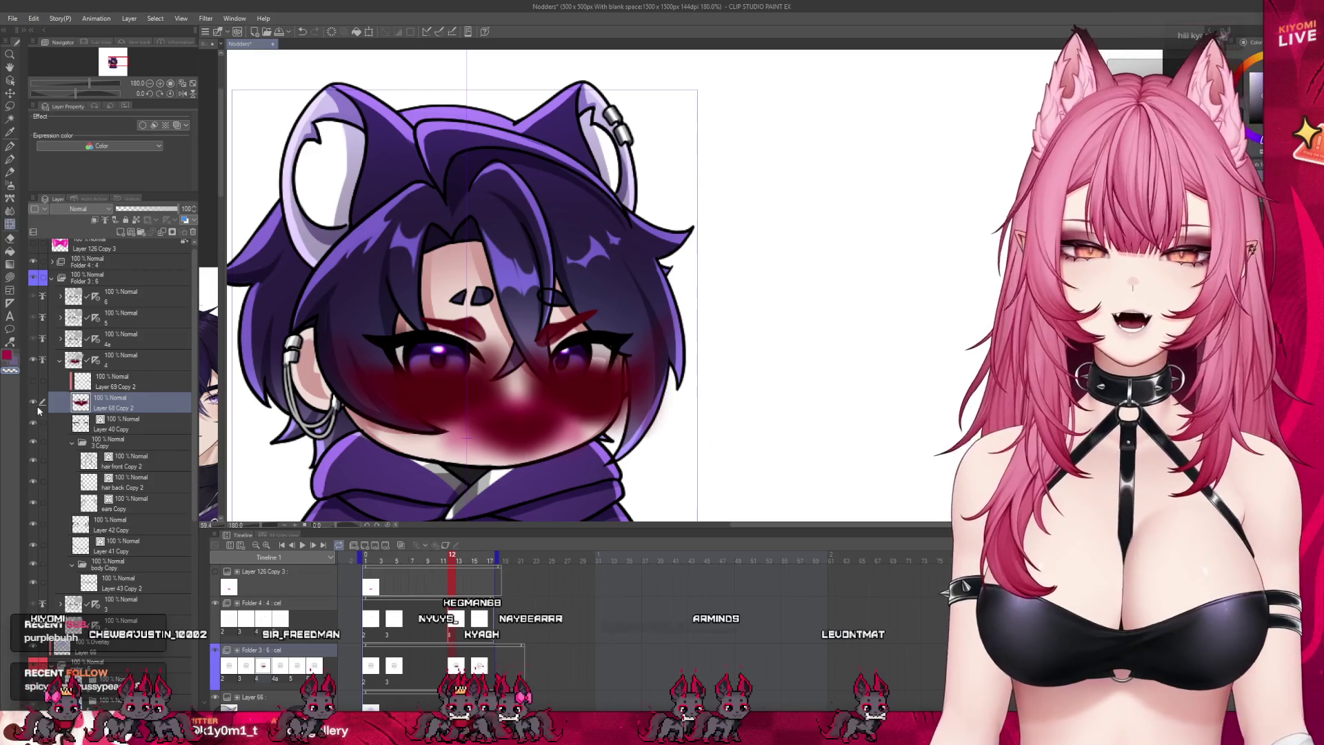
click(98, 220)
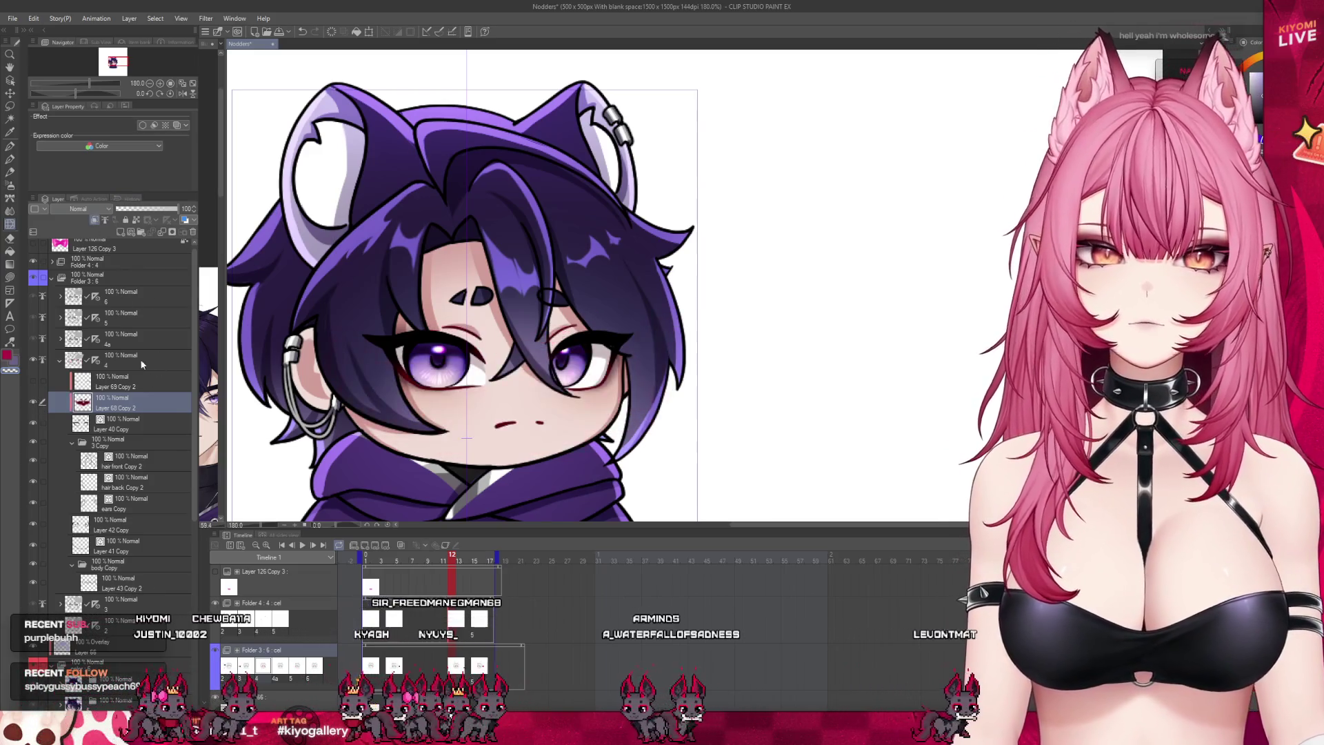
click(117, 382)
scroll(616, 331, up, 1)
scroll(613, 321, up, 1)
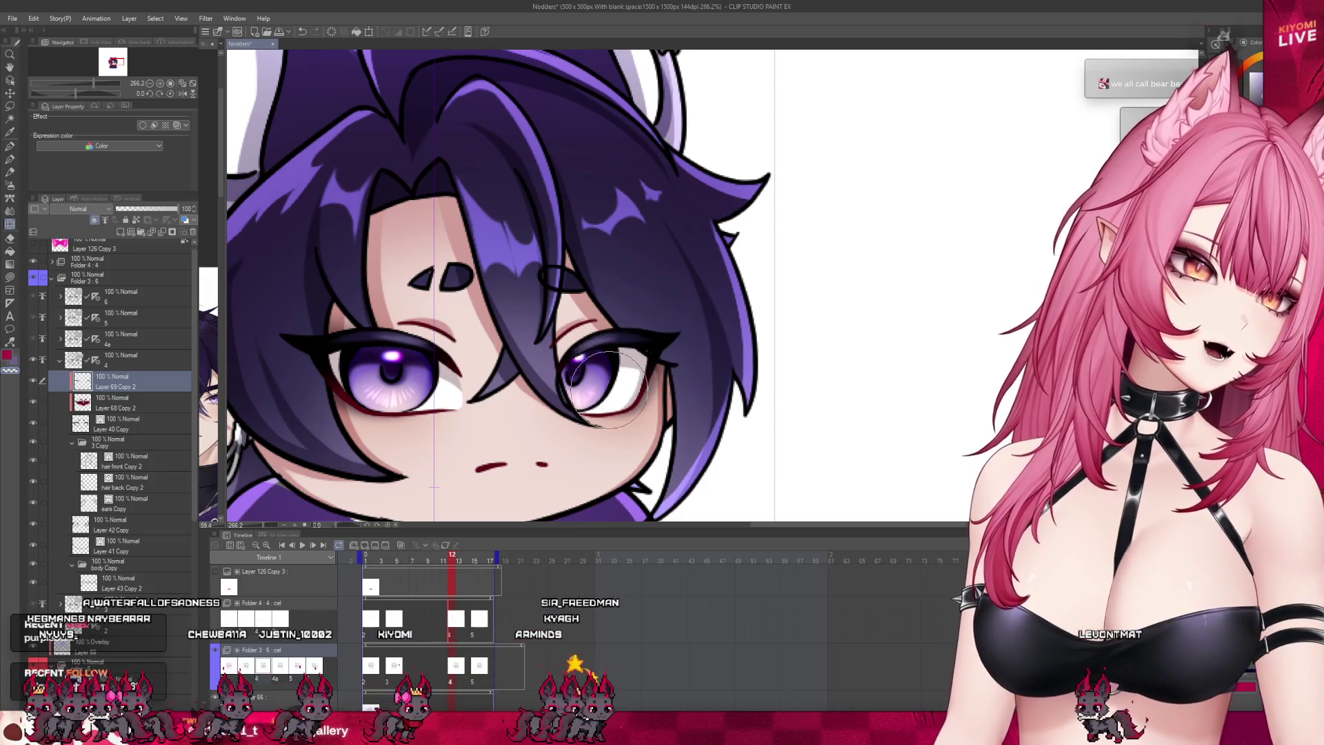
Step: Scrub the timeline to preview the nod, then reselect Layer 68 Copy 2 with Alt+[ to restore the blush
scroll(590, 376, down, 4)
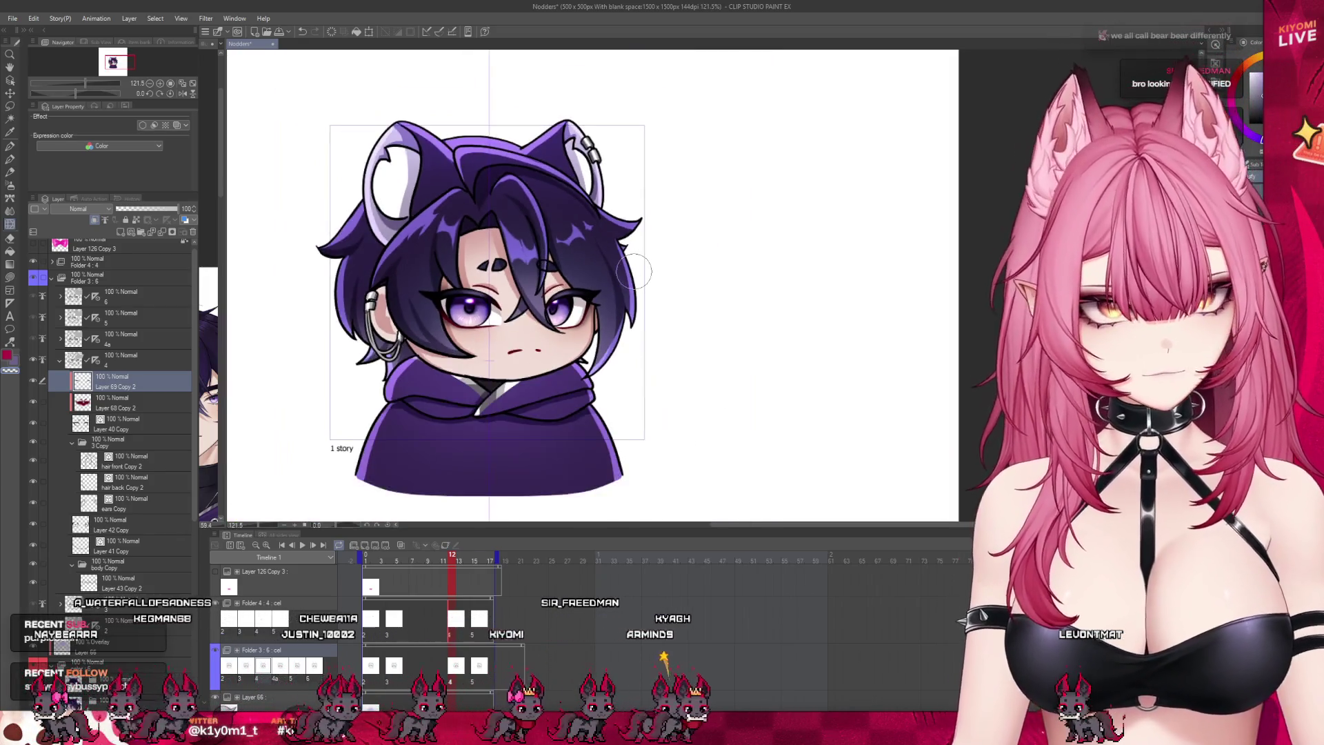
mouse_move(457, 565)
mouse_down()
mouse_move(428, 565)
mouse_move(457, 573)
mouse_up()
scroll(507, 303, down, 2)
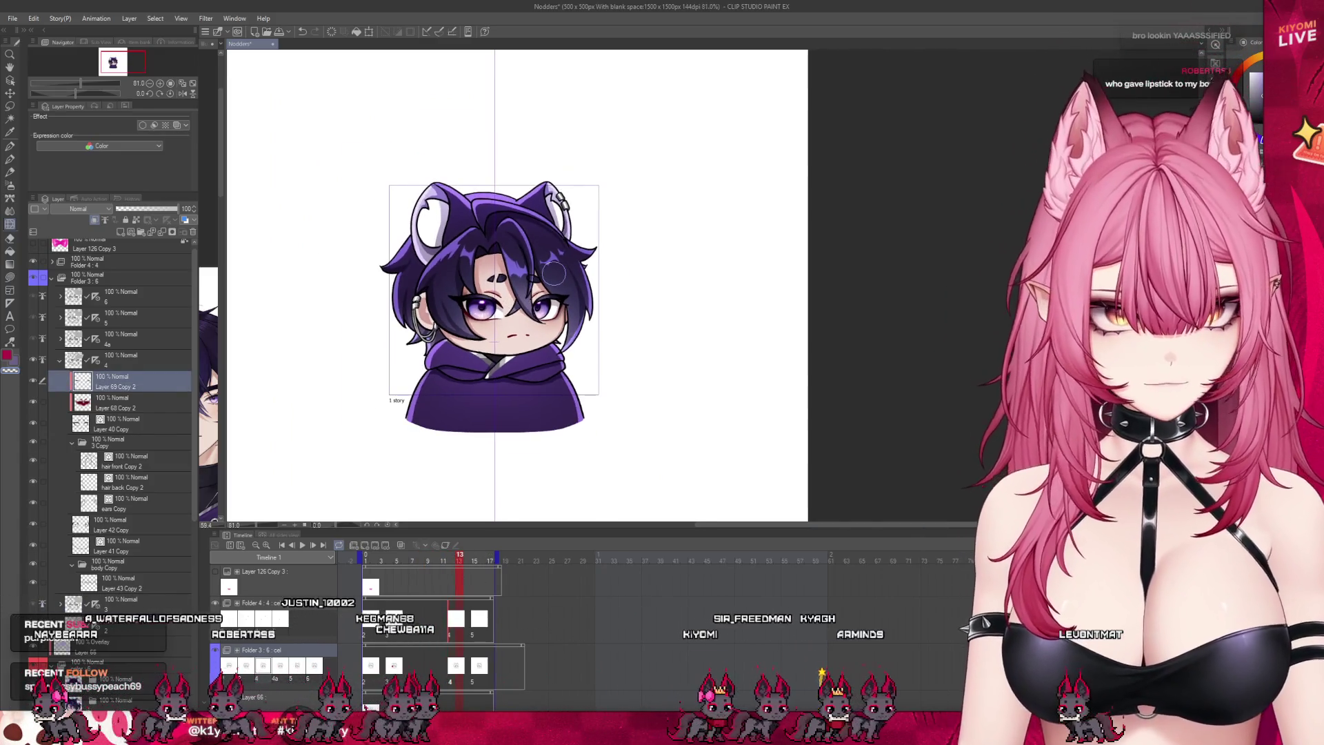
scroll(544, 269, up, 1)
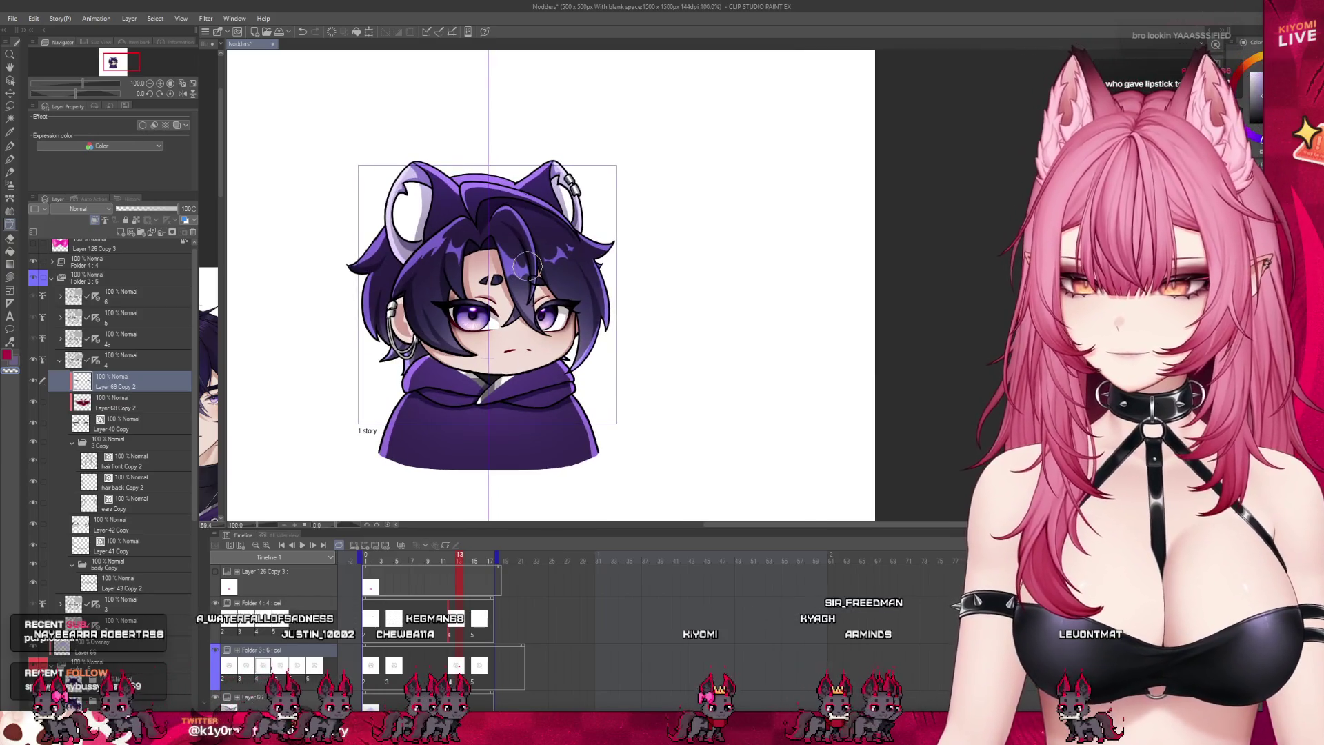
scroll(527, 265, up, 1)
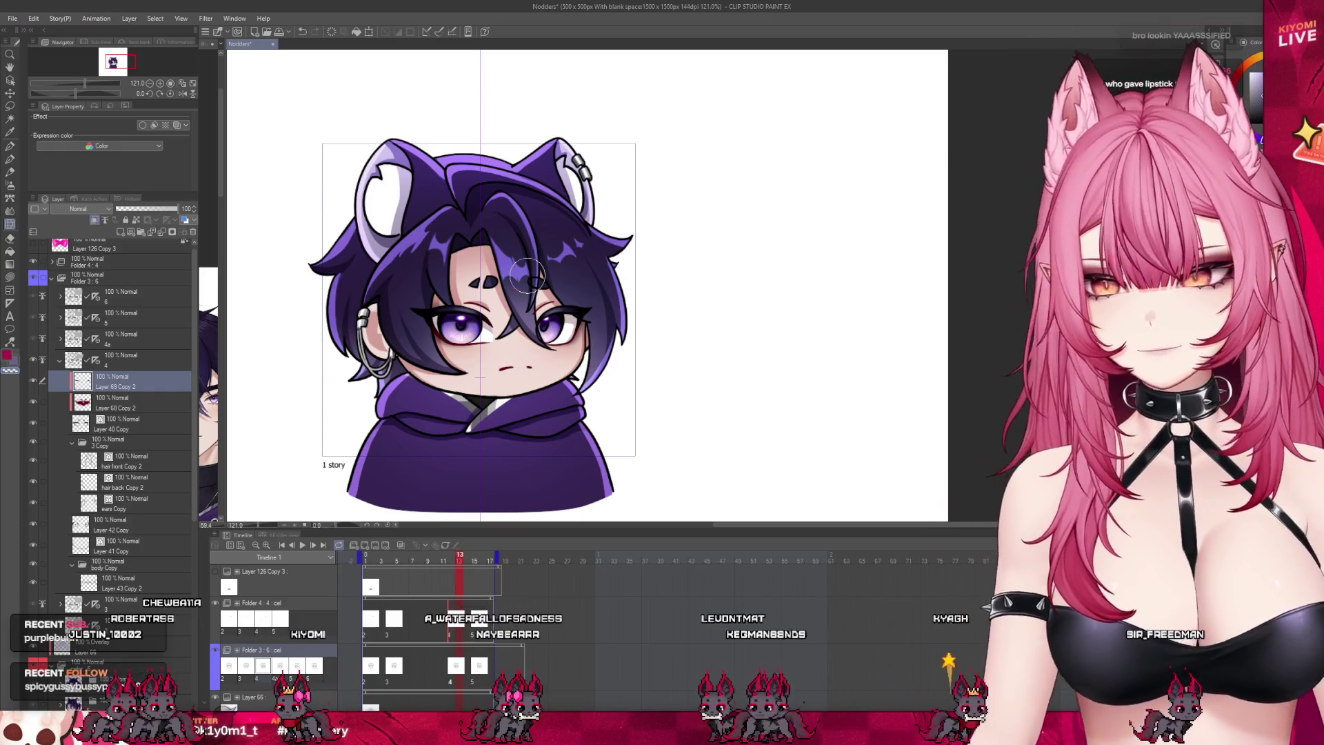
scroll(528, 276, up, 2)
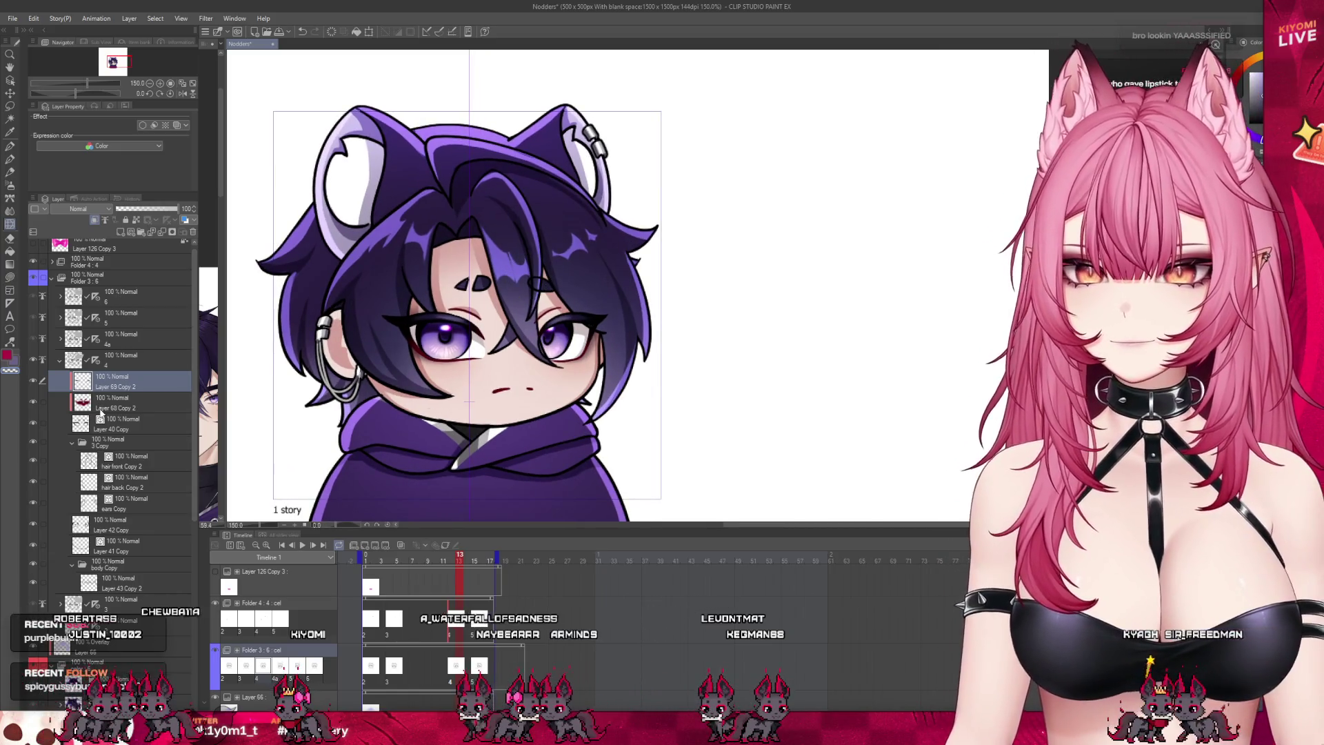
key(alt+bracketleft)
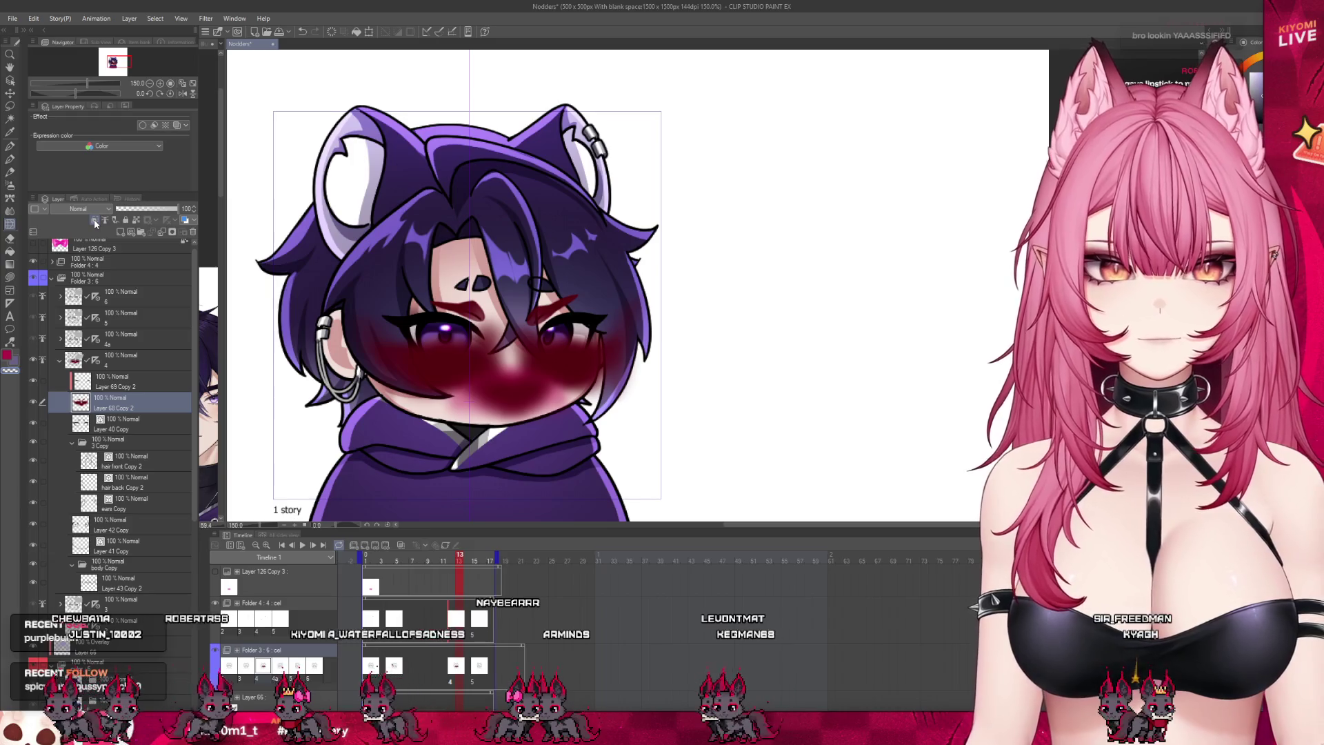
Step: Clip the blush to the layer below and leave the pink bow layer hidden
click(97, 219)
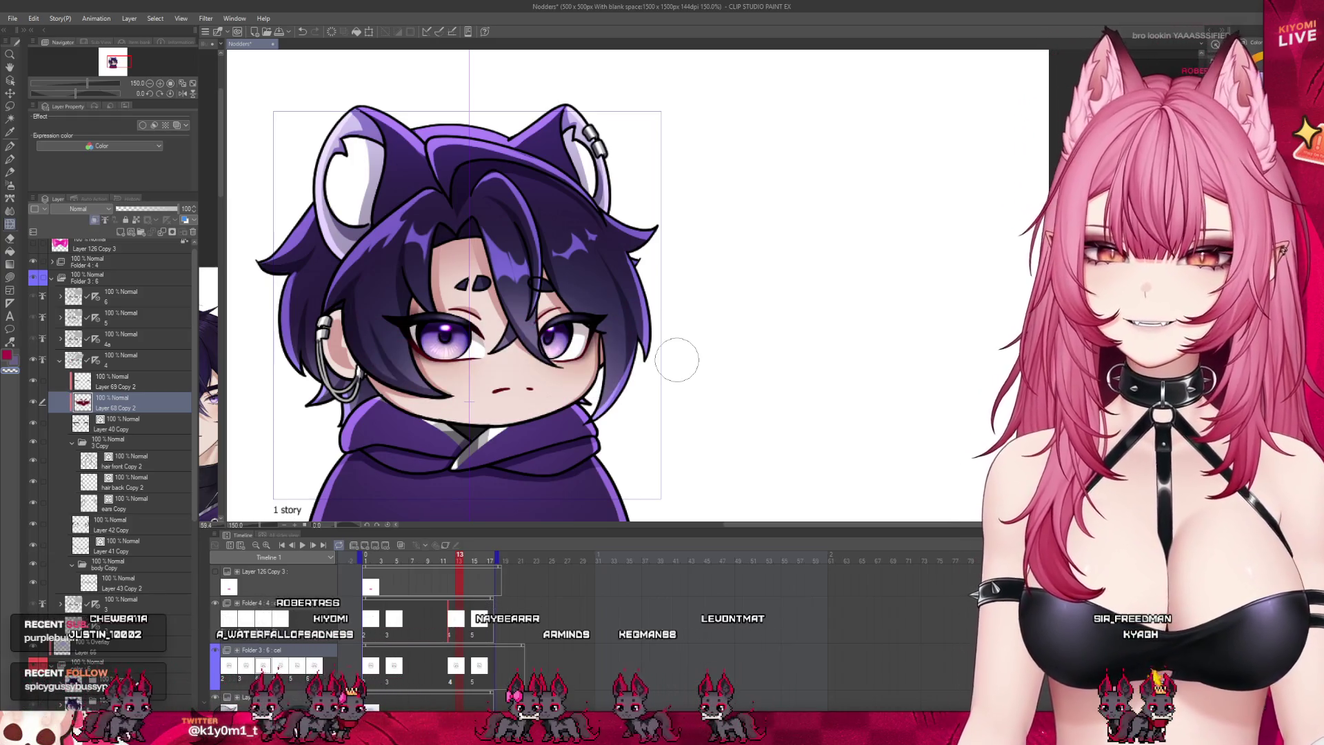
click(34, 244)
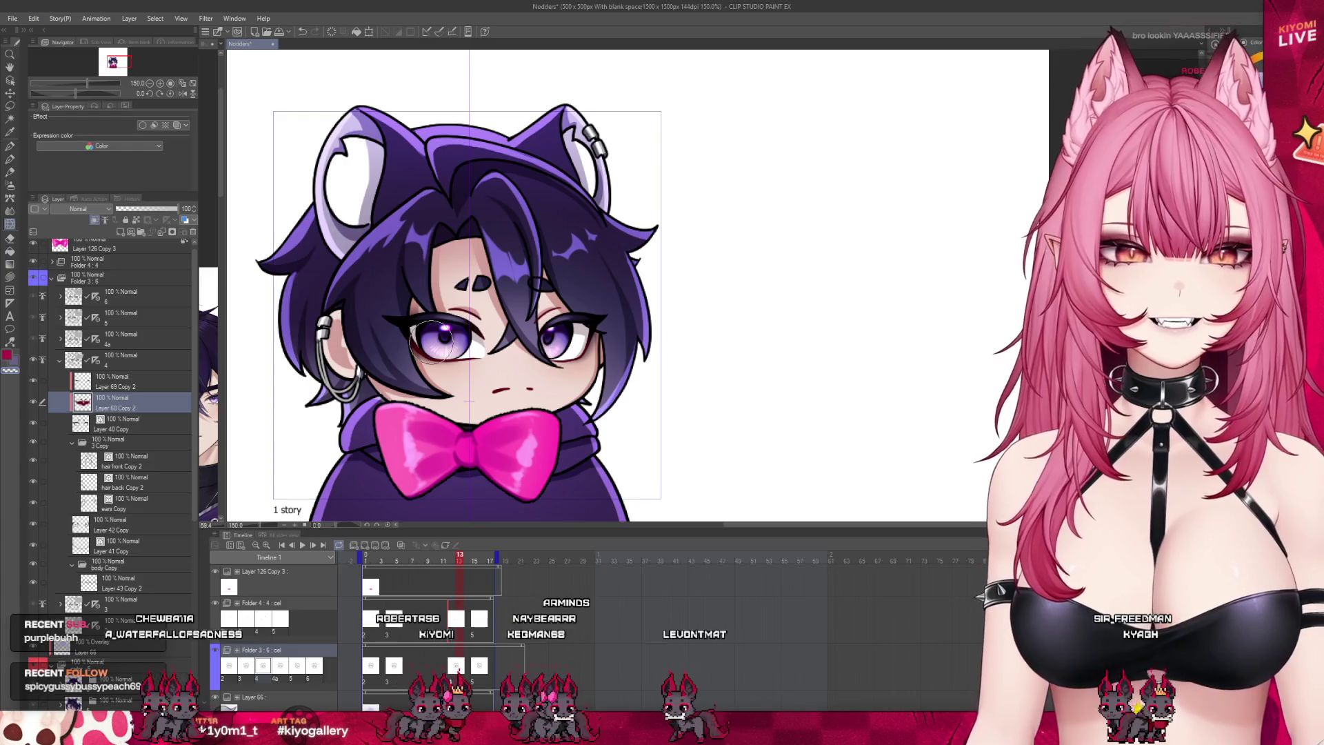
click(95, 220)
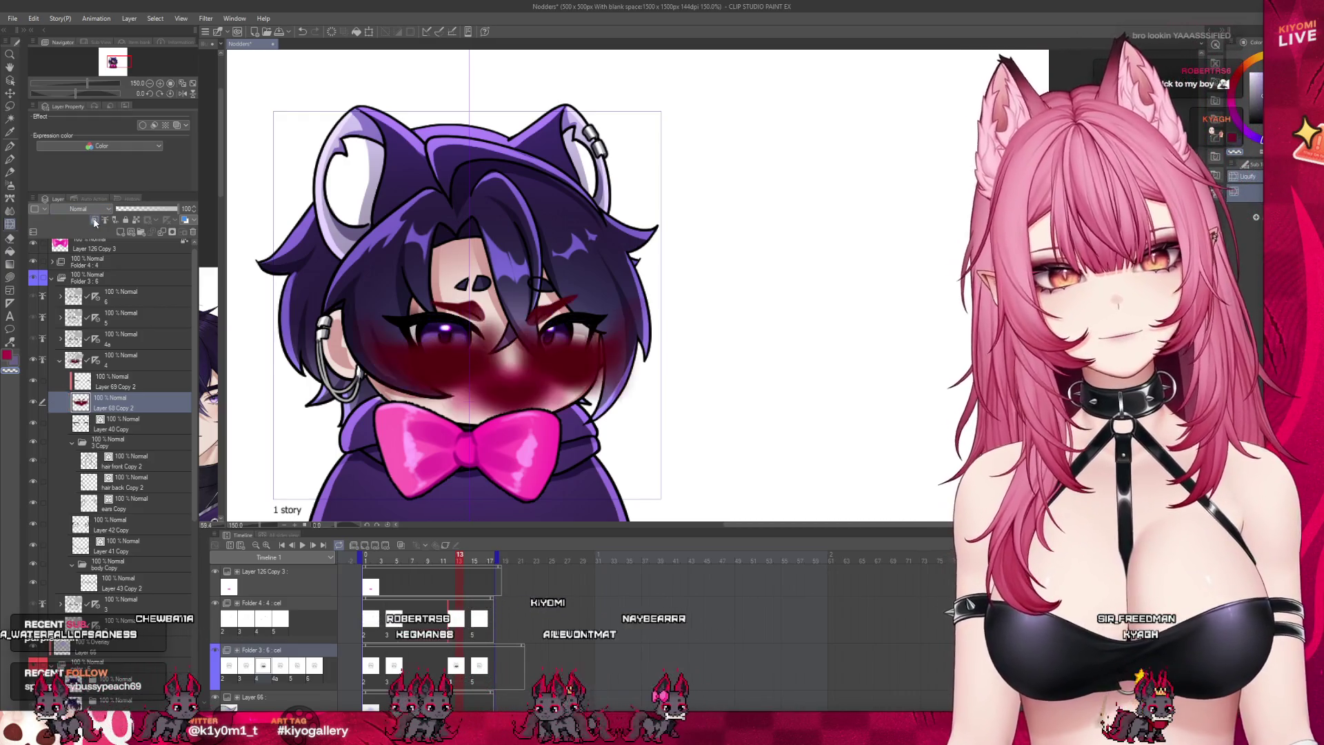
click(95, 219)
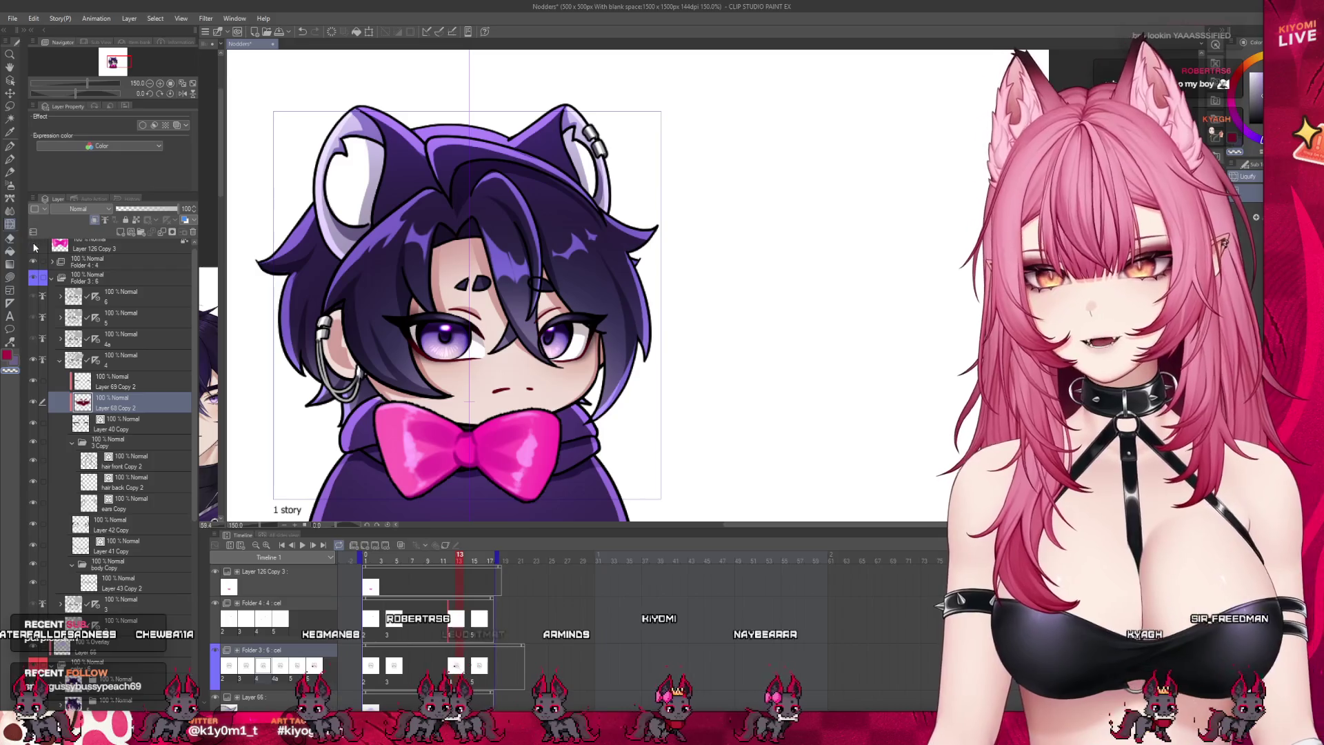
click(34, 244)
Step: Go to frame 15 and expand the cel 5 layer to show its parts
scroll(513, 266, down, 3)
scroll(513, 266, up, 2)
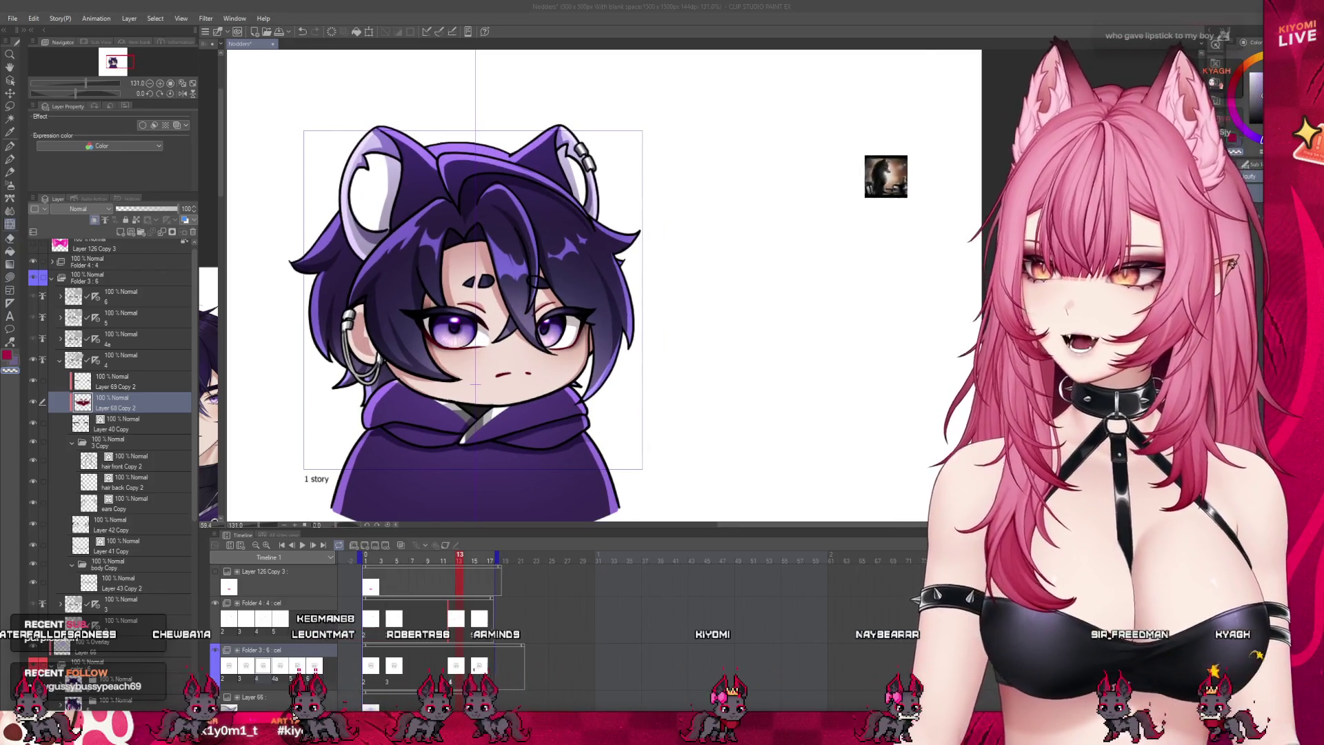
scroll(489, 288, down, 1)
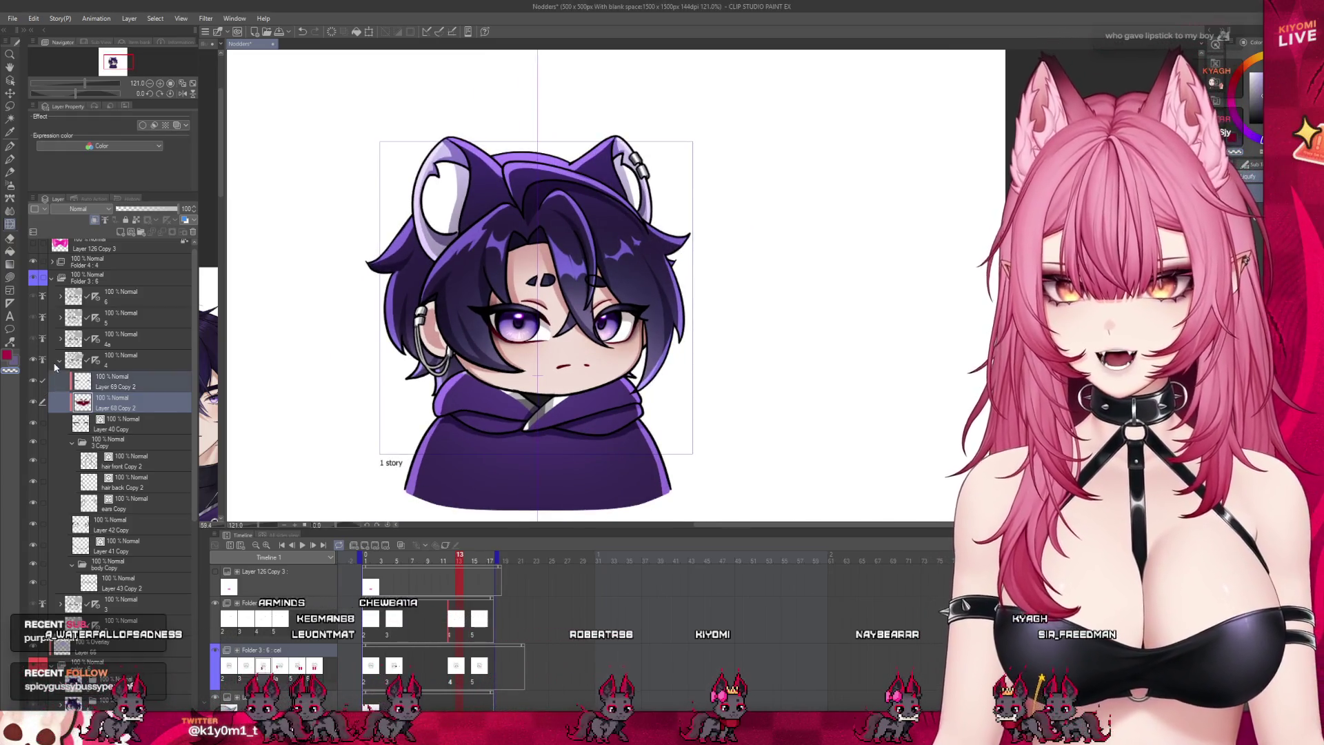
click(60, 359)
click(121, 323)
click(58, 318)
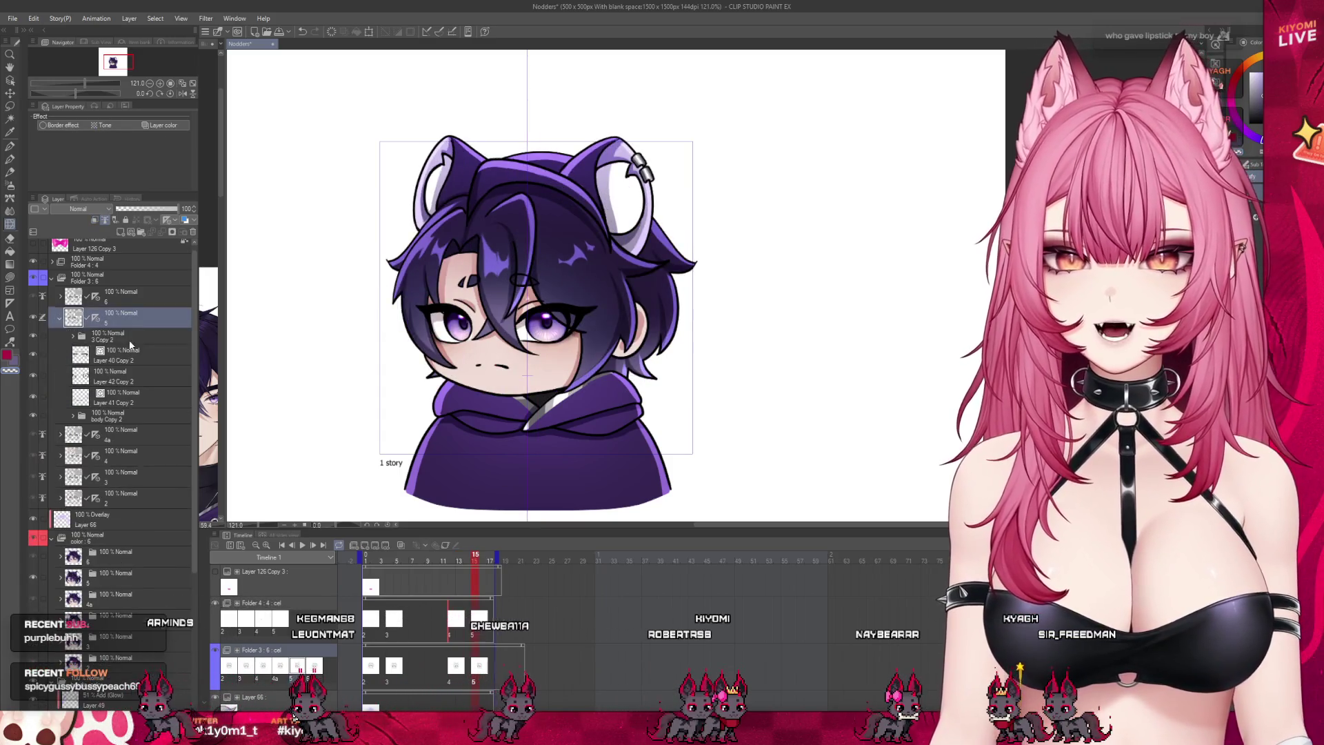
Step: Paste the red eye-line layers above Layer 40 Copy 2 in cel 5 and shift them left
drag(135, 358, 146, 332)
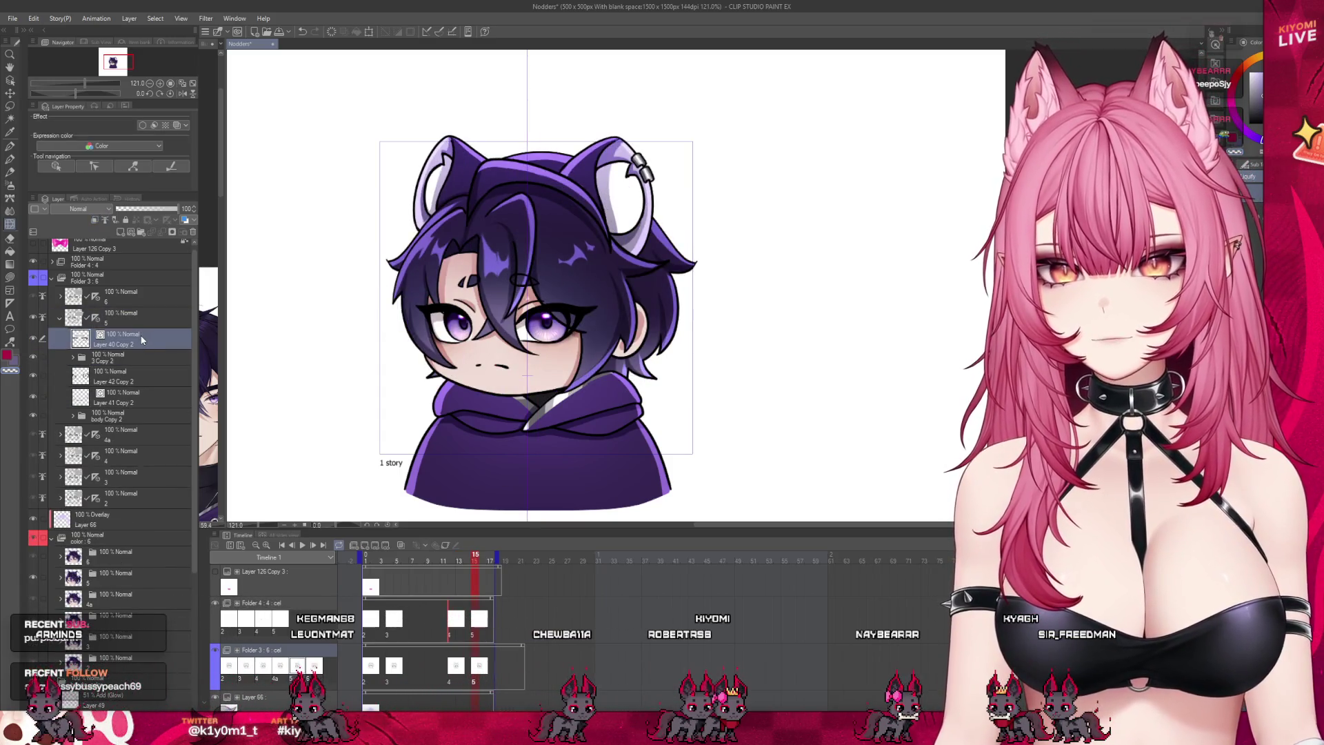
key(ctrl+v)
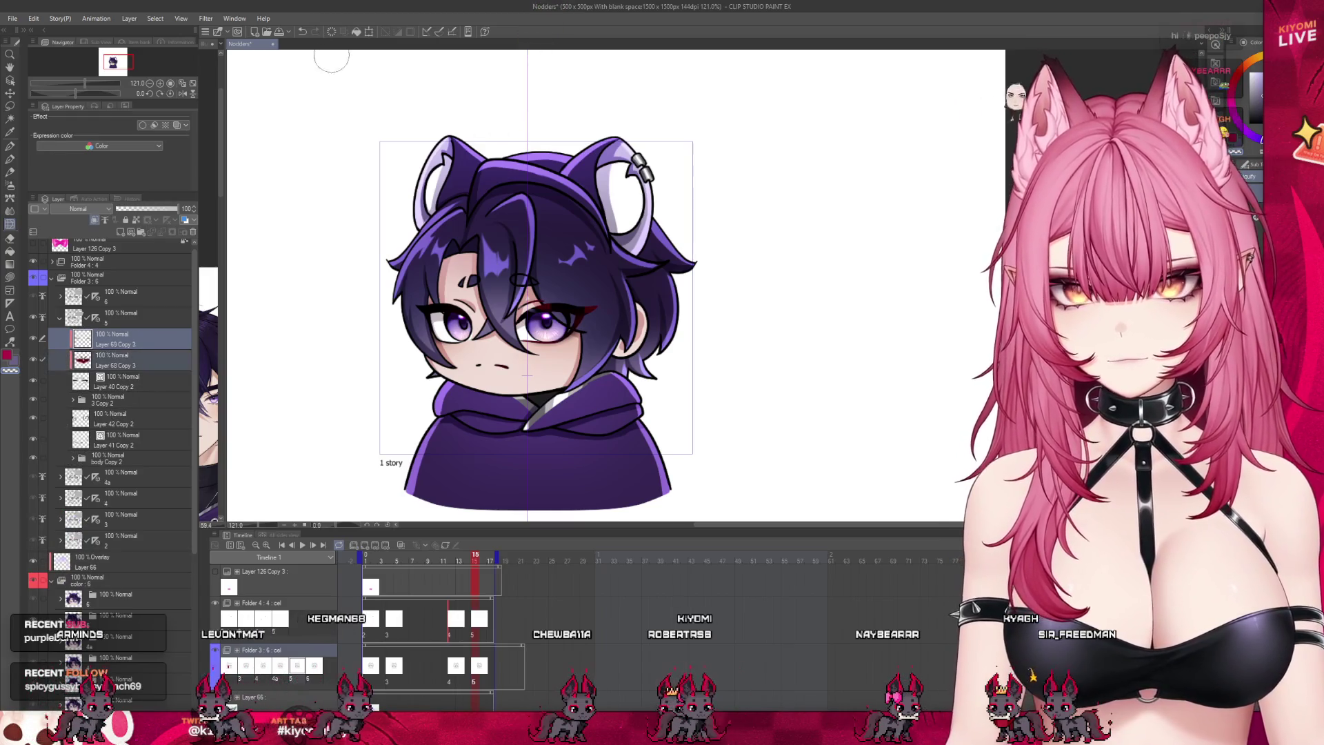
click(370, 31)
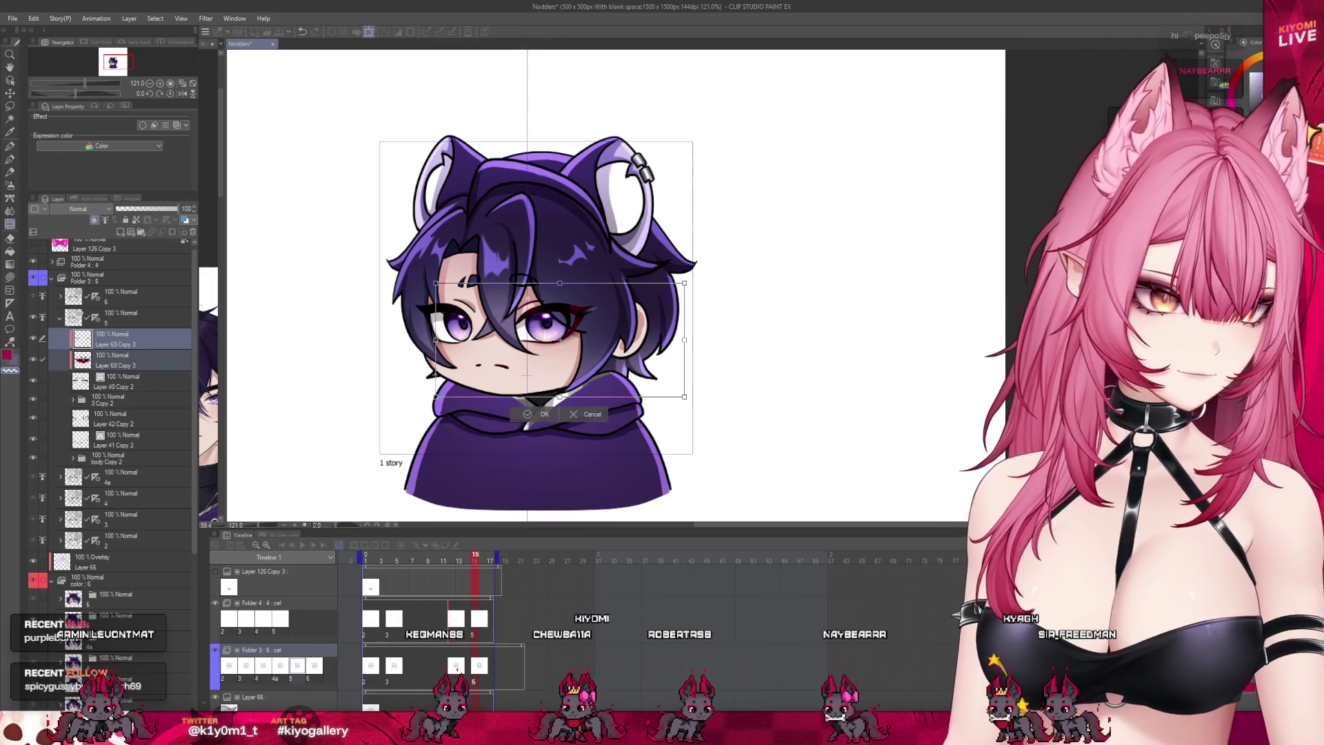
key(Left)
key(Left)
key(Left)
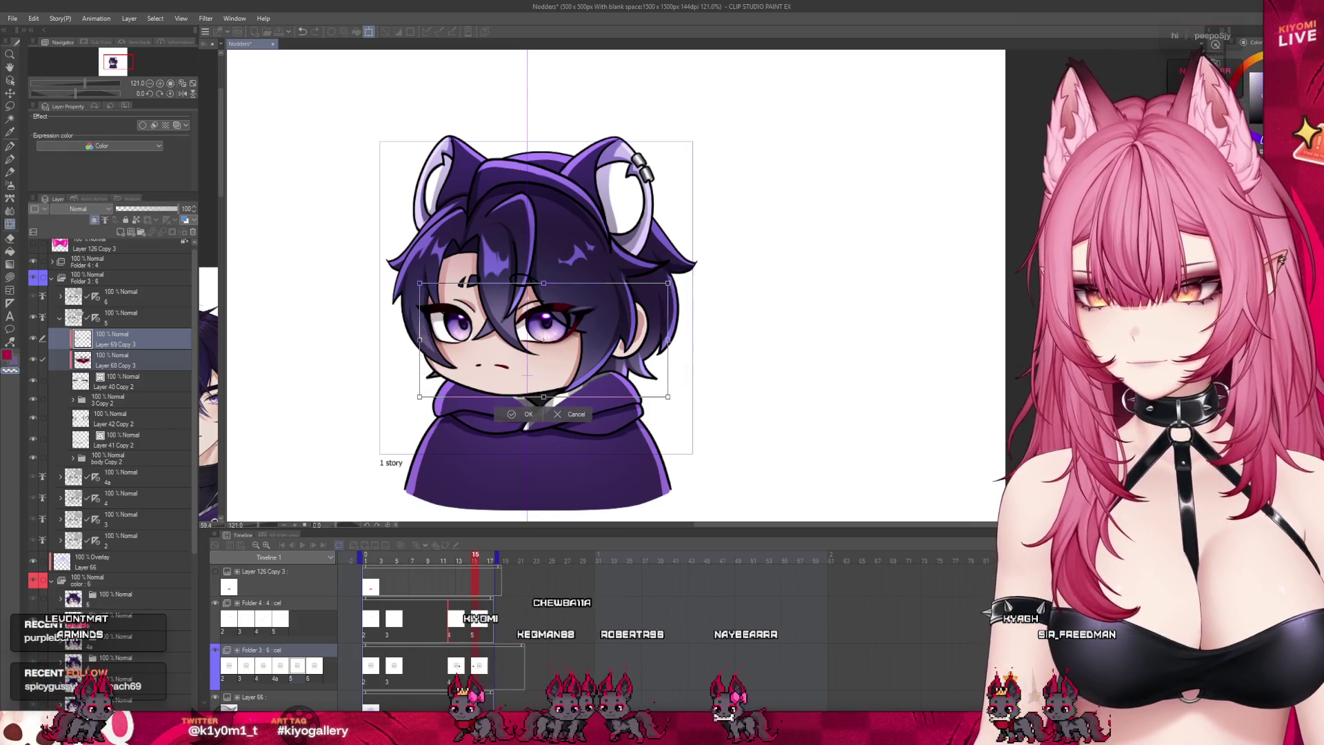
key(Left)
key(Left)
key(Left)
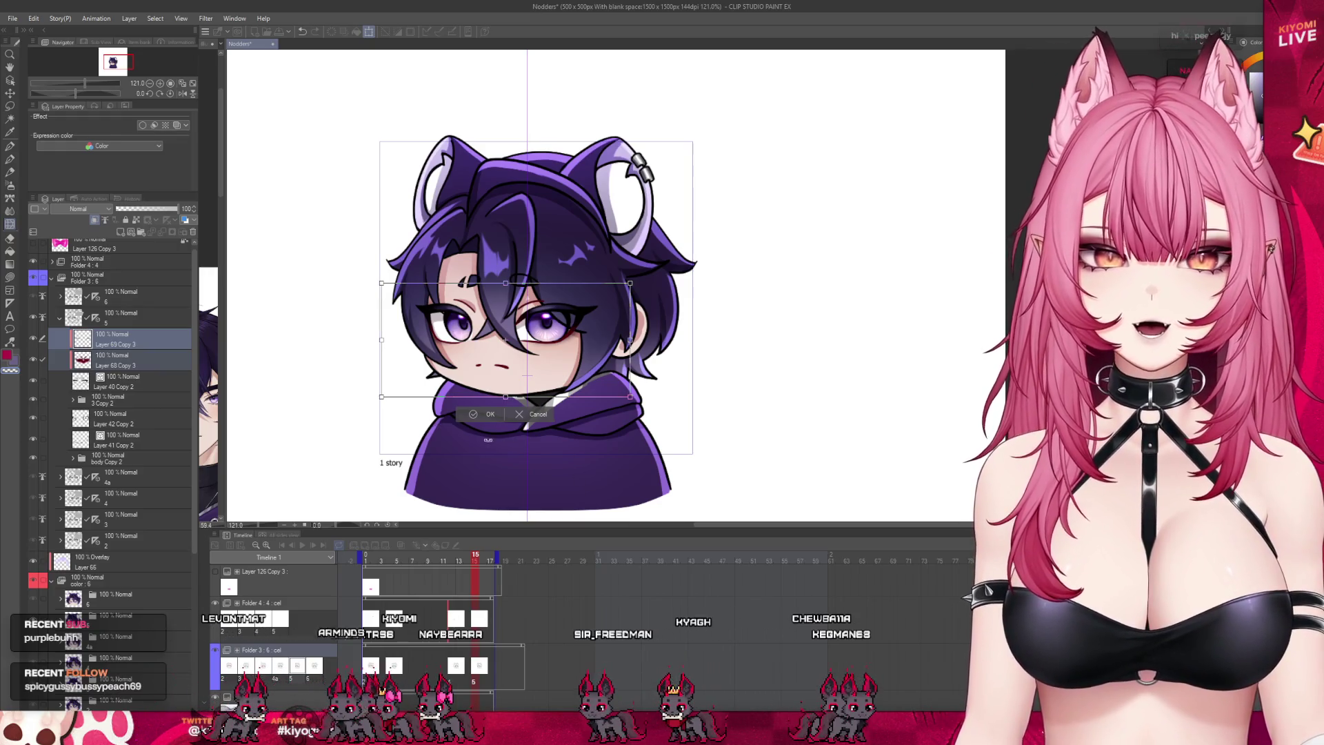
click(471, 417)
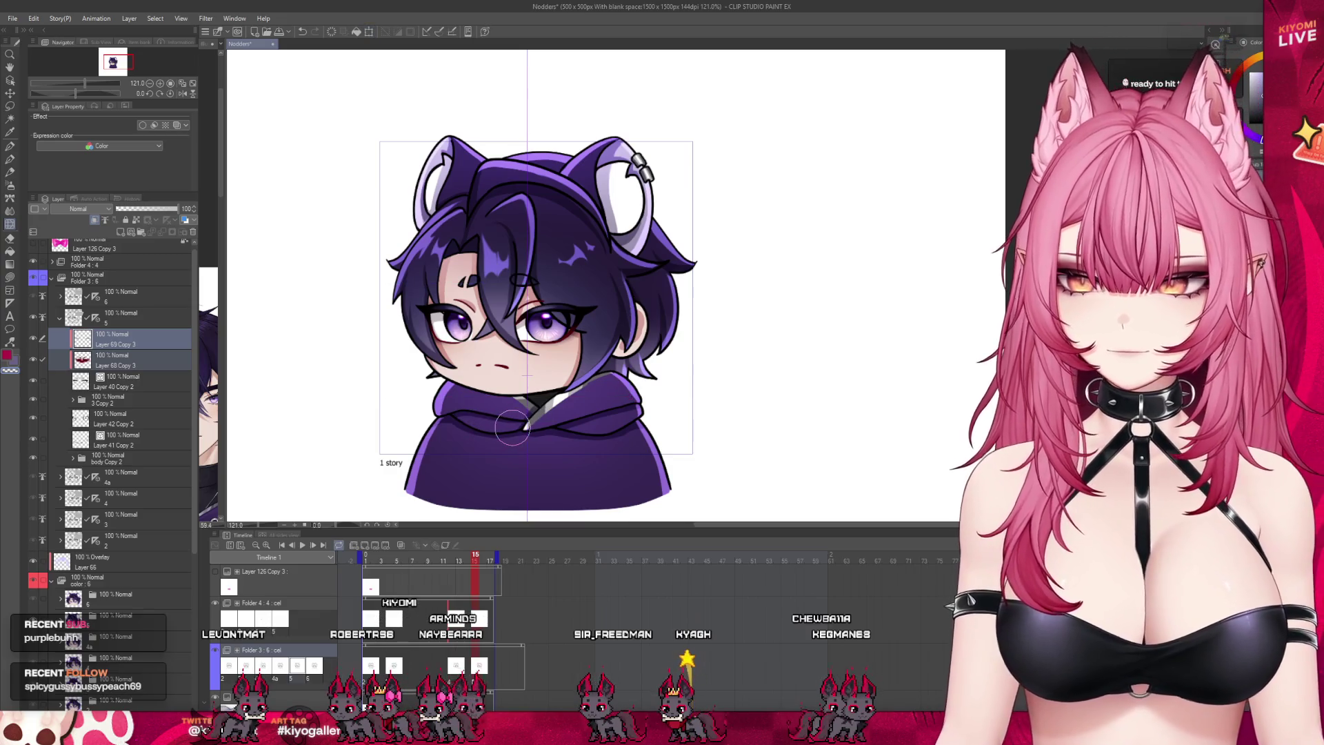
scroll(512, 428, up, 1)
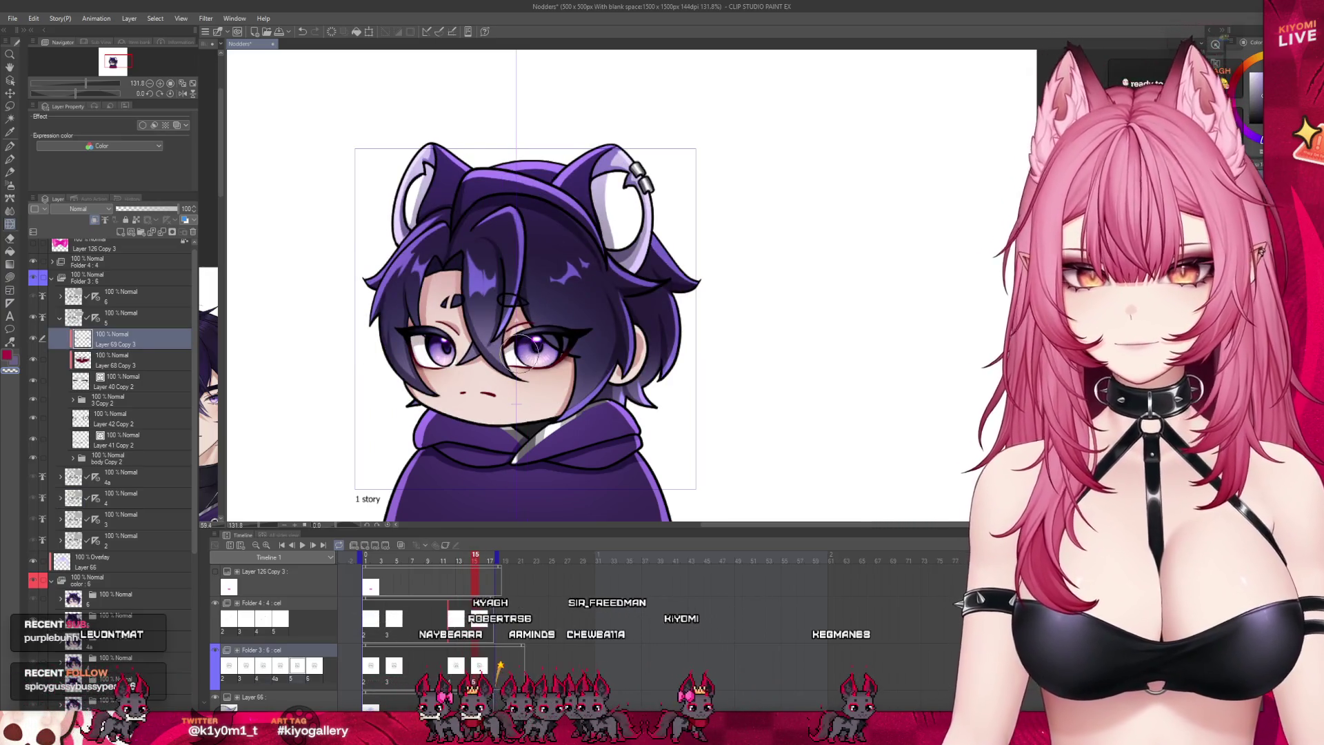
Step: Return to frame 2 and expand the hoodie_color folder and the cel 2 folder
scroll(522, 351, down, 3)
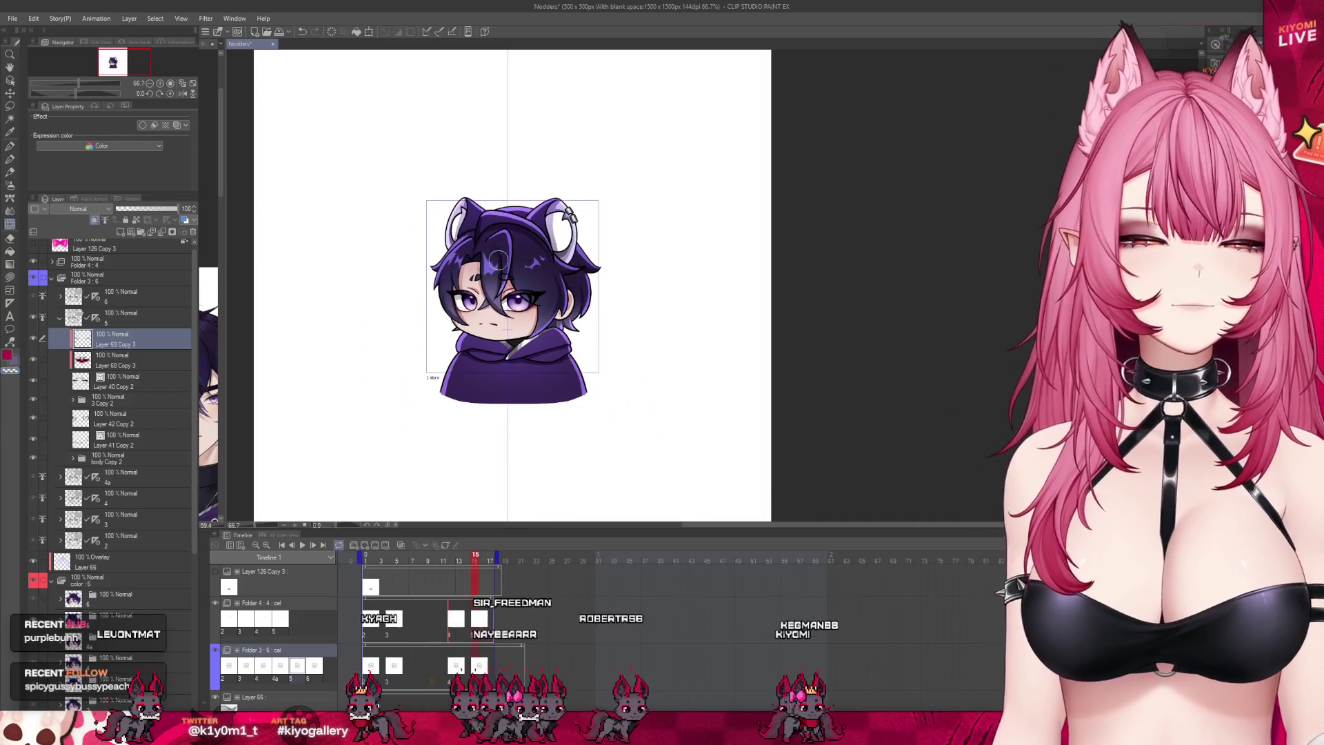
scroll(500, 260, up, 3)
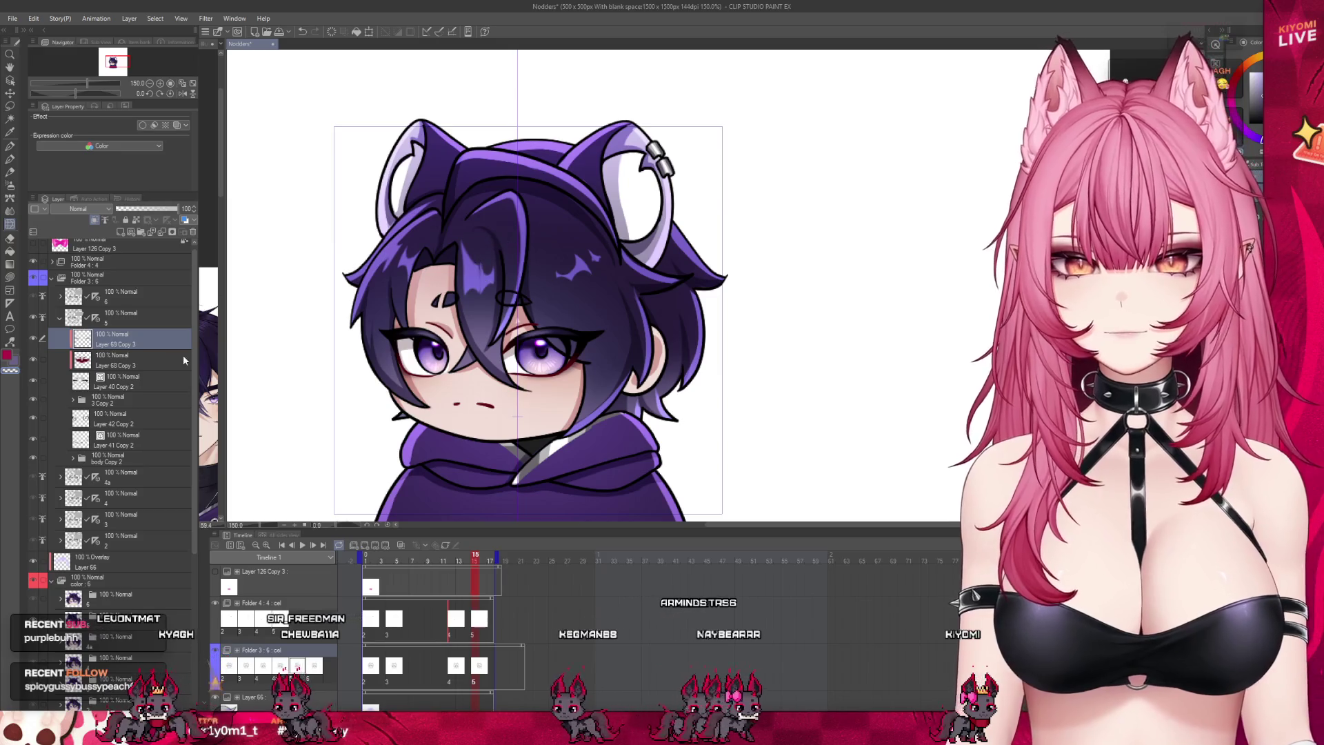
click(374, 628)
scroll(424, 379, up, 3)
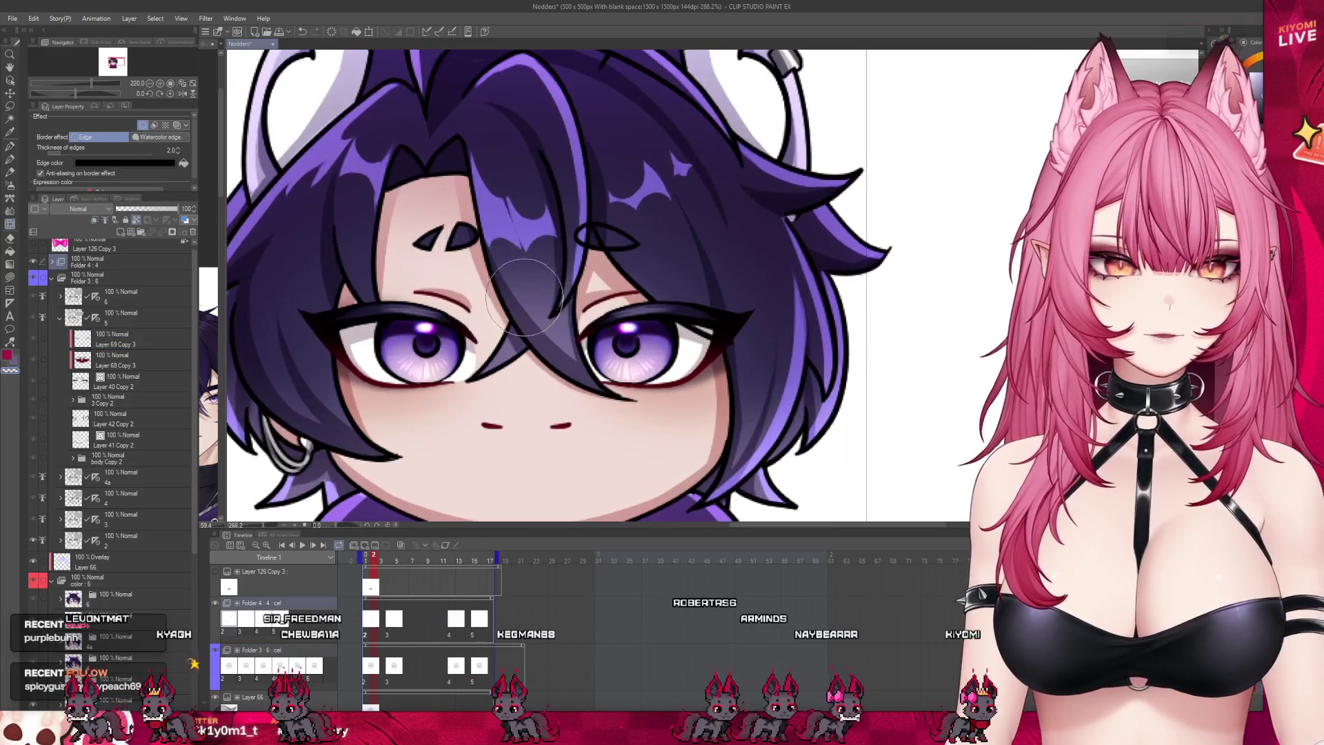
scroll(54, 555, down, 1)
click(53, 555)
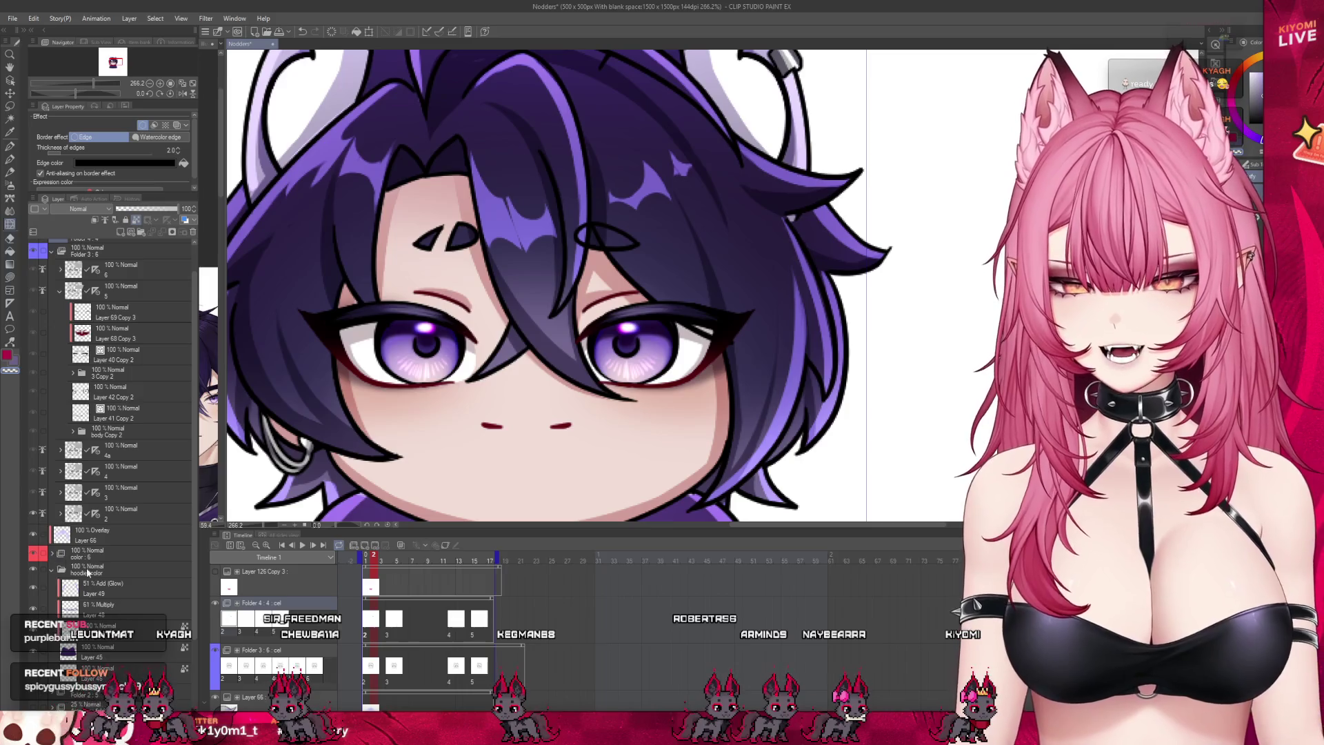
click(140, 517)
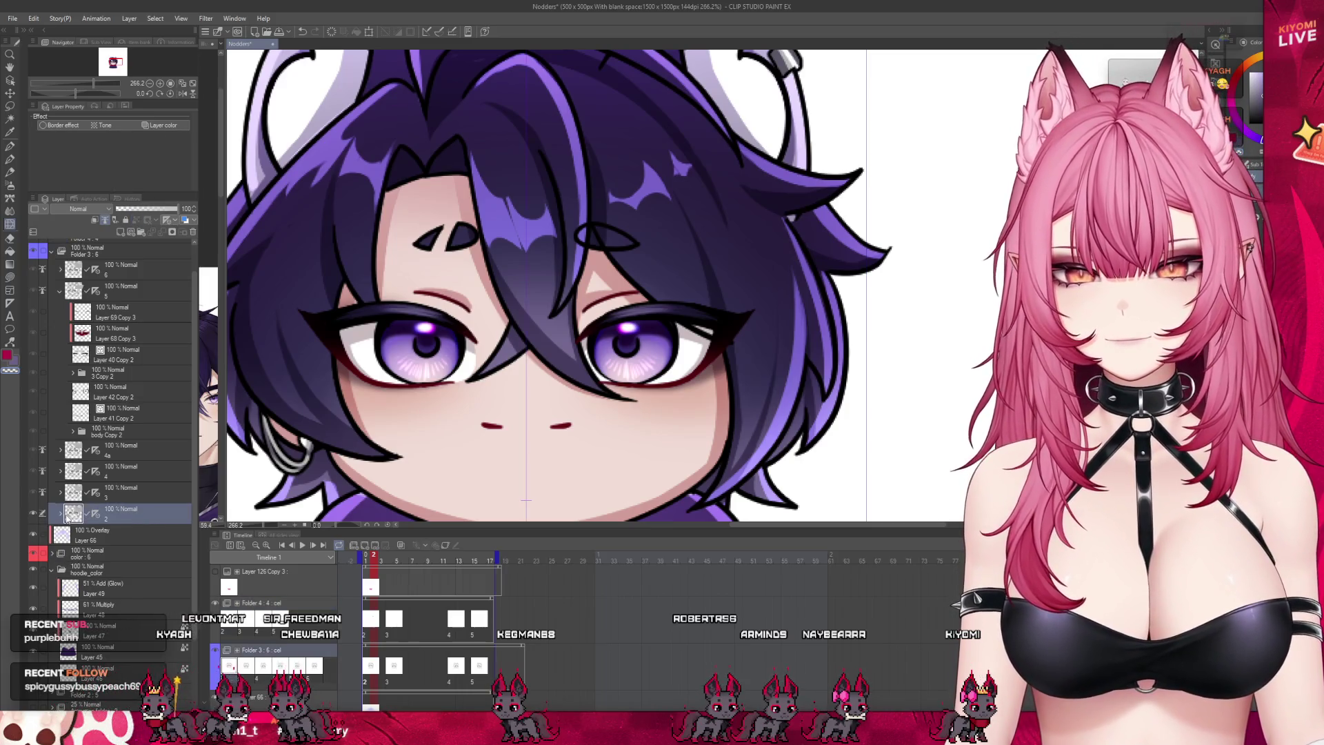
click(60, 513)
Step: Select Layer 42 in cel 2 and eyedrop a purple from the artwork as the drawing colour
scroll(131, 552, down, 1)
click(134, 571)
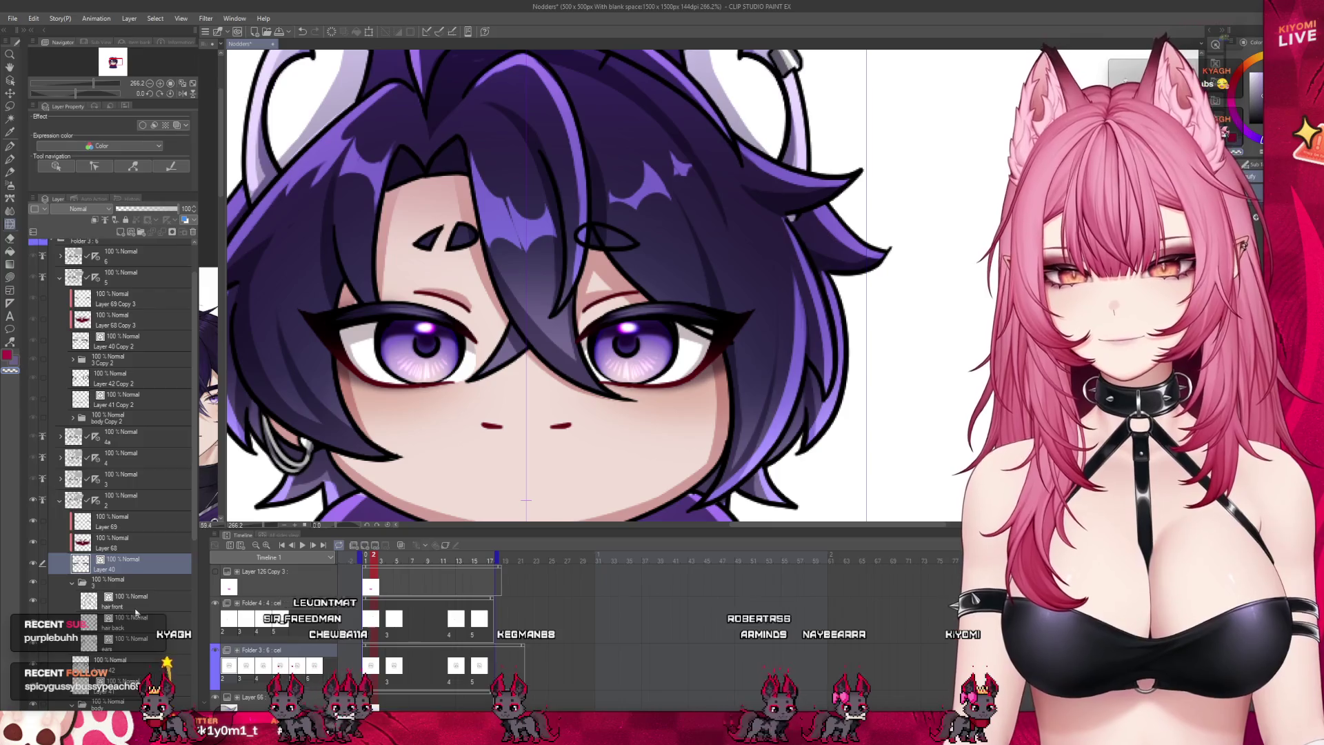
scroll(136, 612, down, 1)
click(136, 610)
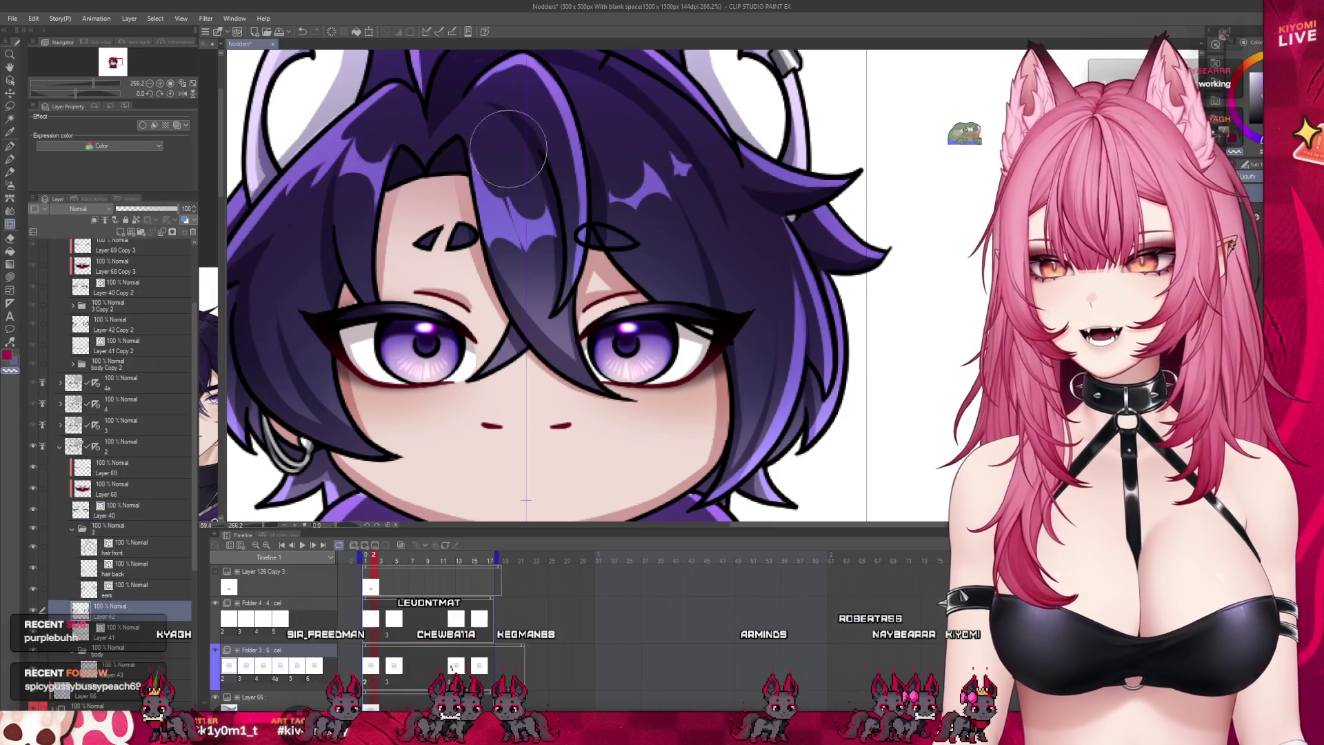
alt+click(455, 345)
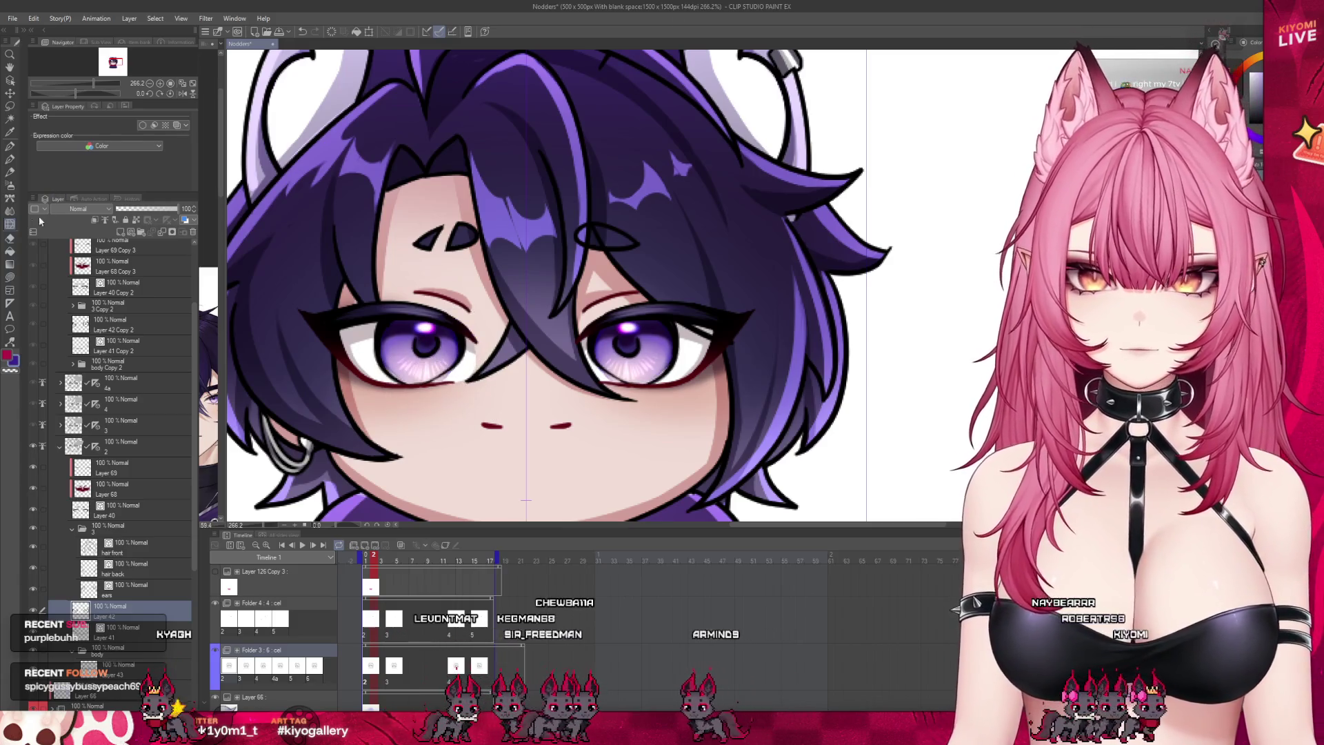
key(b)
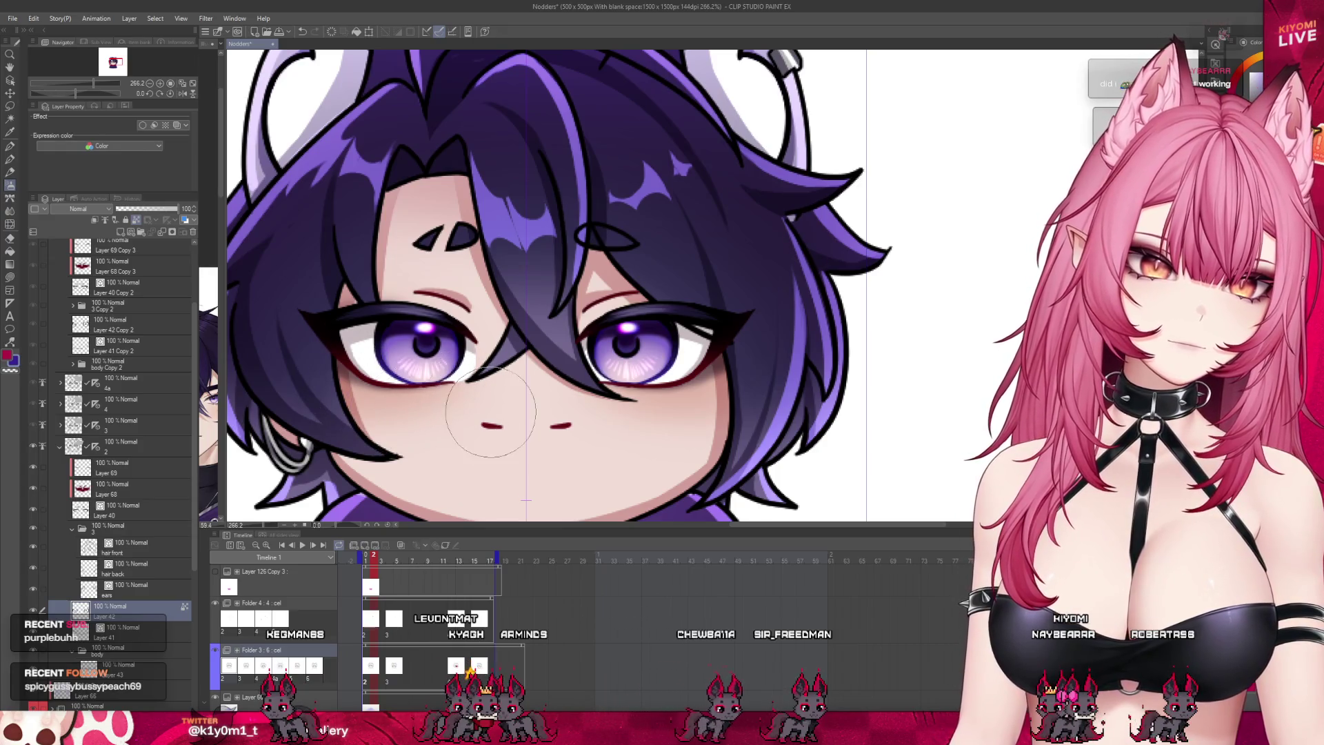
scroll(490, 412, down, 5)
scroll(490, 412, up, 3)
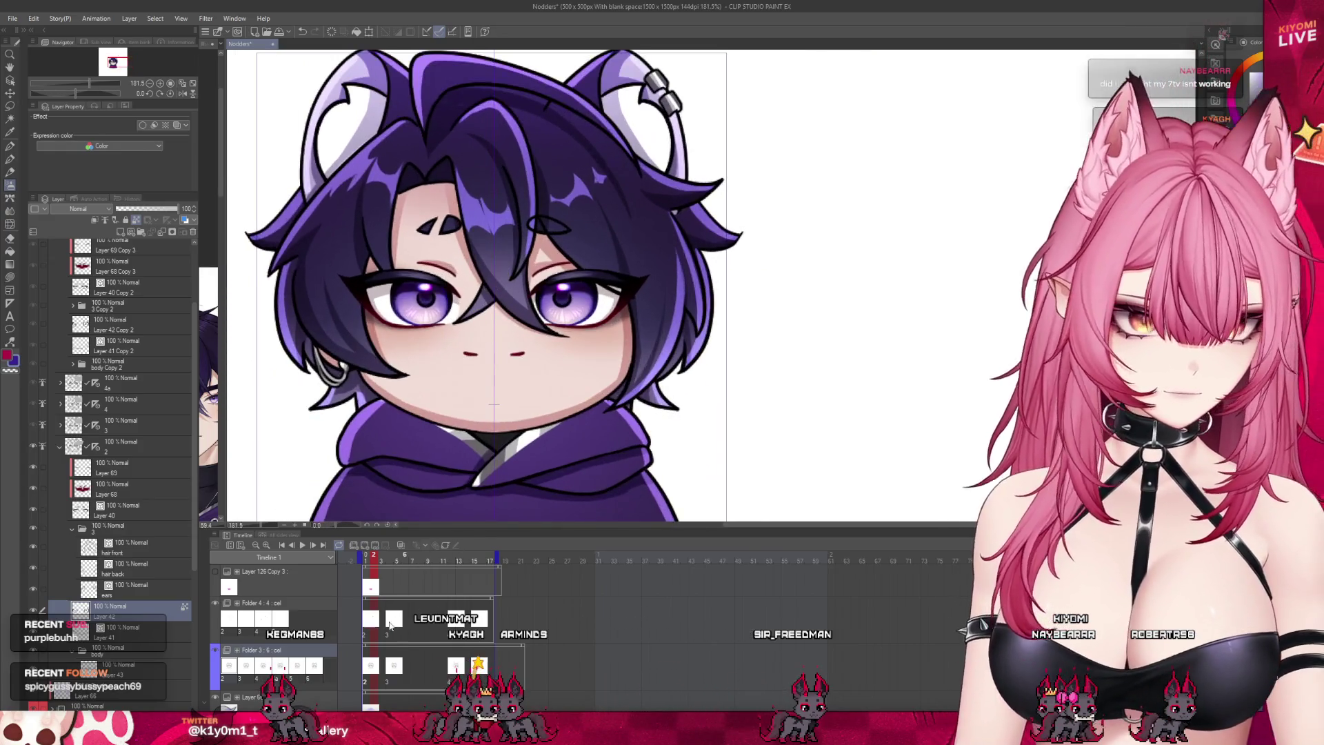
Step: Move to frame 3, expand cel 3 and select its Layer 42 Copy
click(392, 620)
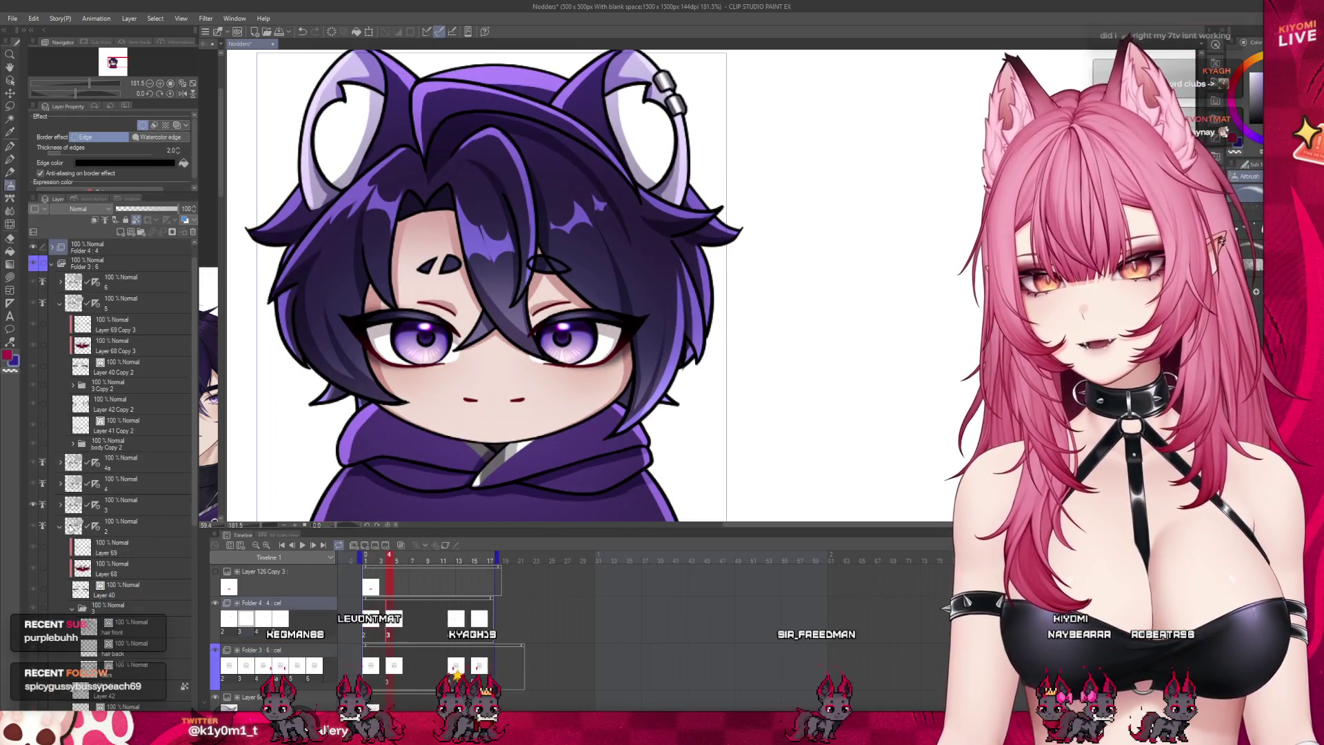
click(59, 526)
click(60, 505)
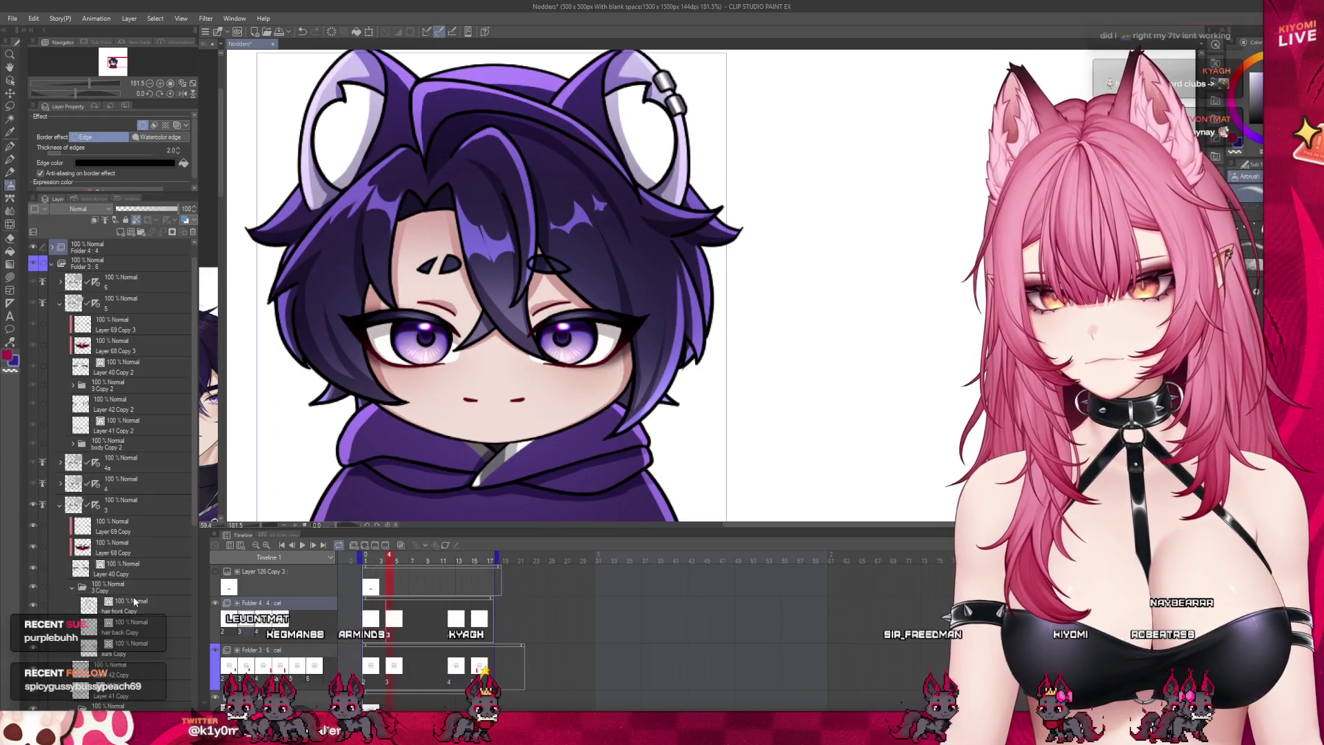
click(130, 665)
scroll(455, 391, up, 4)
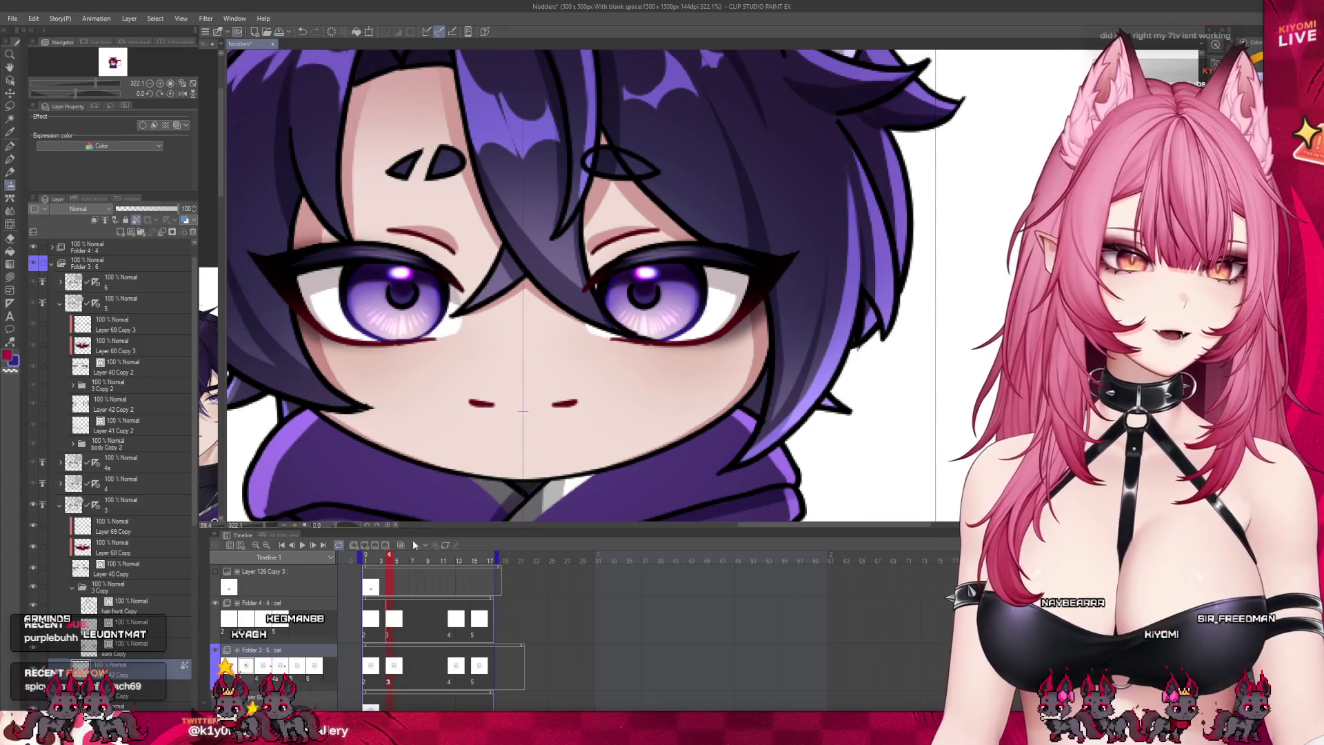
drag(389, 561, 389, 581)
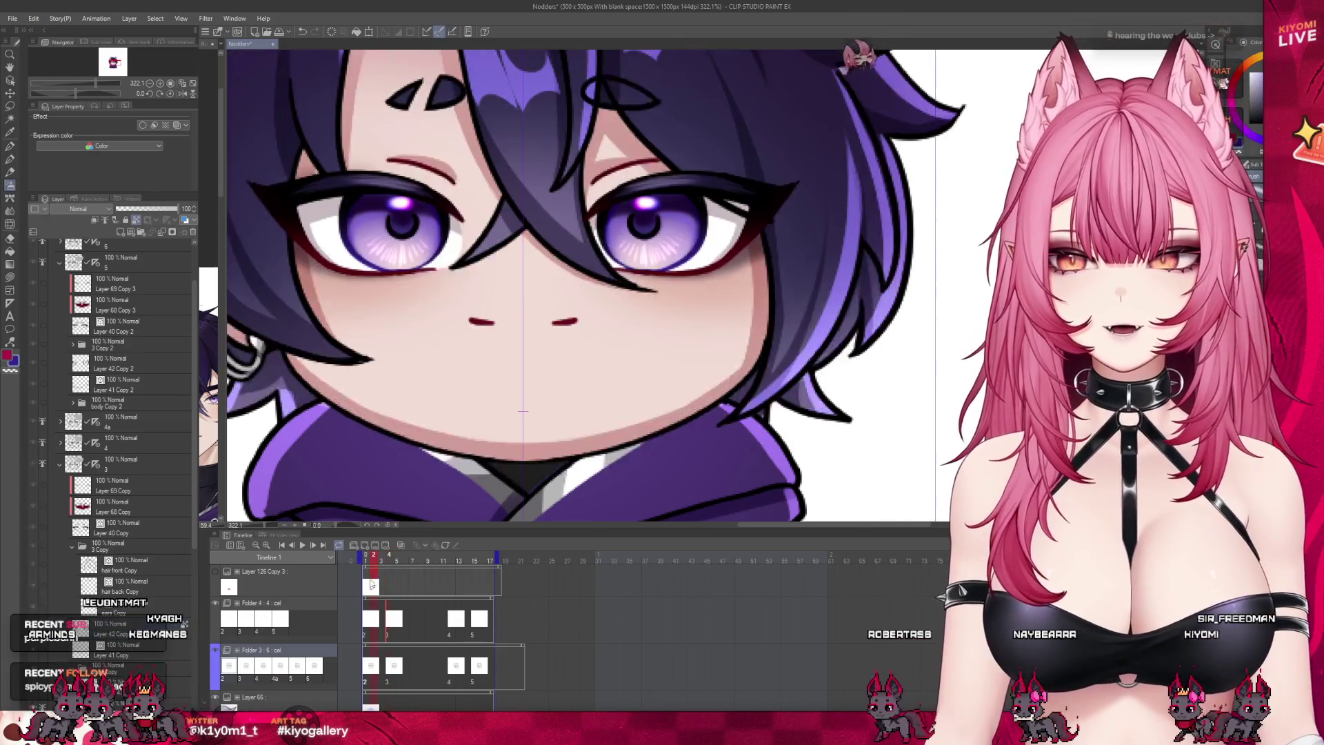
Step: Jump to frame 13 and expand folder 4, selecting Layer 40 Copy and a lower layer
key(ctrl+minus)
click(407, 613)
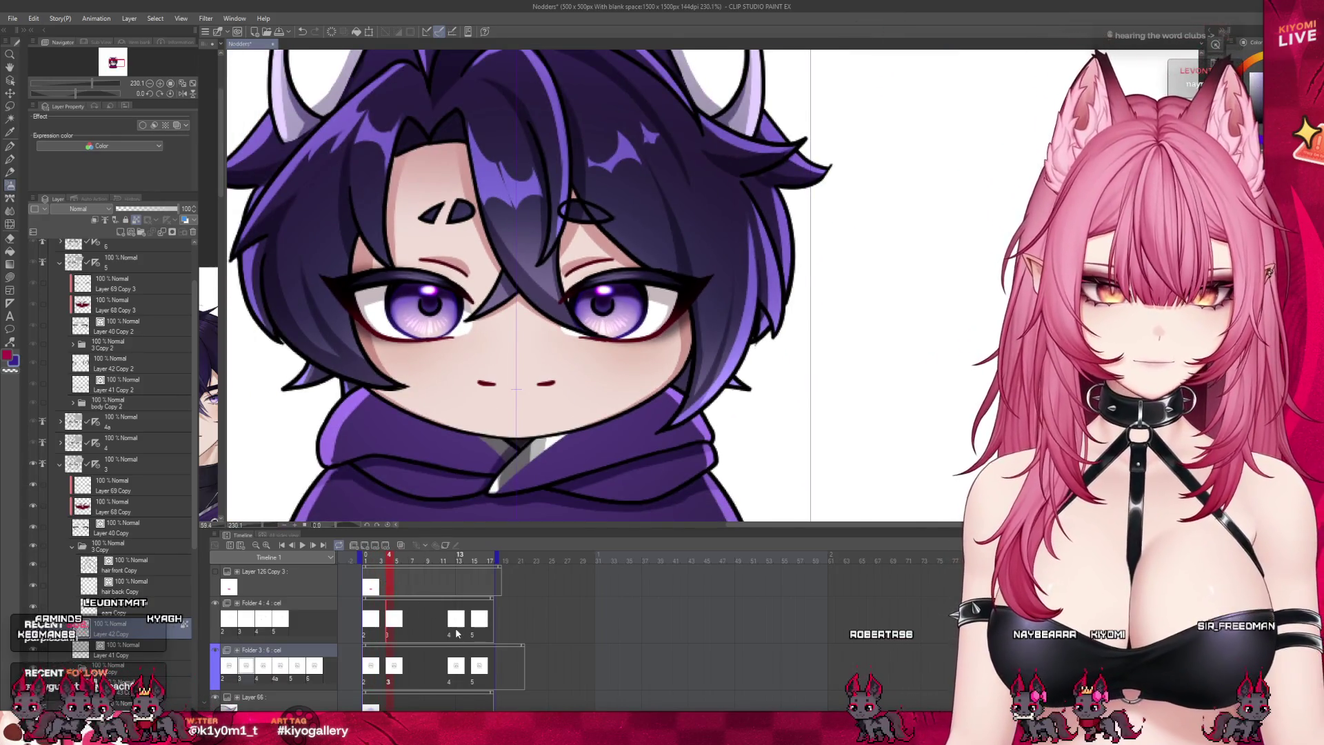
key(ctrl+plus)
scroll(100, 440, up, 2)
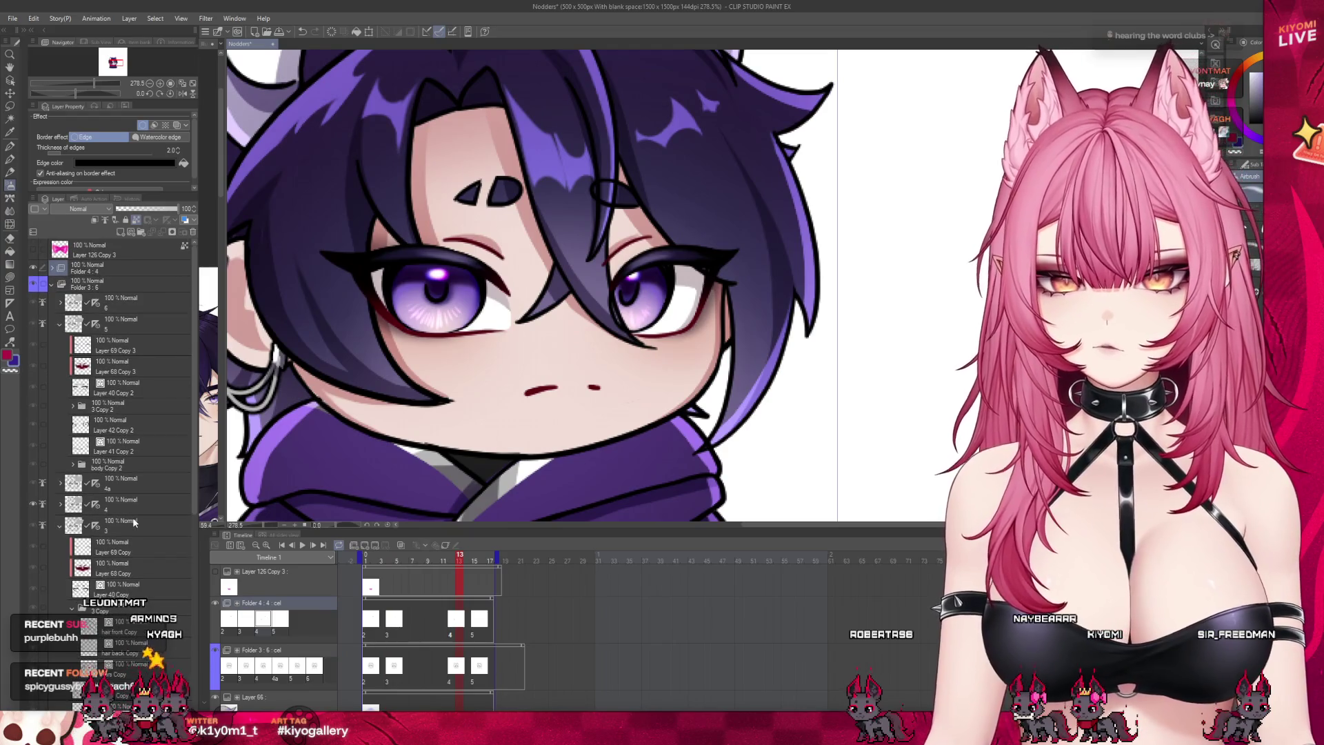
click(135, 498)
click(60, 504)
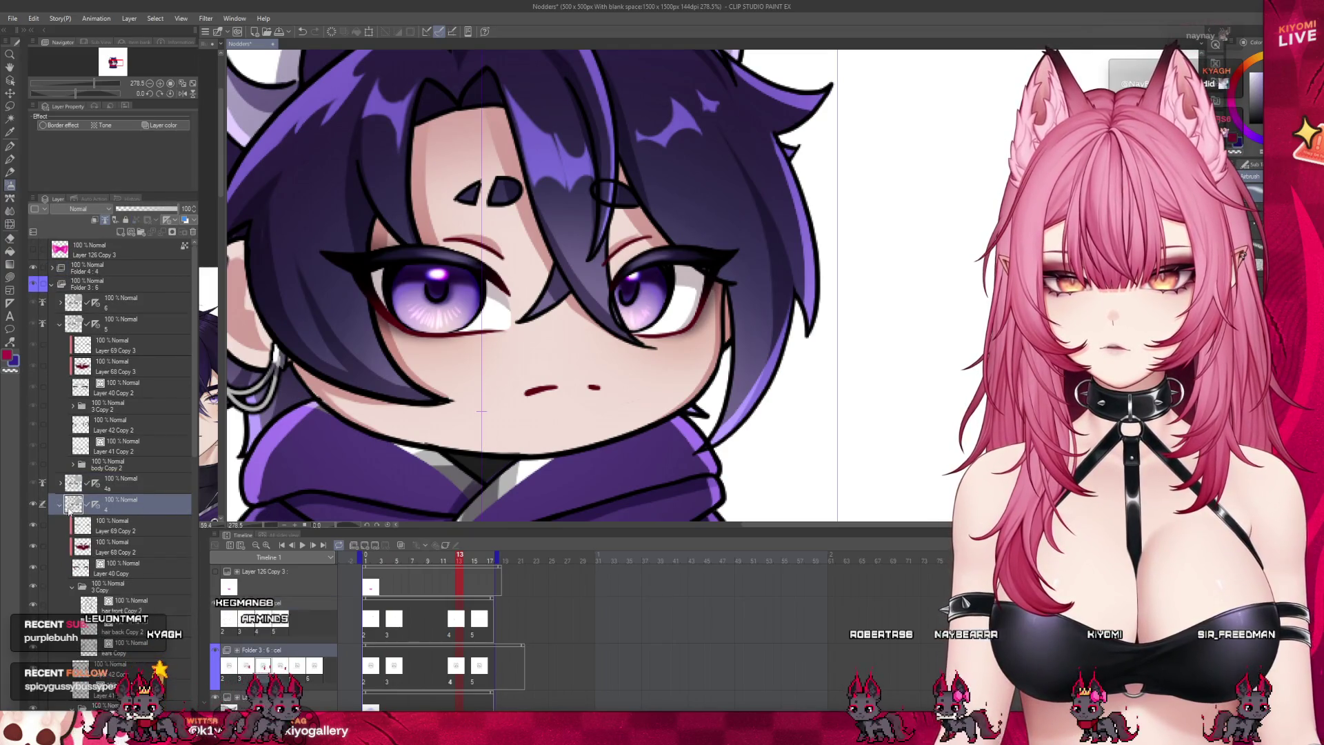
click(123, 573)
click(114, 665)
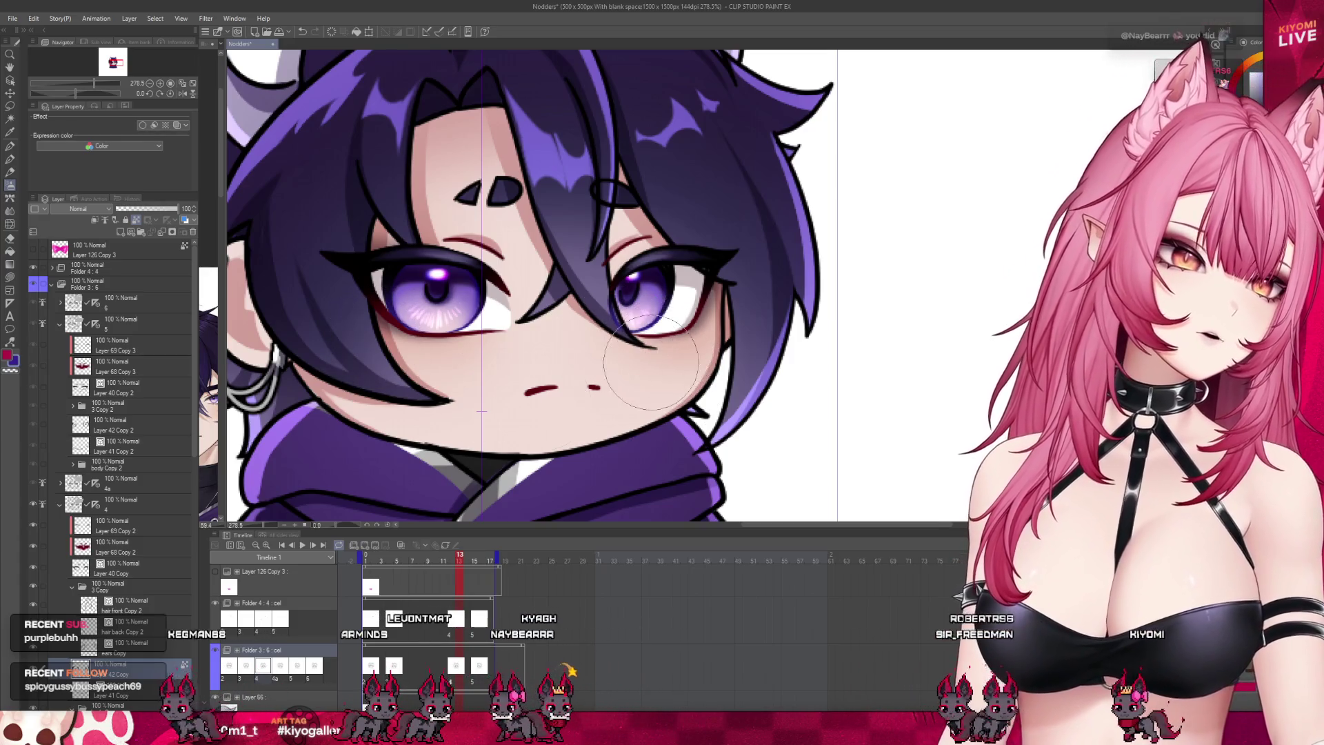
scroll(508, 269, down, 2)
scroll(509, 268, down, 3)
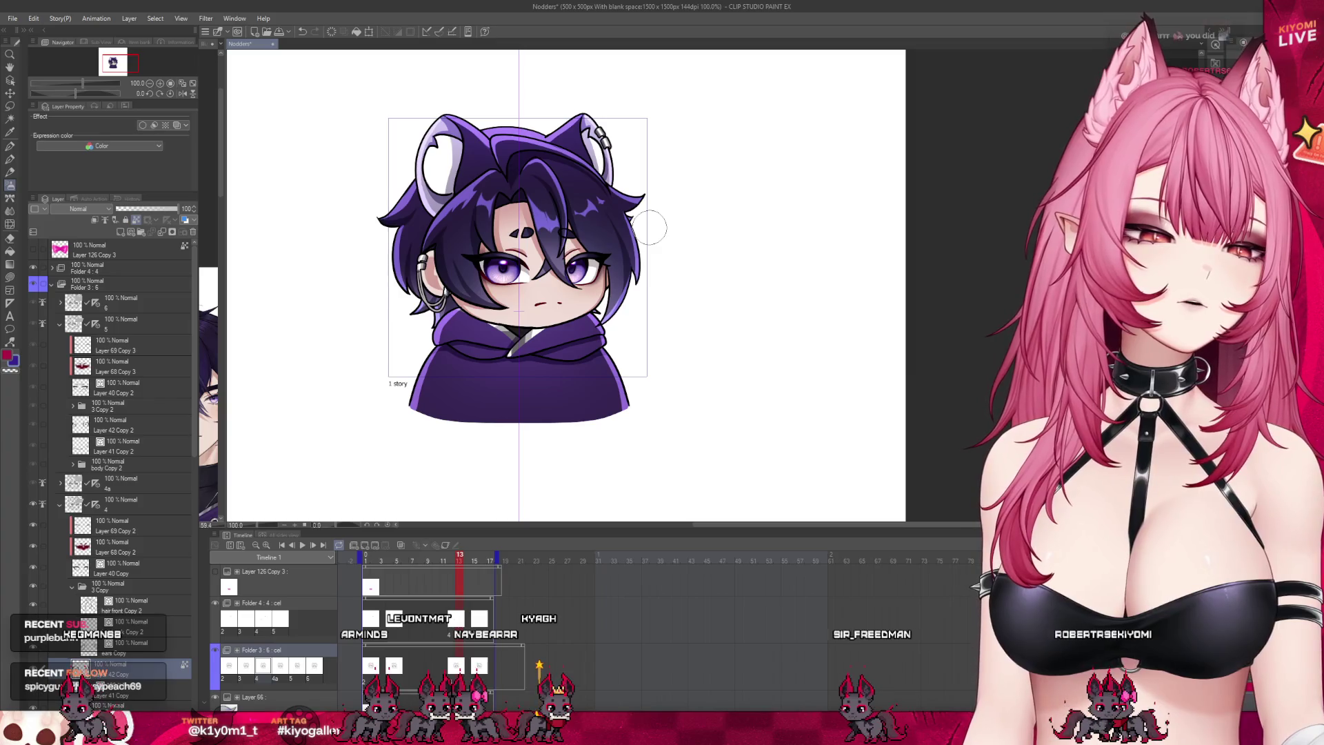
scroll(650, 228, up, 2)
scroll(650, 227, down, 2)
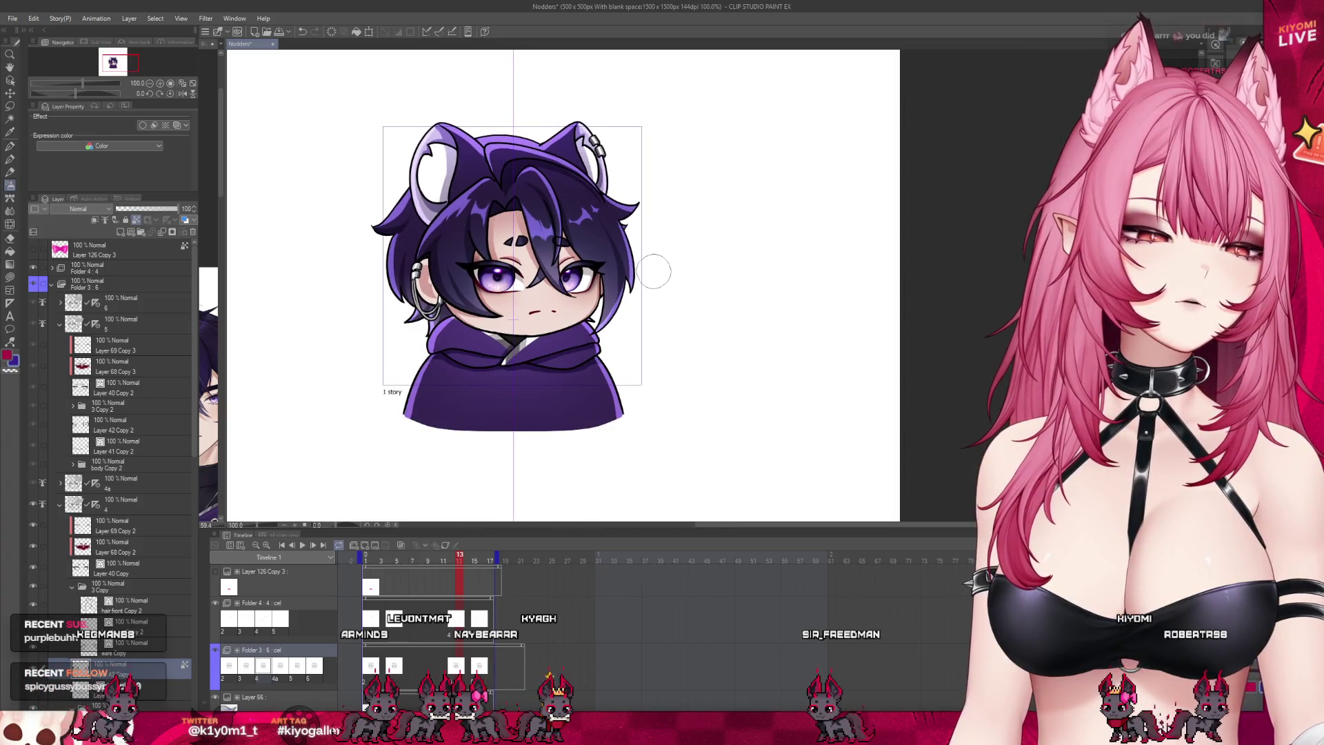
scroll(591, 254, up, 3)
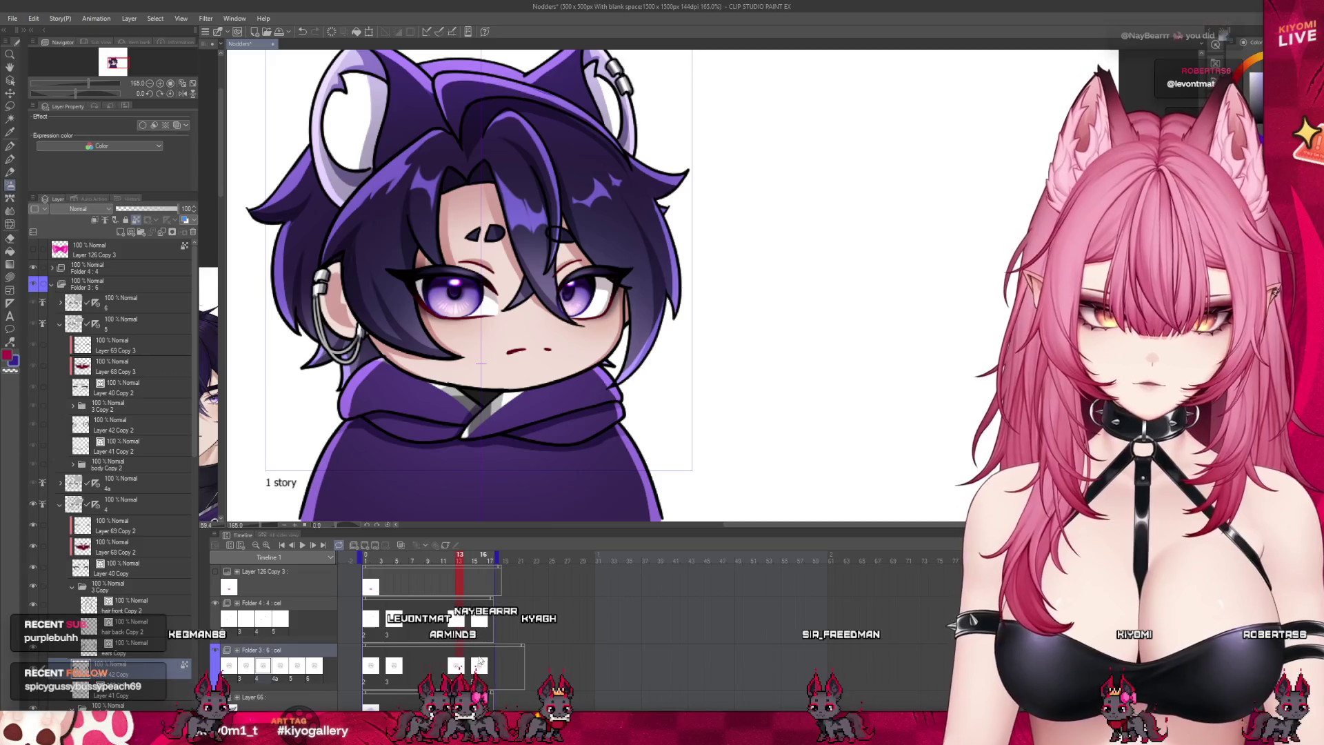
Step: Inspect tilted-head frame 15 with Layer 42 Copy 2 selected, then scrub back to frame 4
click(478, 667)
click(113, 424)
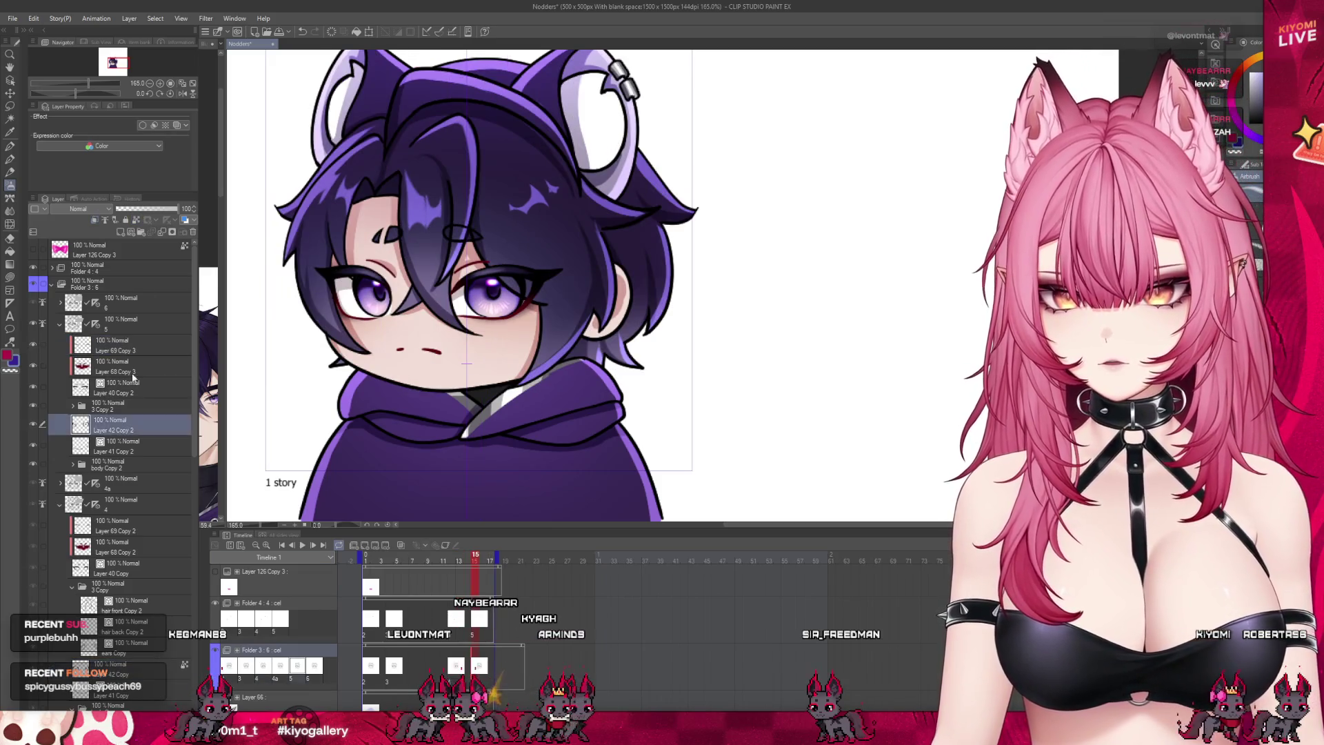
scroll(406, 330, up, 4)
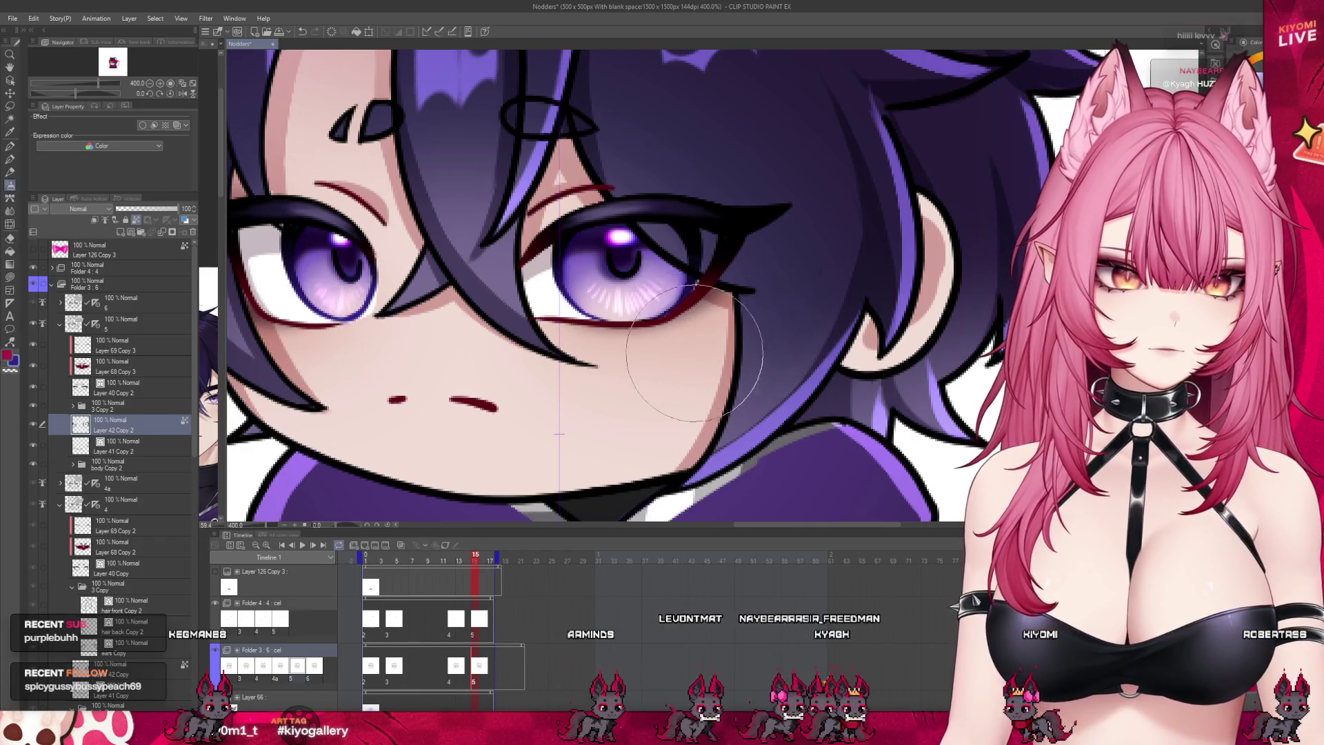
scroll(733, 302, down, 8)
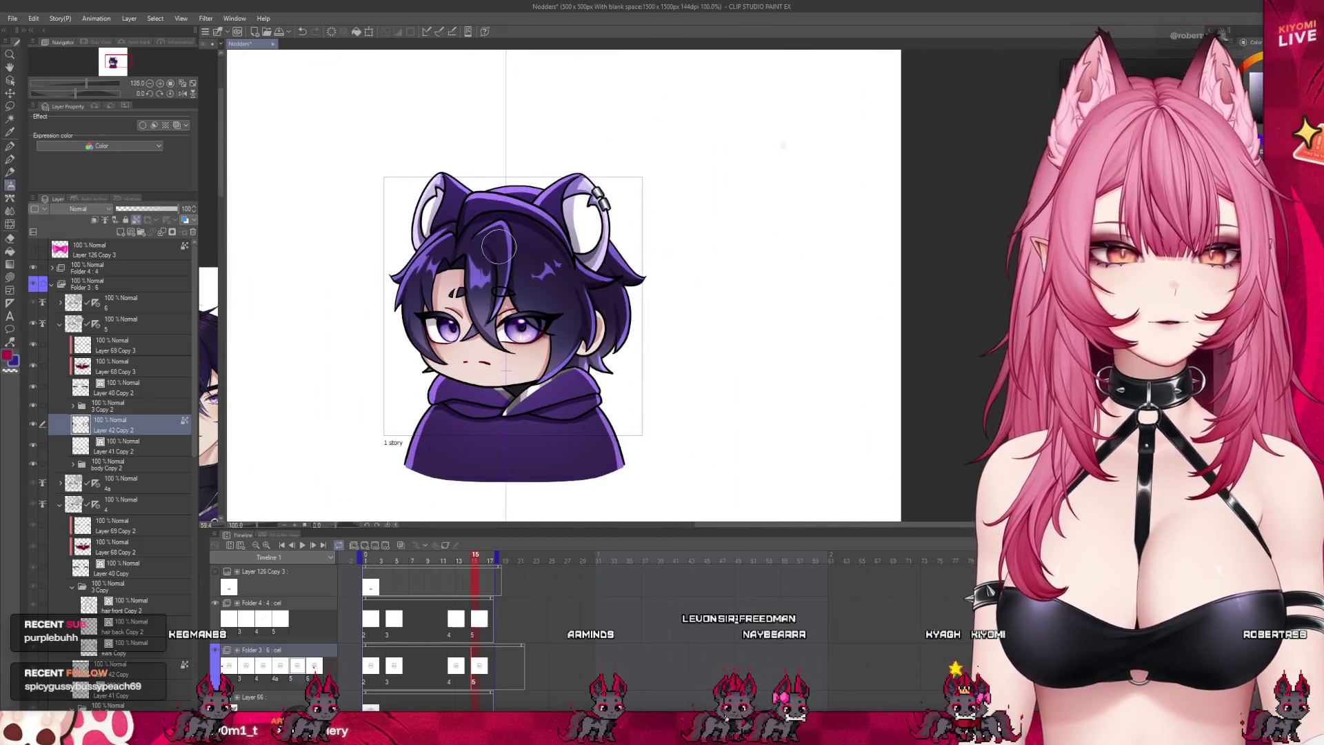
scroll(524, 270, up, 1)
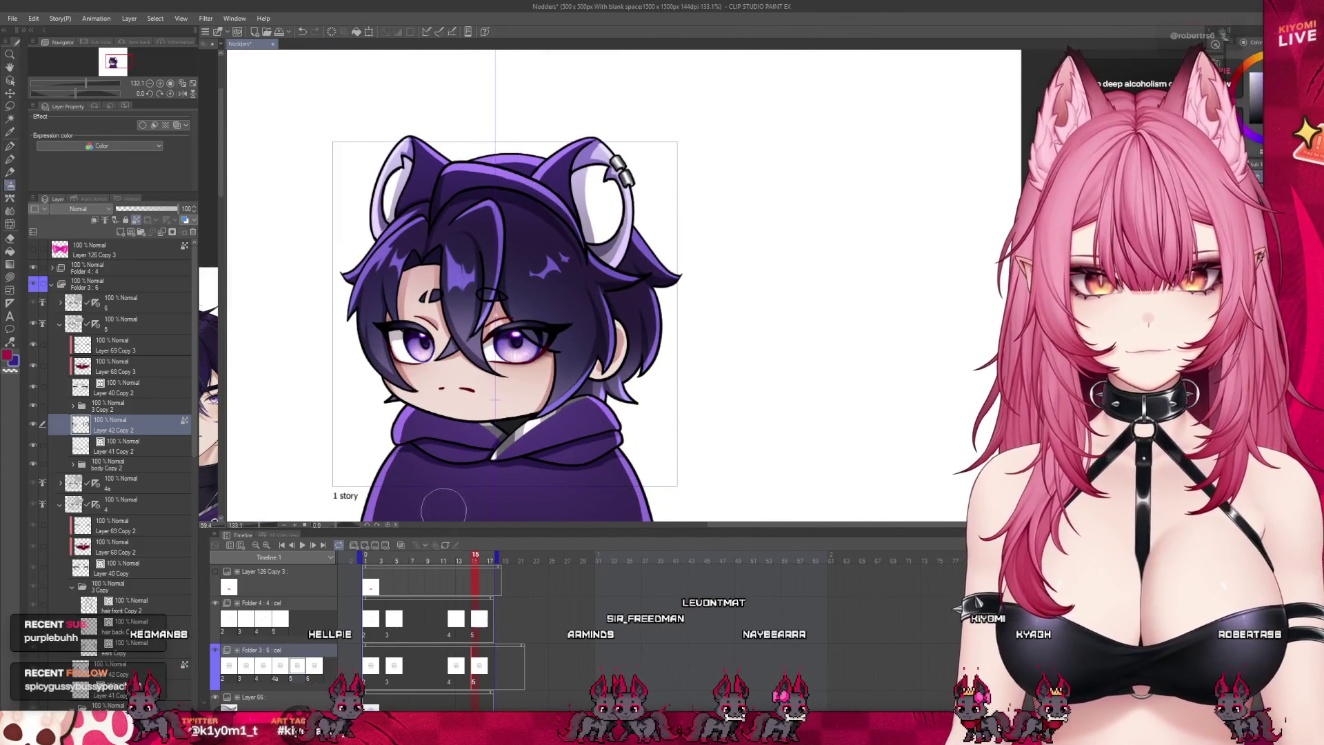
drag(473, 562, 381, 564)
Step: Add a new layer above Layer 41 Copy and undo a trial mouth stroke
scroll(491, 220, down, 3)
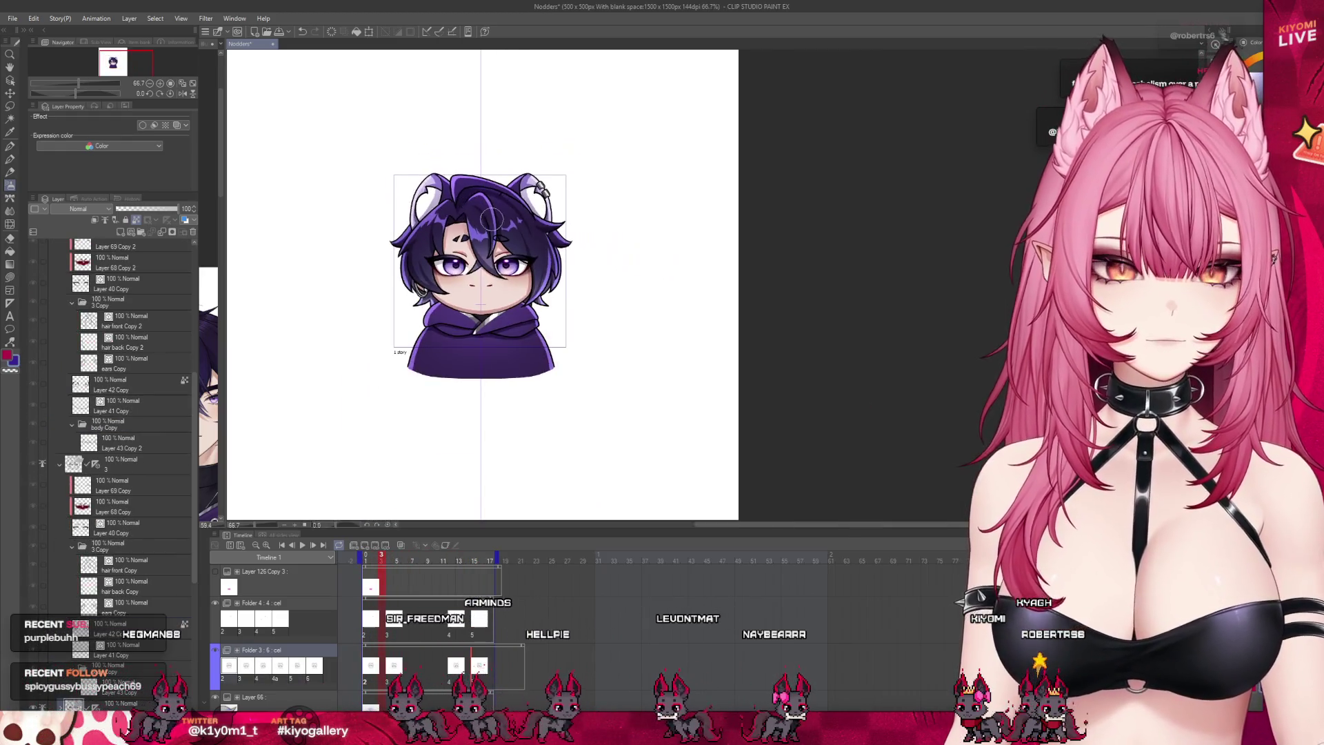
scroll(491, 220, up, 1)
scroll(491, 221, up, 2)
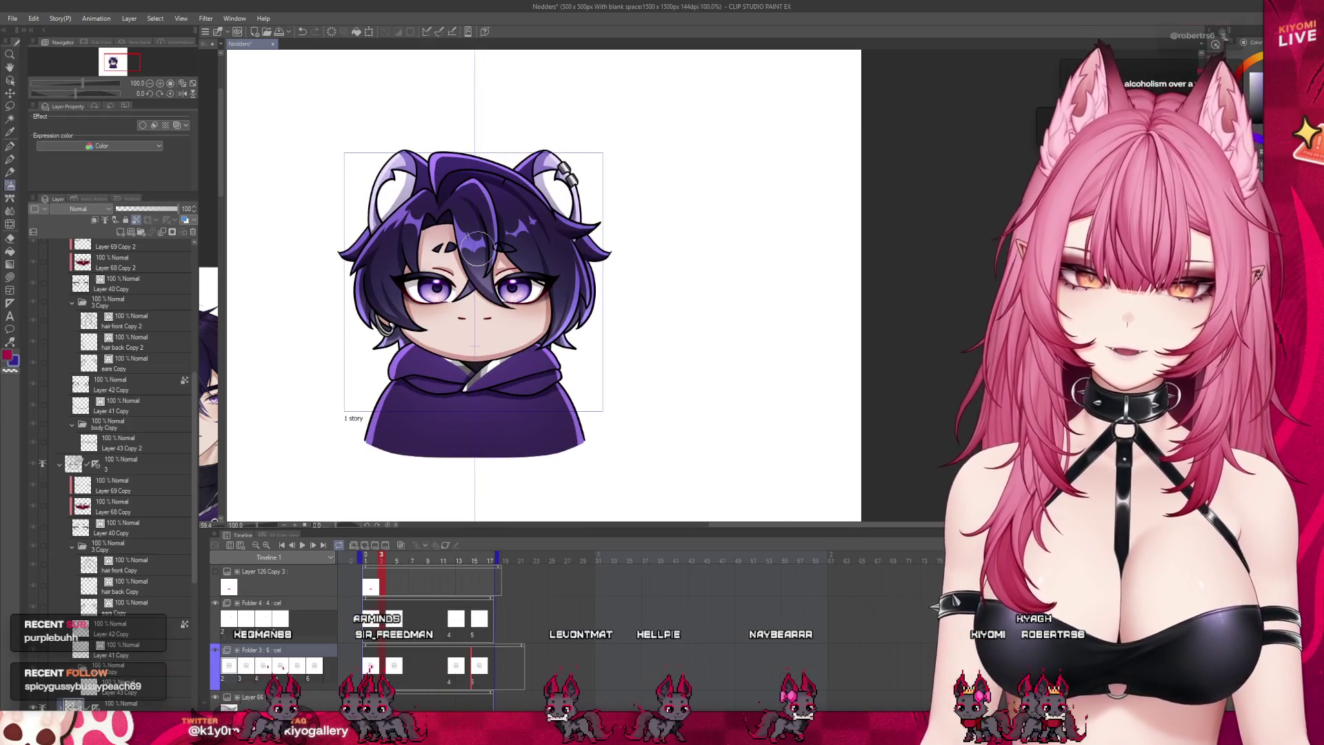
scroll(374, 248, up, 4)
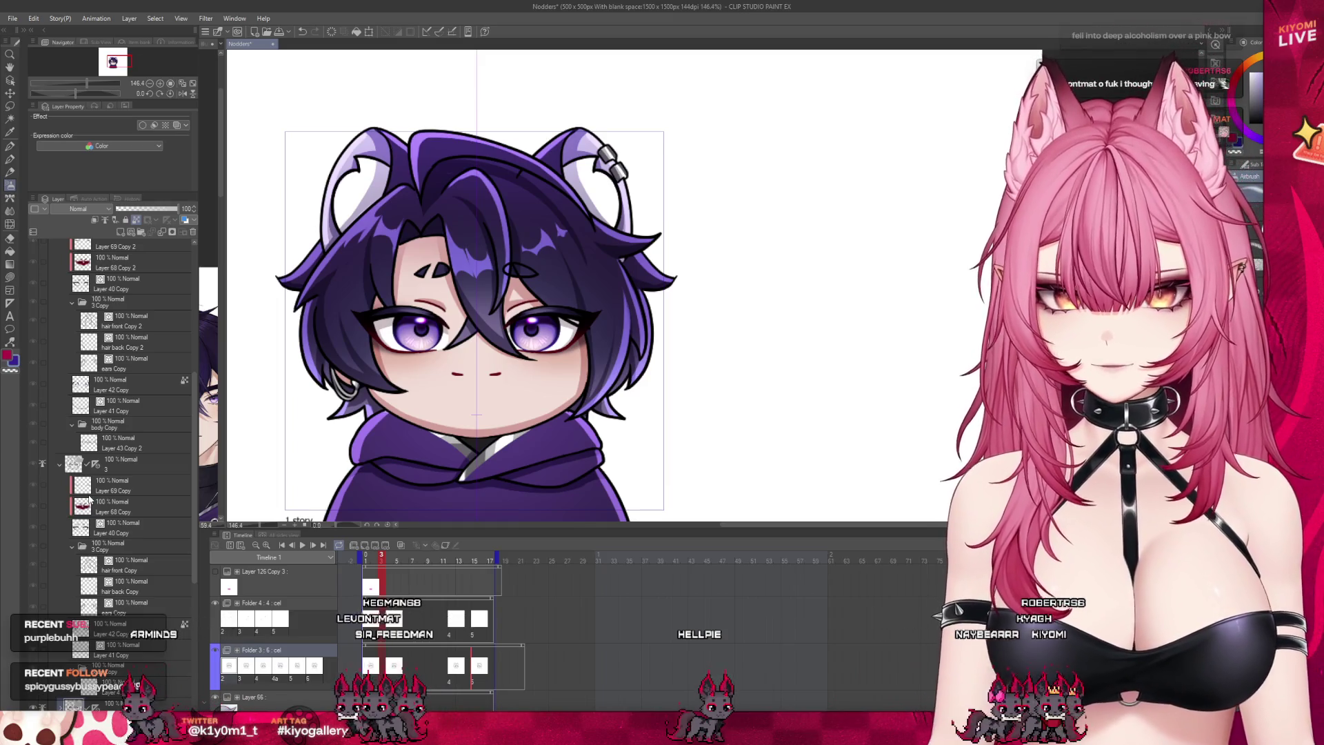
scroll(89, 500, down, 2)
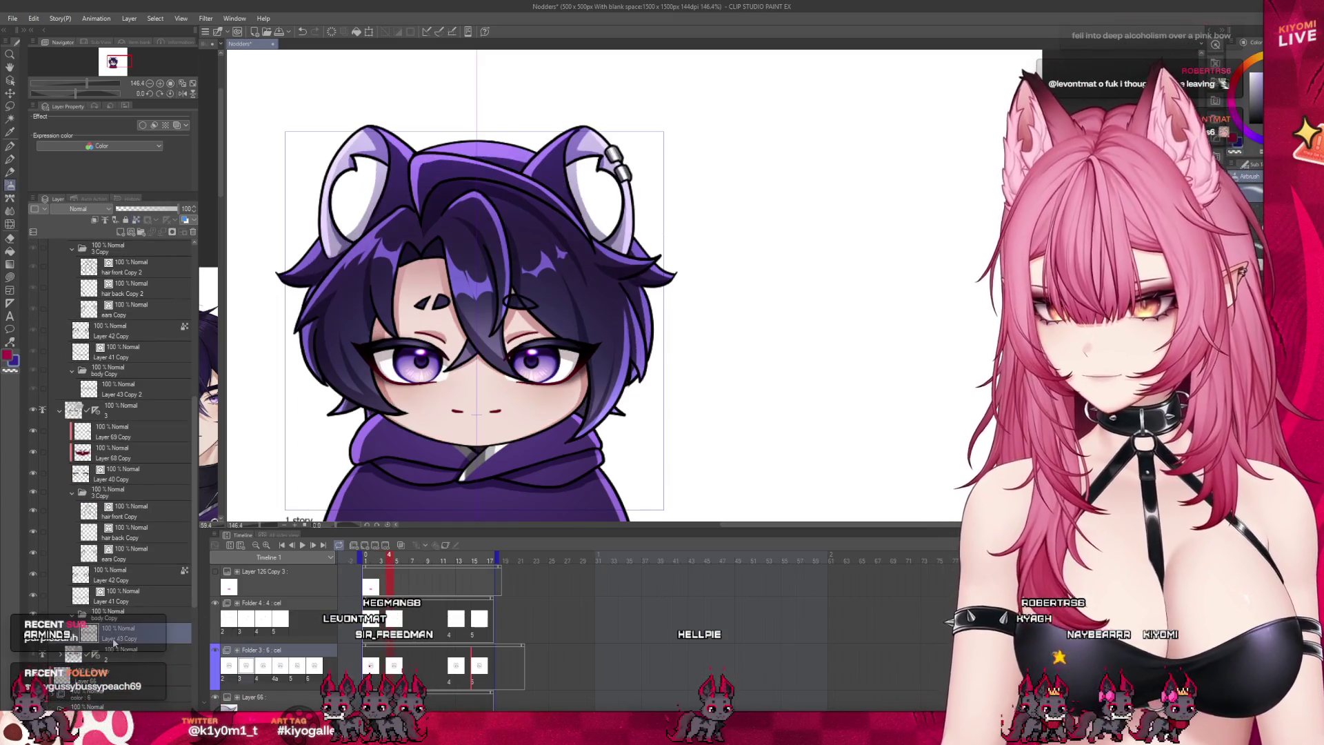
click(127, 590)
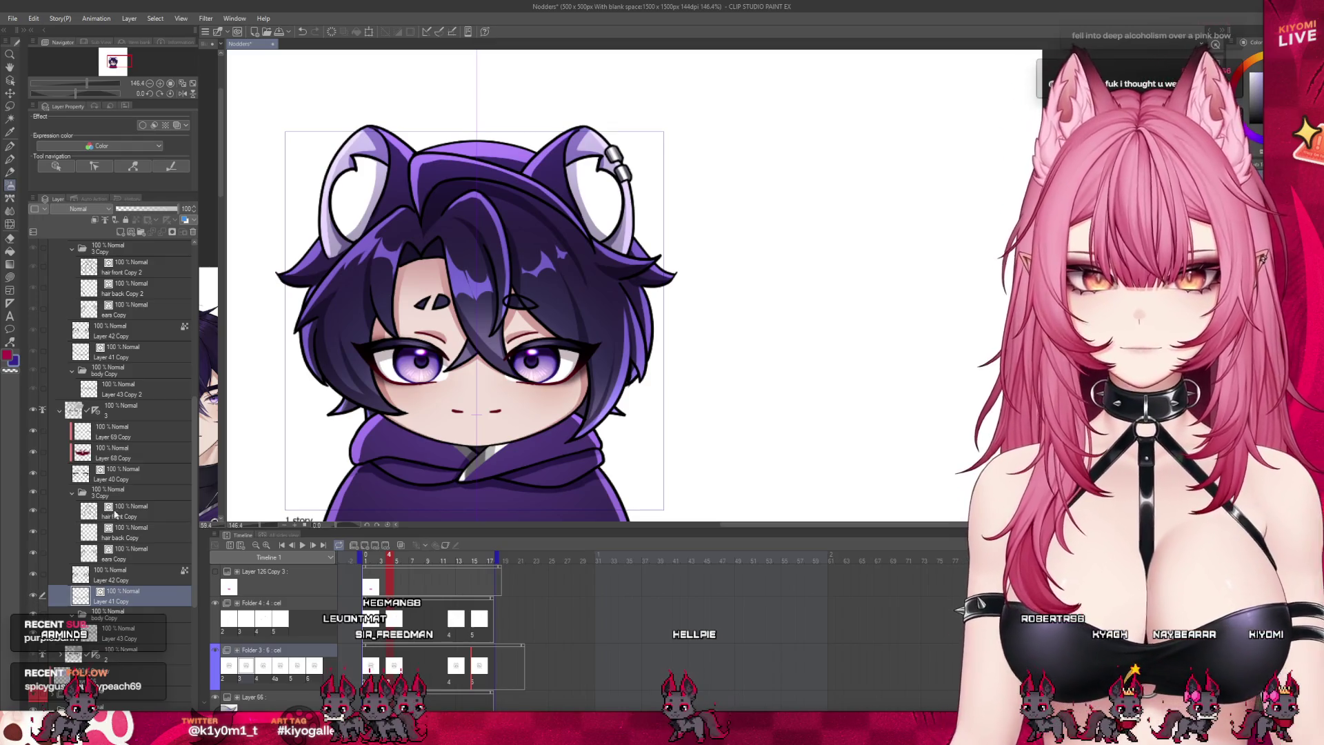
click(124, 232)
drag(448, 408, 455, 412)
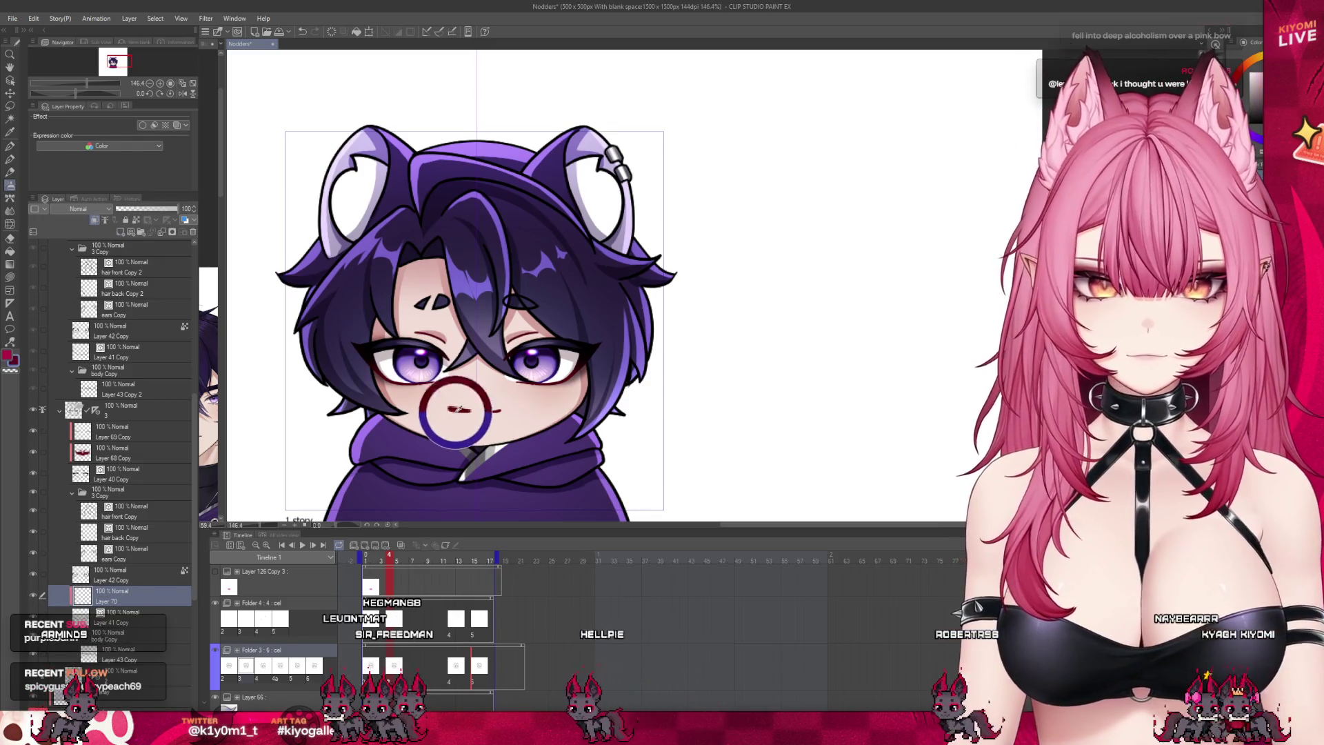
key(ctrl+z)
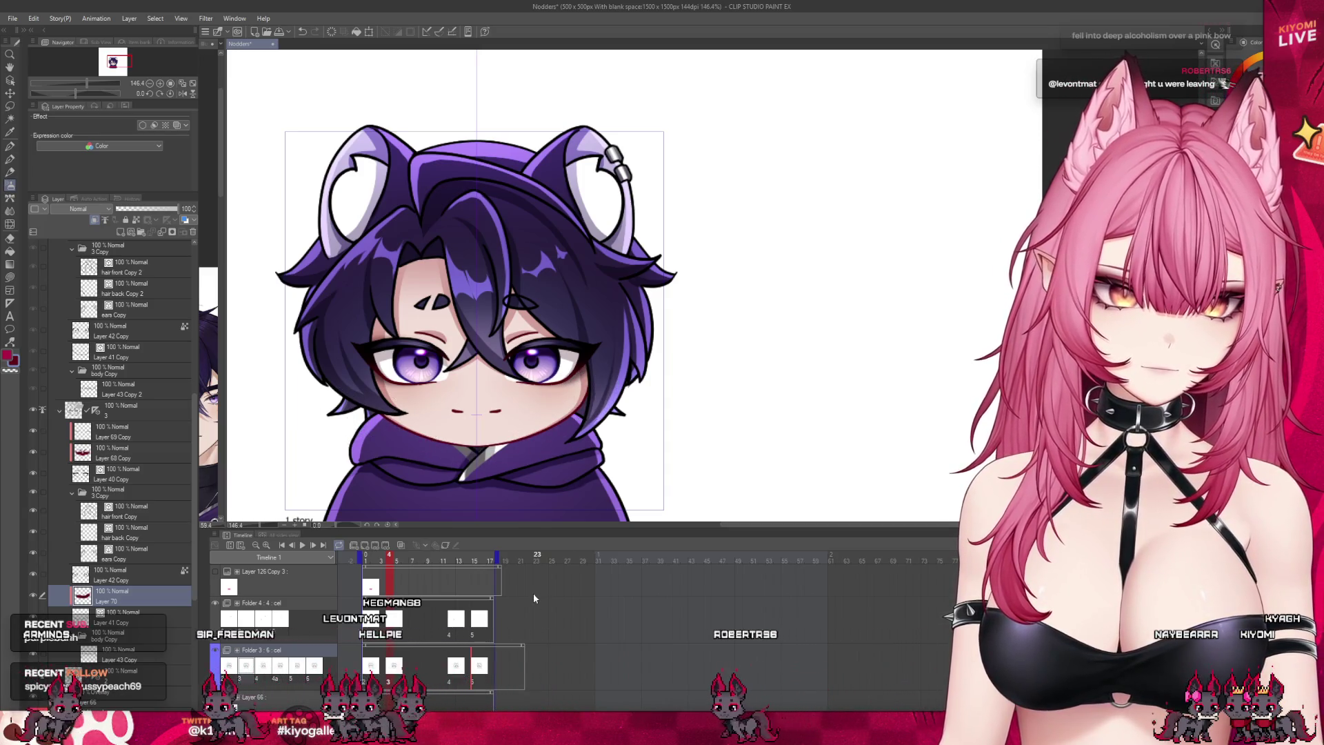
Step: Create the blank Layer 71 on frame 12 and draw a small red stroke on it
scroll(485, 352, down, 2)
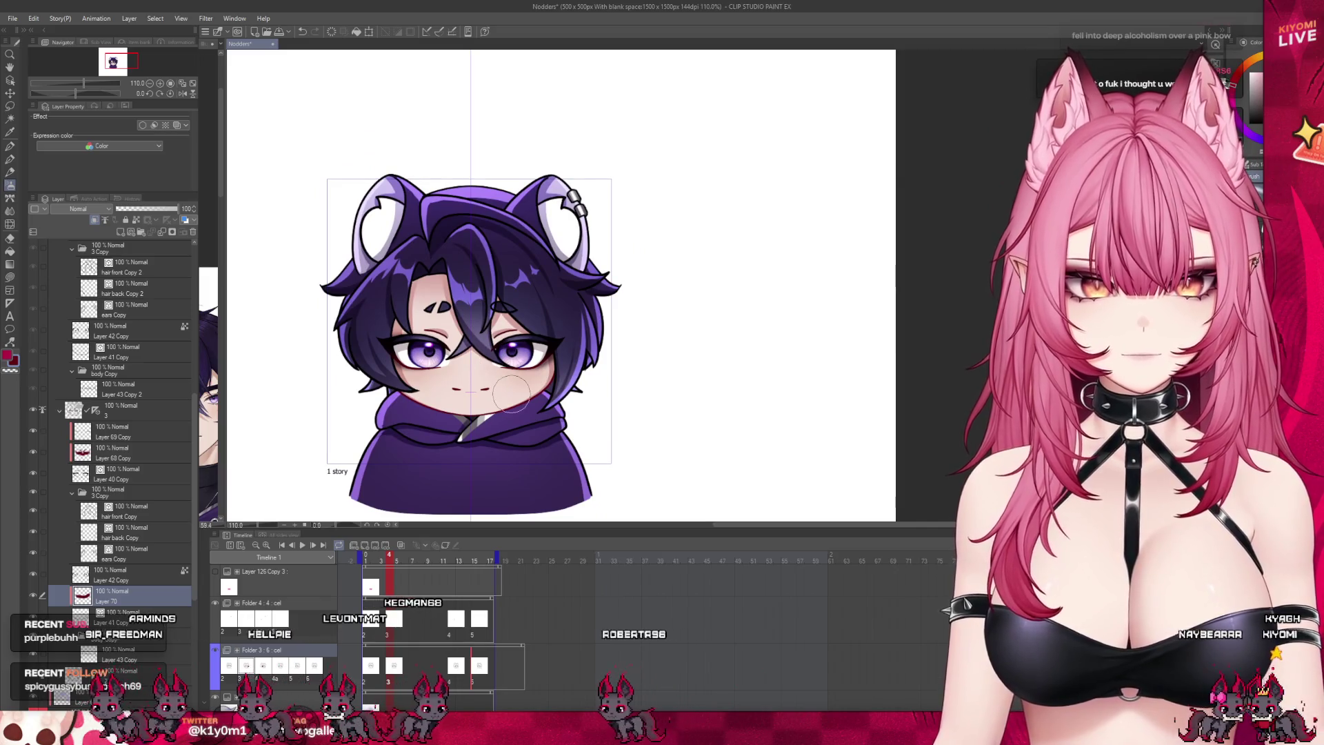
scroll(509, 390, up, 1)
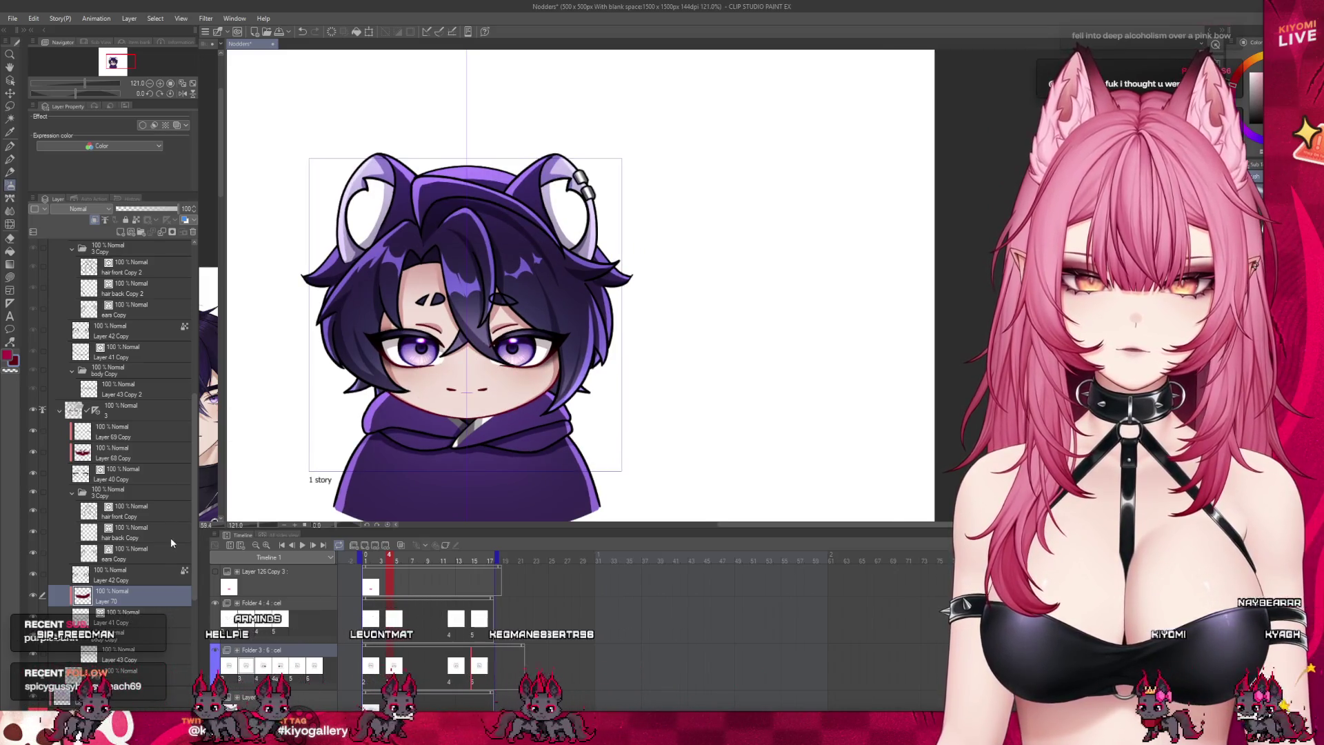
click(60, 412)
scroll(137, 398, up, 2)
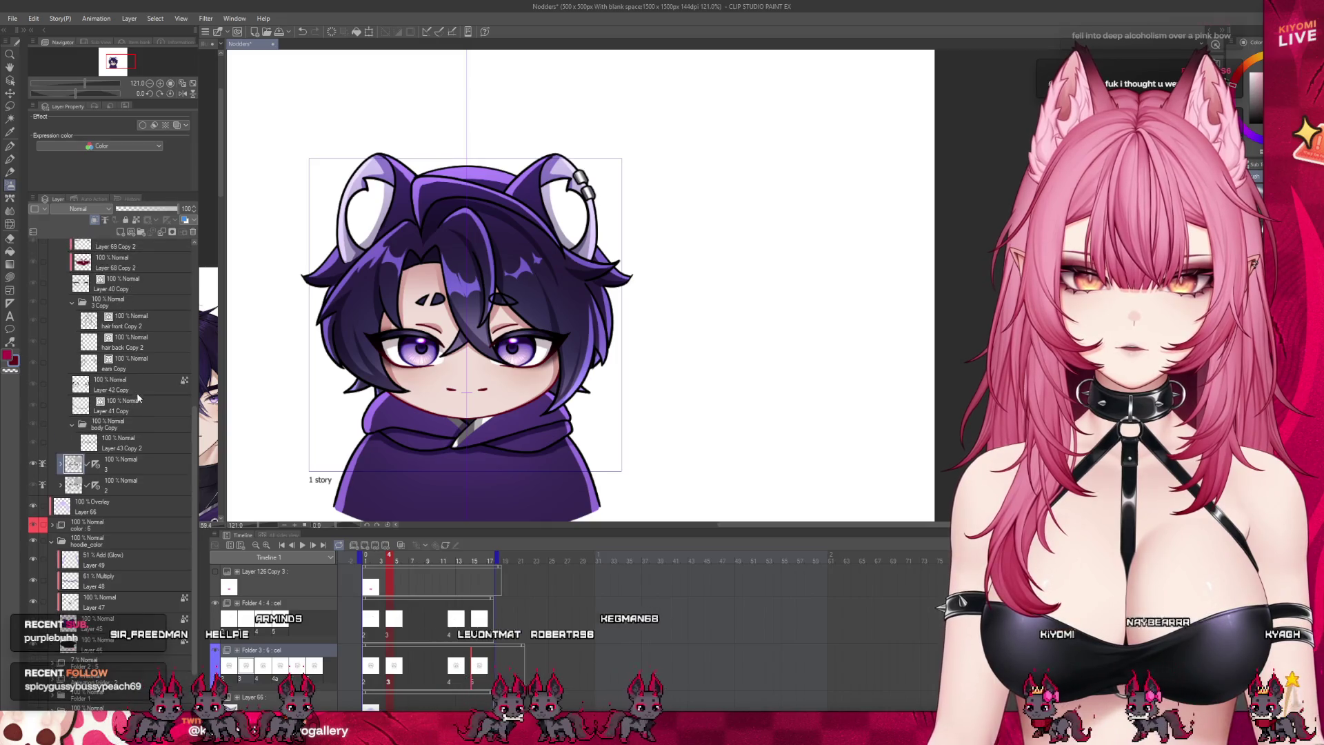
key(ctrl+shift+n)
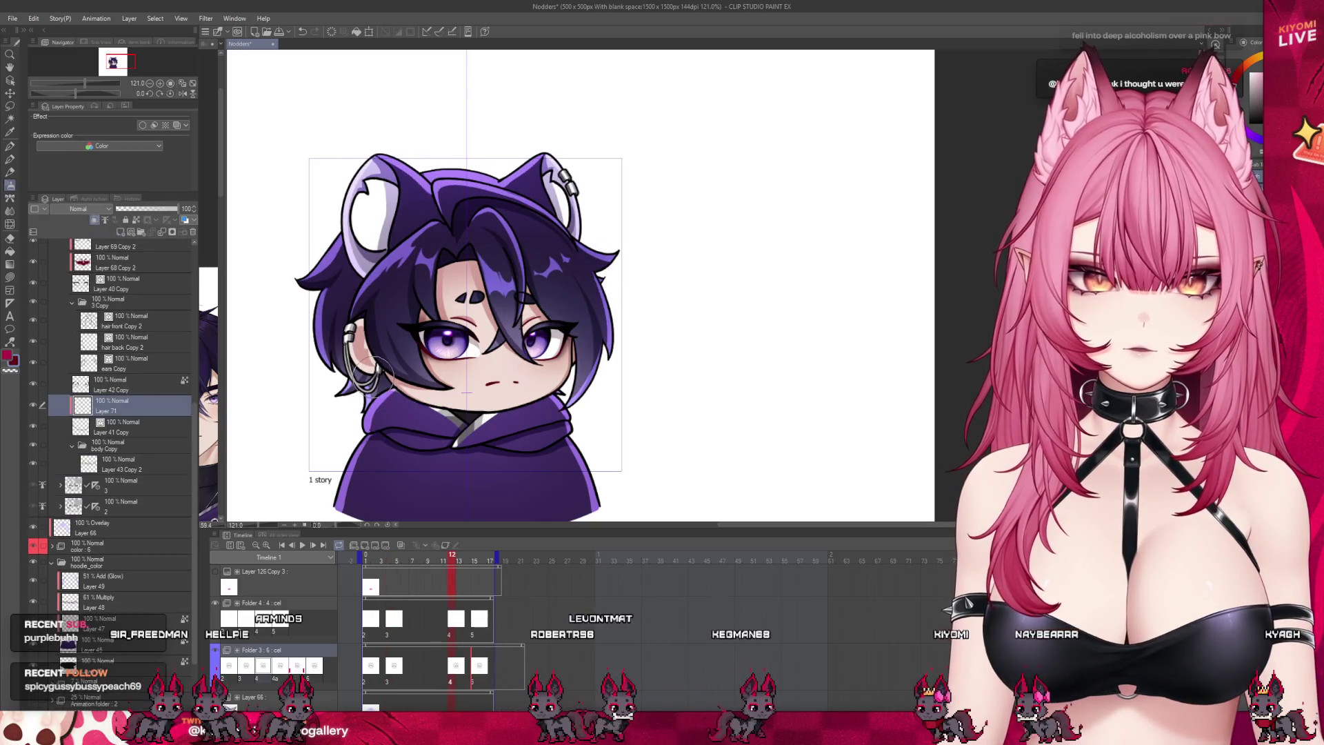
drag(376, 376, 368, 326)
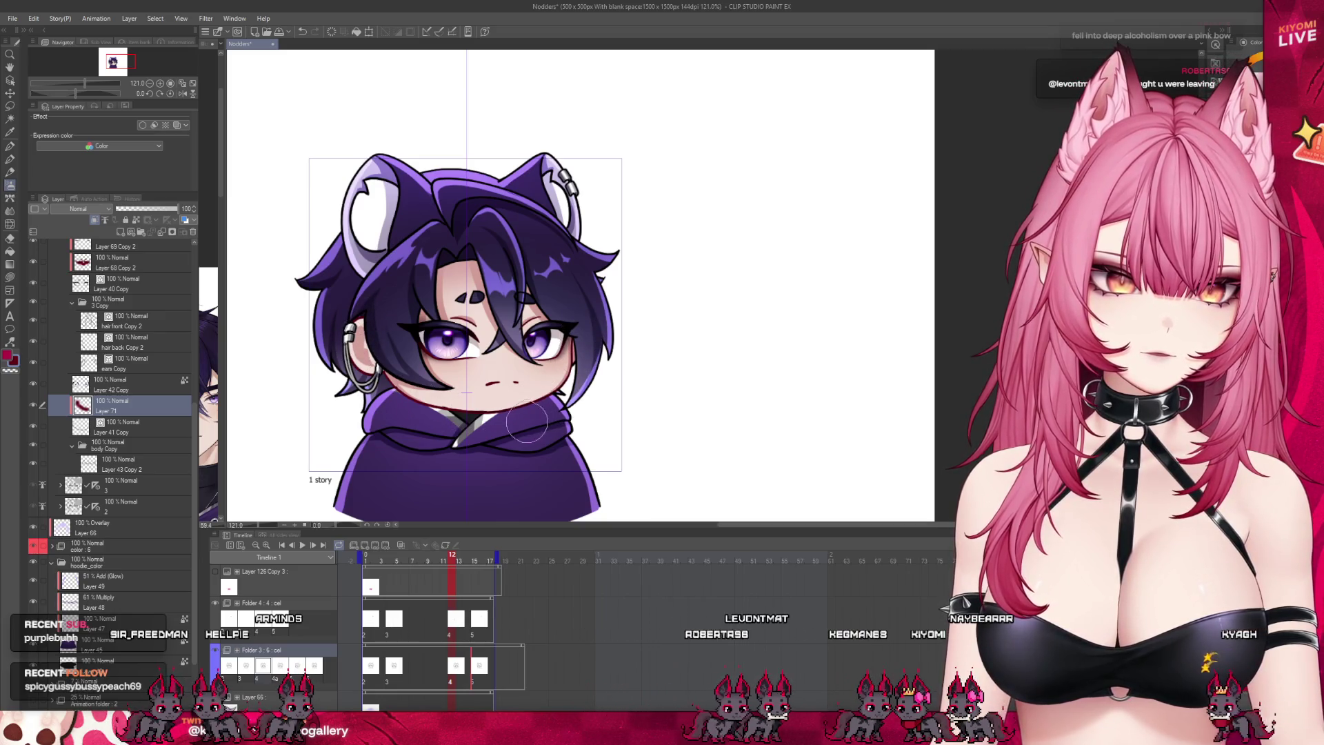
scroll(435, 342, down, 2)
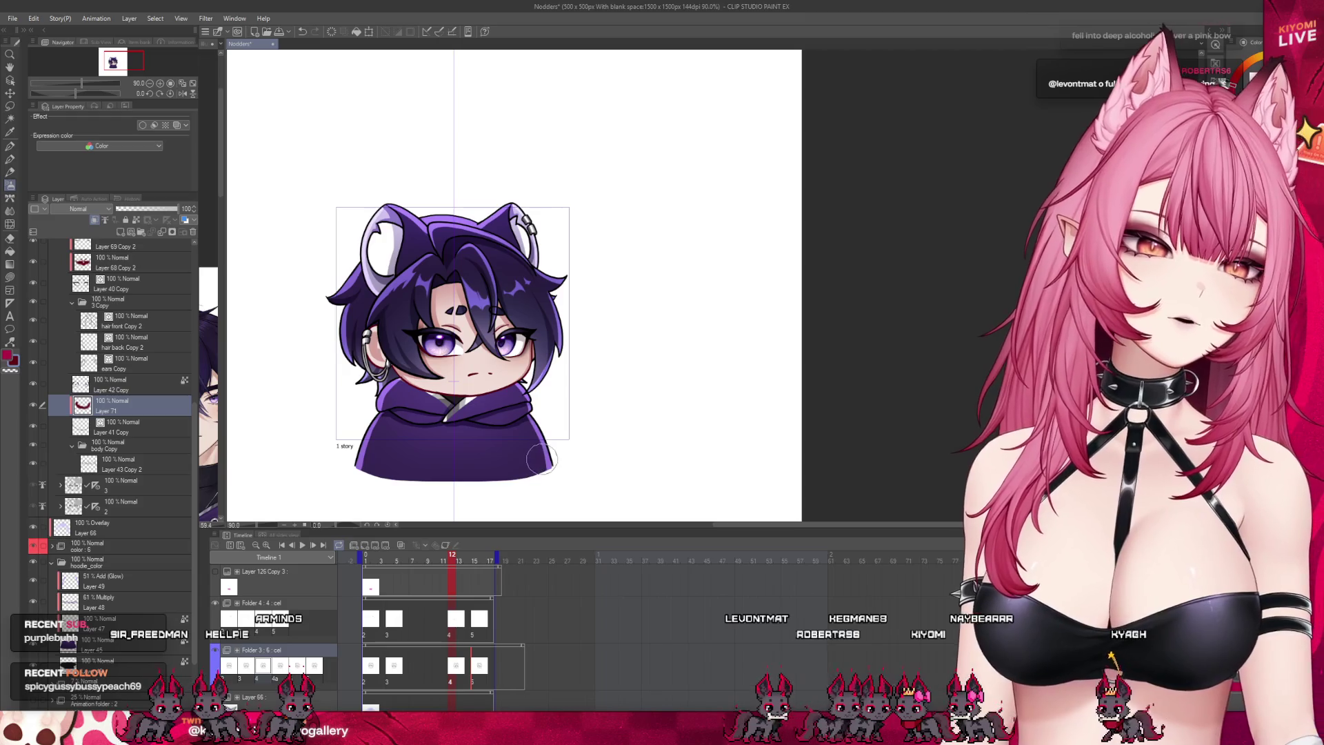
scroll(434, 378, up, 7)
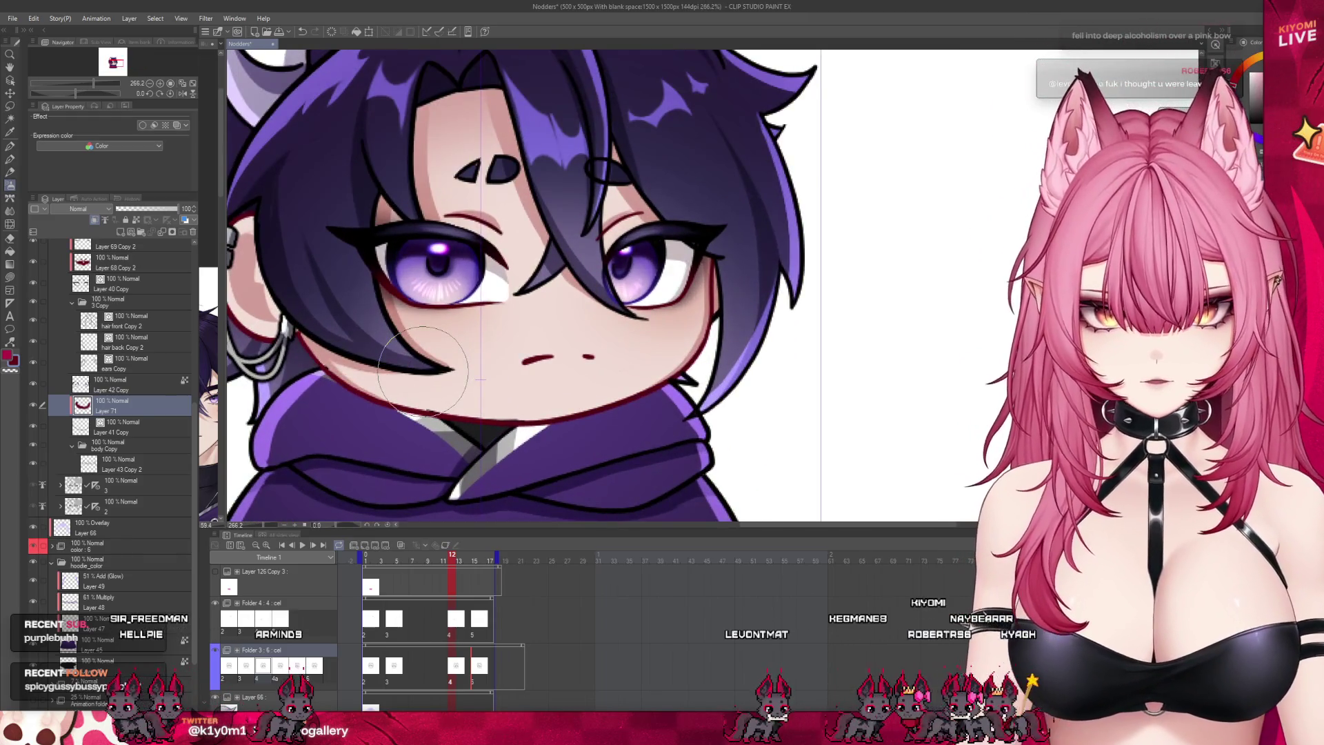
scroll(533, 312, down, 3)
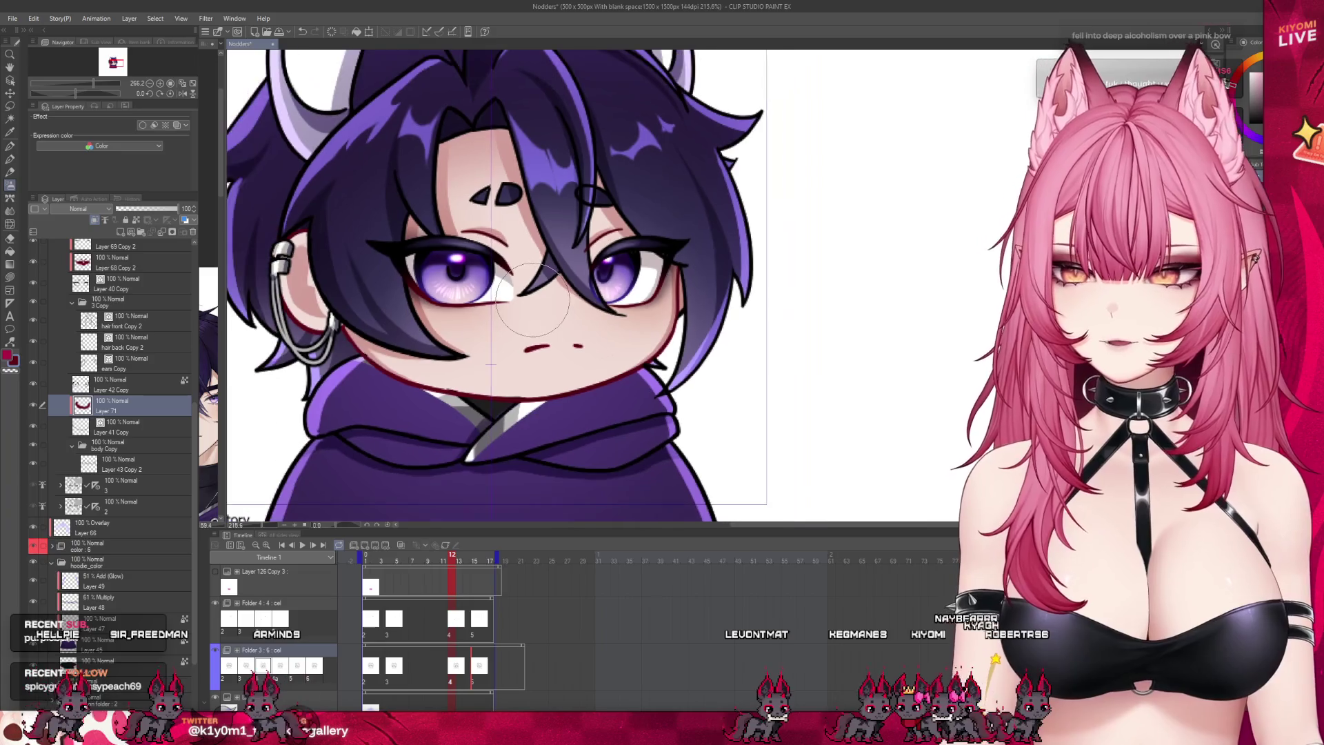
scroll(533, 312, up, 3)
click(138, 462)
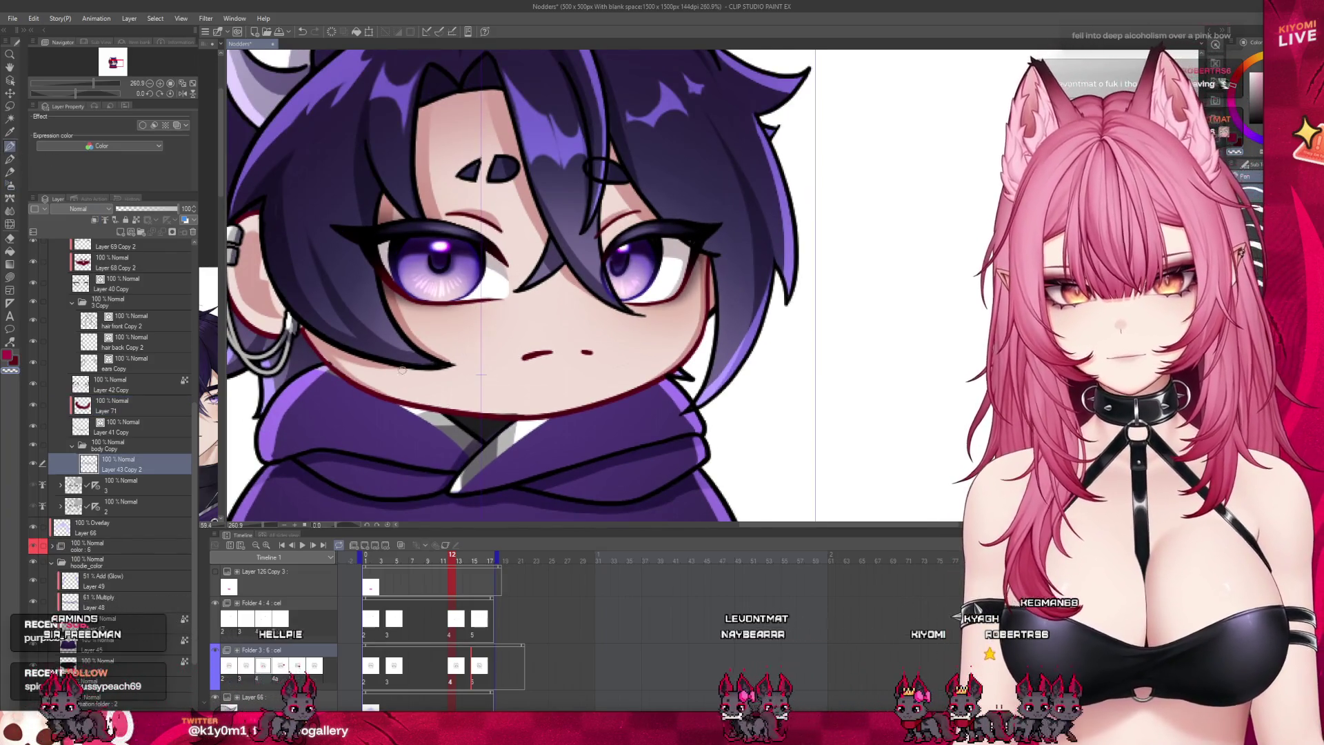
scroll(427, 379, down, 4)
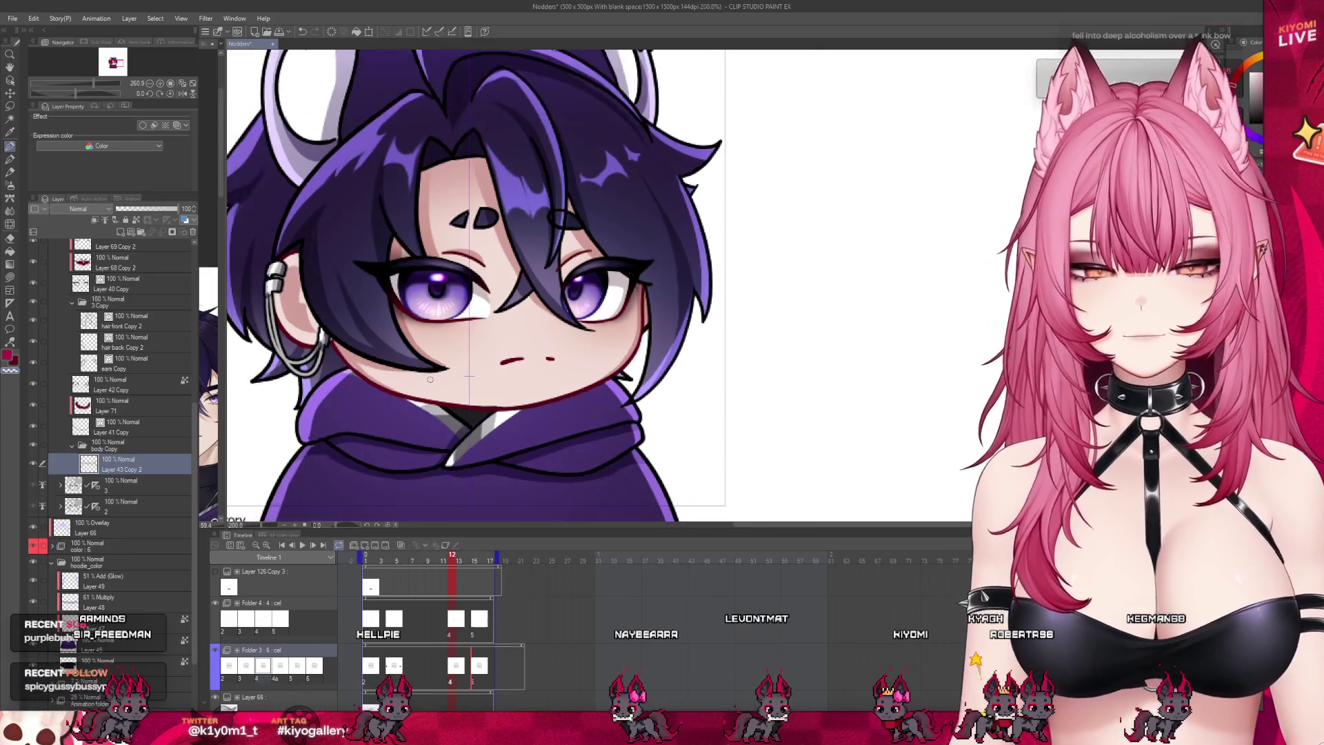
click(135, 405)
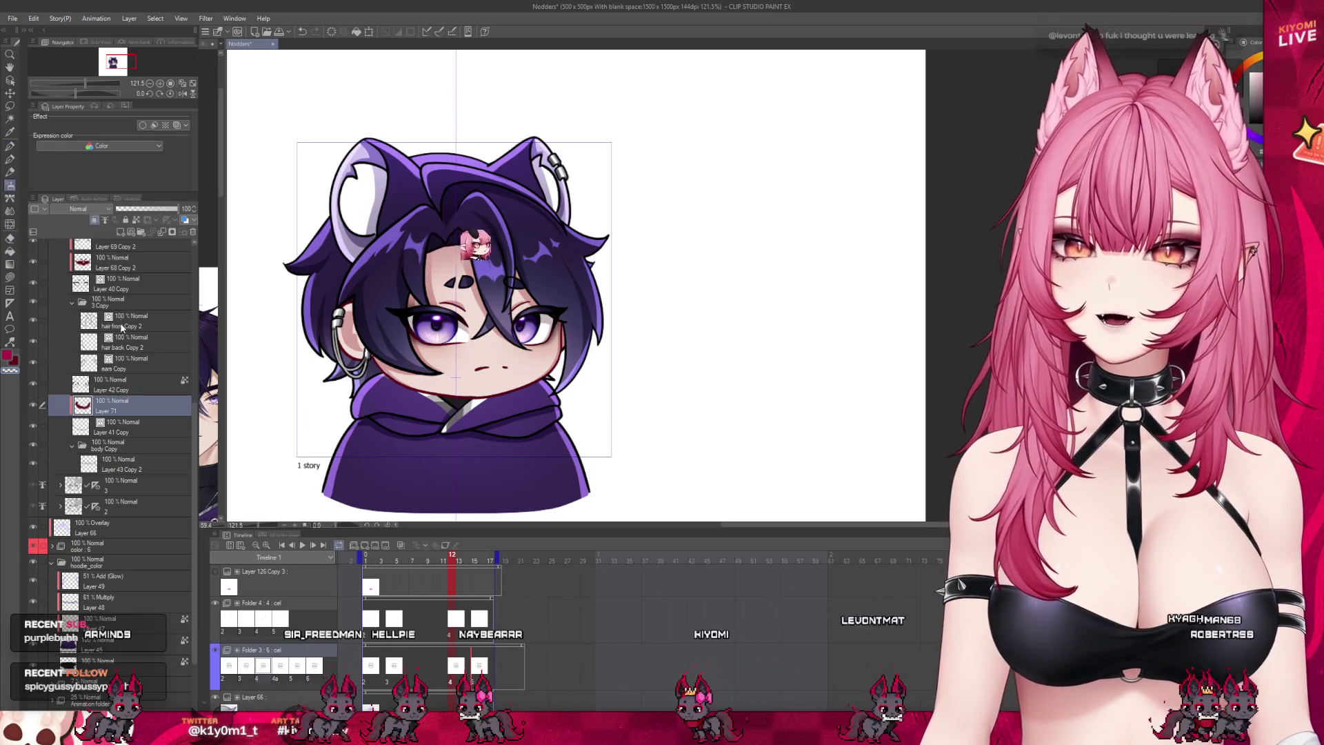
click(74, 304)
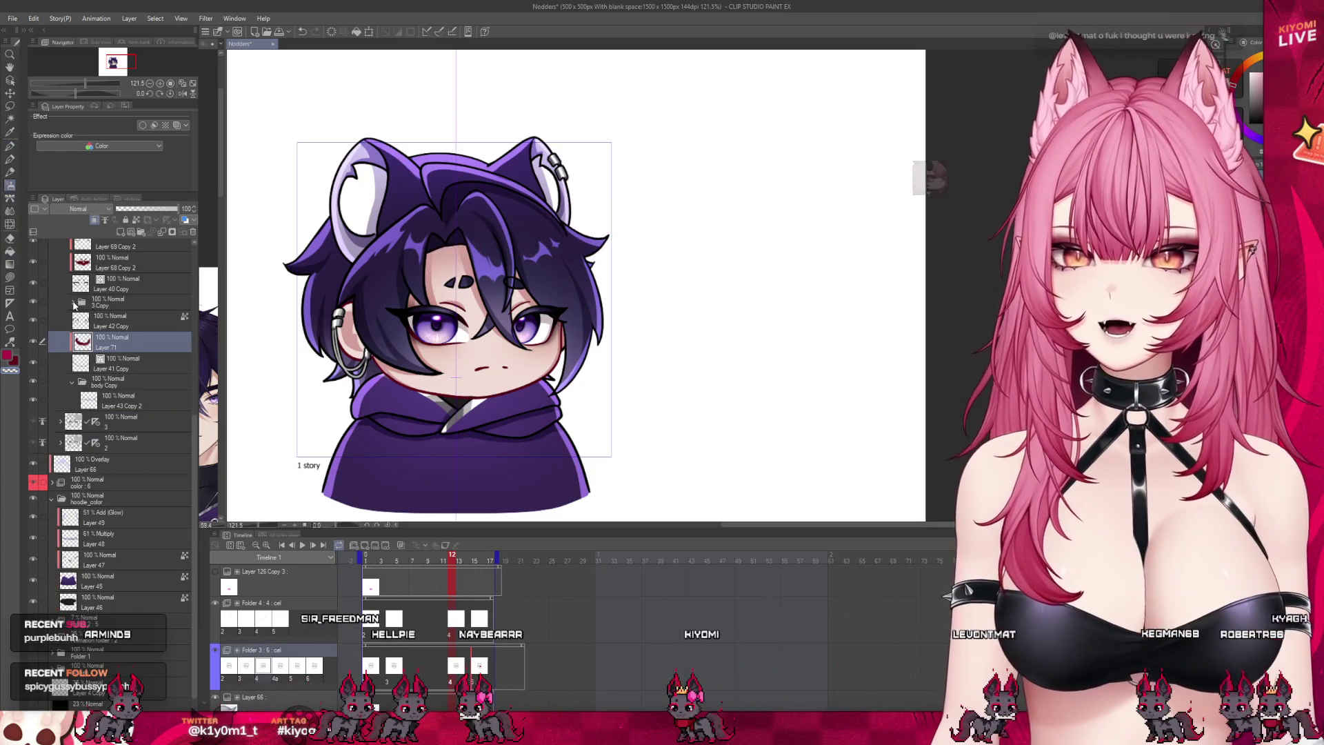
scroll(74, 304, down, 1)
click(123, 364)
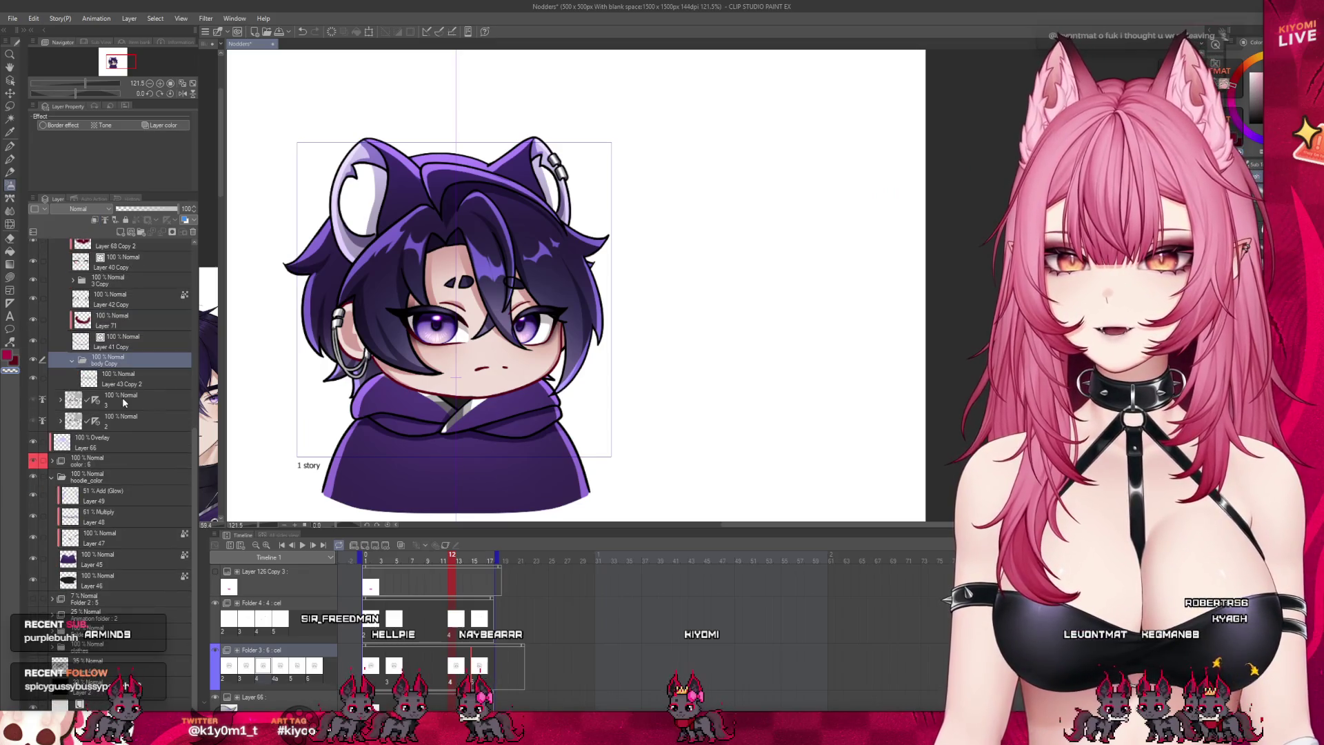
click(124, 402)
click(60, 400)
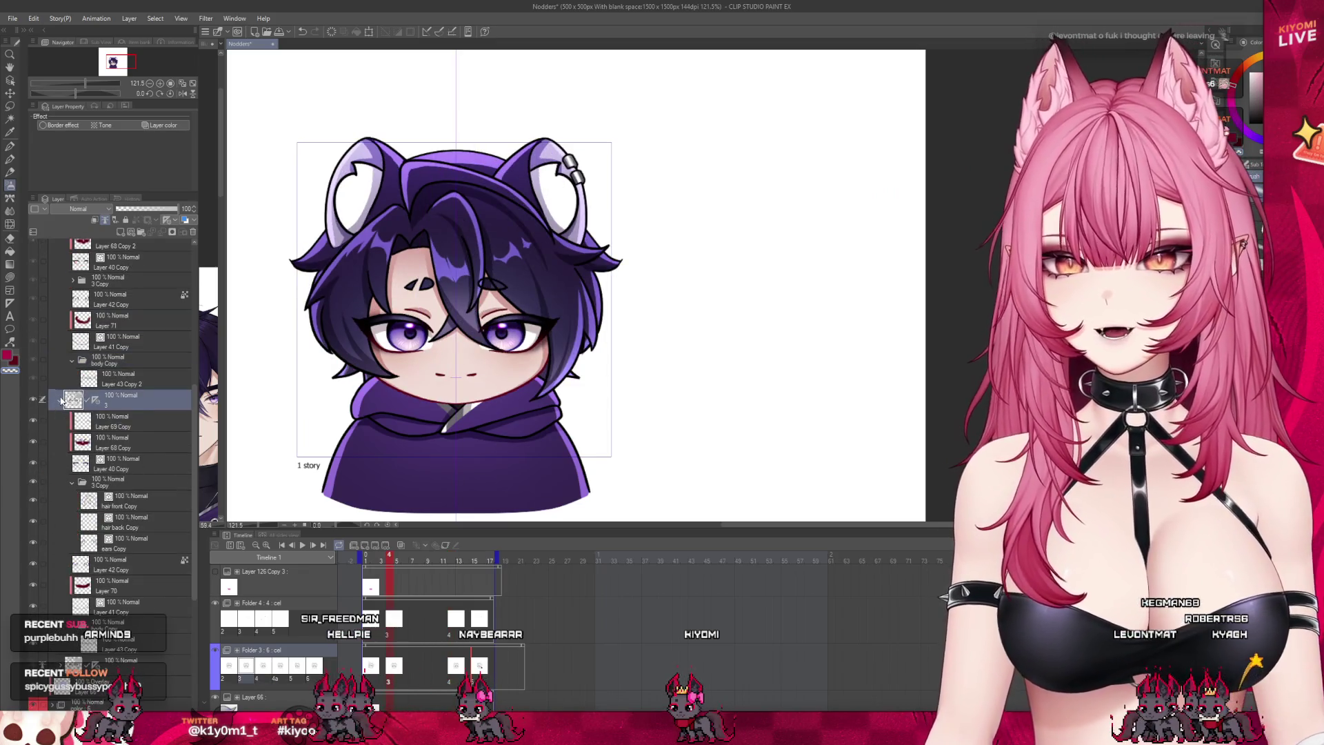
click(60, 400)
click(123, 421)
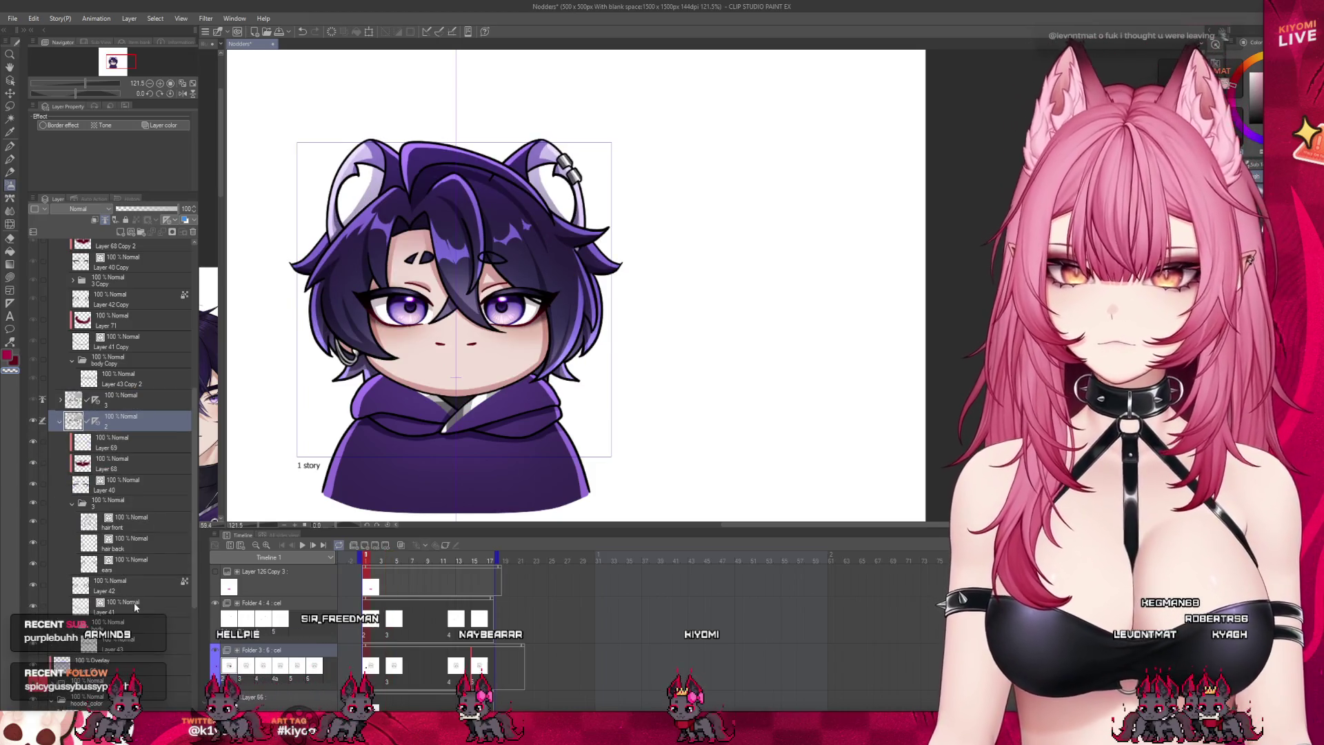
click(131, 614)
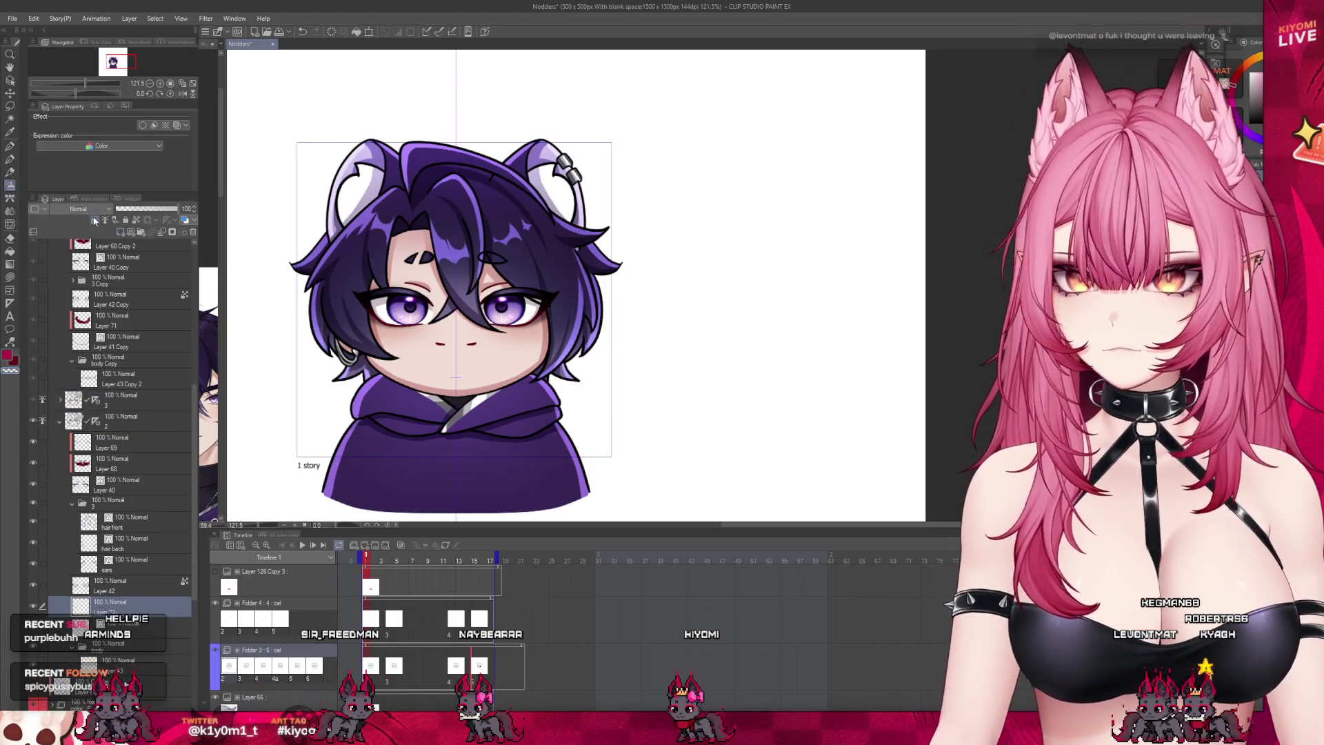
scroll(453, 371, up, 2)
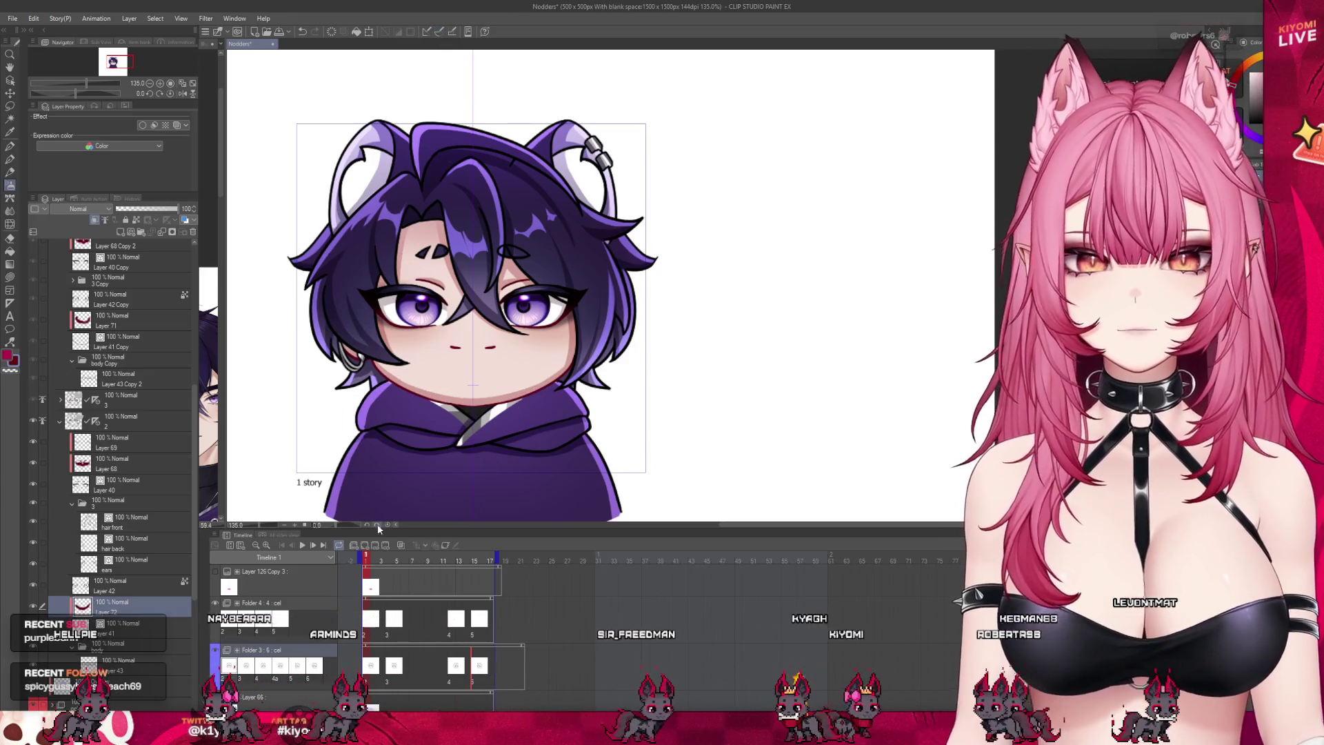
click(373, 560)
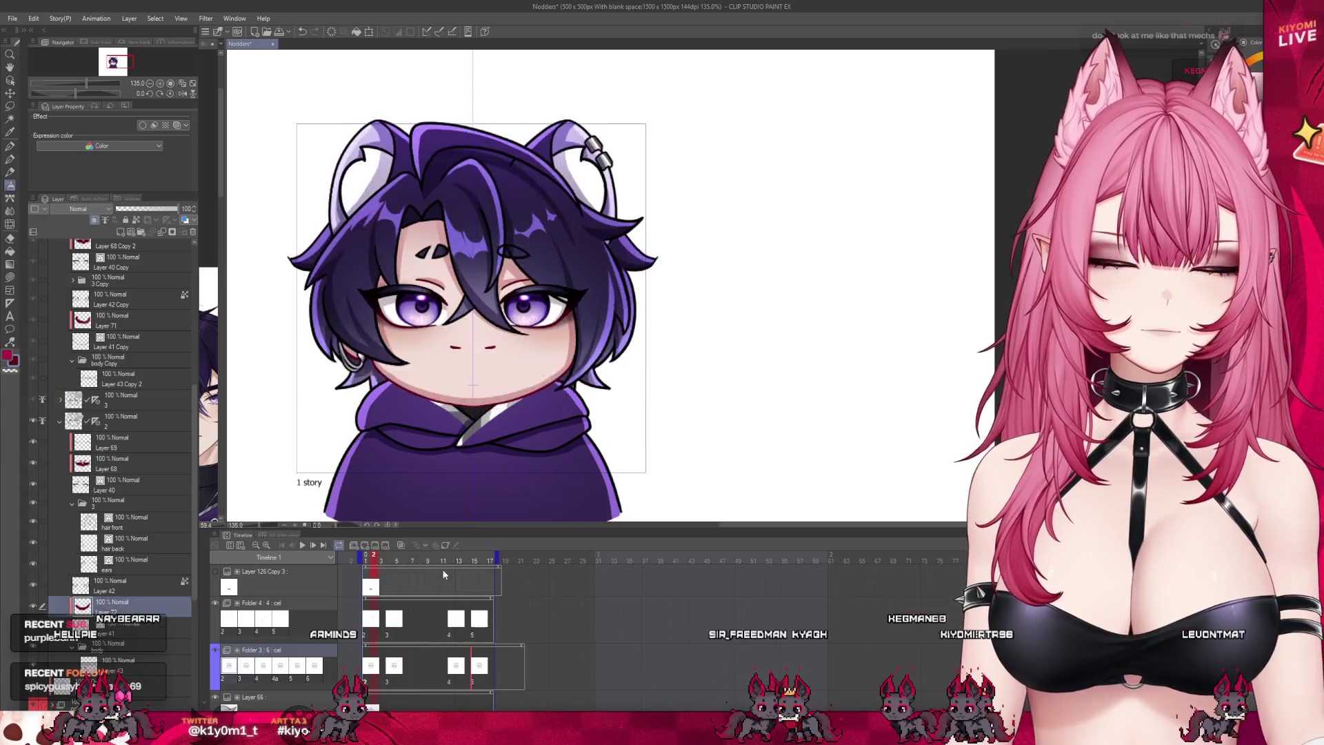
key(space)
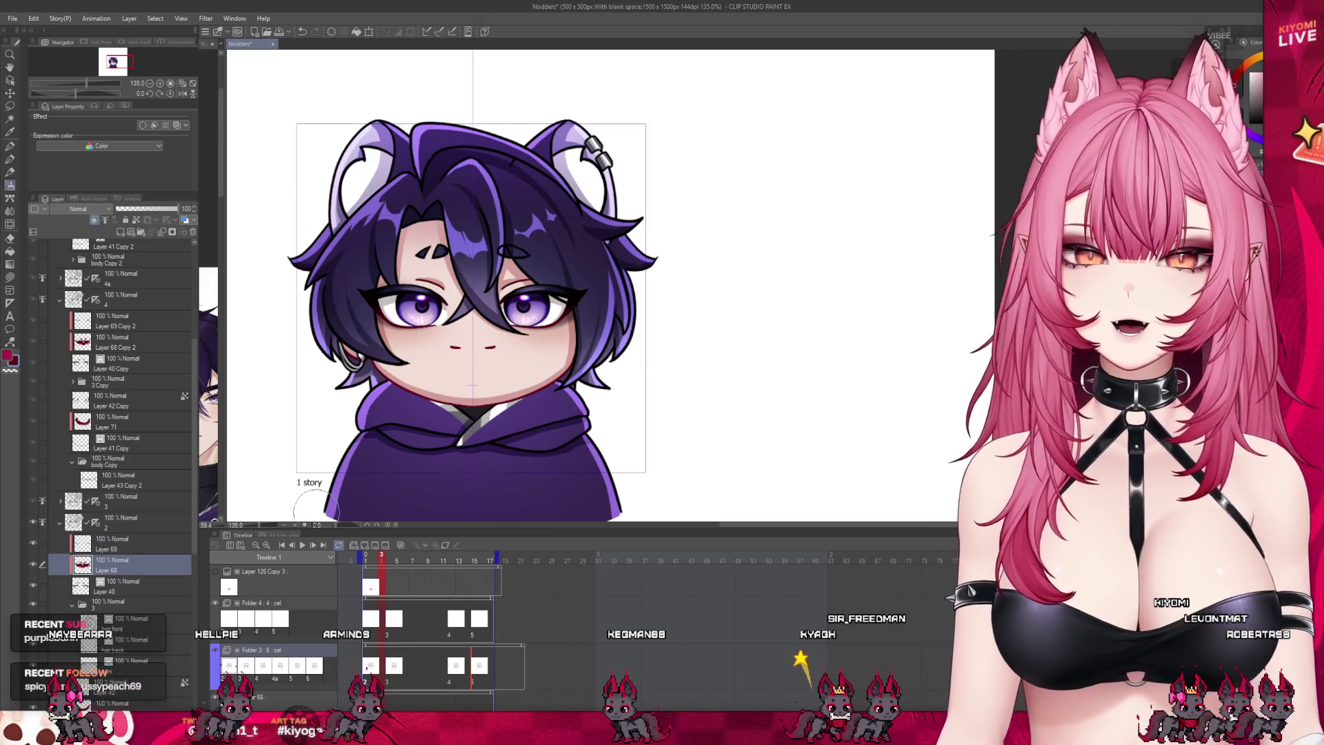
scroll(127, 528, up, 2)
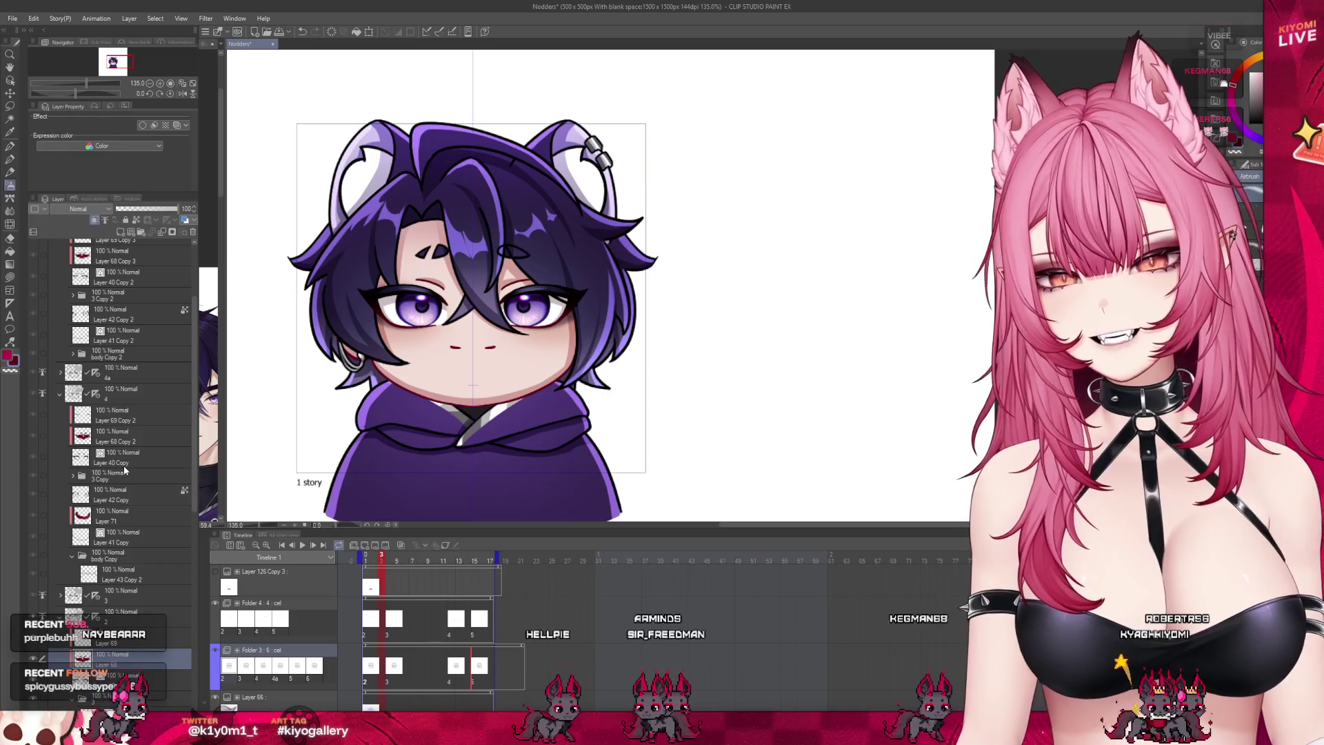
Step: Select Layer 40 Copy in the frame-12 drawing and expand layer 6's sublayers
click(123, 466)
scroll(47, 407, up, 1)
scroll(131, 467, up, 5)
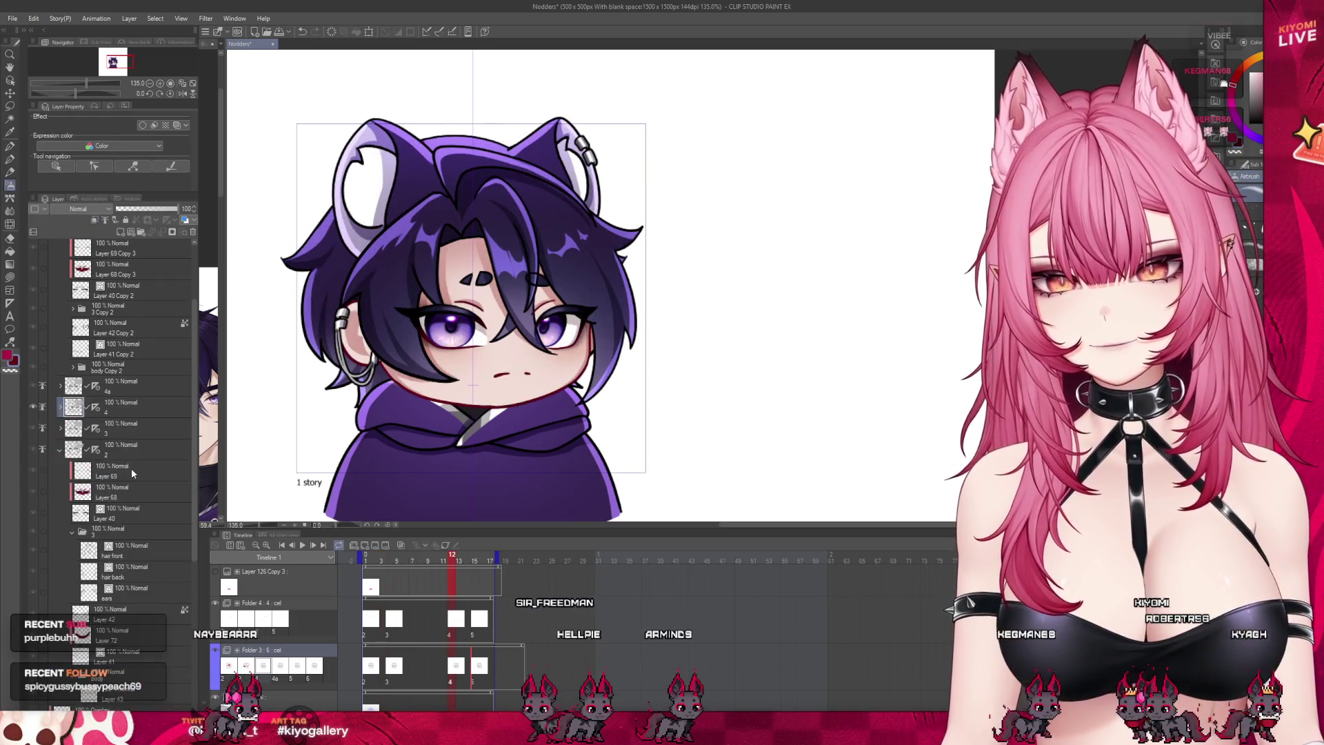
click(59, 305)
click(60, 305)
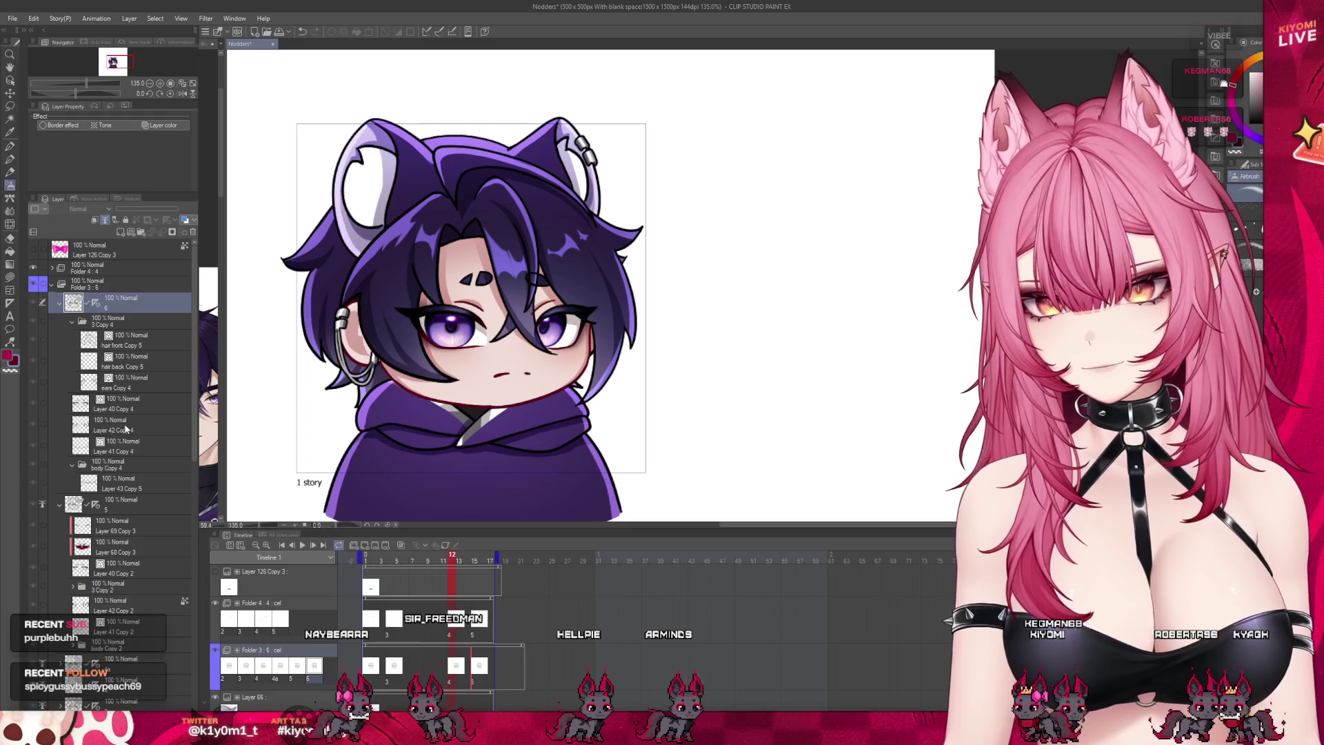
click(453, 671)
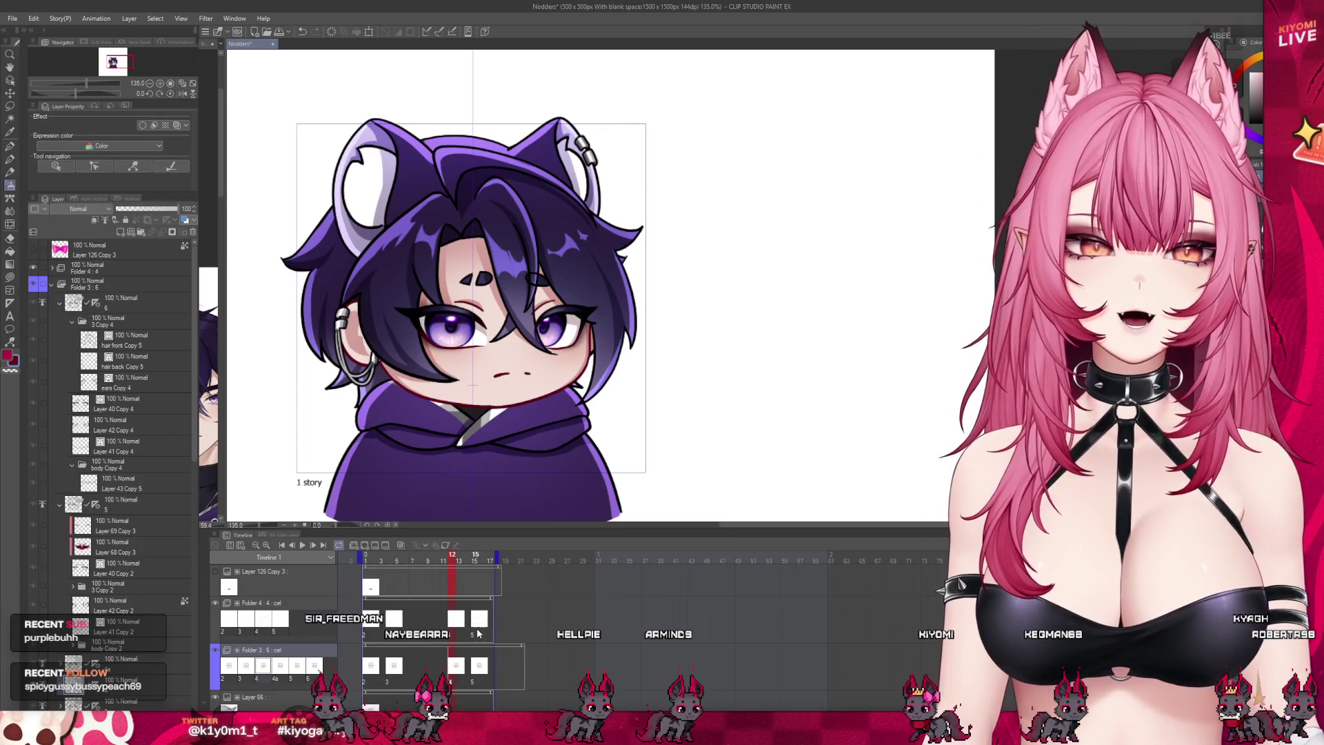
Step: Add the empty Layer 73 to Folder 3's cel at frame 15, comparing against frame 1
click(472, 635)
click(476, 678)
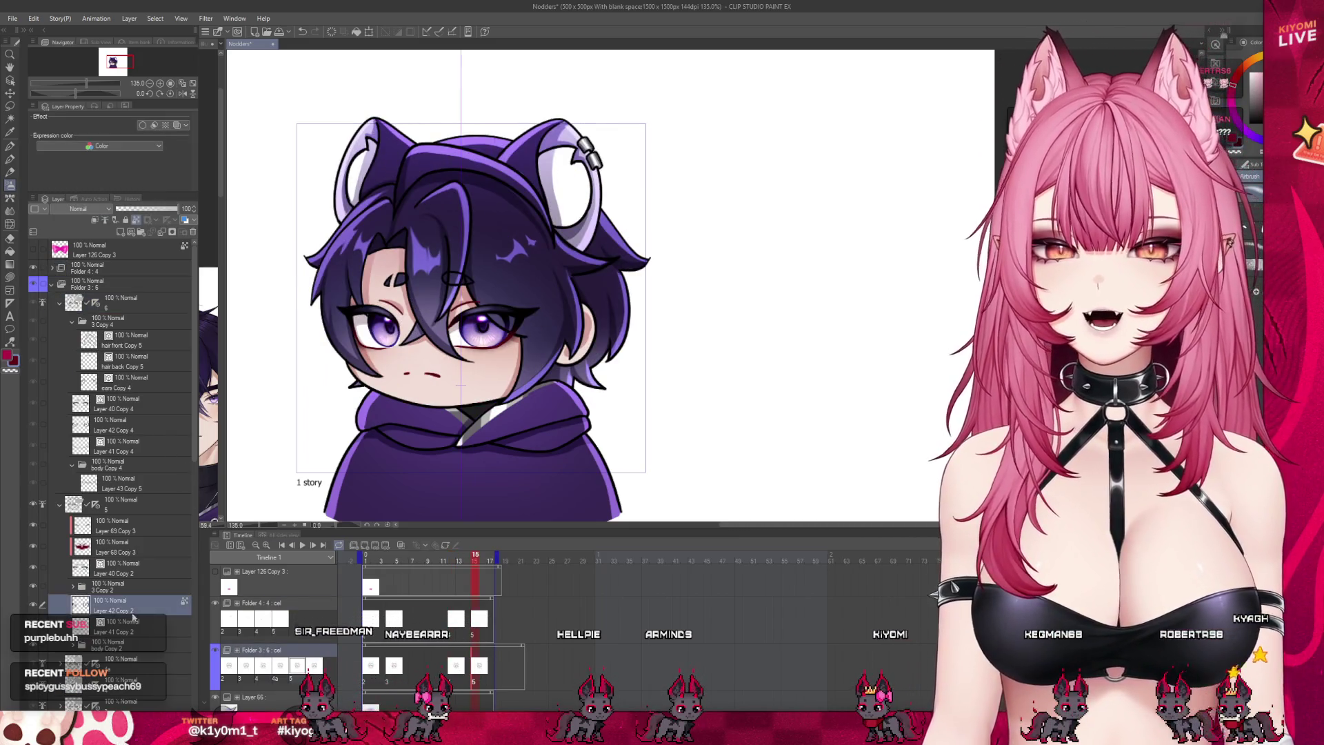
click(96, 221)
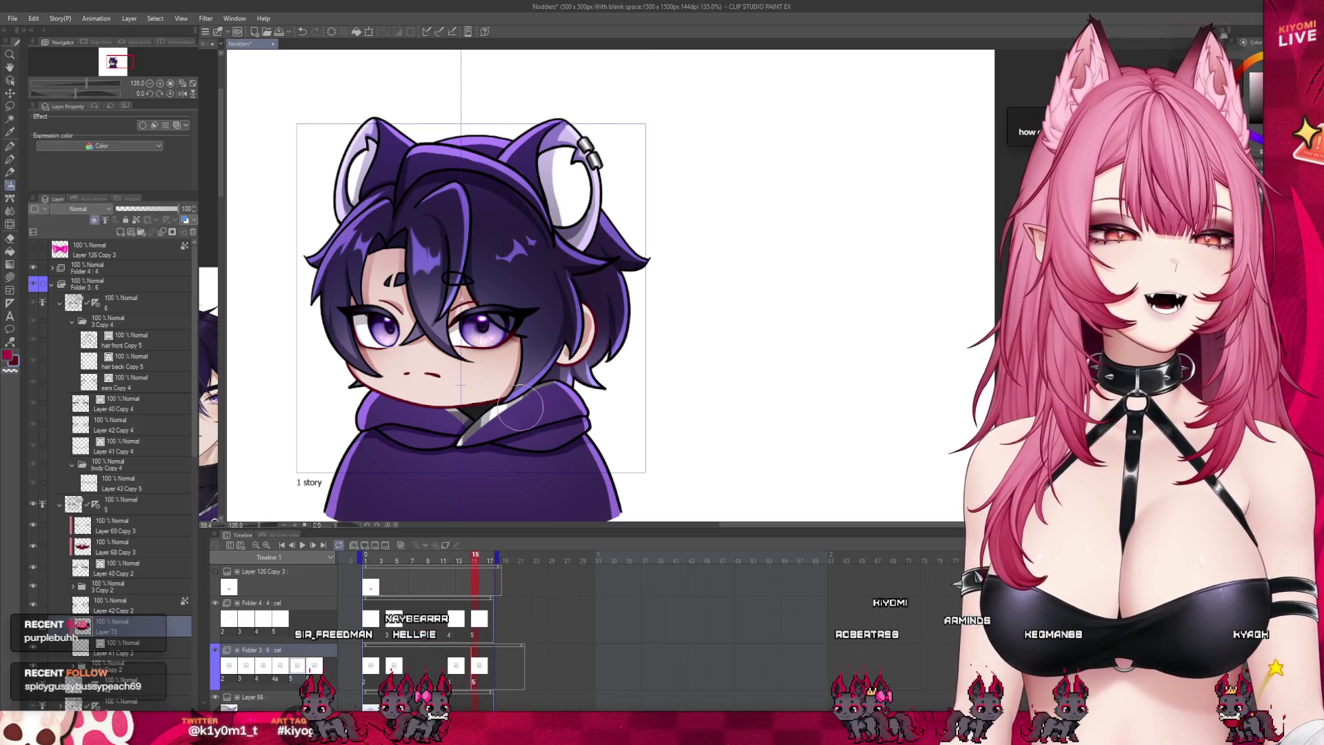
scroll(441, 261, down, 3)
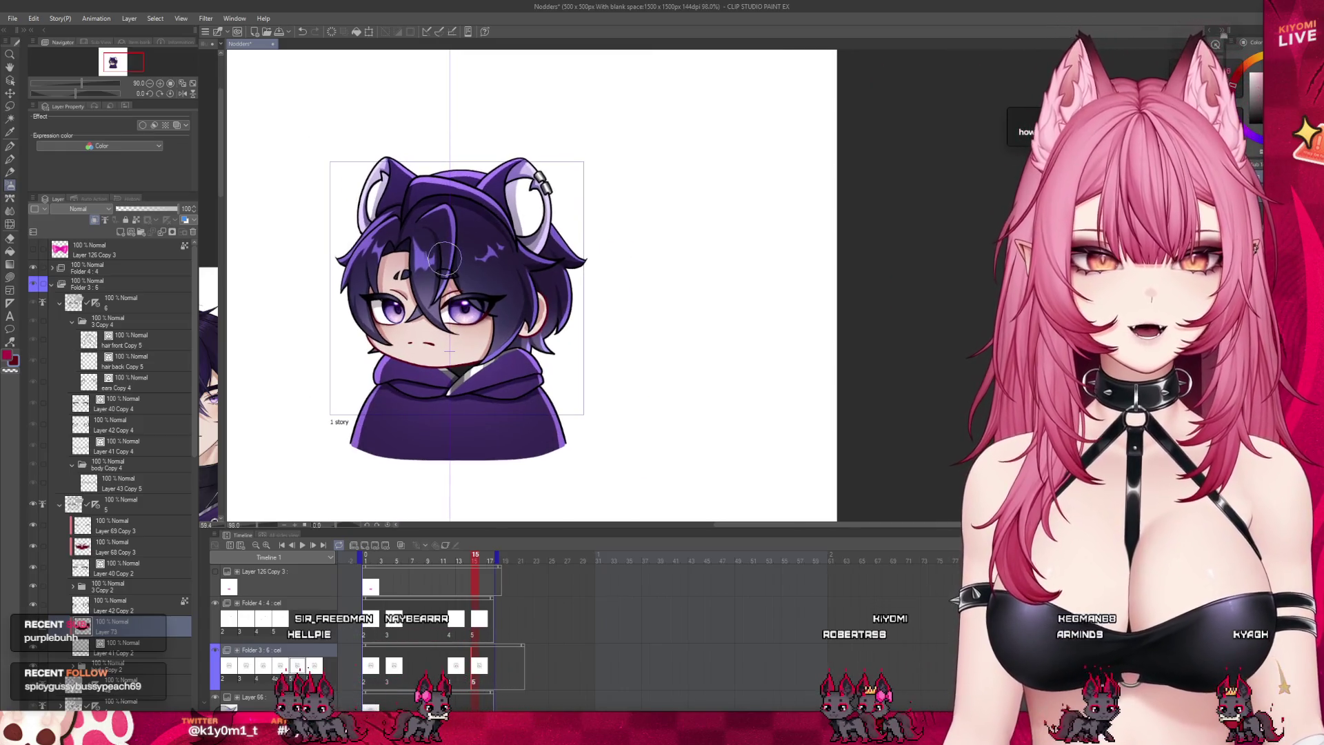
scroll(445, 257, down, 2)
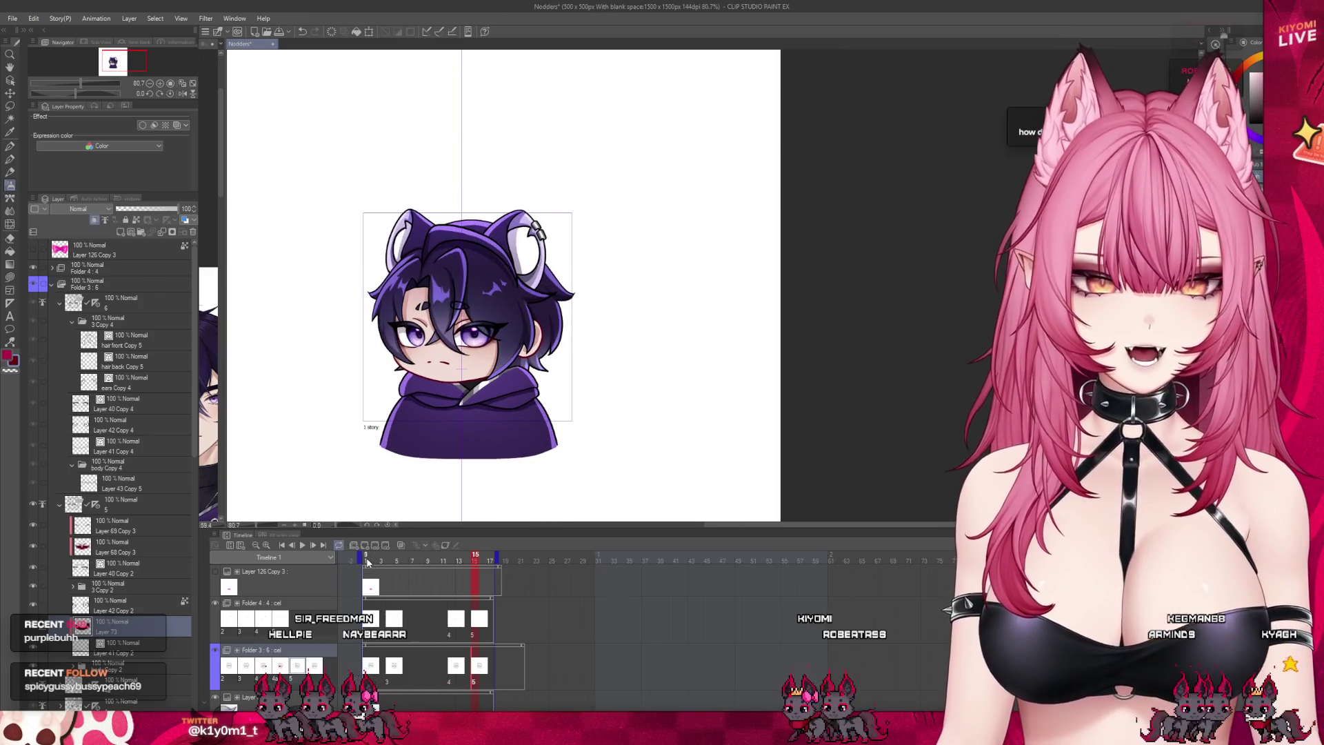
click(367, 562)
scroll(96, 399, down, 2)
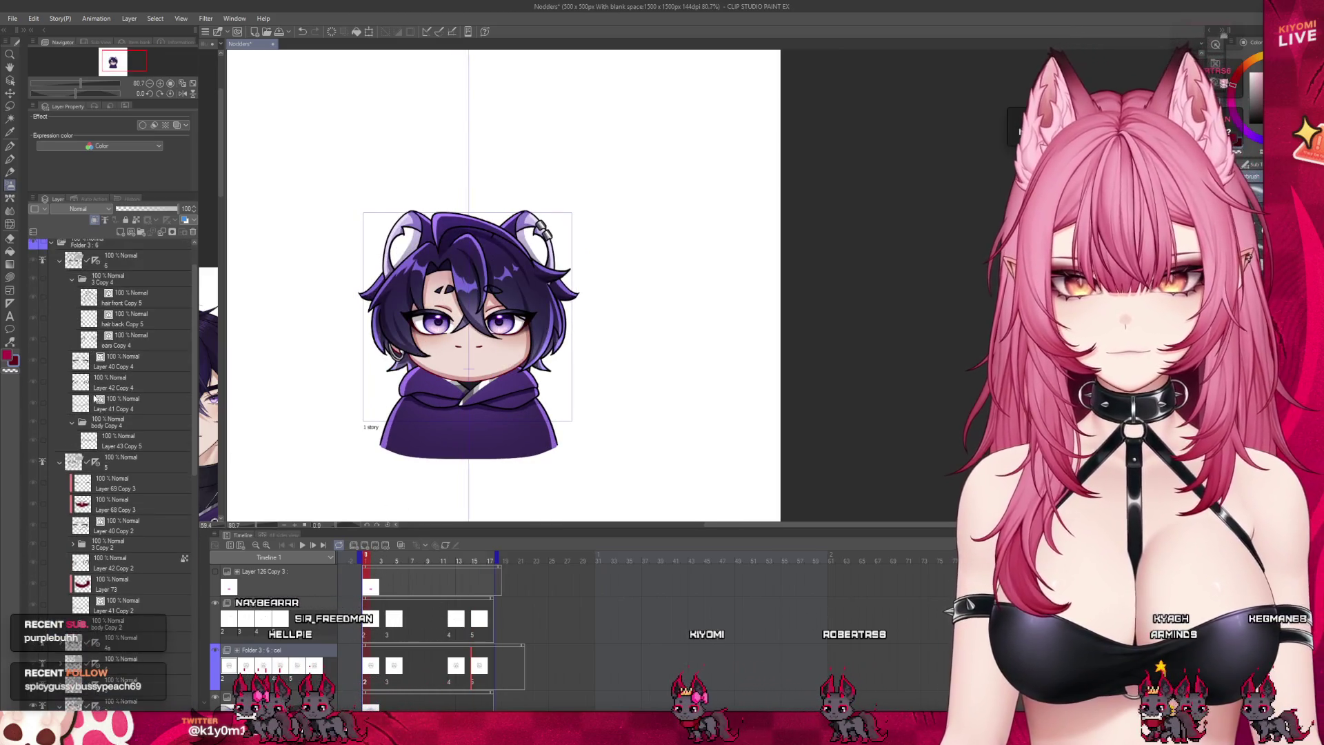
click(52, 460)
click(51, 243)
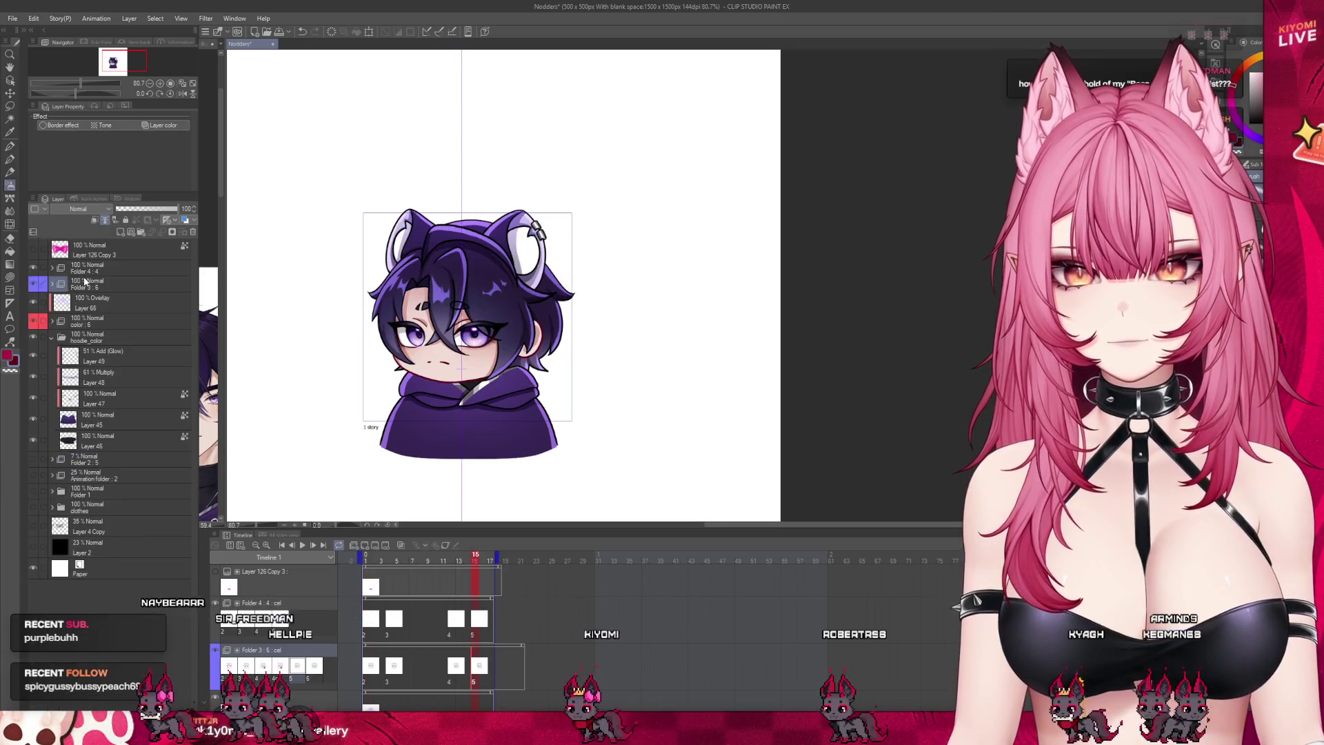
Step: Hide the Paper layer so the nod plays over transparency, then stop playback
click(80, 257)
click(34, 249)
click(34, 250)
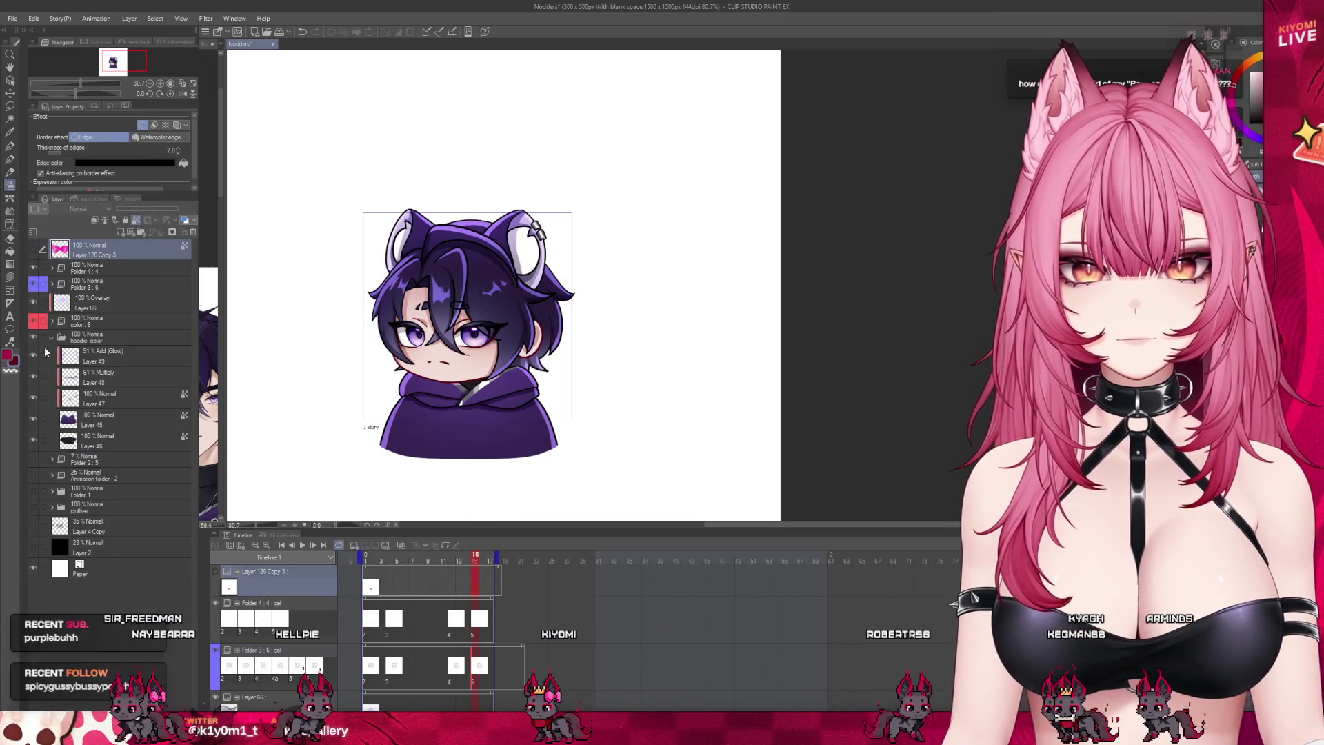
click(53, 338)
click(104, 284)
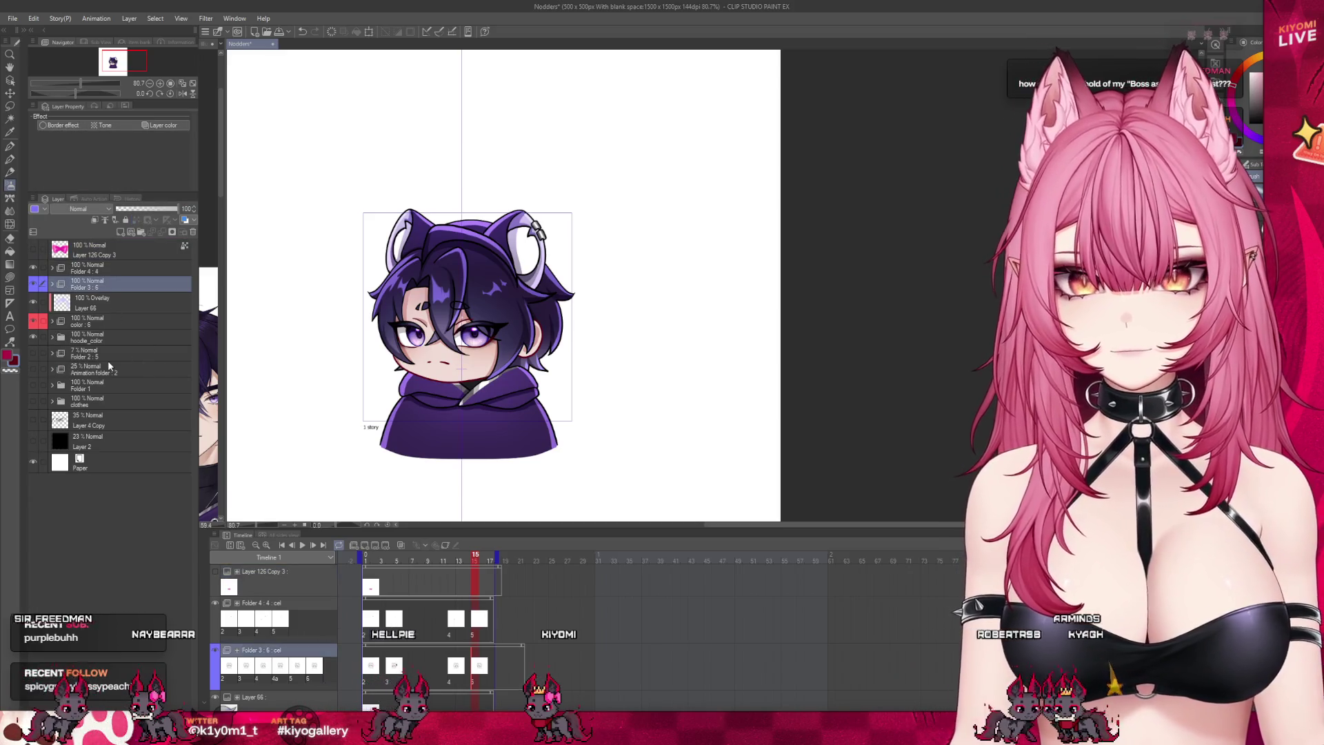
click(127, 439)
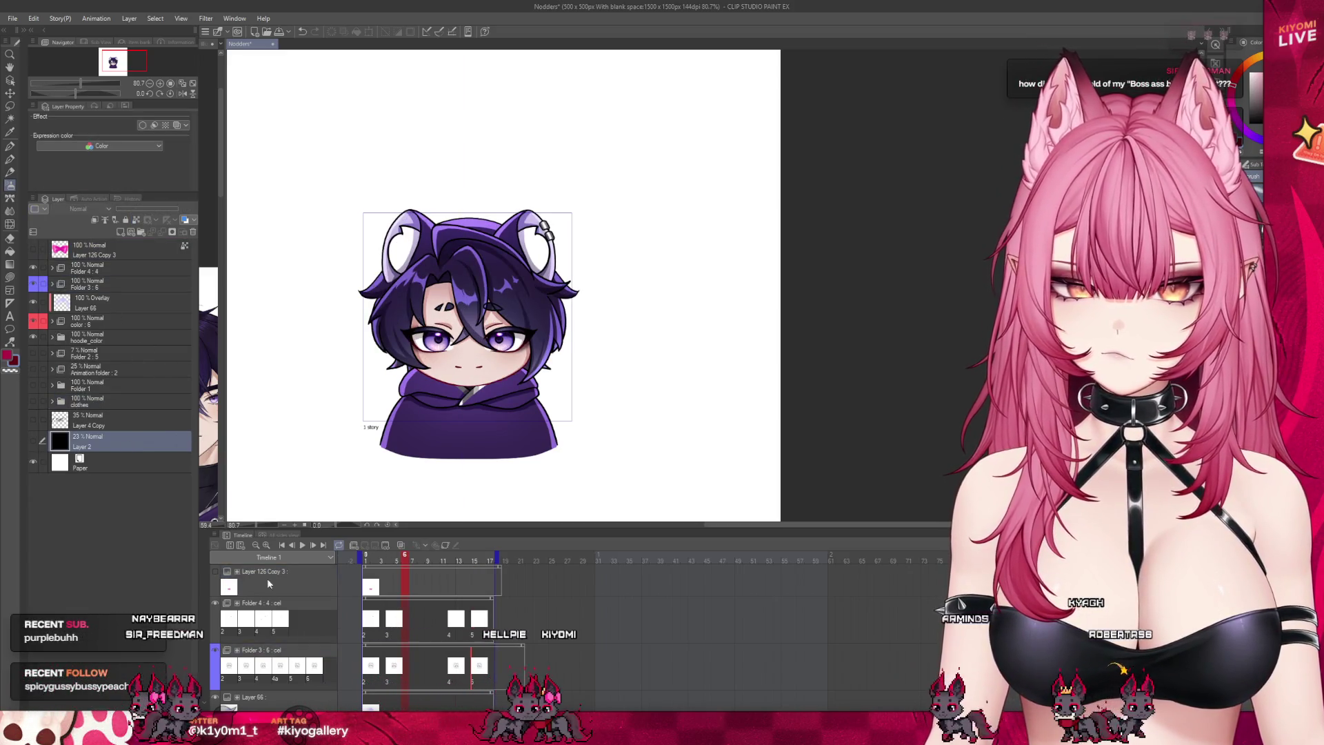
click(32, 462)
click(411, 573)
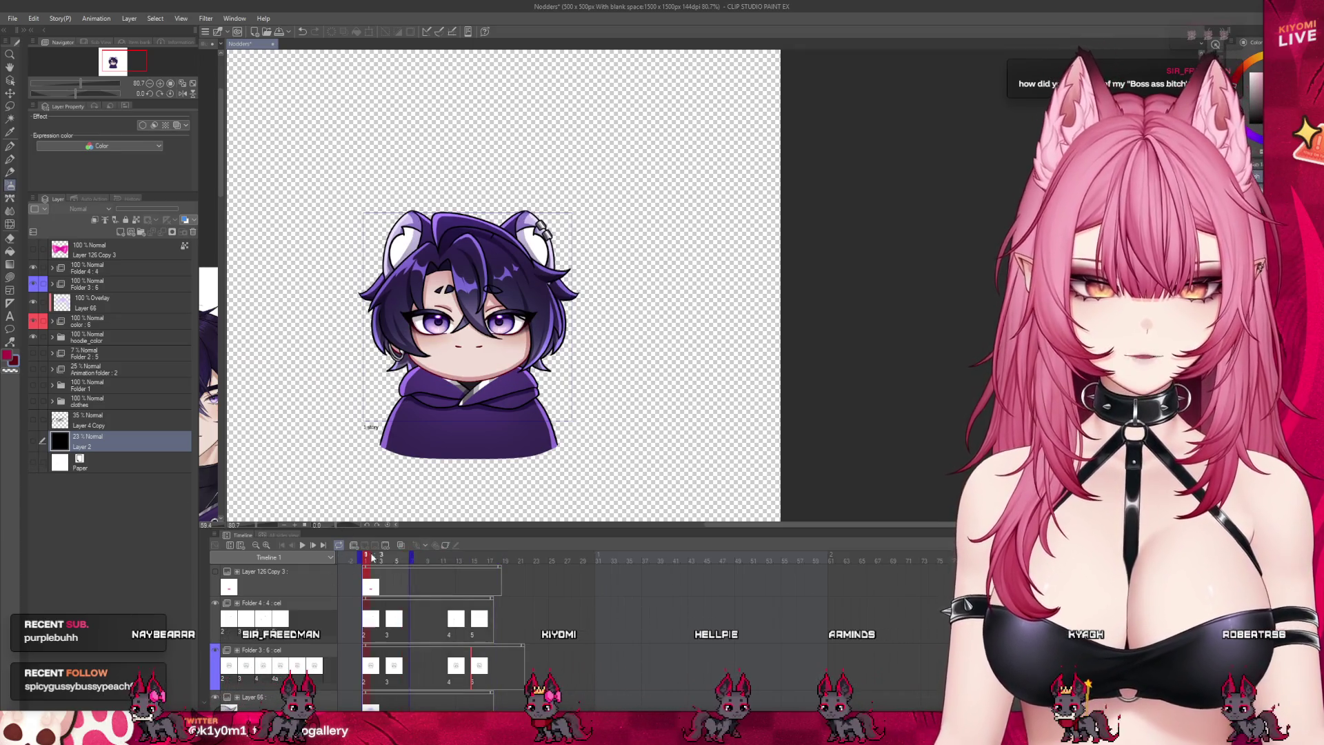
scroll(457, 306, up, 1)
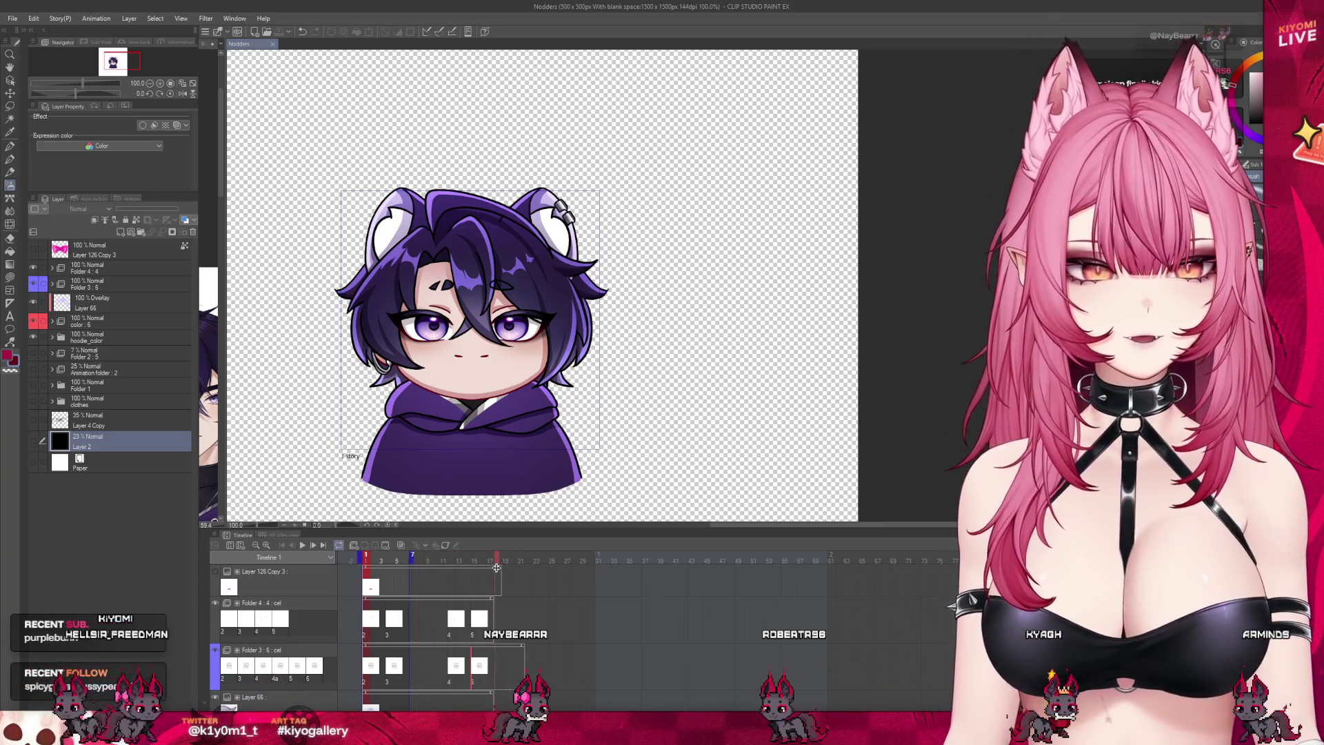
Step: Extend the playback end marker to frame 17 and play the nod from frame 12
drag(496, 566, 496, 567)
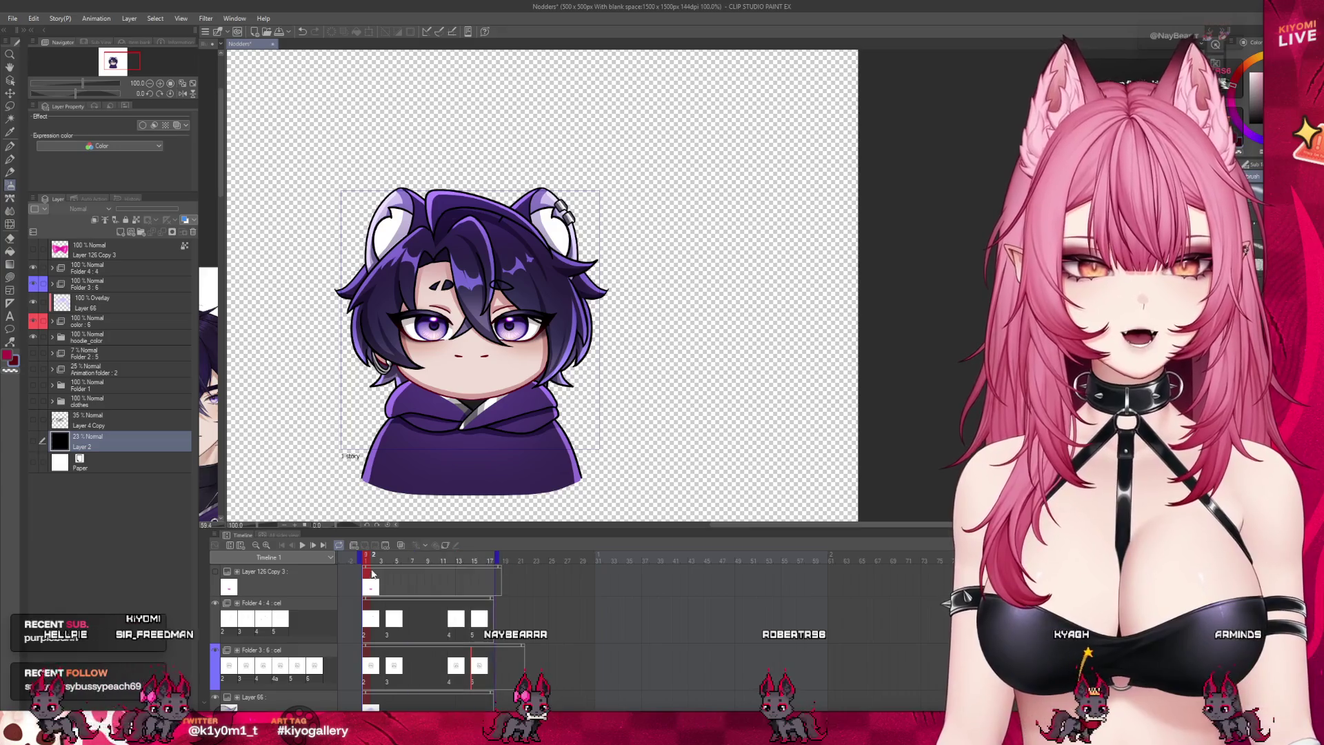
click(448, 565)
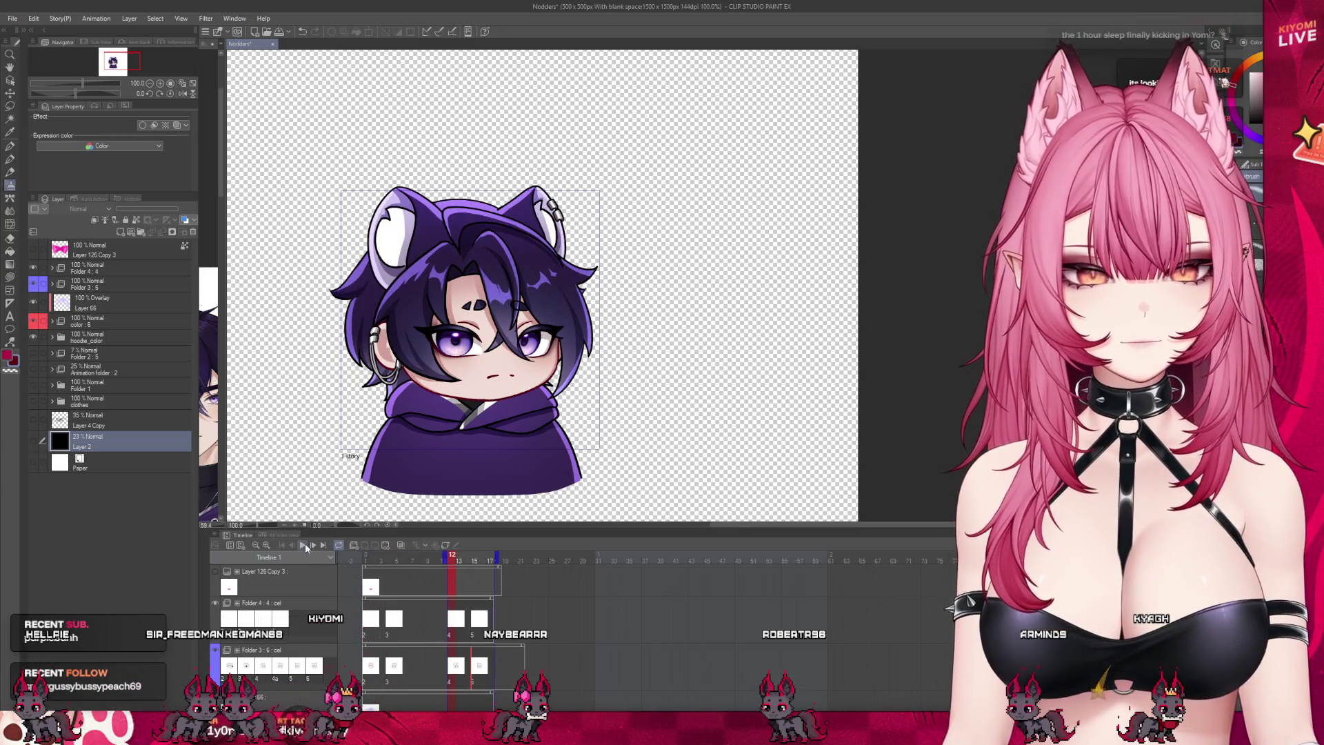
click(303, 546)
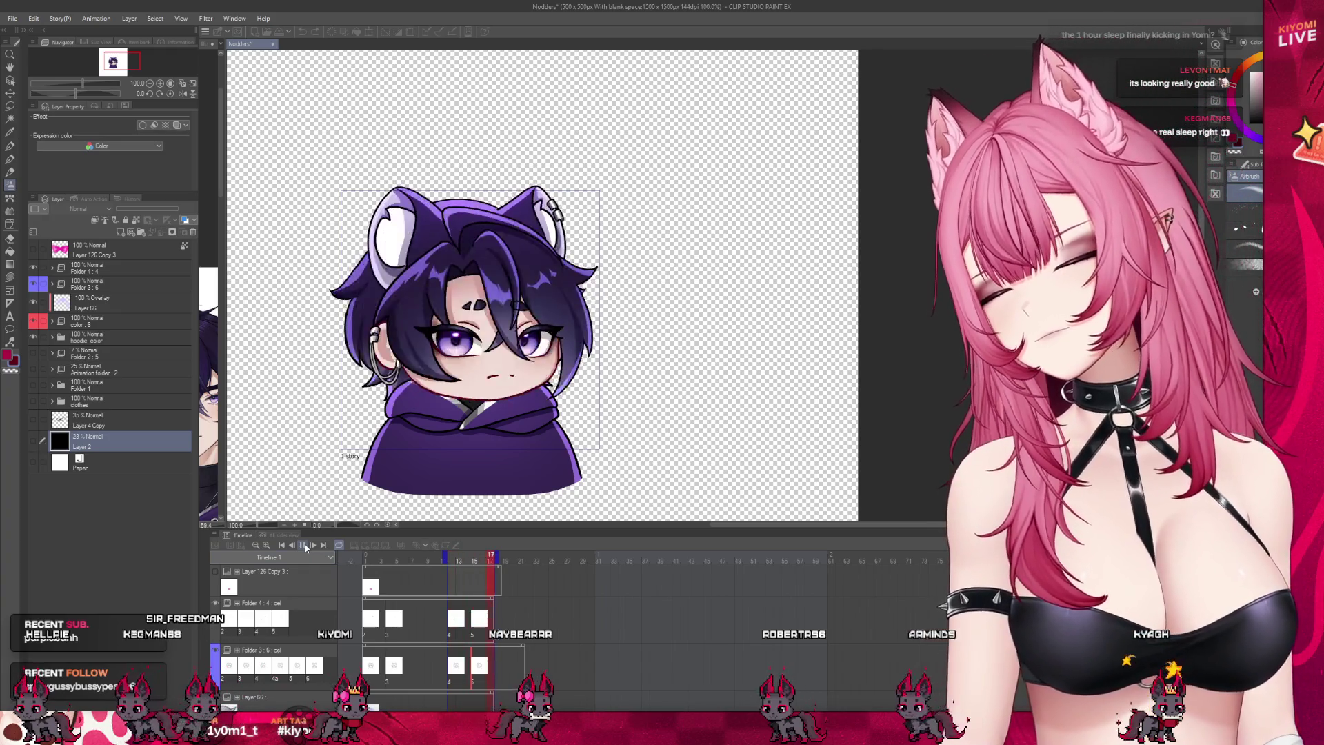
click(304, 546)
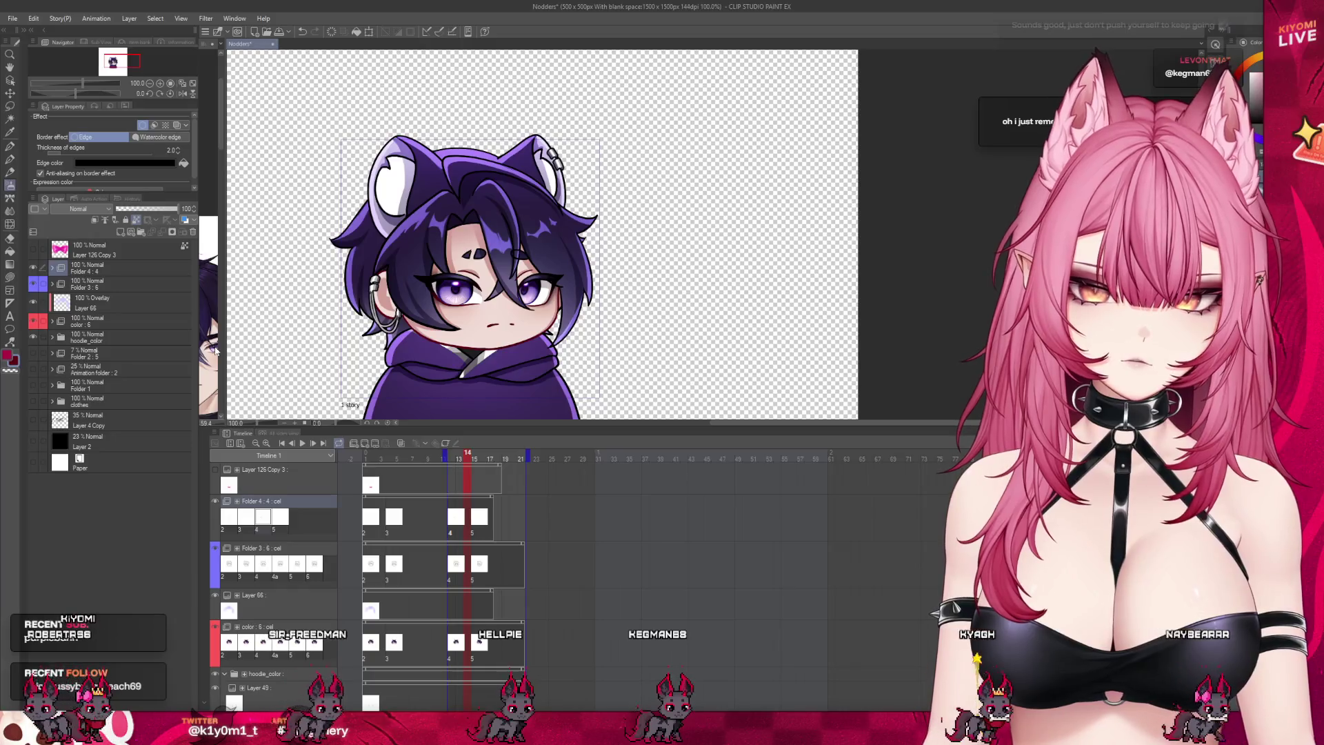
Step: Drag the last cels of Folder 4, Folder 3 and color from frame 15 to 17, undoing a stray cel
drag(477, 517, 497, 510)
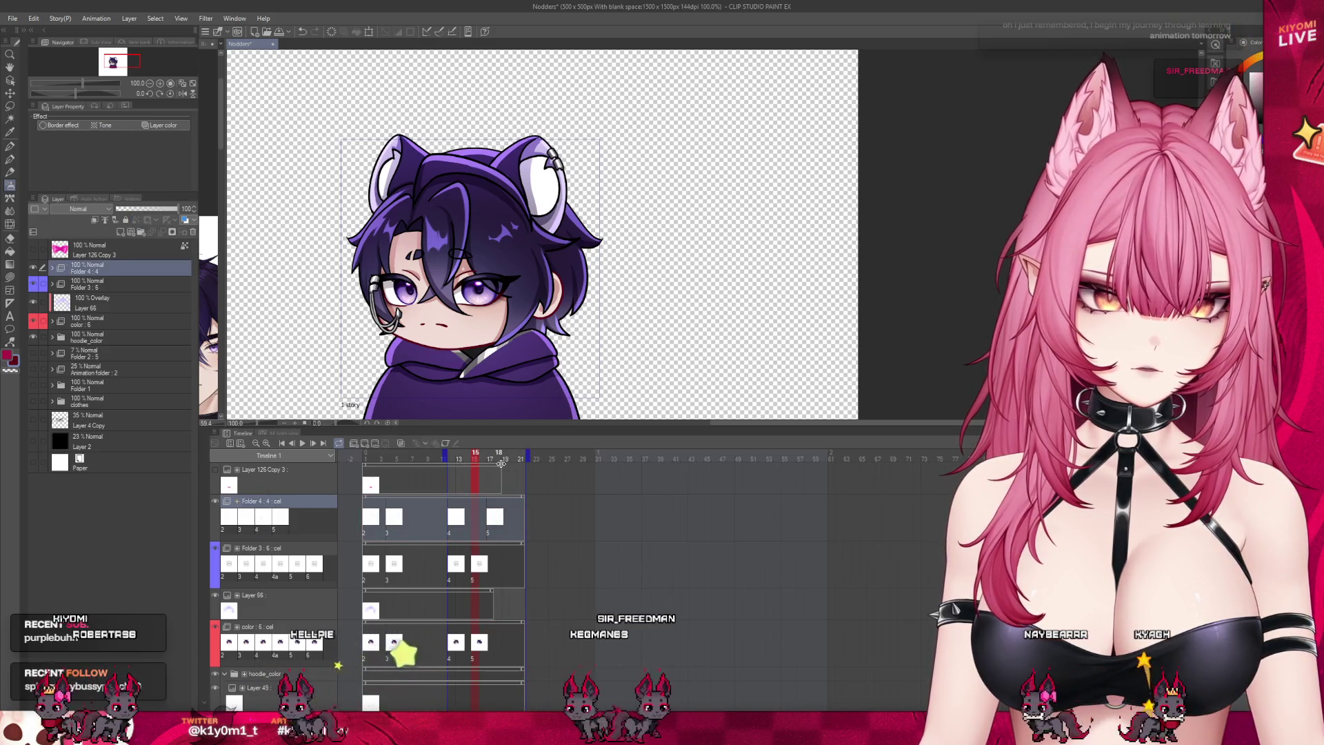
click(491, 591)
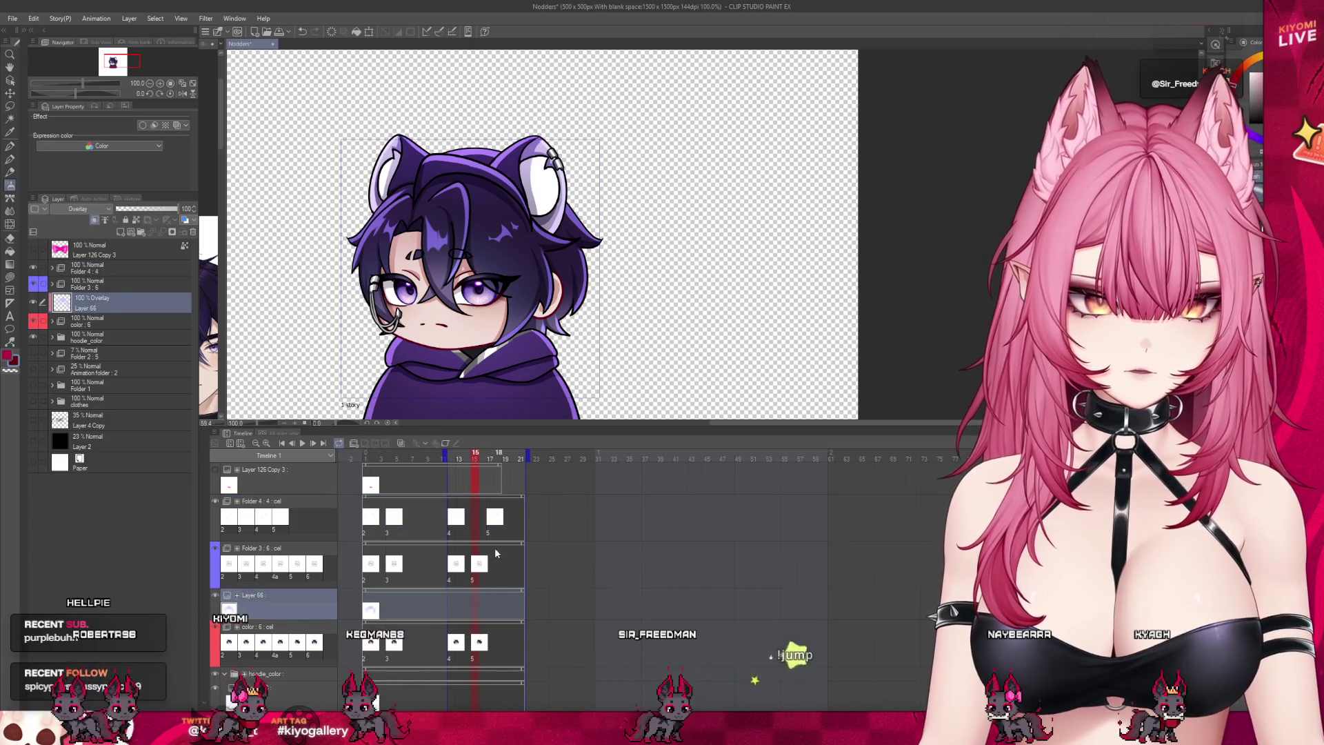
drag(473, 573, 490, 580)
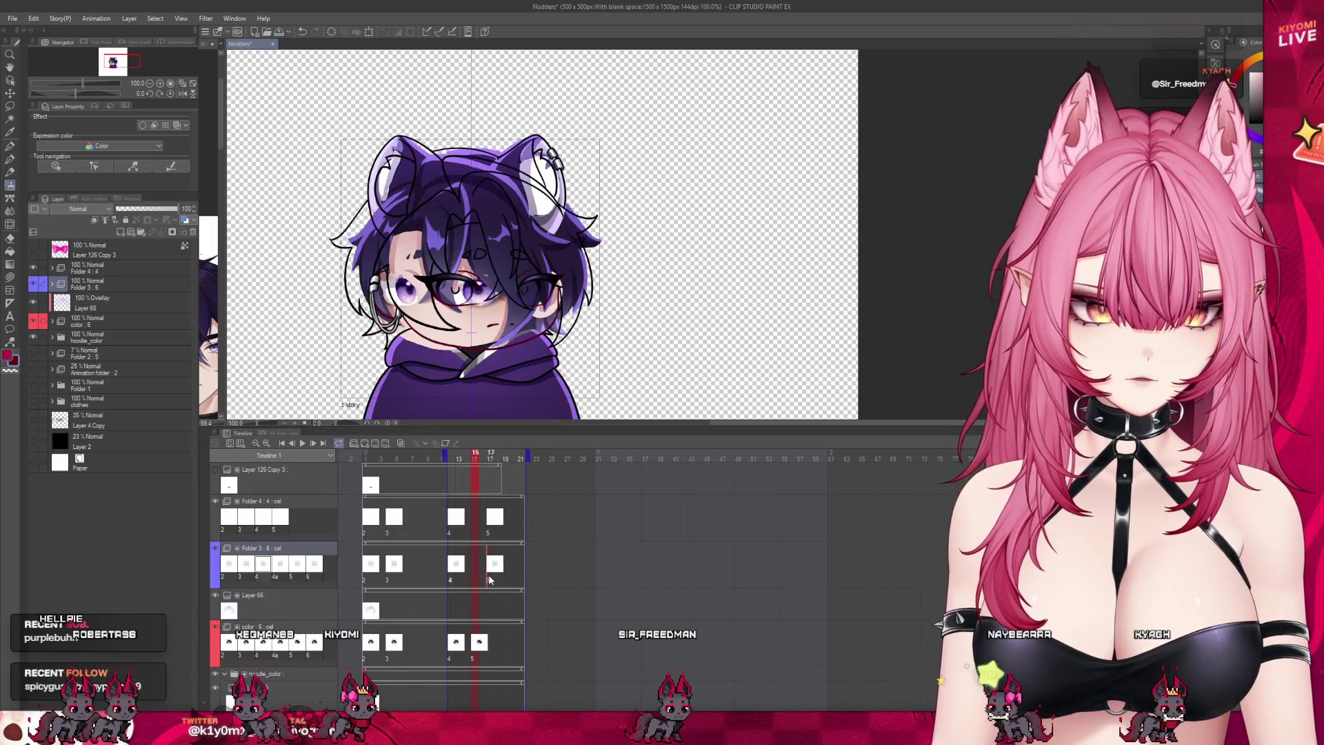
drag(473, 654, 487, 653)
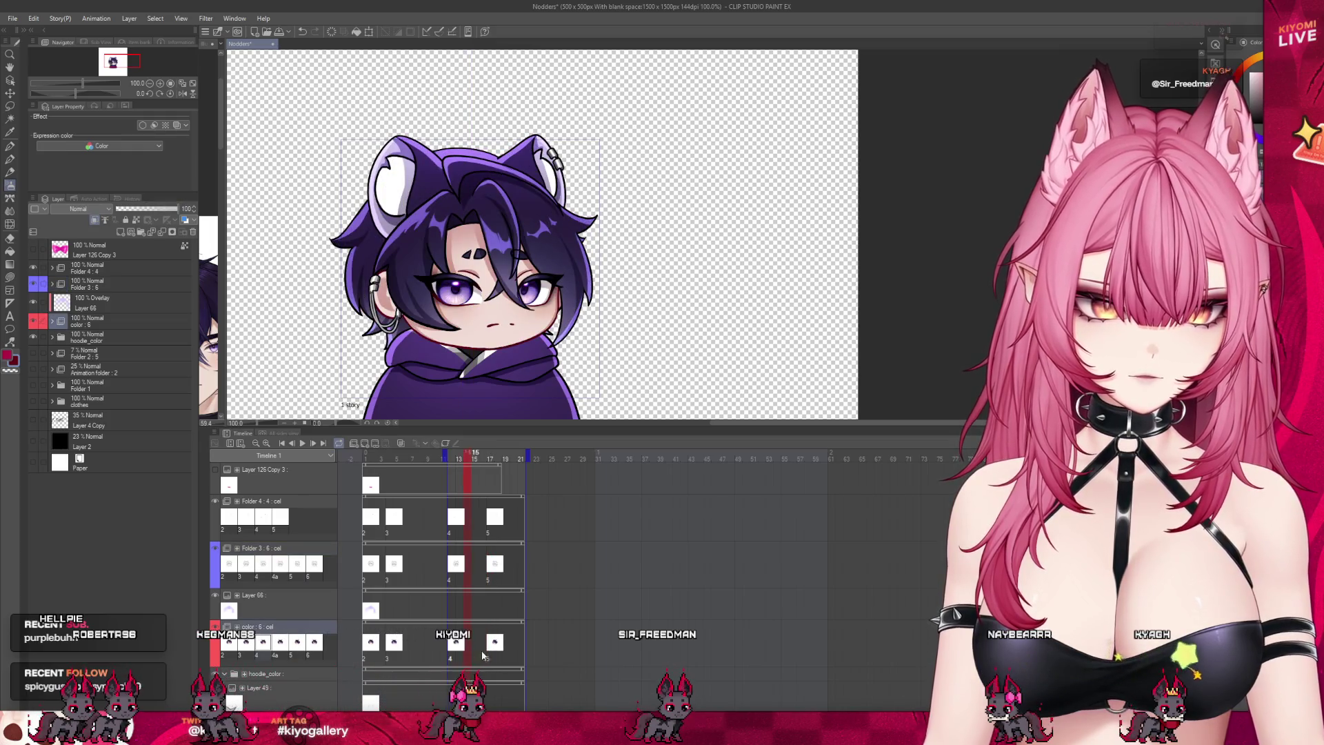
click(365, 443)
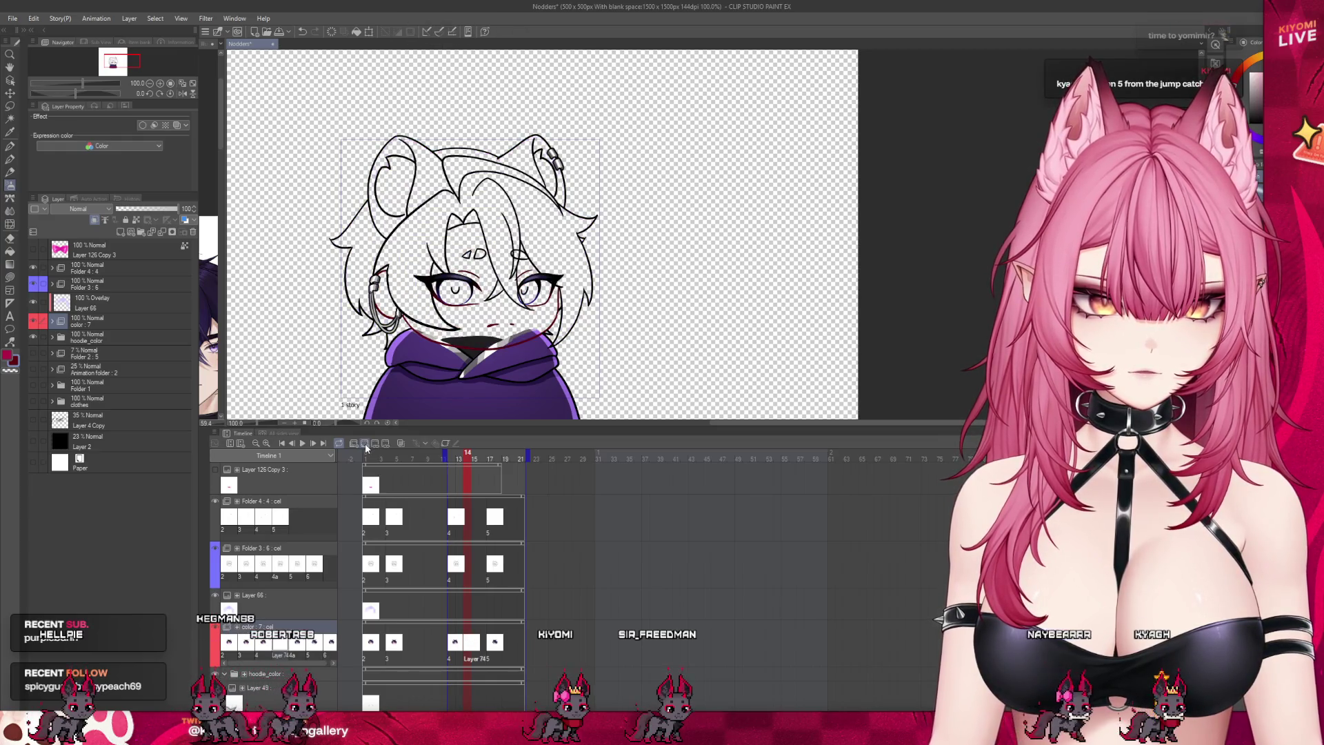
key(ctrl+z)
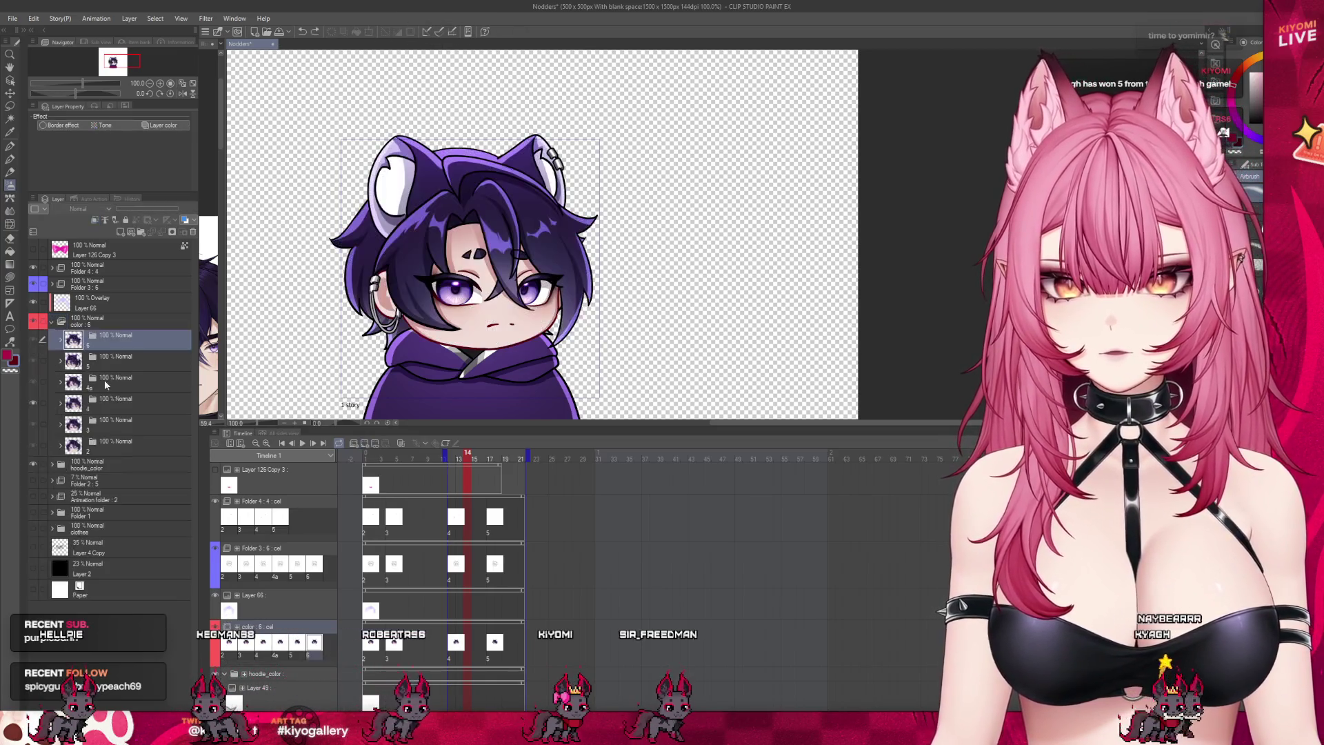
Step: Delete the empty Layer 74 cel from the colour folder
click(105, 381)
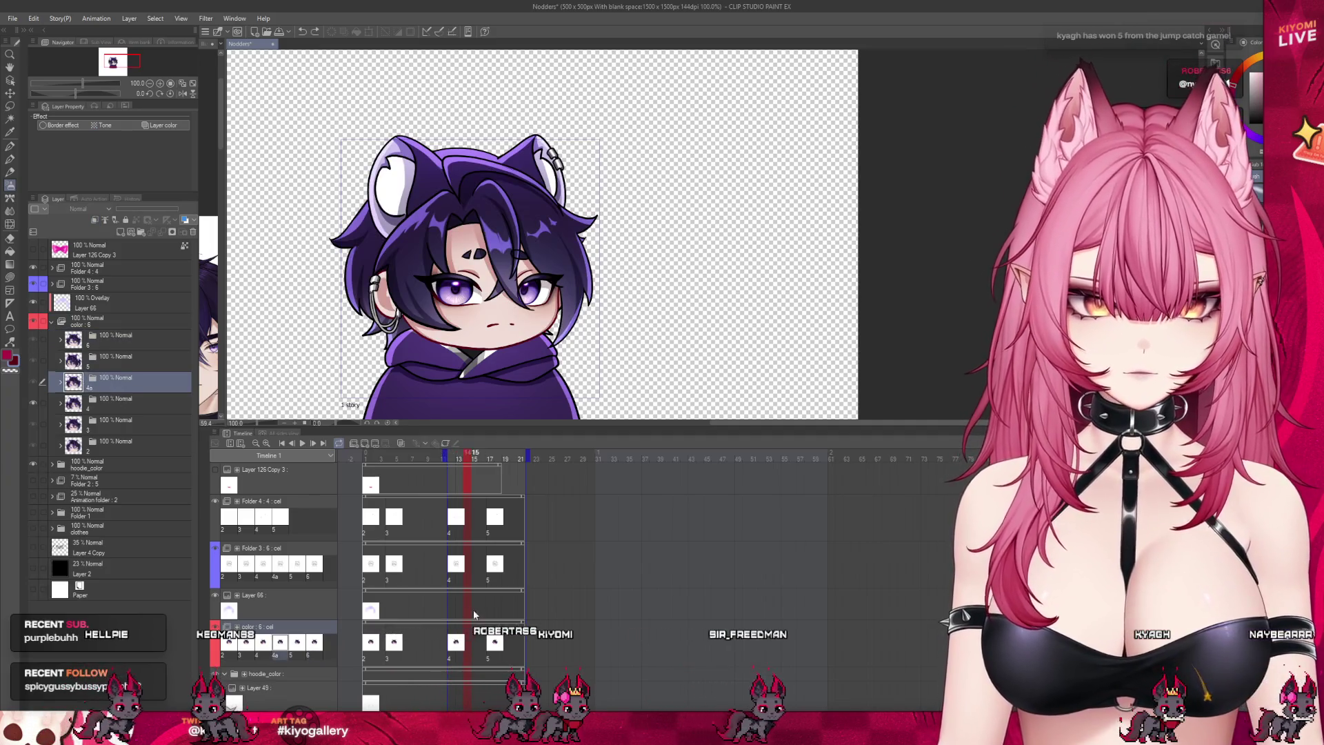
key(ctrl+y)
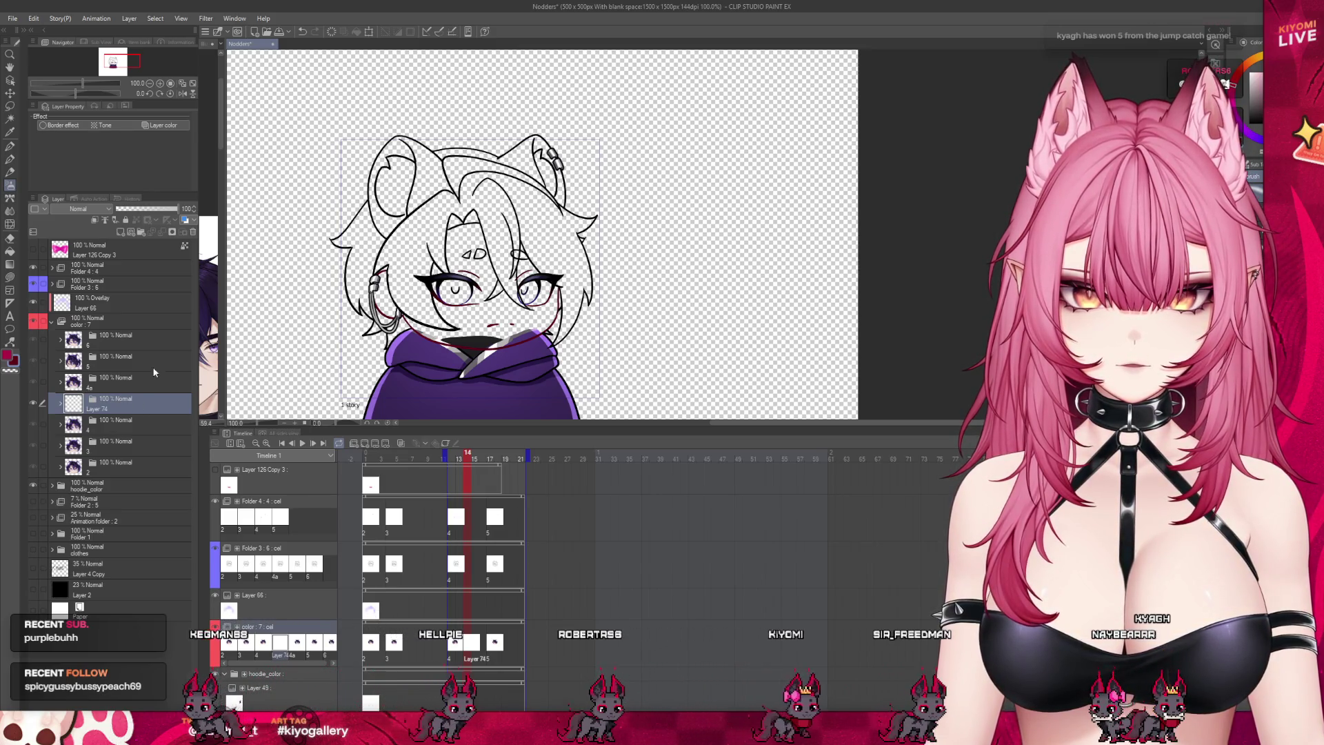
click(195, 233)
click(103, 388)
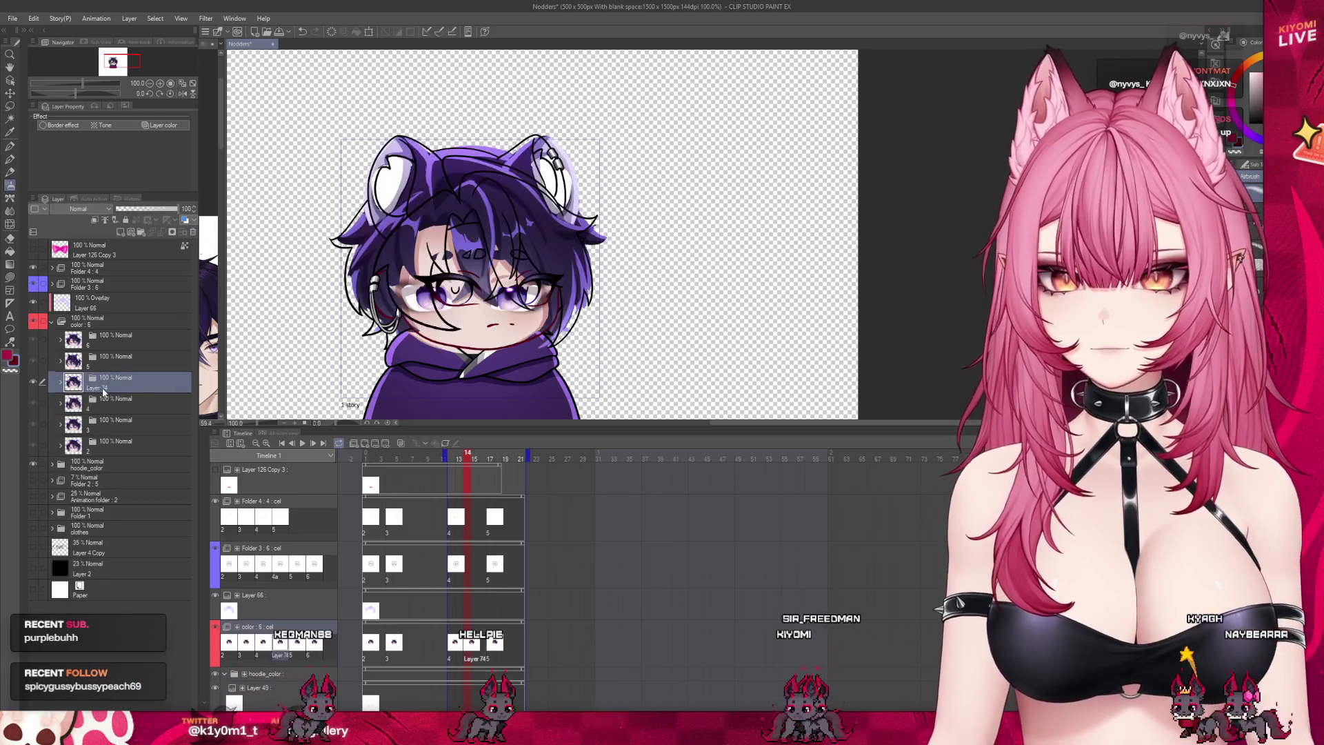
Step: Add the new animation cel Layer 75 to lineart Folder 3, restoring it after undos
click(465, 578)
key(ctrl+shift+n)
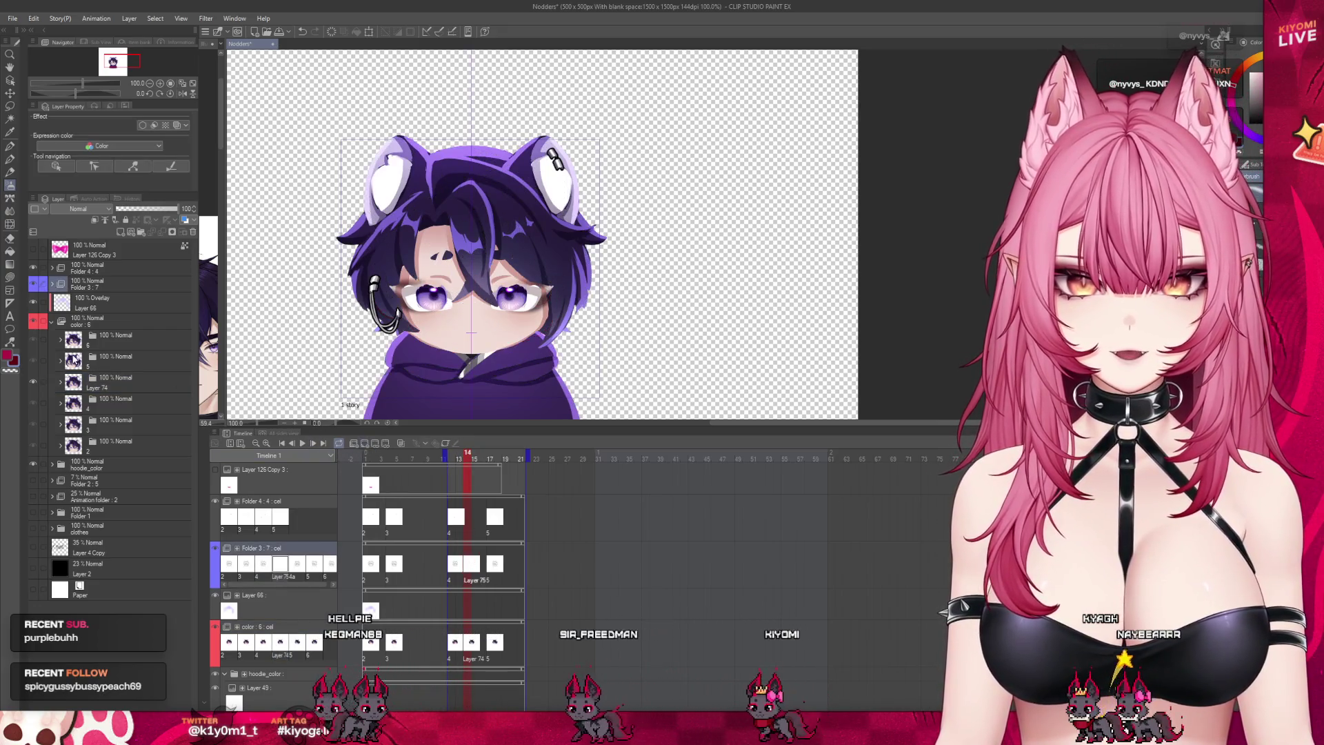
click(50, 284)
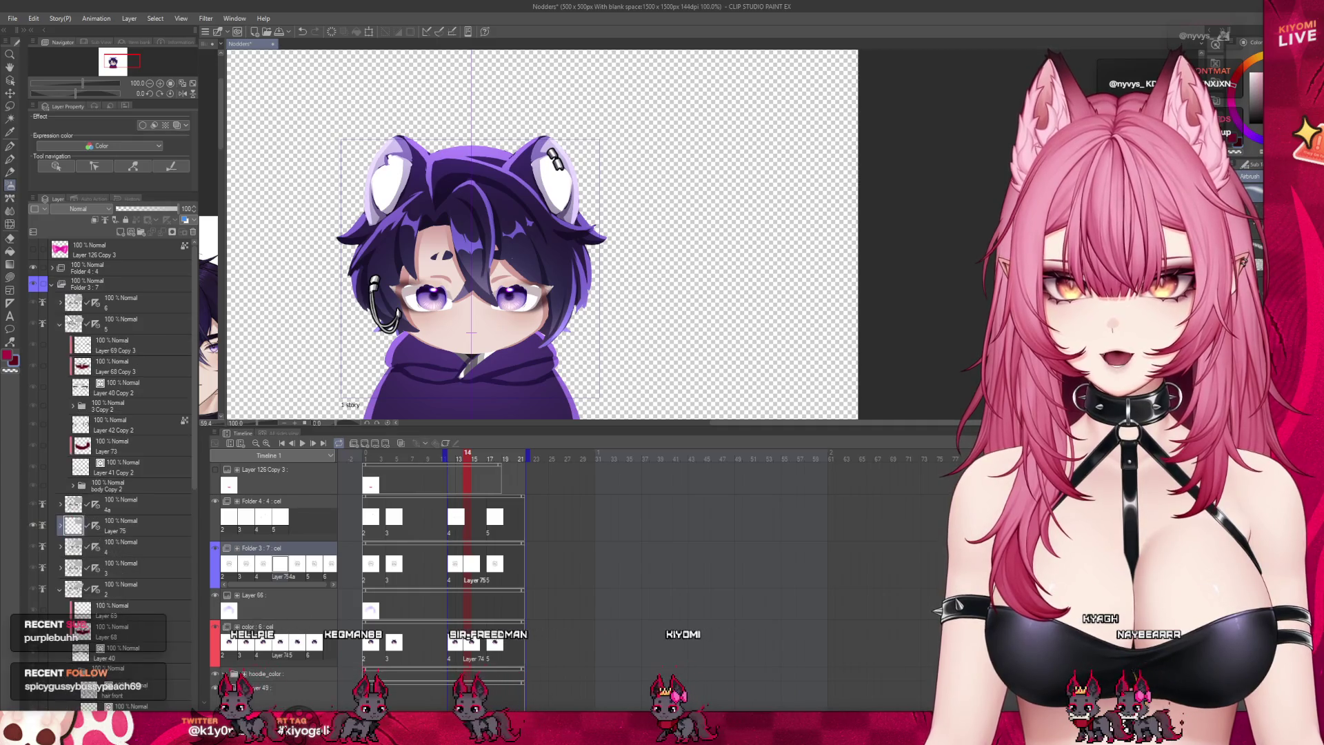
click(140, 372)
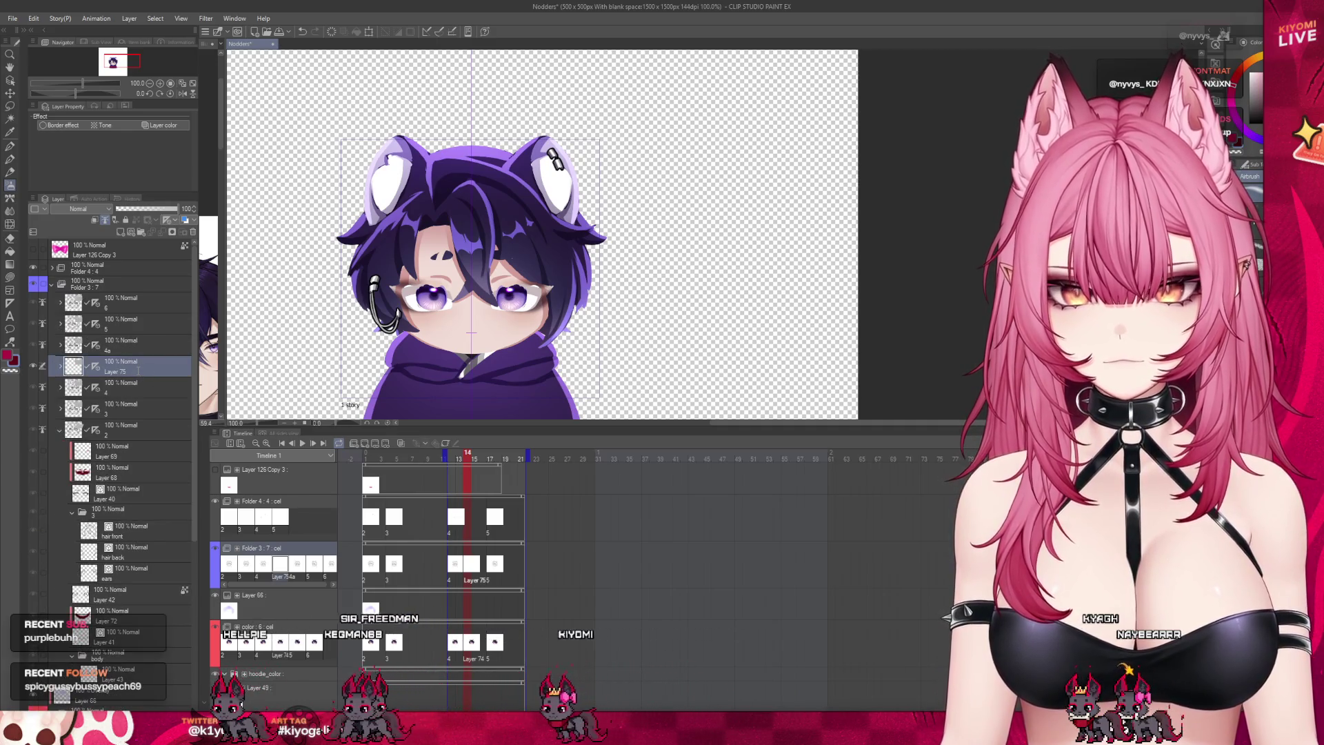
key(Delete)
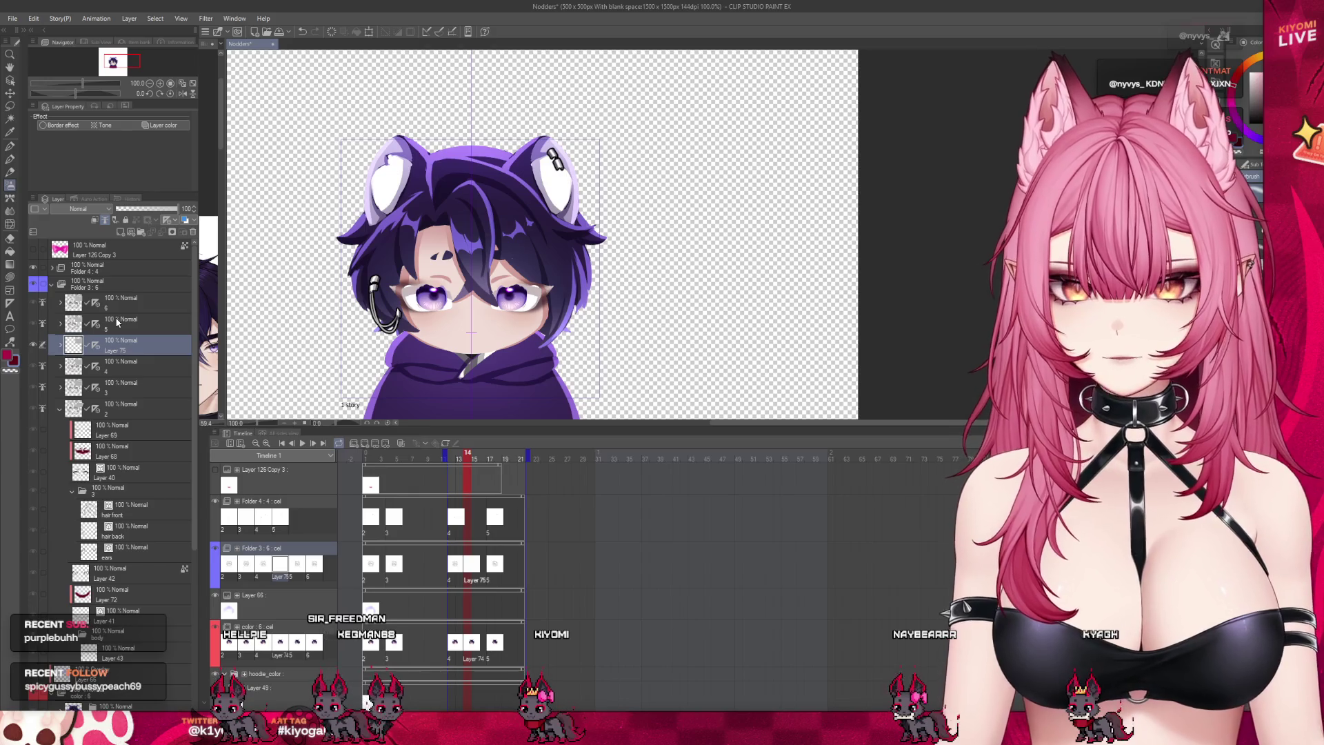
key(ctrl+z)
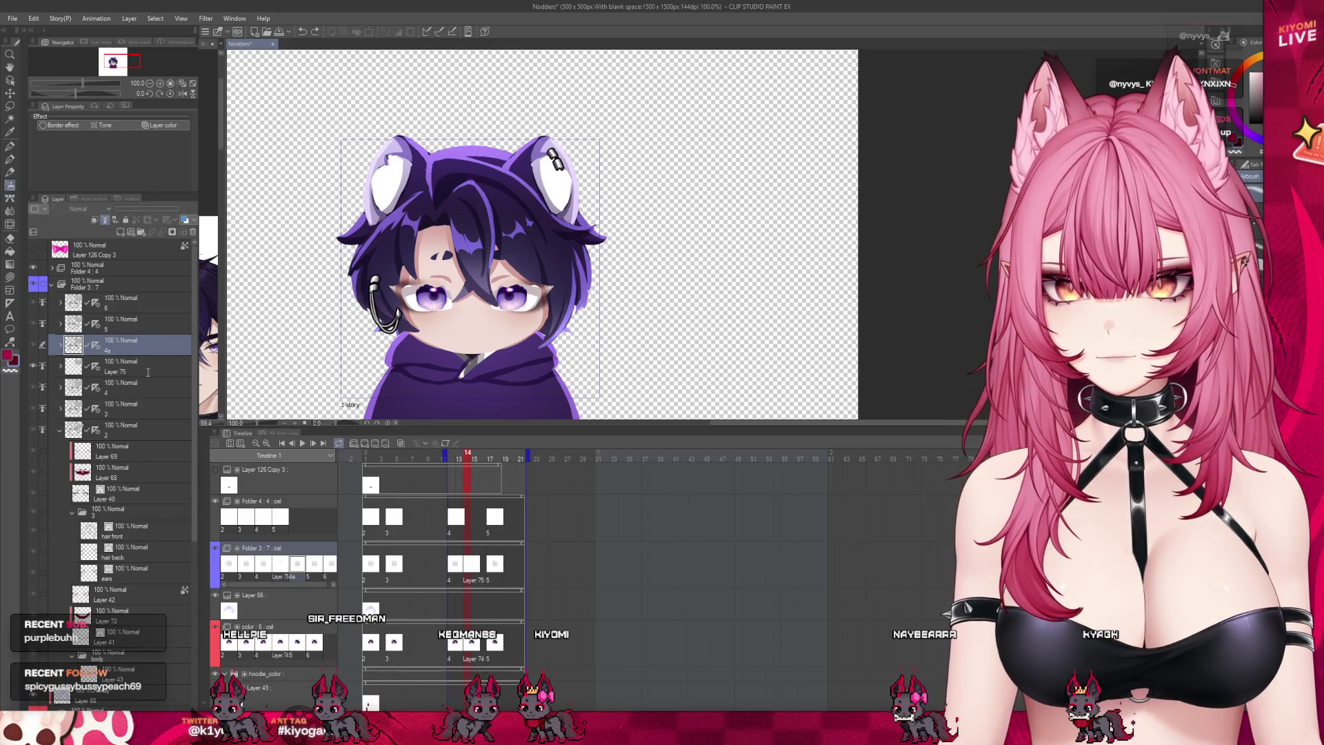
key(ctrl+z)
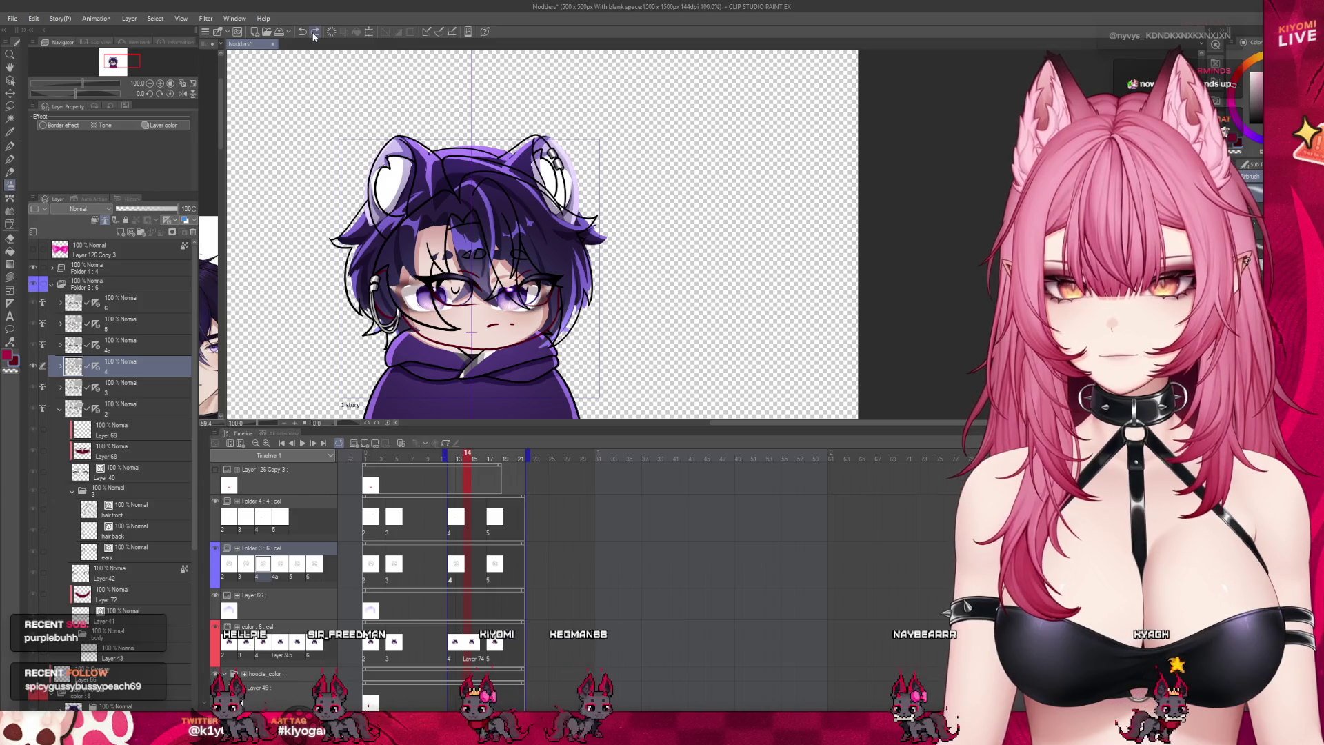
click(314, 32)
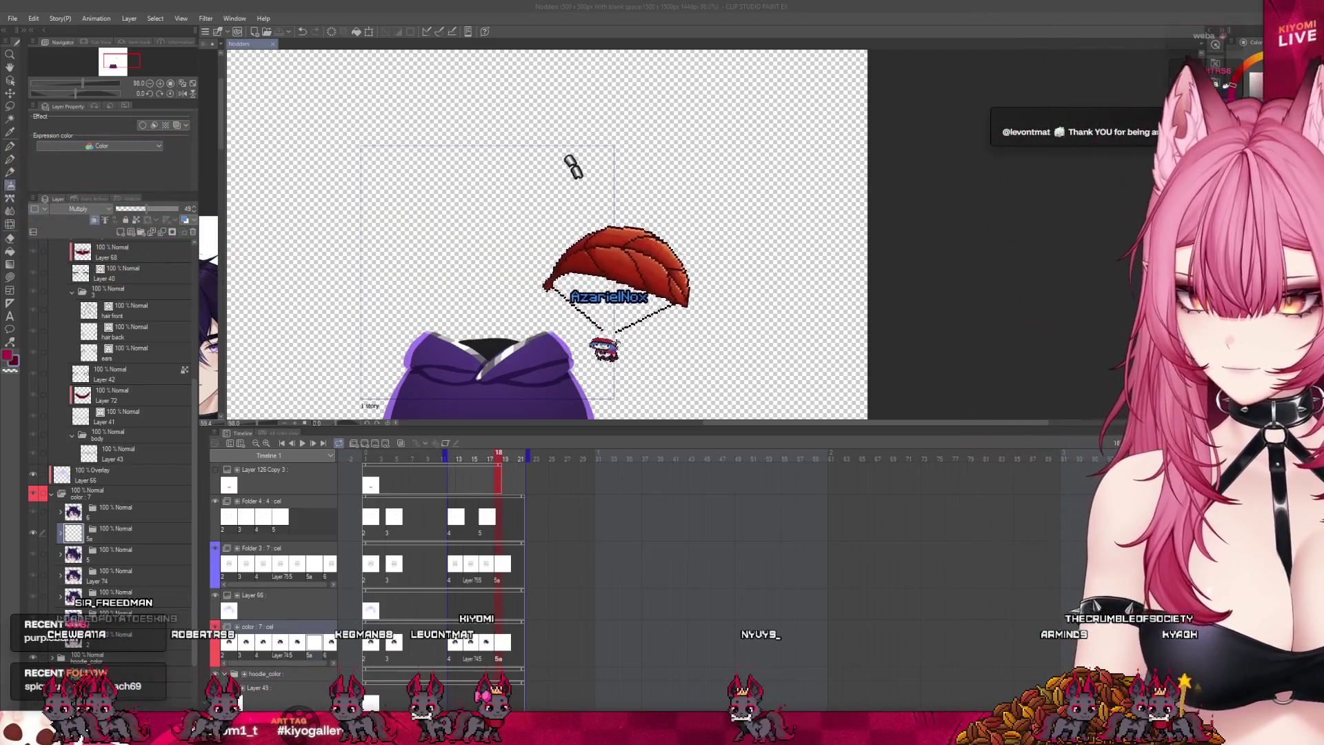
Step: Compare the 5a cel with the full character, deleting it from the colour folder then undoing
scroll(441, 552, down, 1)
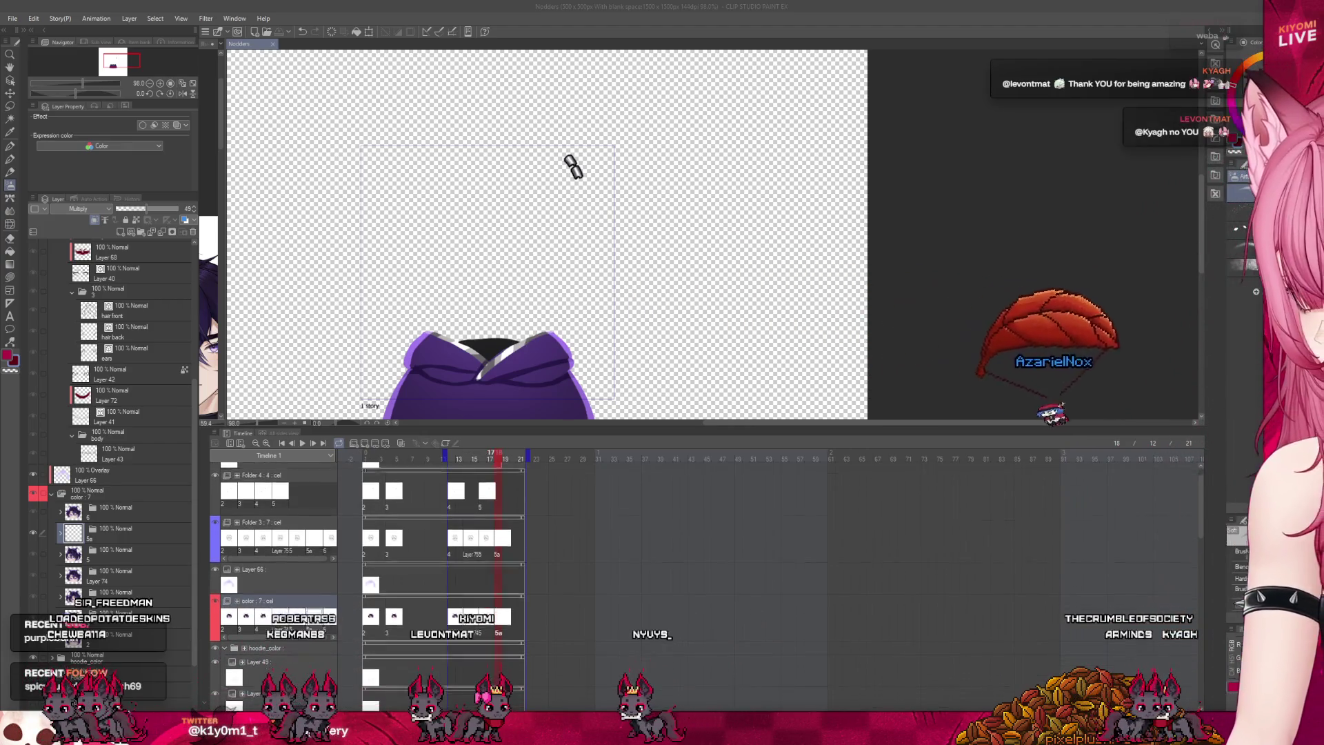
scroll(365, 544, down, 1)
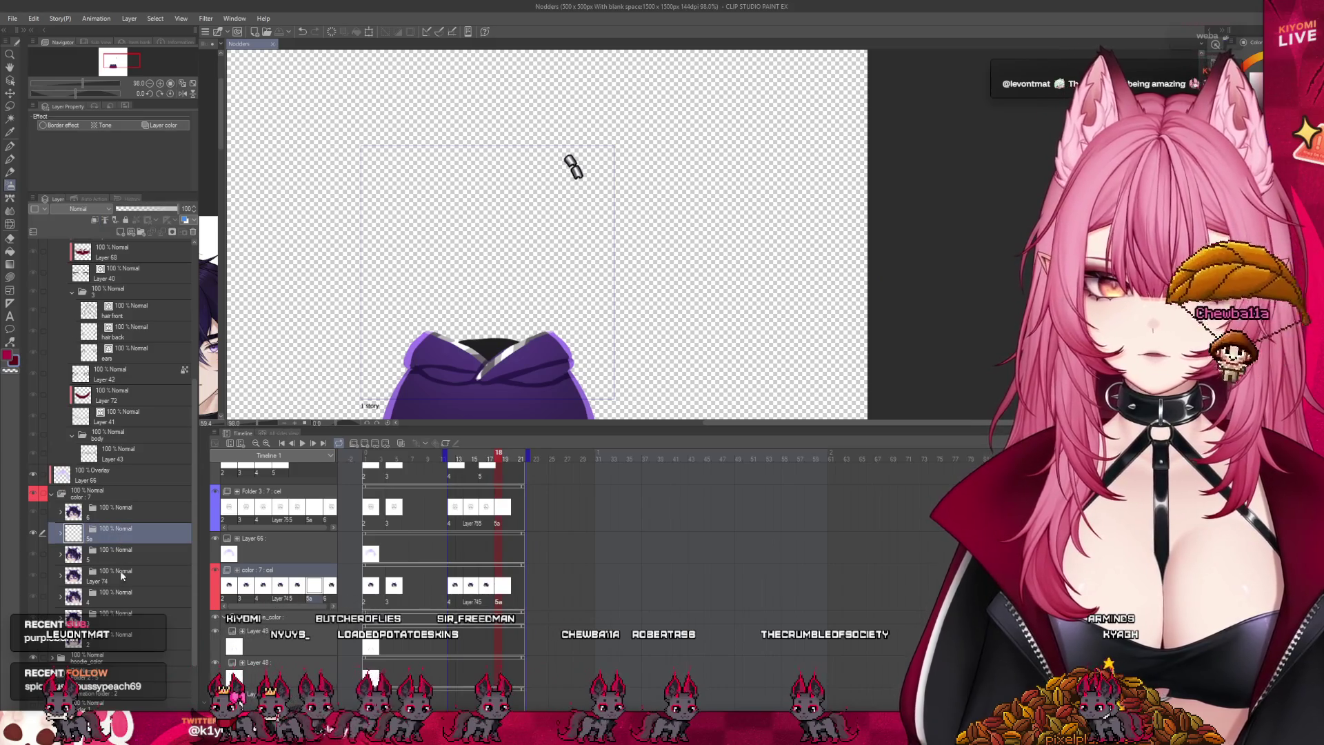
click(116, 582)
click(119, 541)
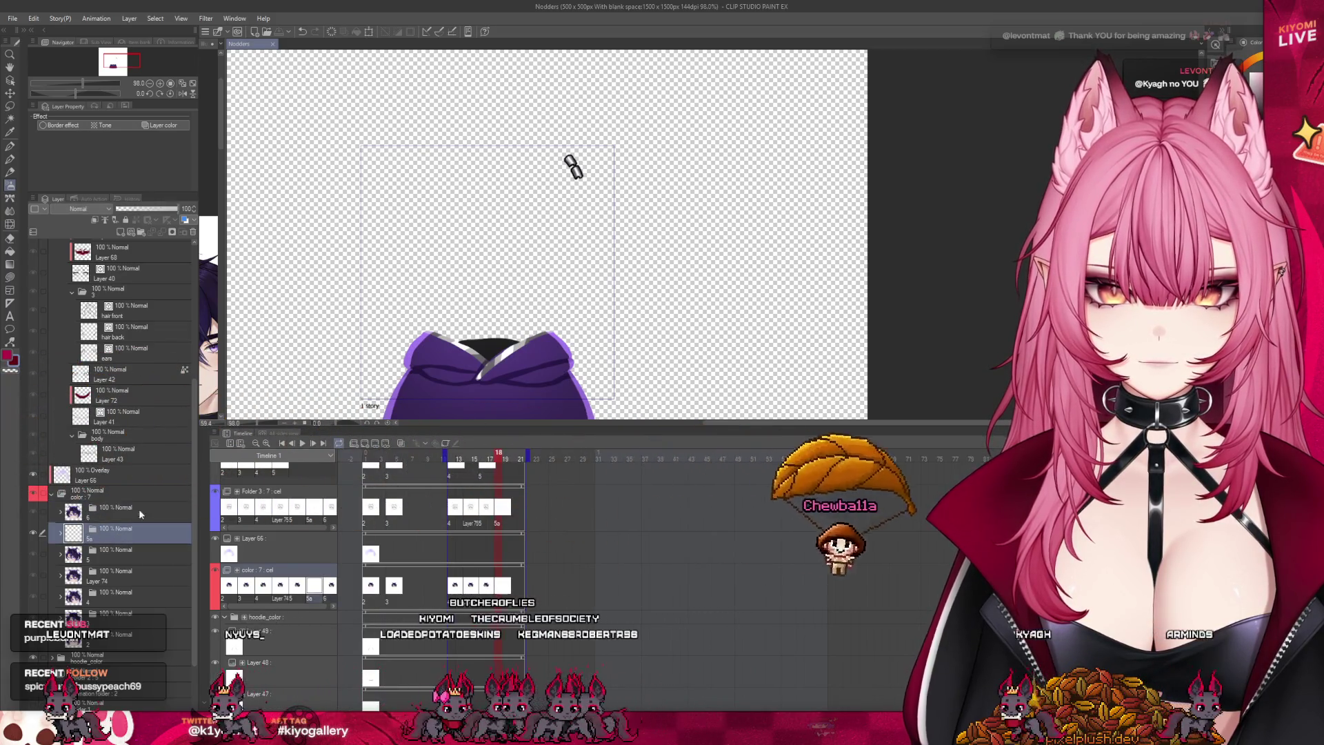
click(192, 232)
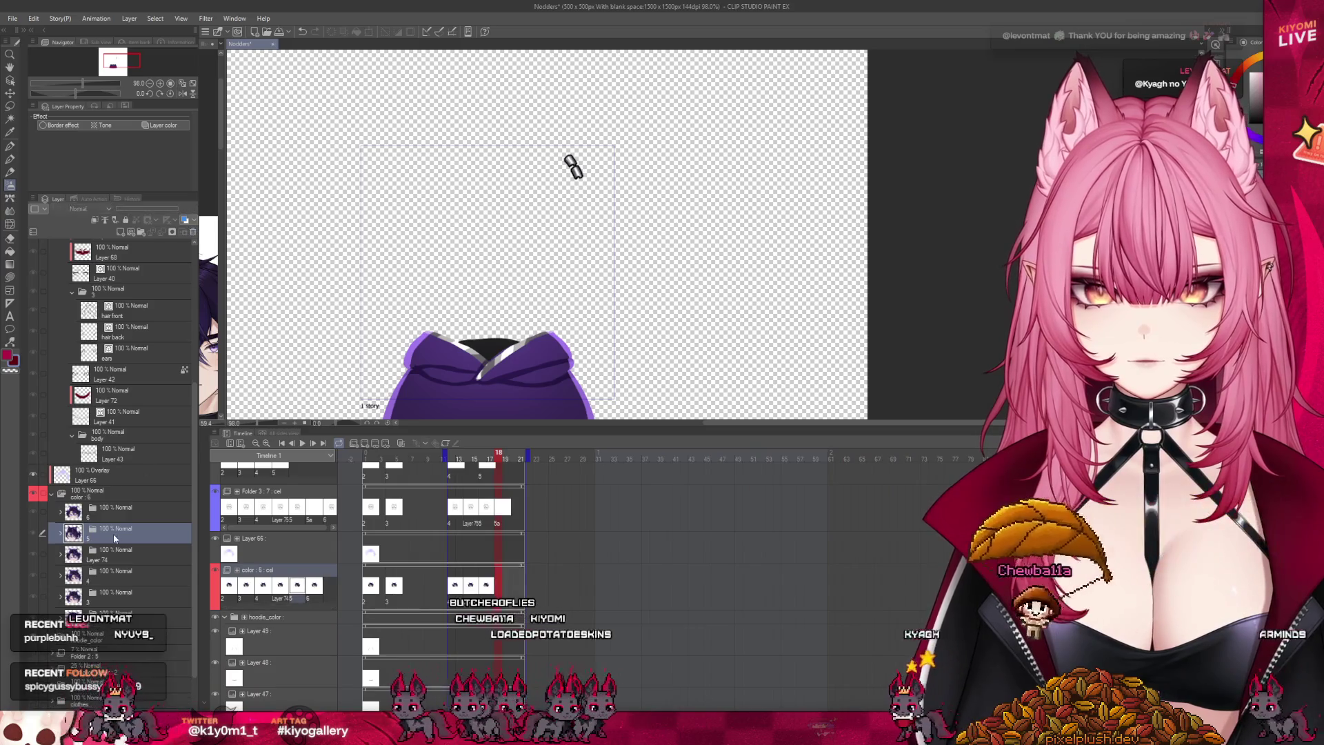
key(ctrl+z)
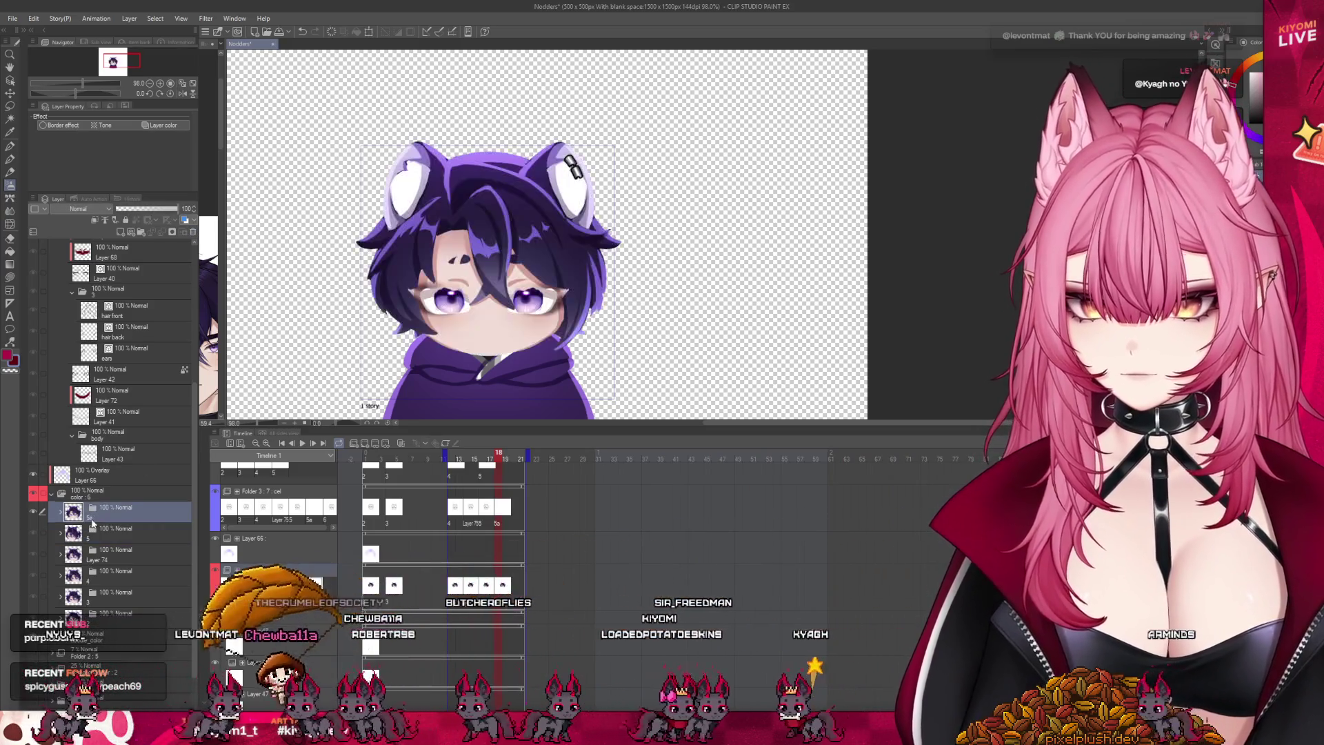
Step: Collapse the layer 2 folder, then delete Folder 3's 5a cel and undo the deletion
click(59, 331)
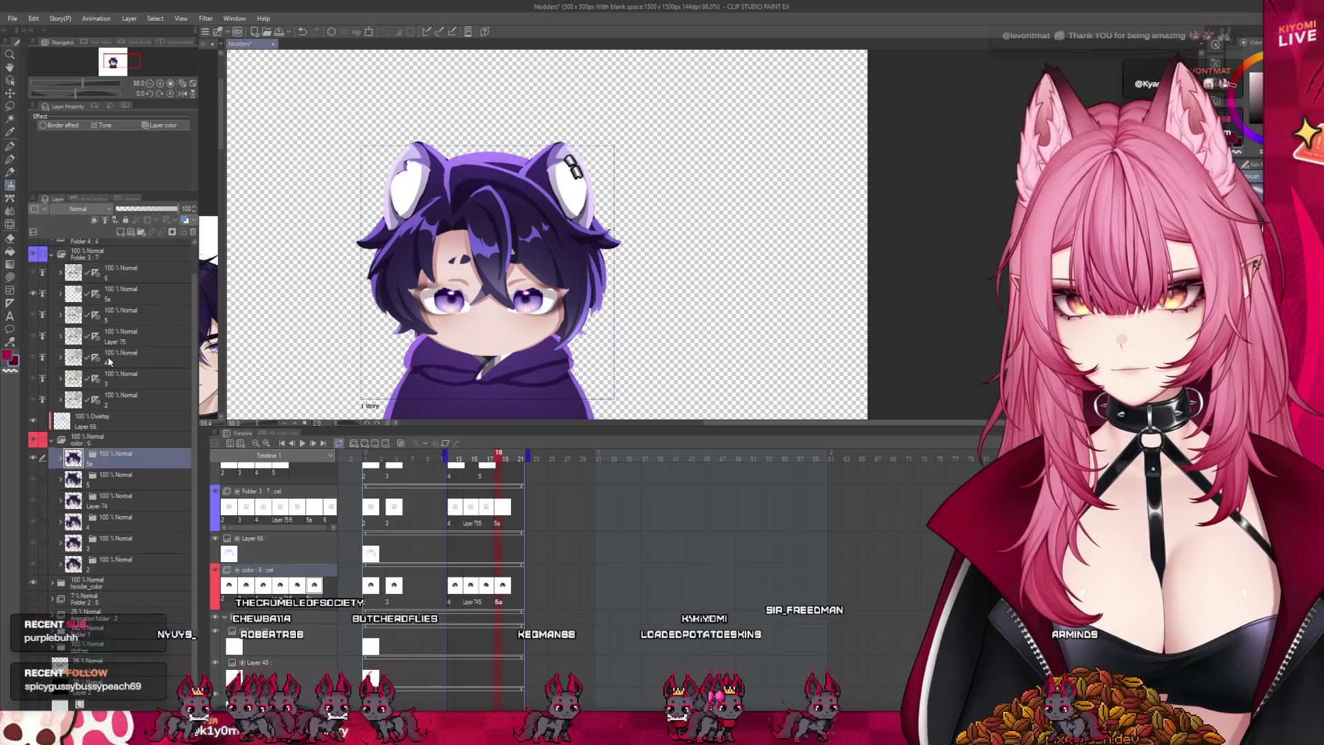
scroll(110, 345, up, 2)
click(138, 324)
click(193, 232)
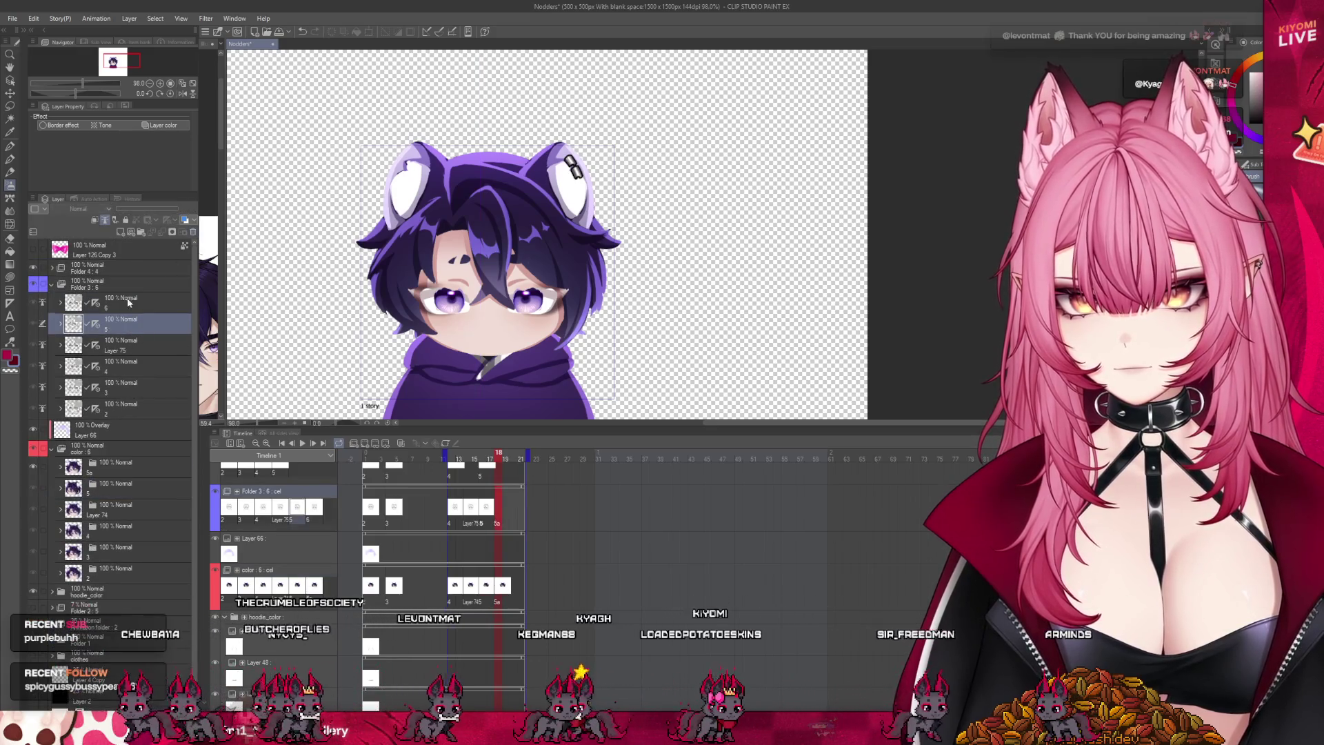
key(ctrl+z)
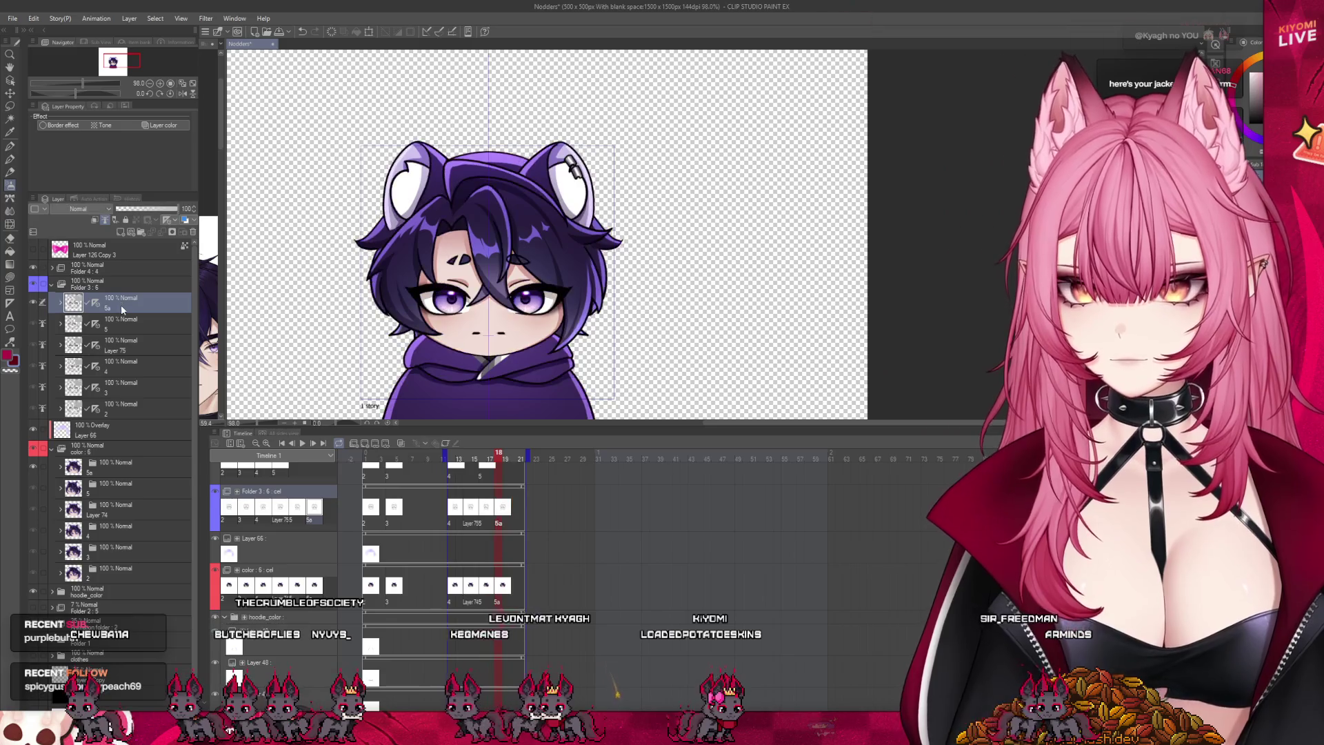
Step: Select the Folder 4 track at frame 12 and expand Folder 4 to show its cels
scroll(514, 473, up, 2)
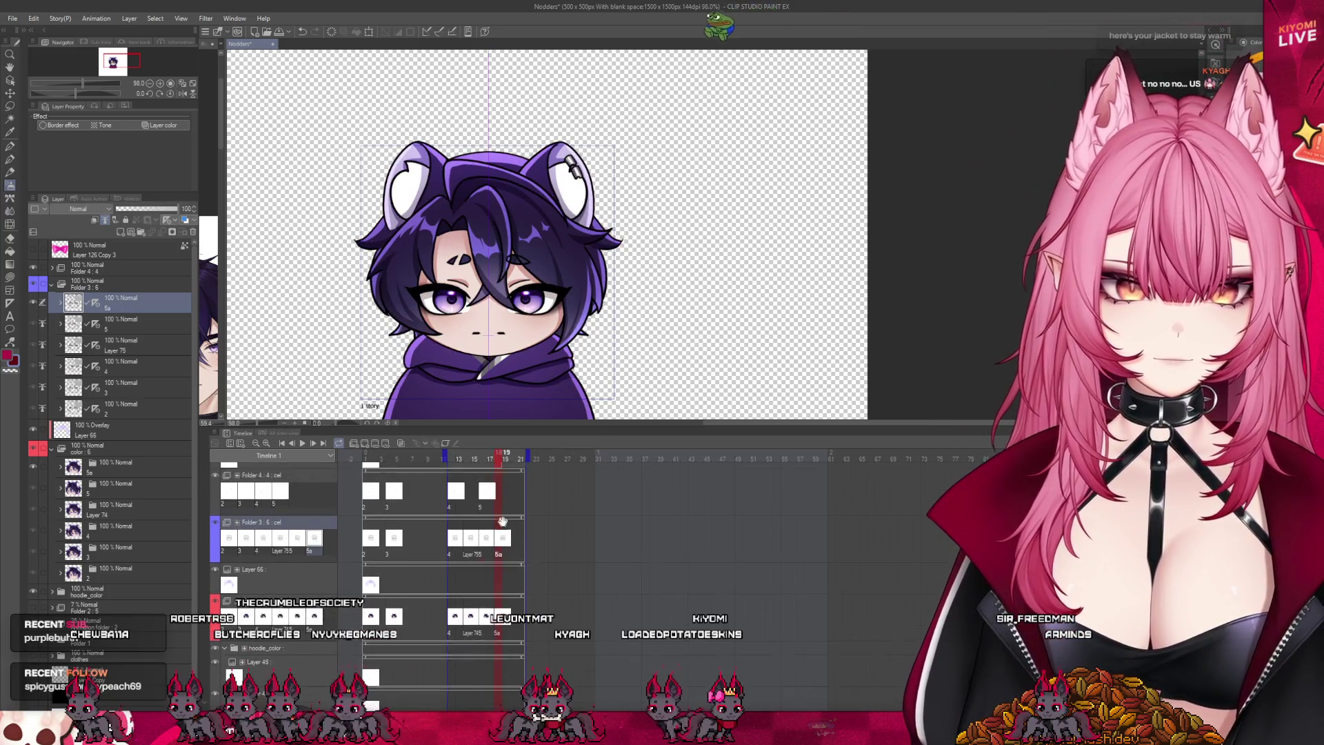
click(456, 507)
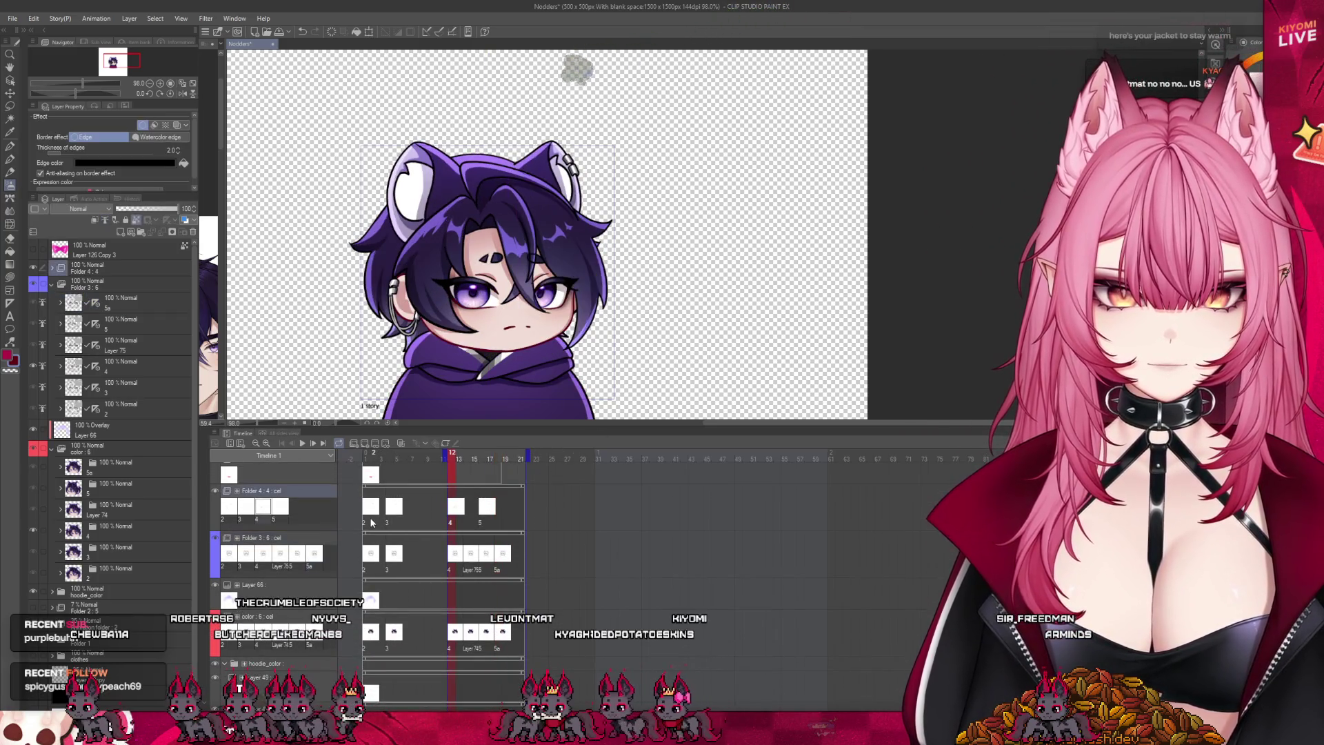
click(457, 520)
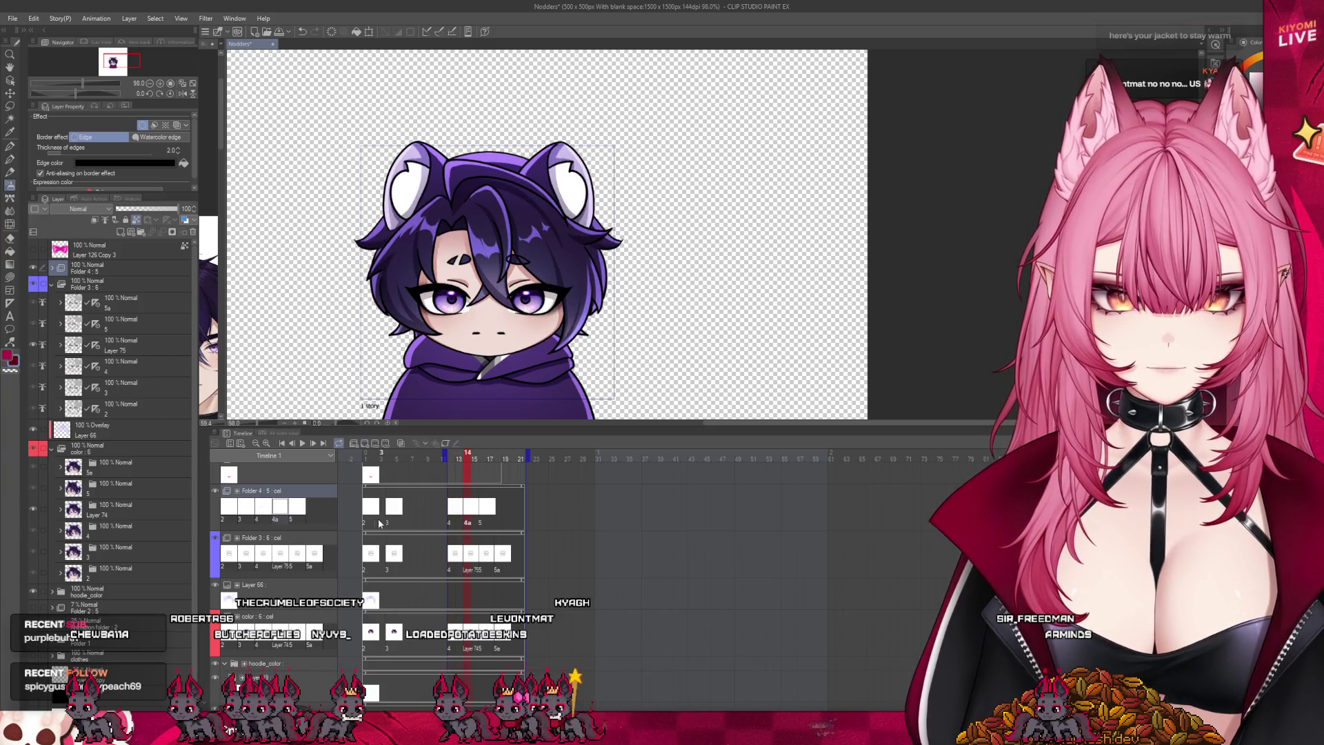
key(ctrl+z)
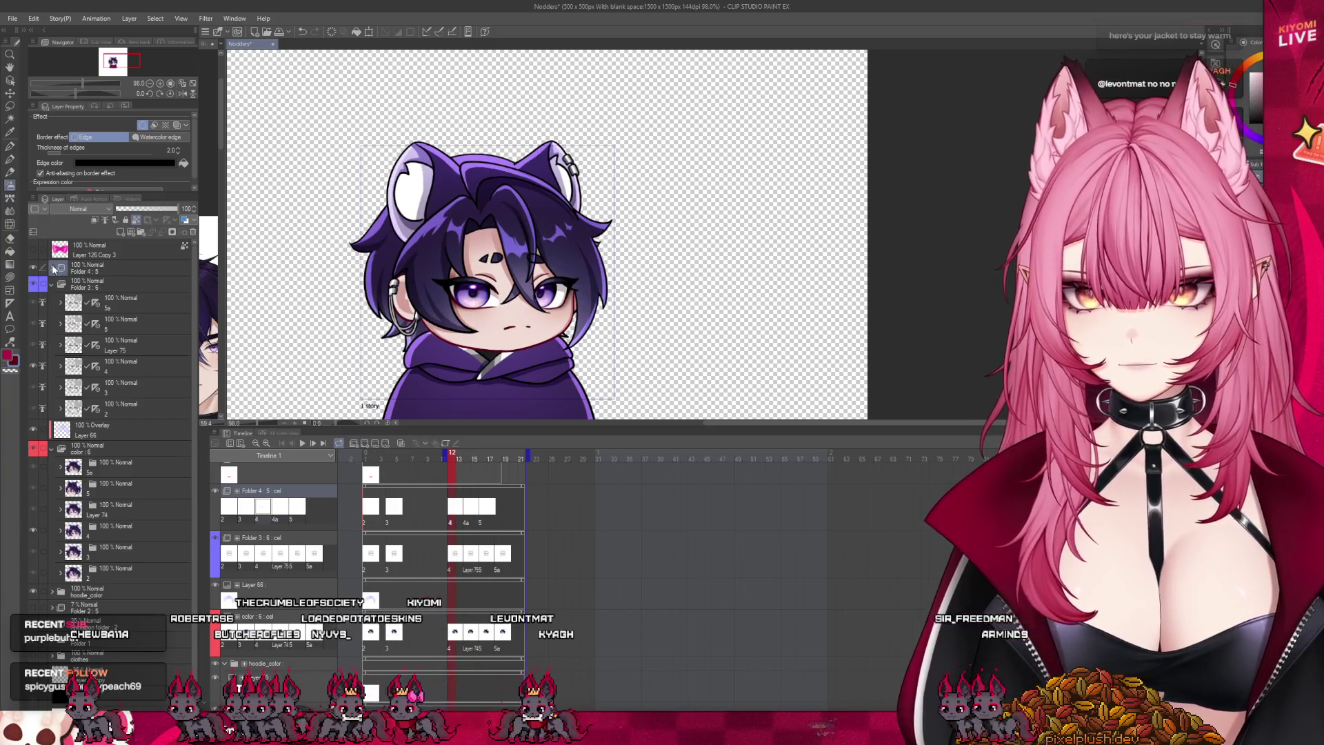
click(53, 268)
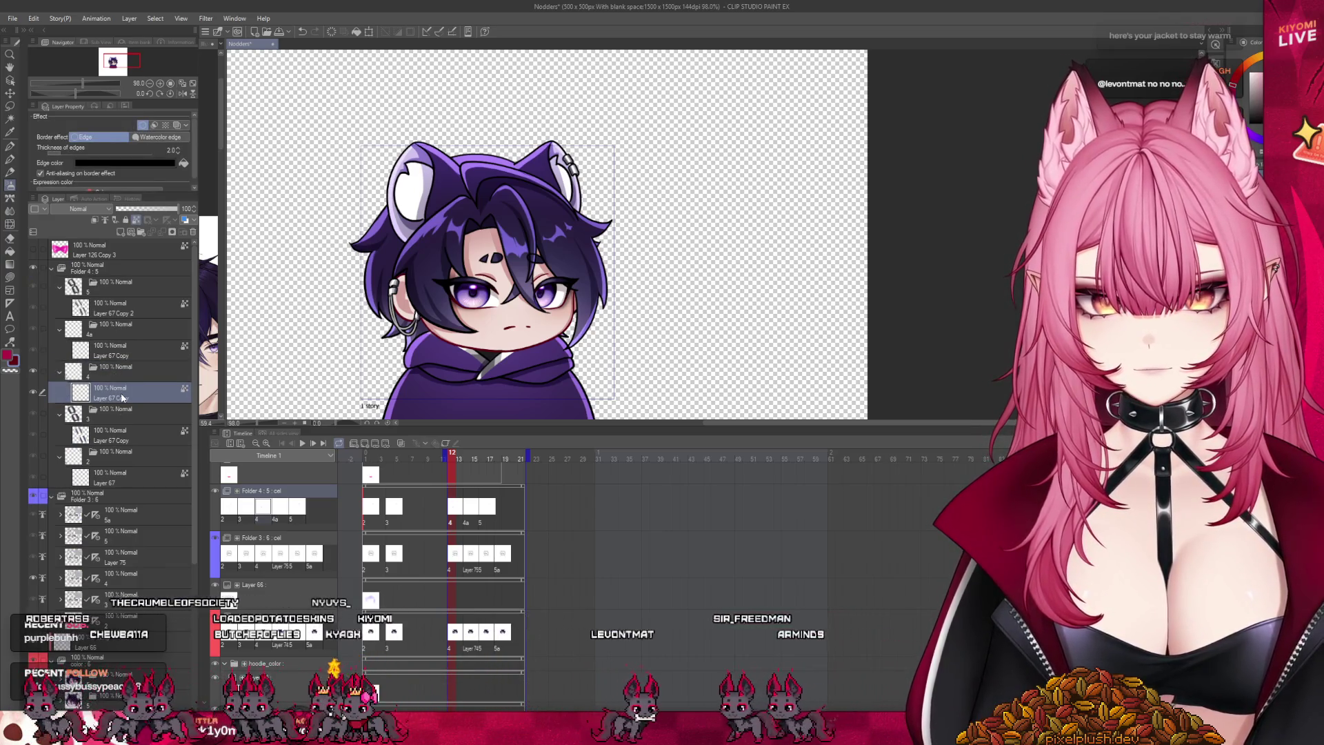
Step: Duplicate Layer 67 as Layer 67 Copy 3, then delete and restore Layer 67 Copy
click(128, 481)
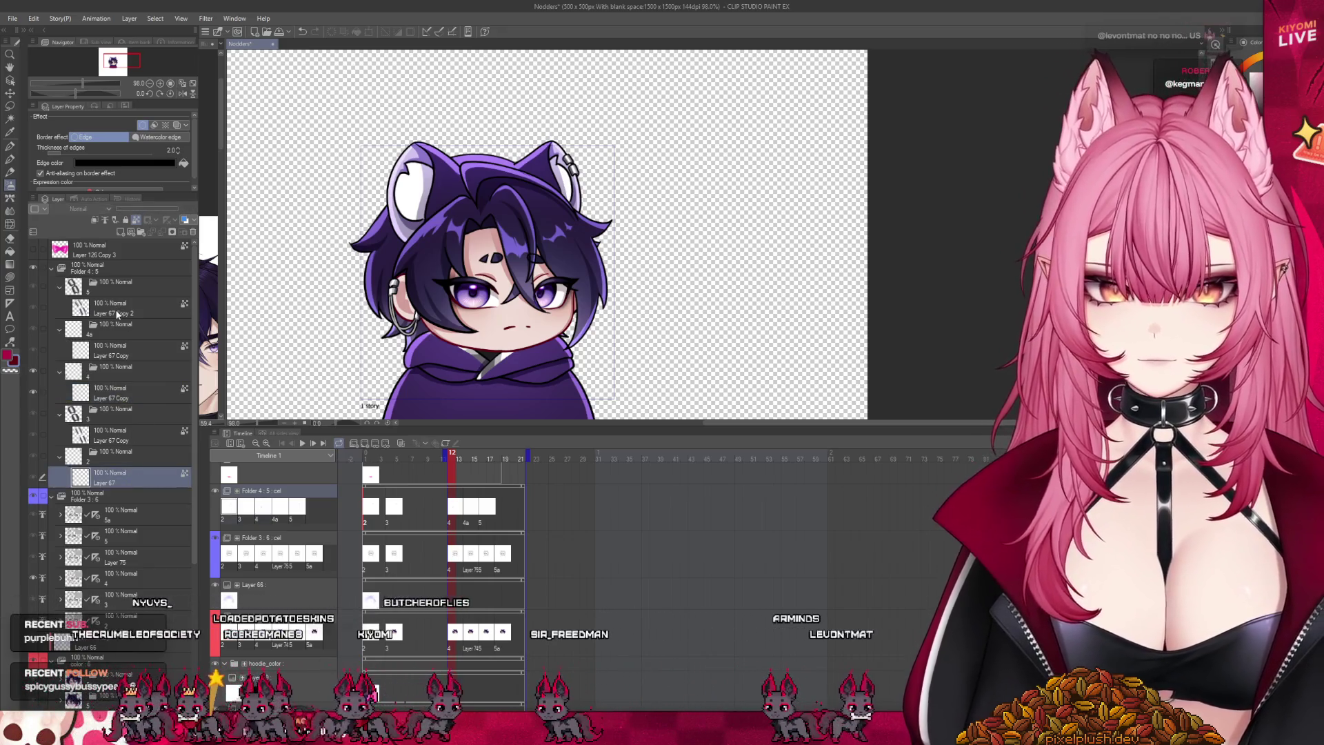
click(116, 355)
key(ctrl+v)
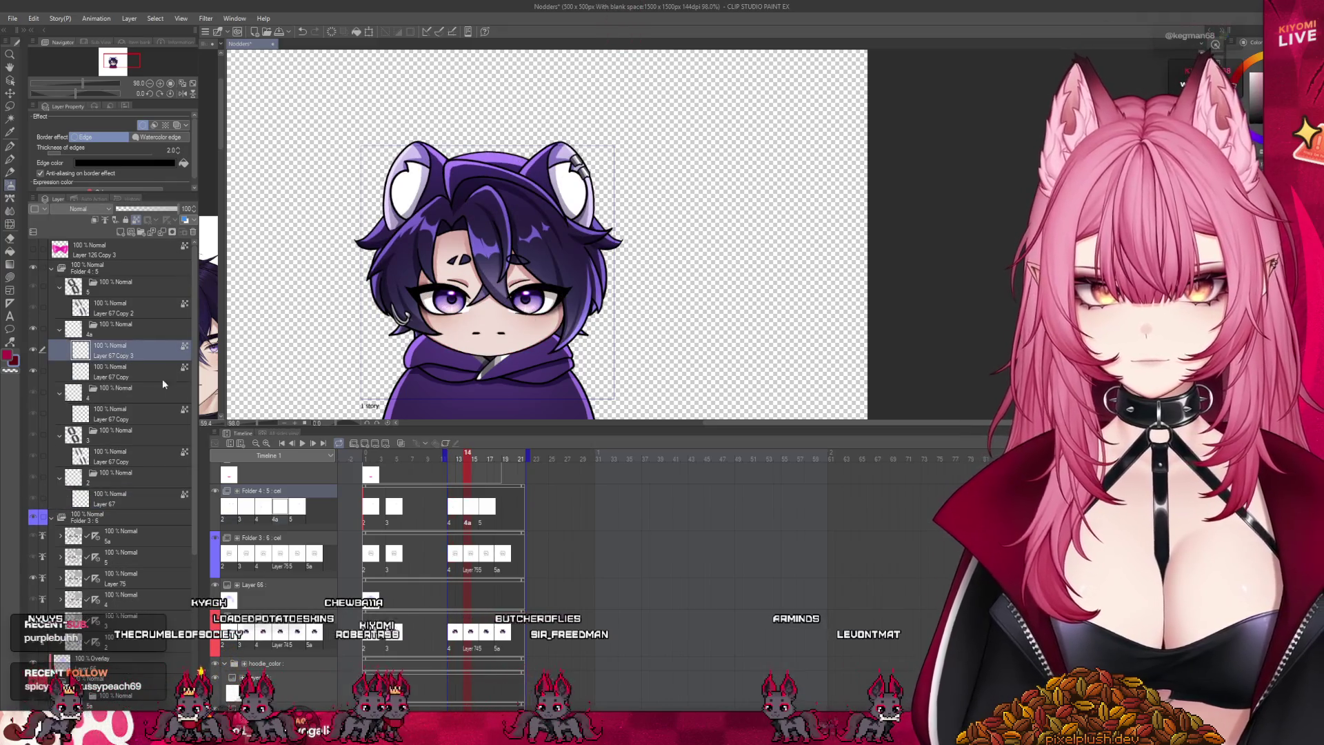
click(107, 376)
click(194, 233)
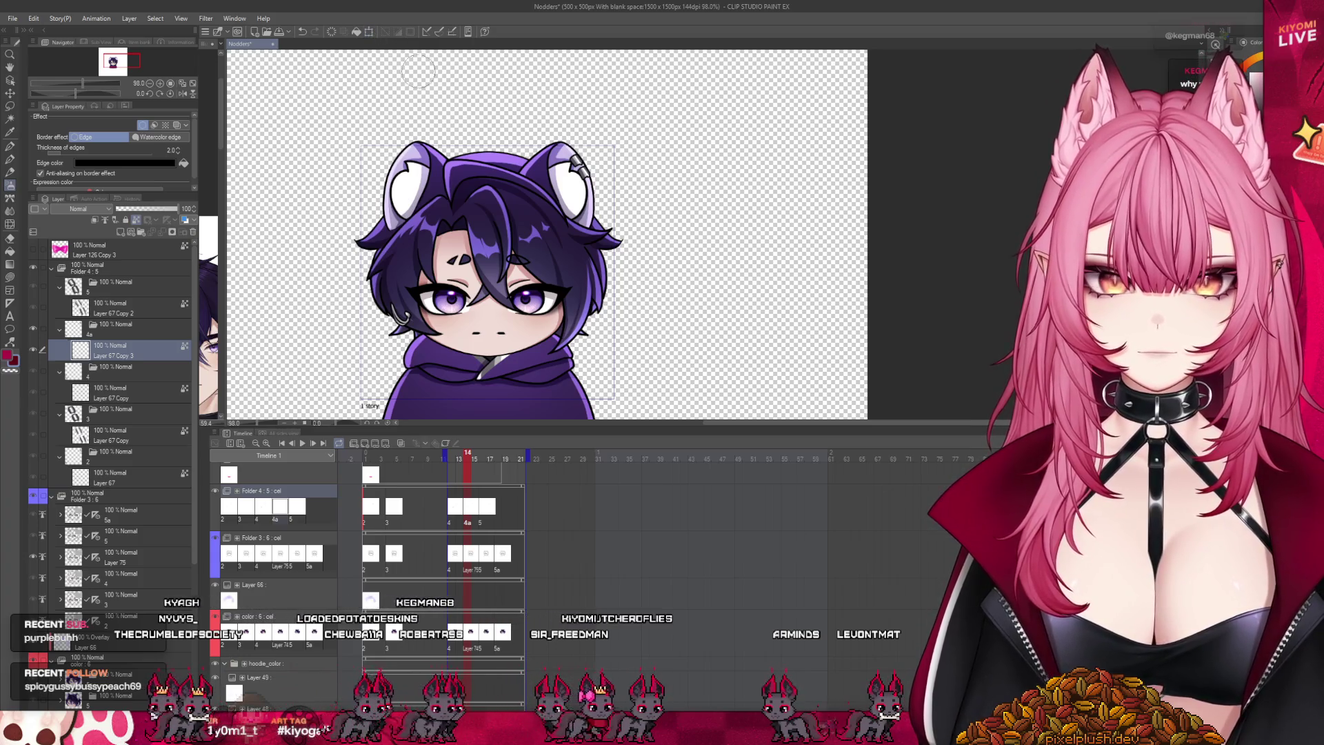
key(ctrl+z)
key(ctrl+y)
click(136, 437)
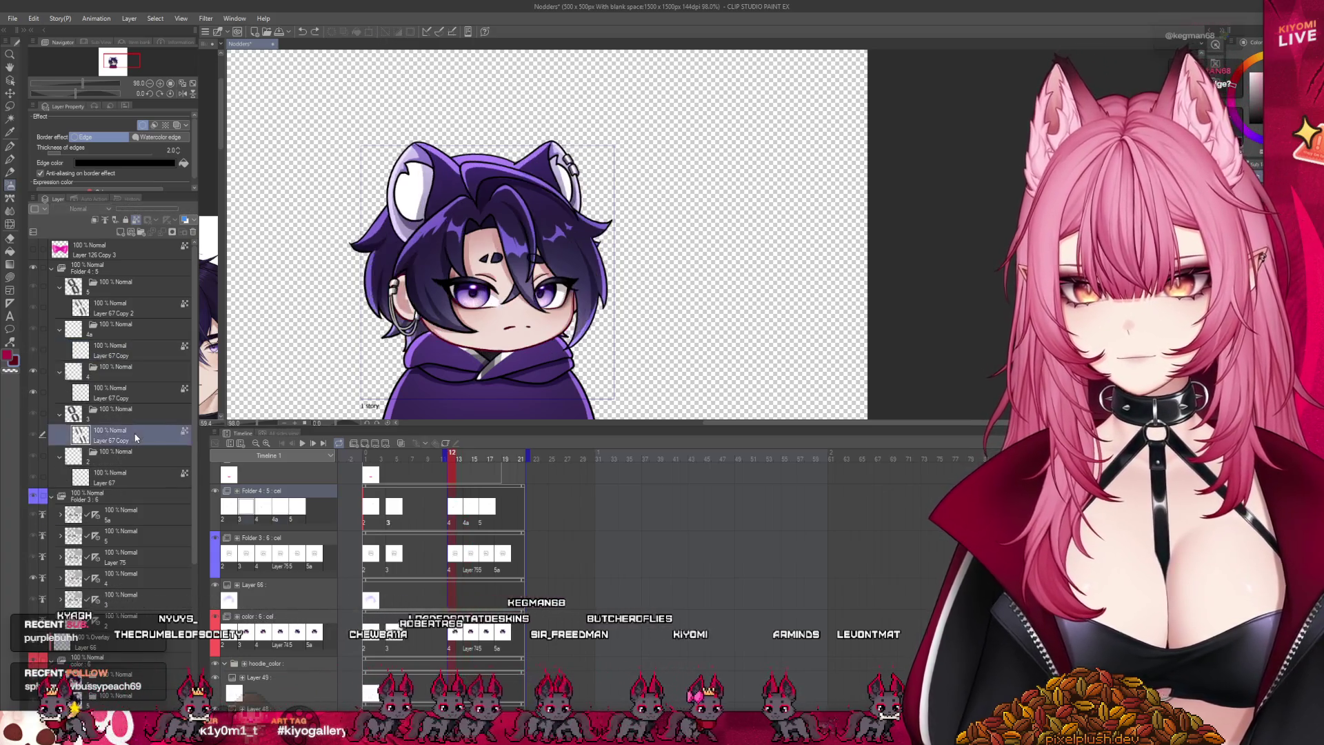
key(ctrl+z)
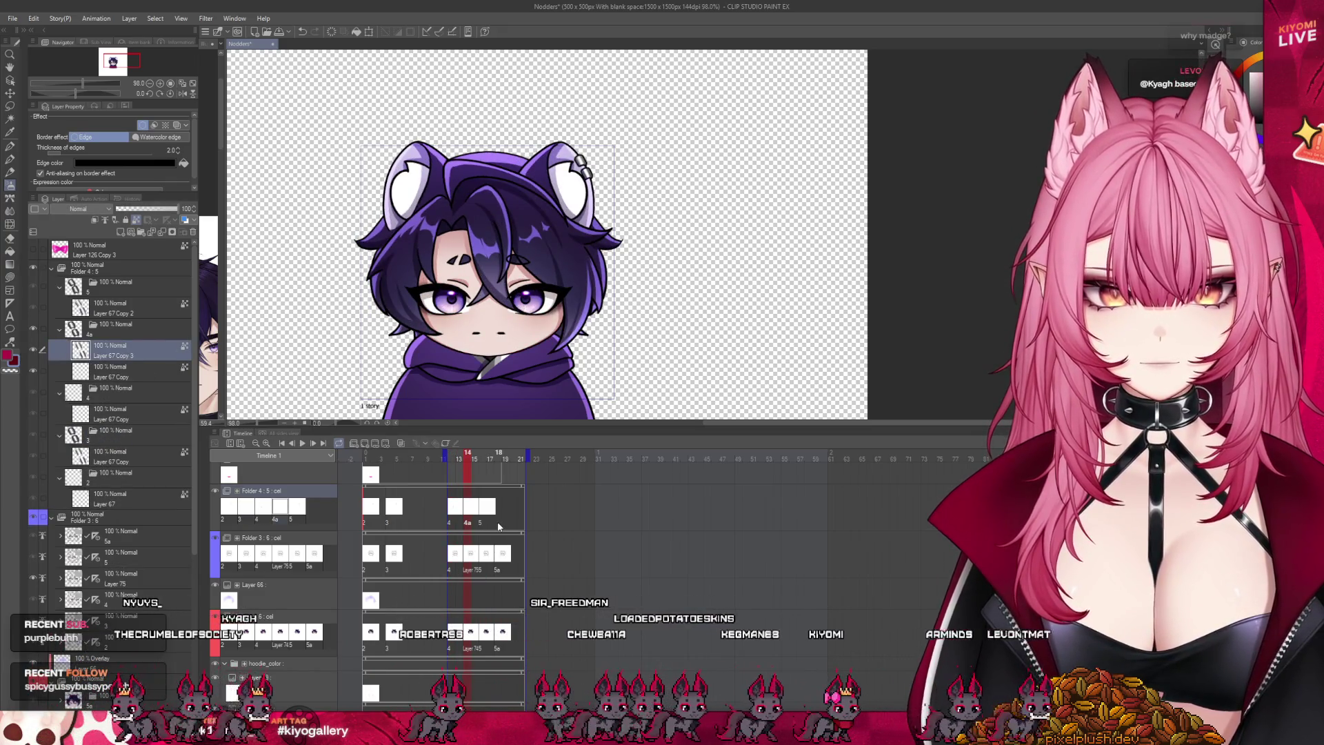
Step: Add a new cel 6 after cel 5 in Folder 4, play the nod, and enlarge the canvas
click(498, 522)
click(373, 443)
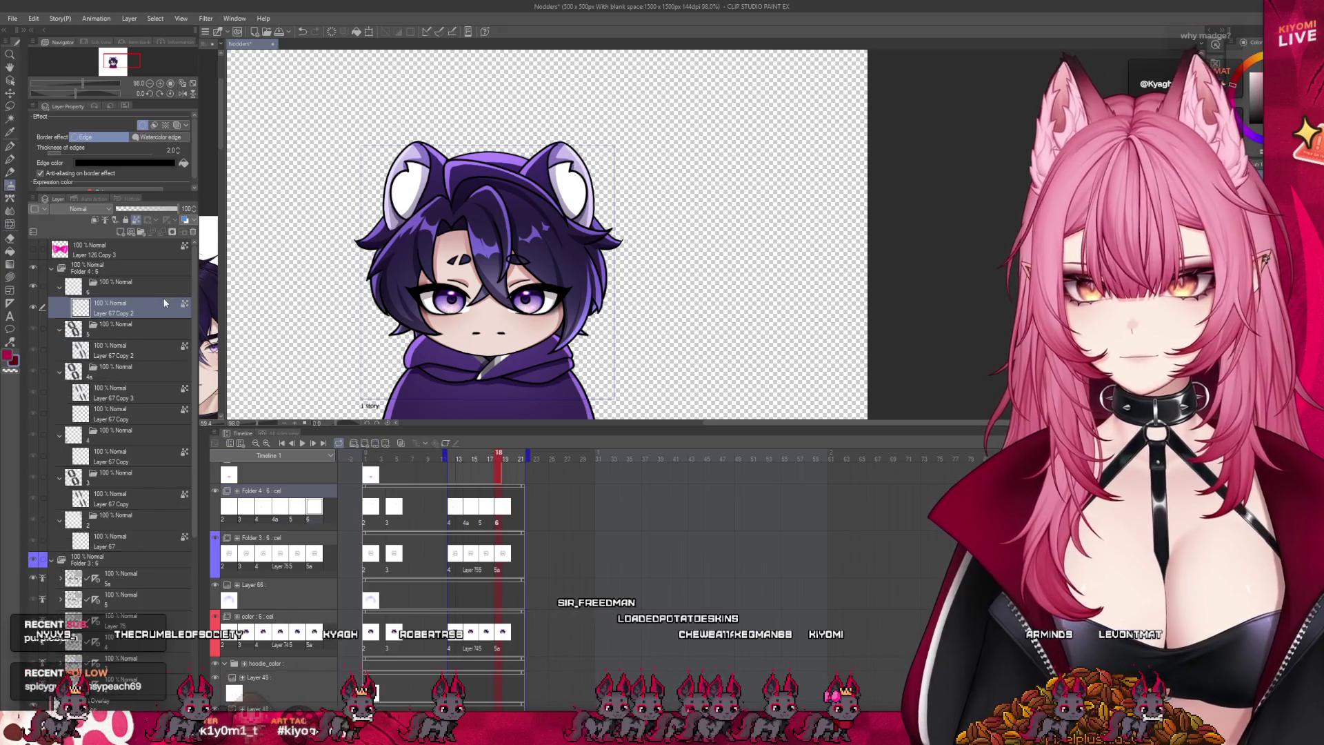
click(191, 233)
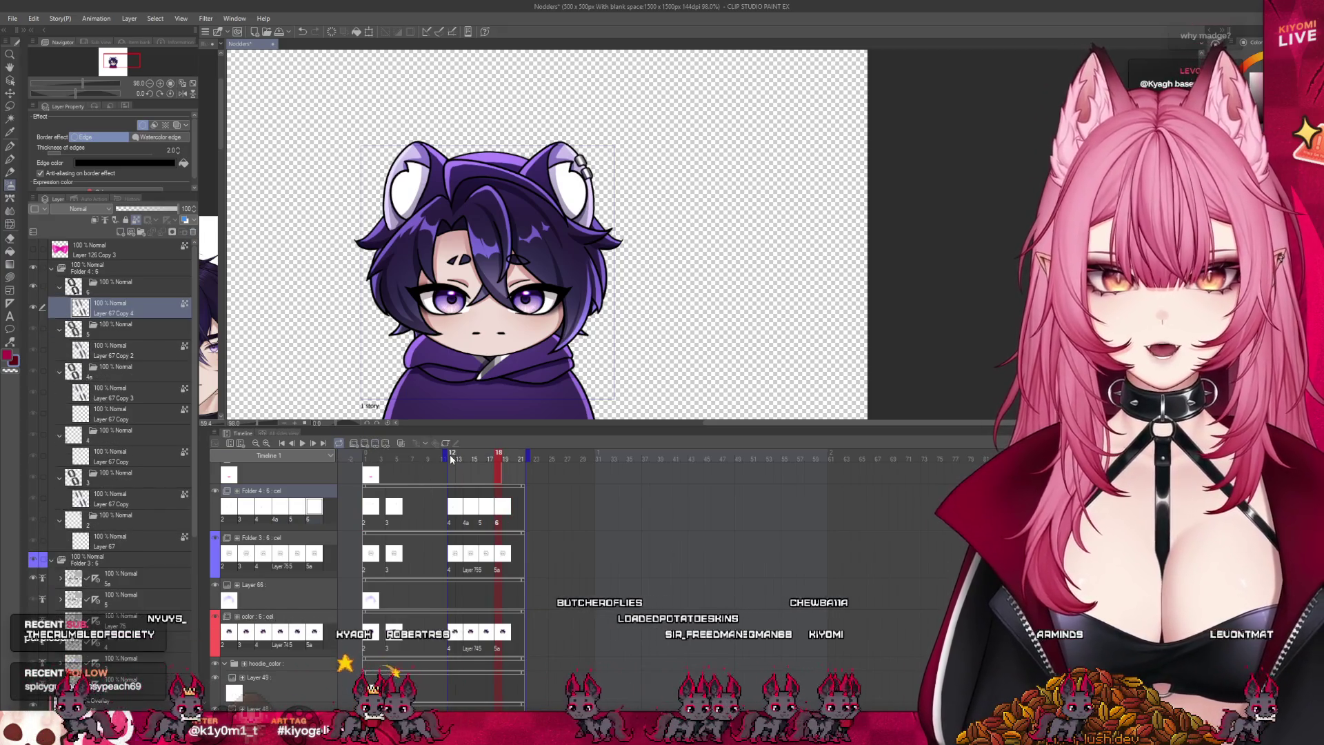
click(302, 443)
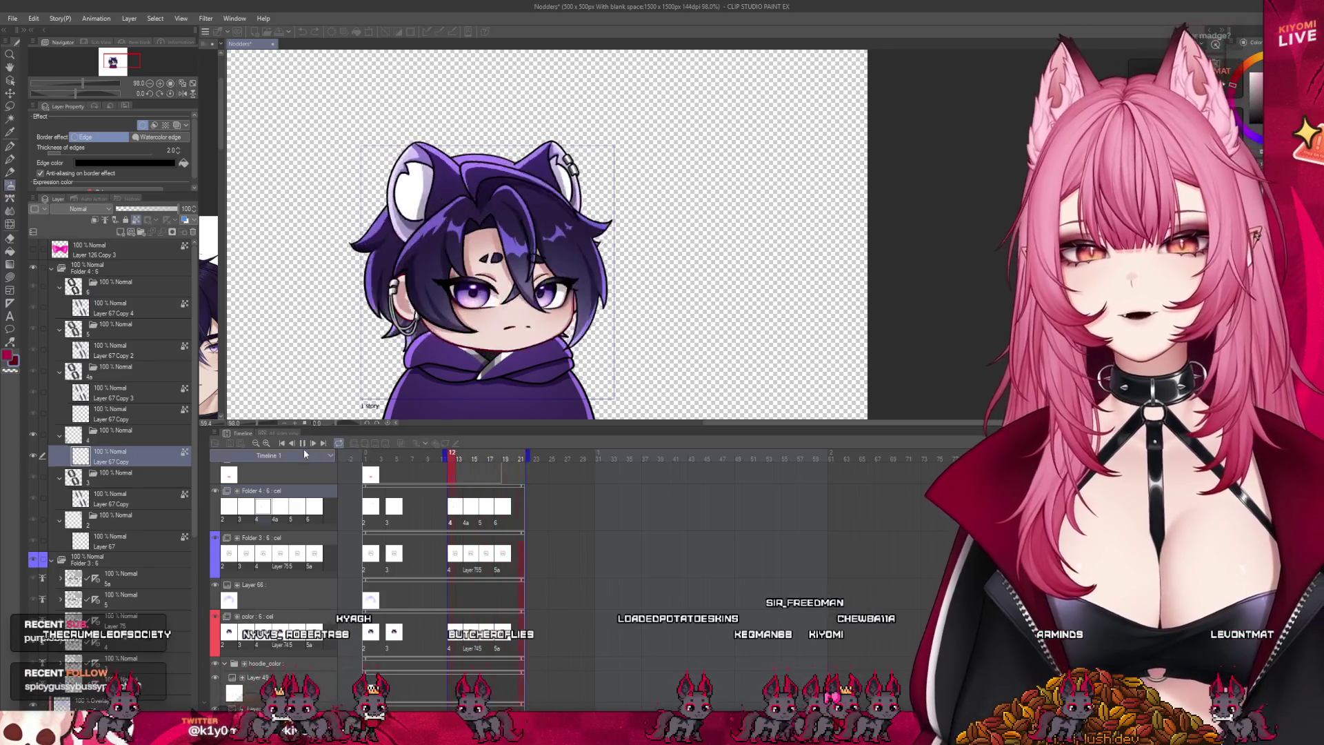
click(303, 445)
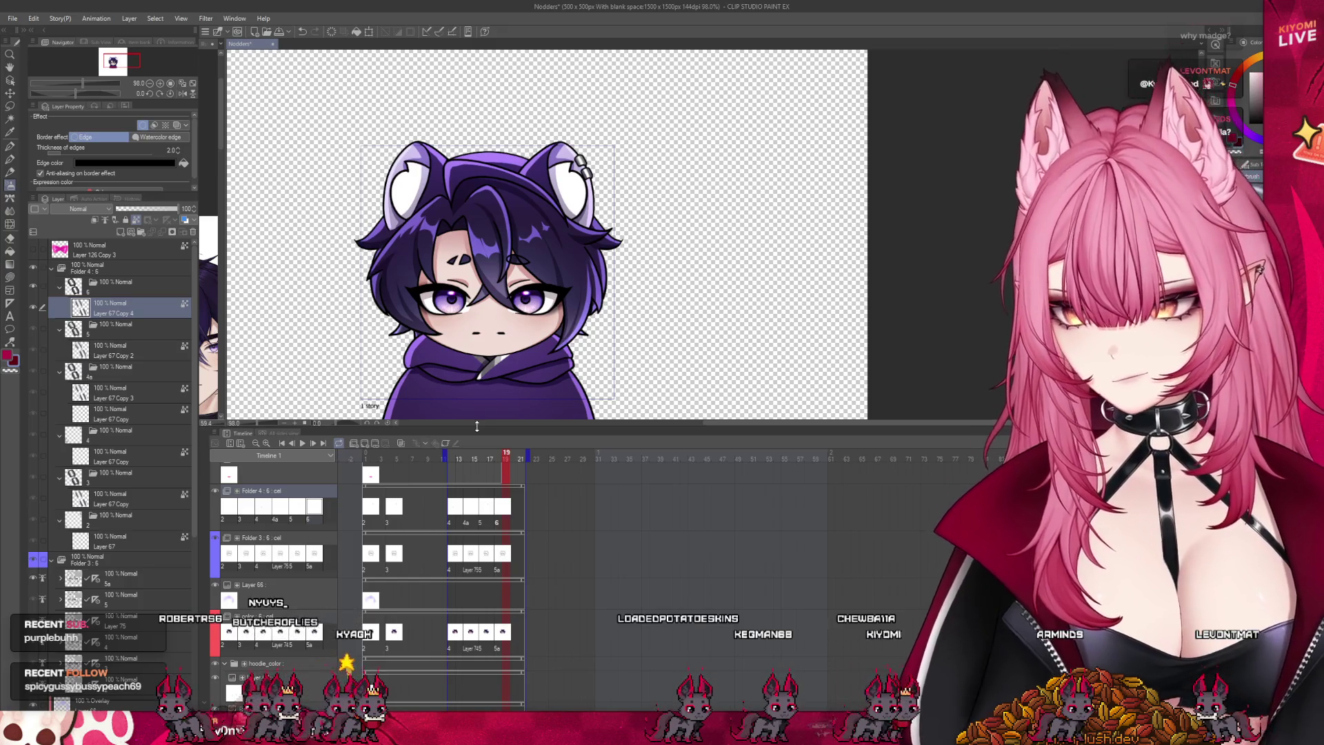
drag(473, 427, 473, 645)
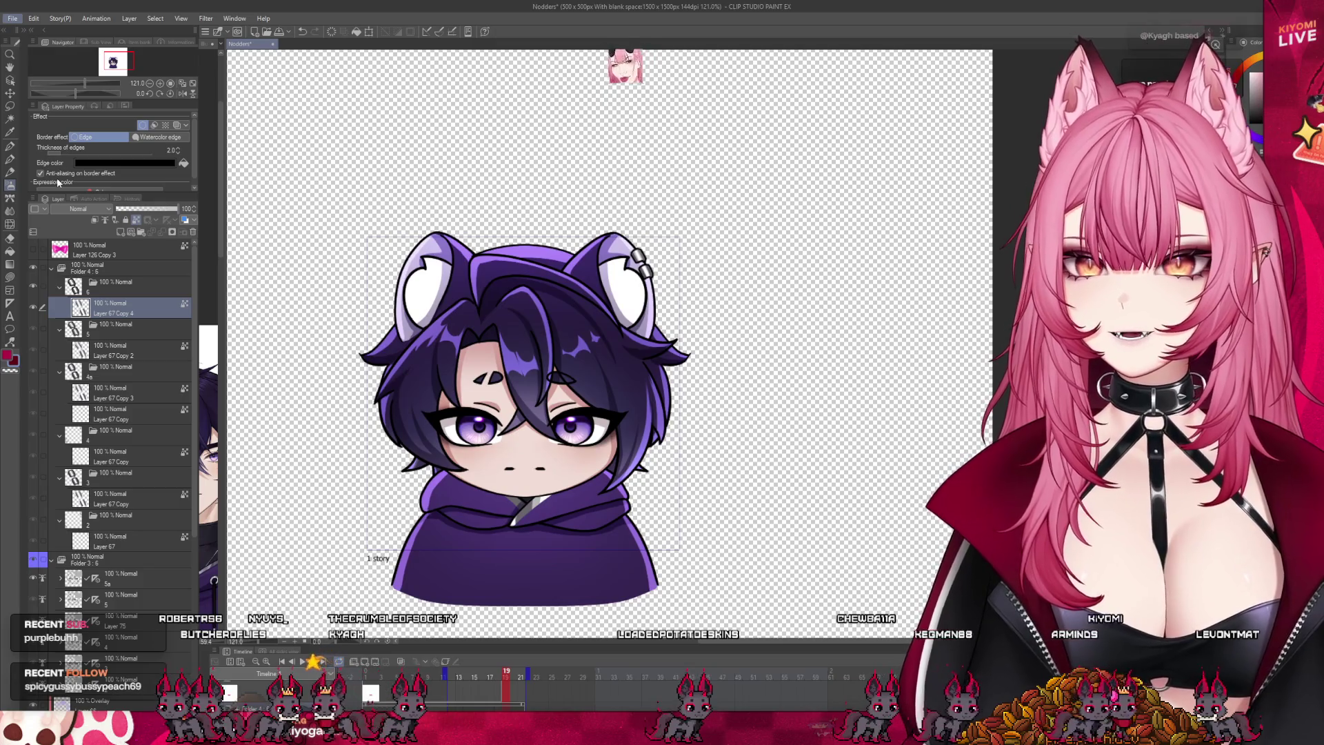
Step: Return from another window and collapse Folder 4 to hide its child layers
key(alt+Tab)
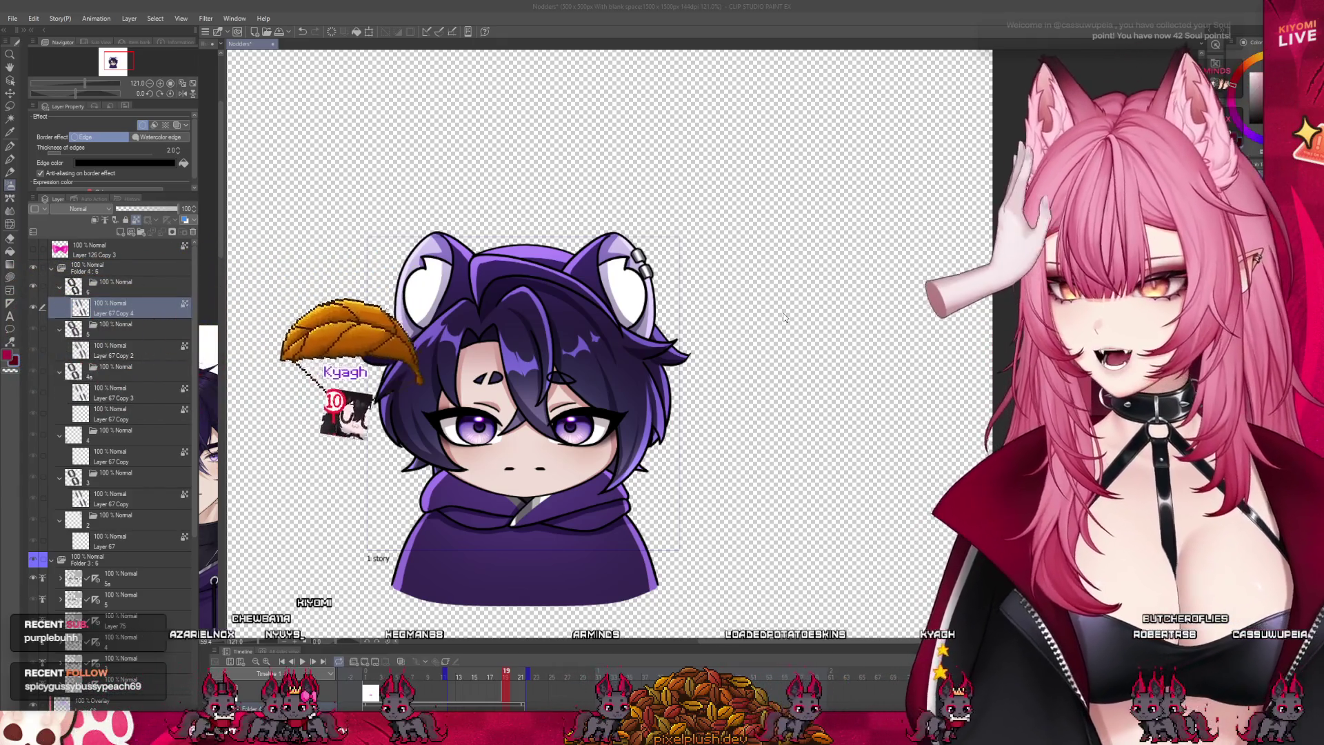
click(51, 268)
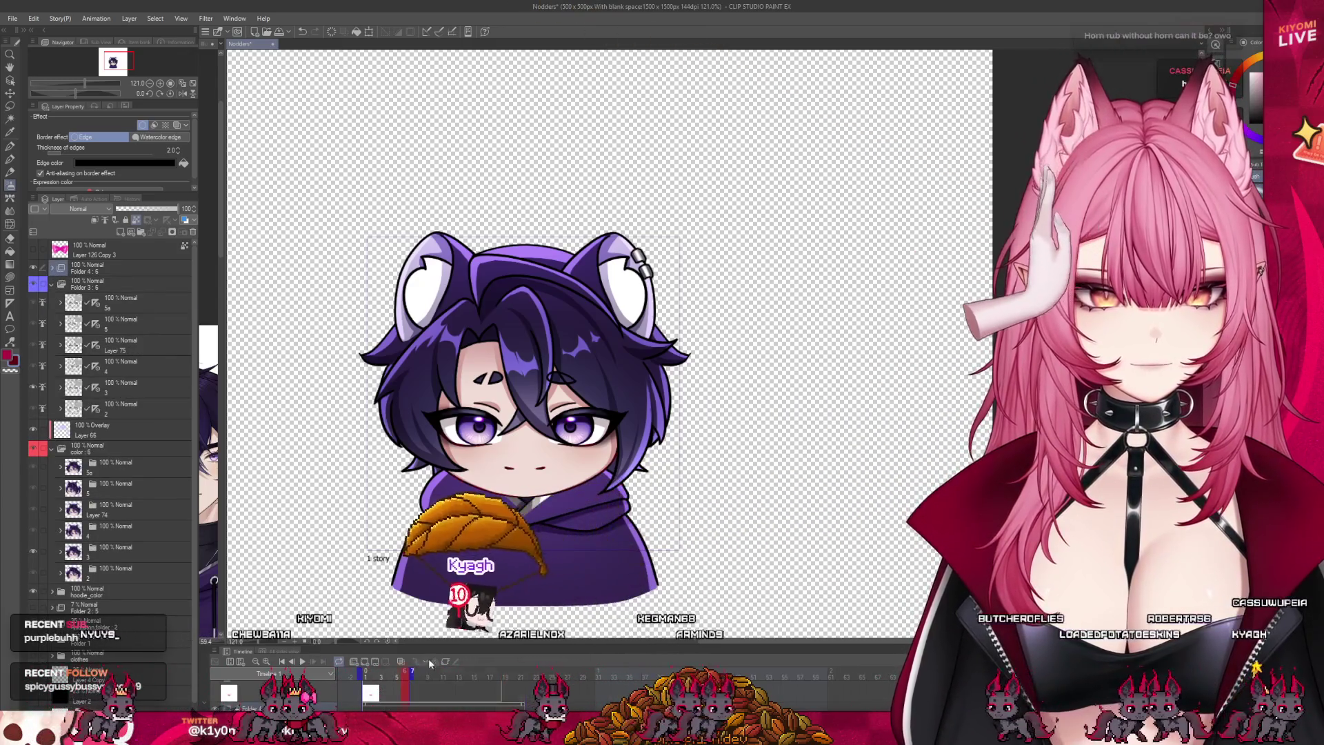
Step: Drag the Timeline taller and delete the 4a cel at frame 14 in Folder 4
drag(426, 637, 417, 512)
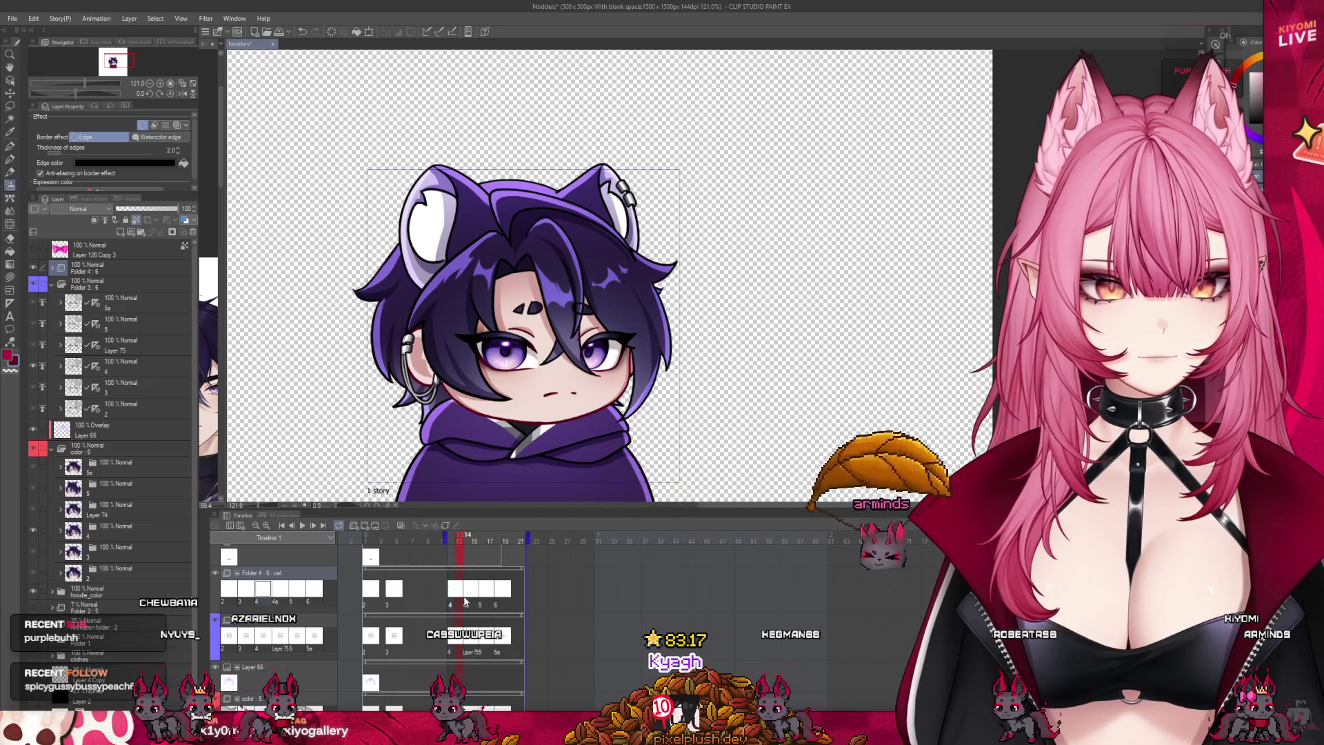
key(Delete)
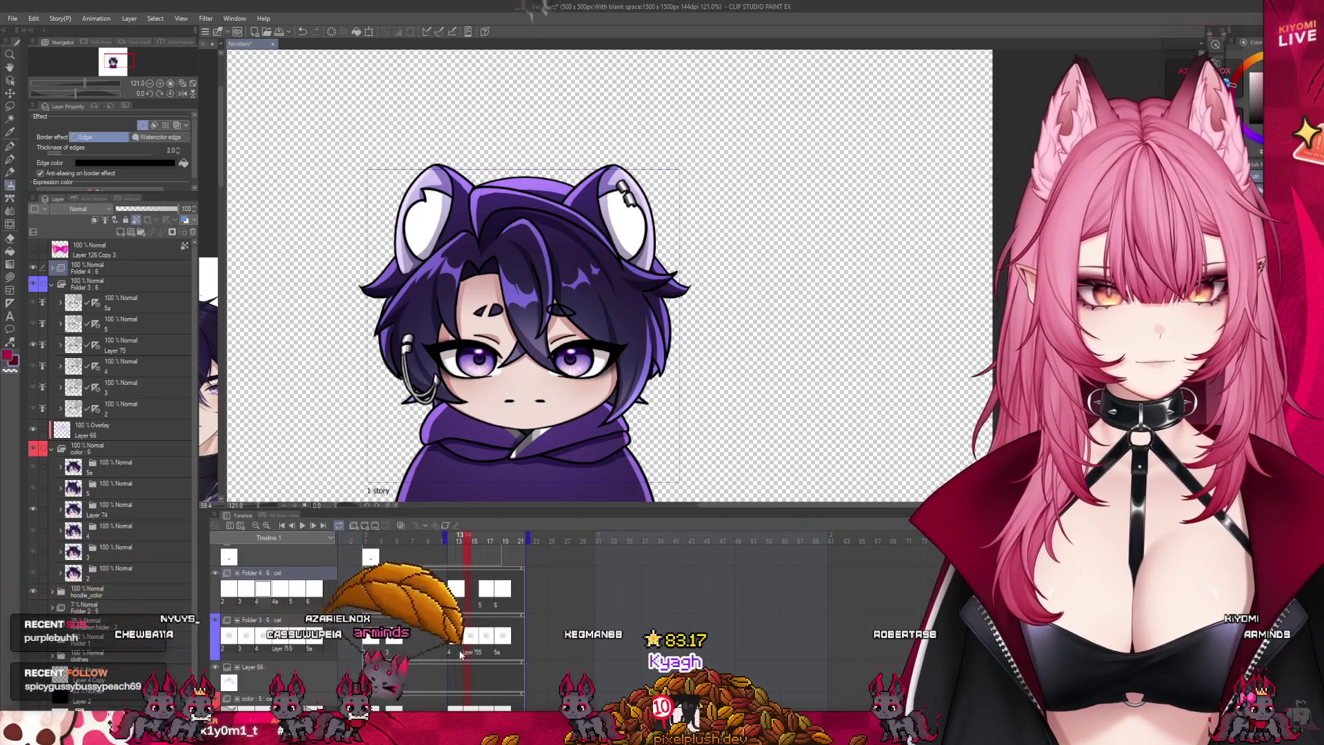
Step: Delete Folder 3's 5a cel, Folder 4's cel 6 at frame 18, and the color-track cel at frame 16
click(370, 527)
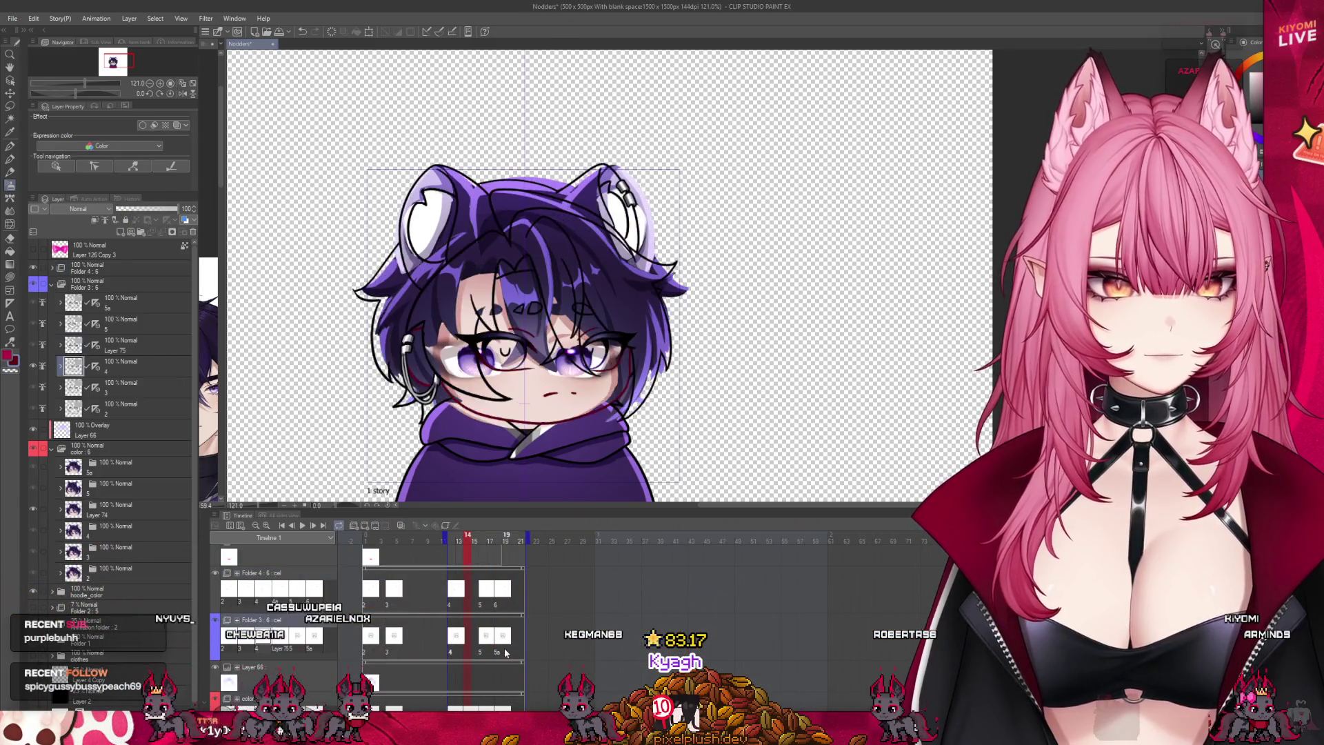
click(385, 526)
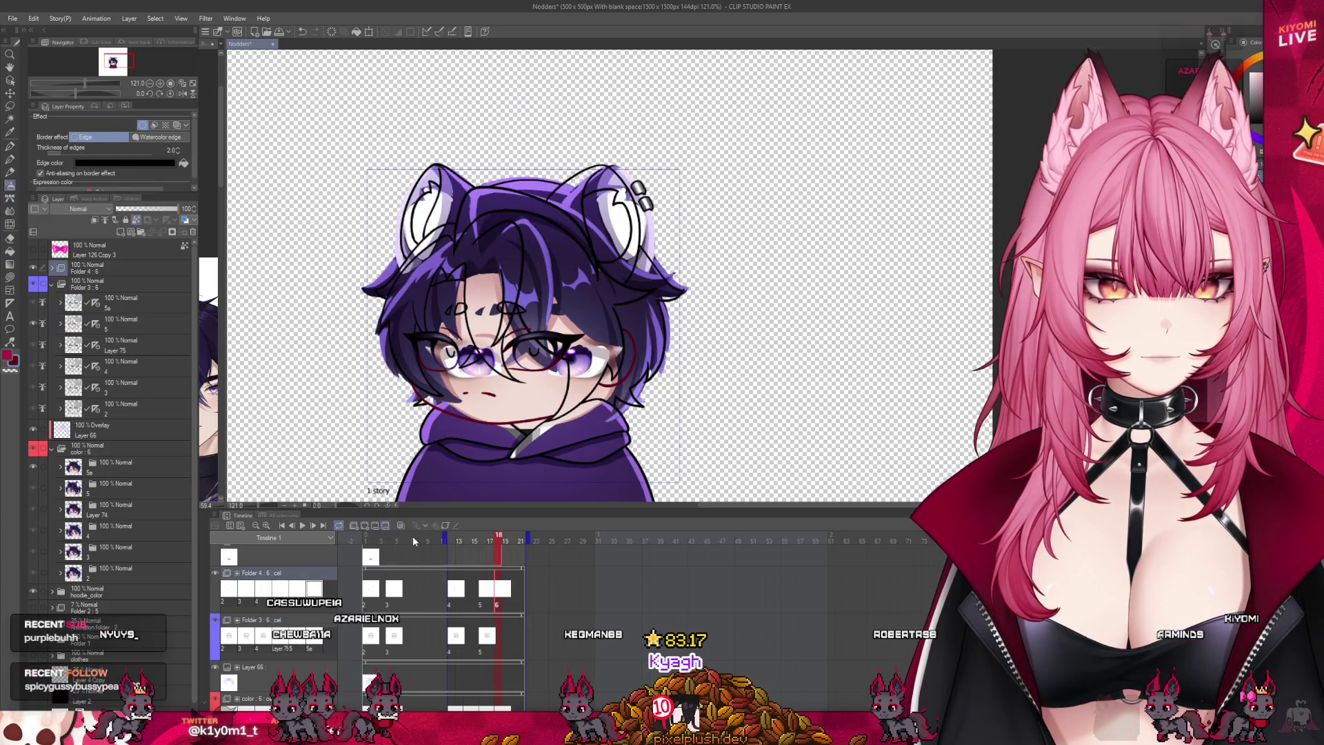
click(495, 598)
key(Delete)
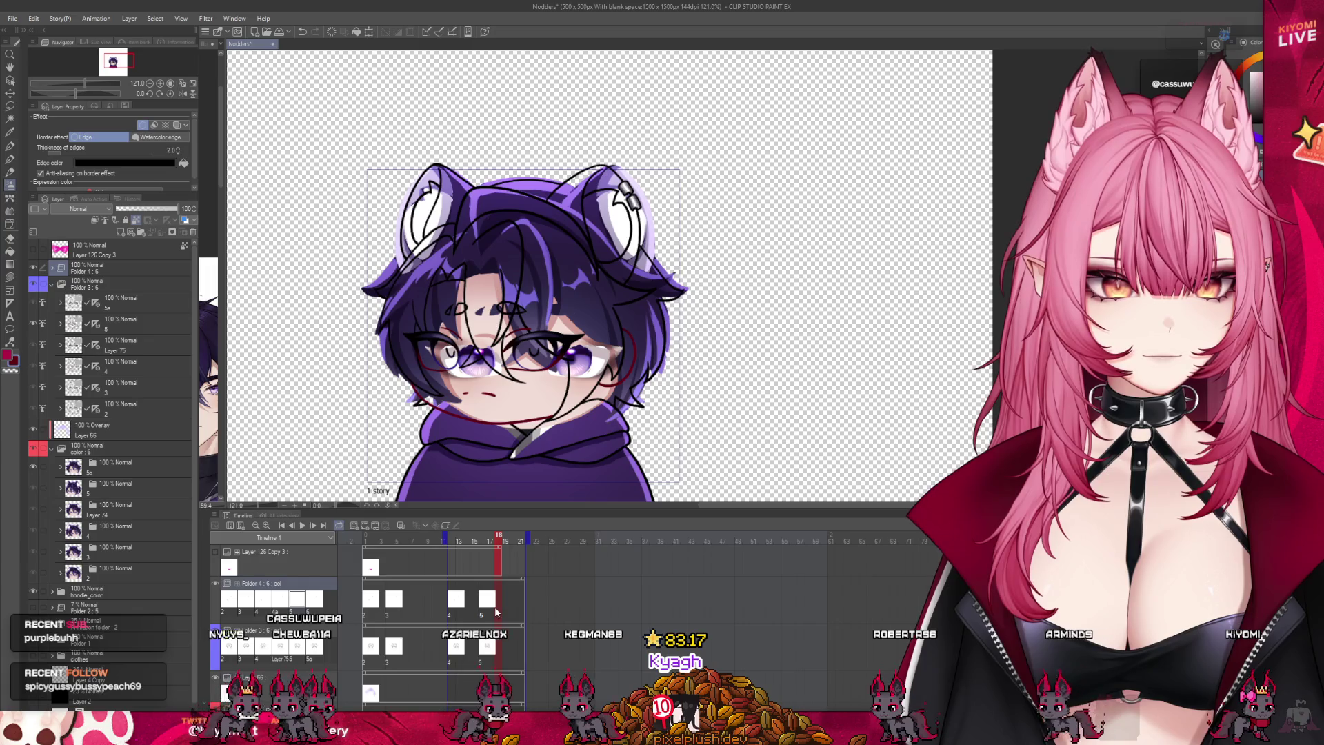
scroll(494, 611, down, 2)
click(498, 662)
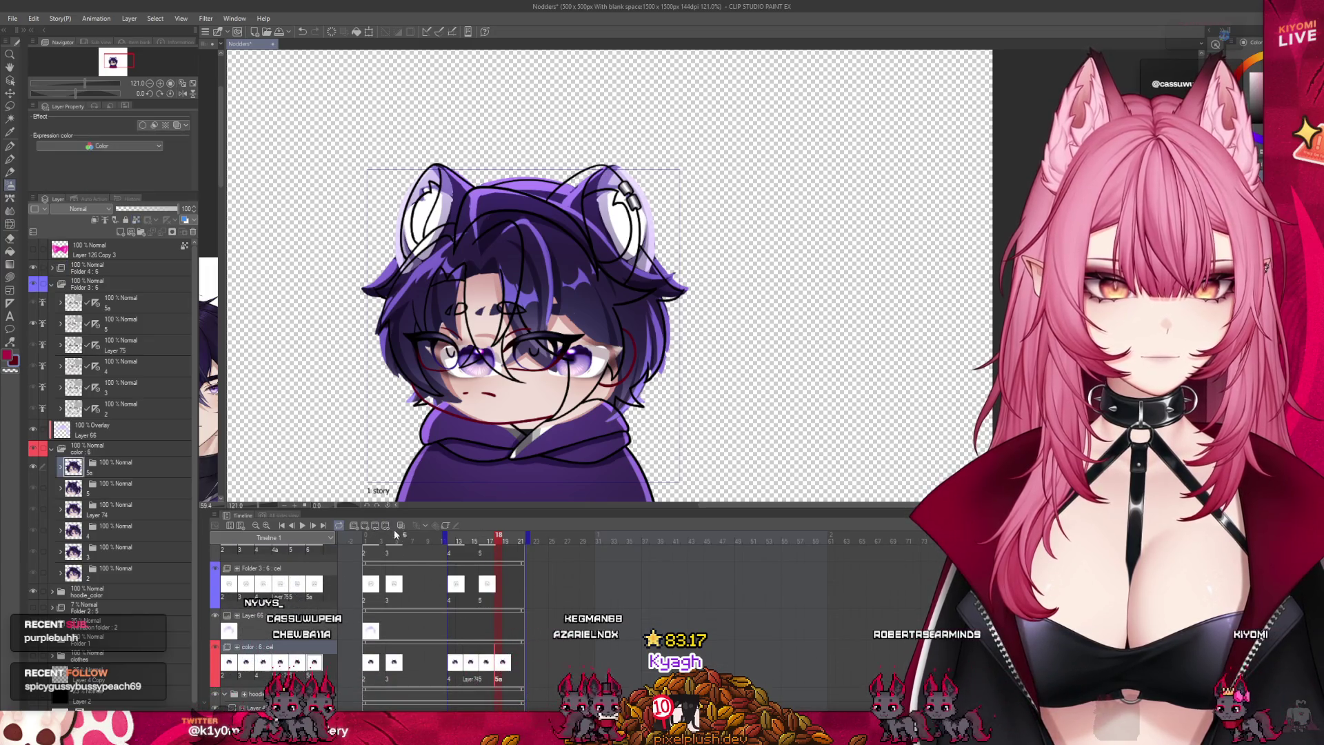
click(455, 674)
click(468, 674)
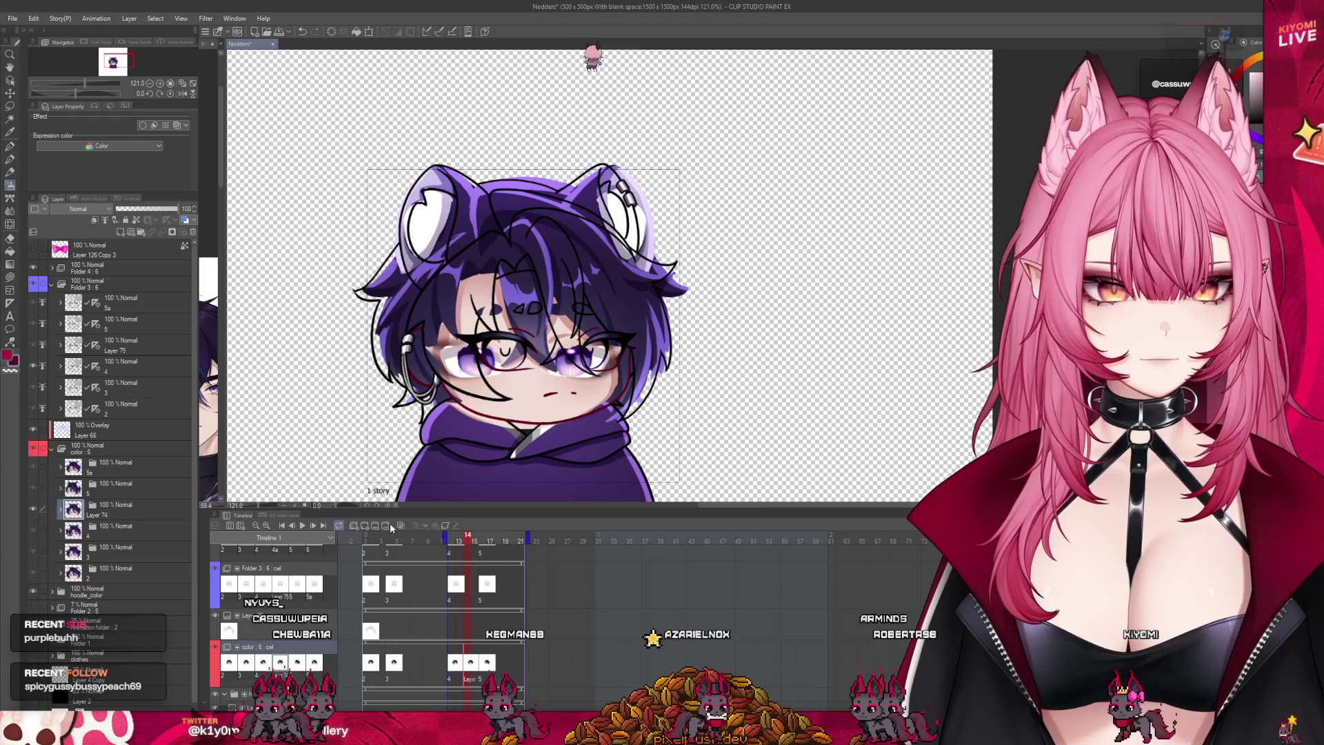
click(483, 662)
key(Delete)
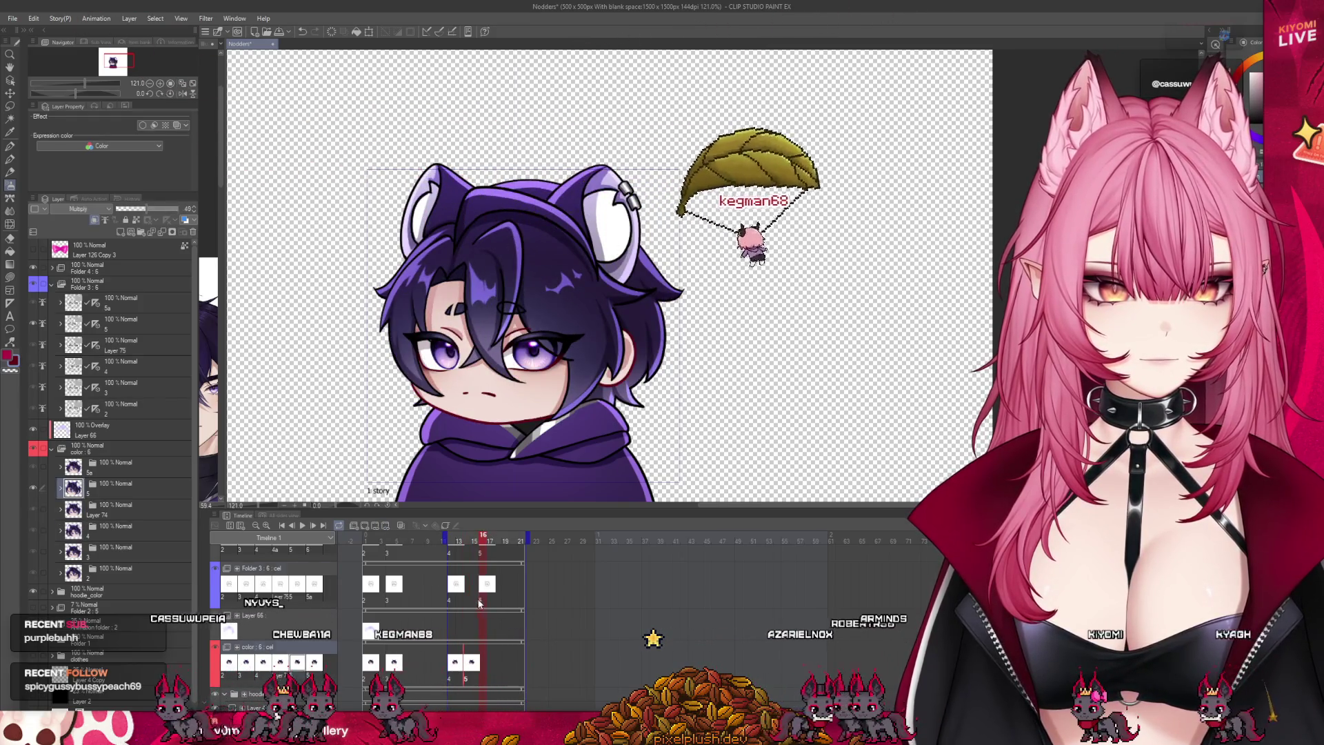
Step: Move the cel 5 entries to frame 15, end playback at frame 17, and play the shortened nod
drag(480, 603, 465, 604)
scroll(469, 614, up, 1)
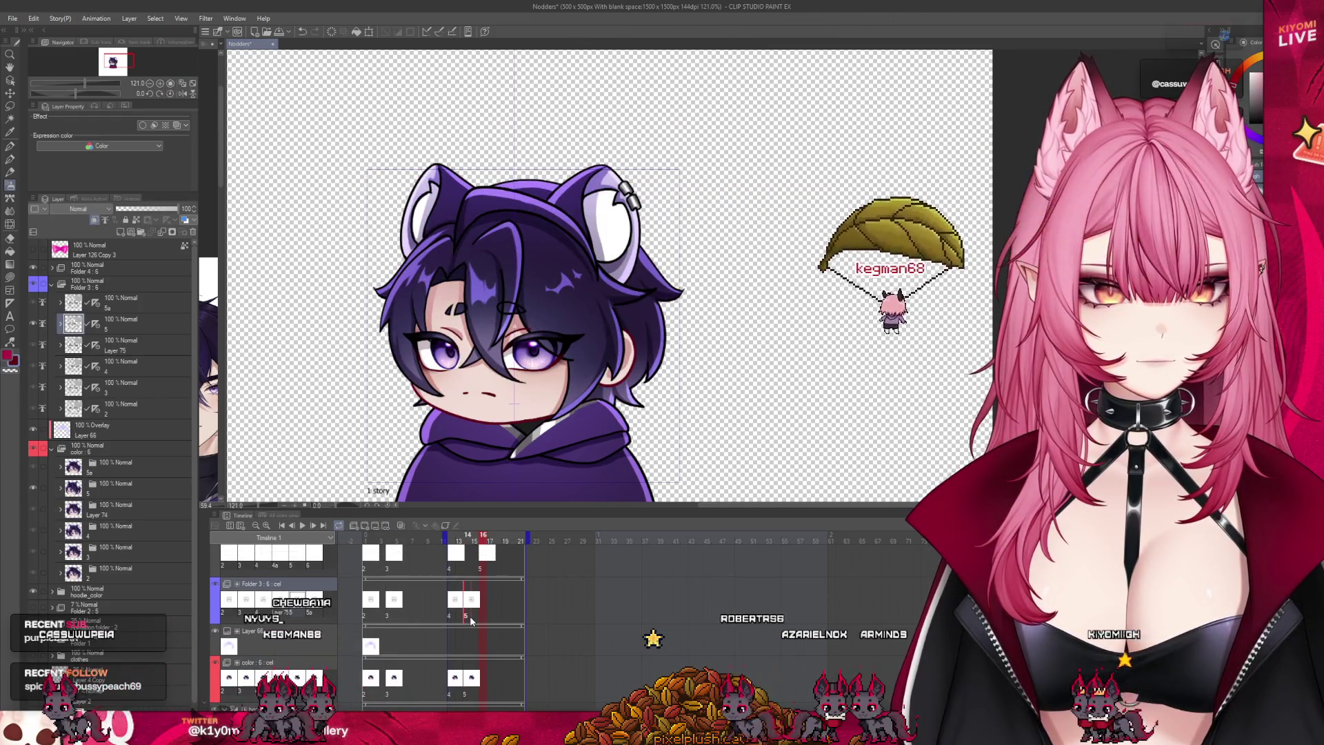
drag(487, 553, 471, 552)
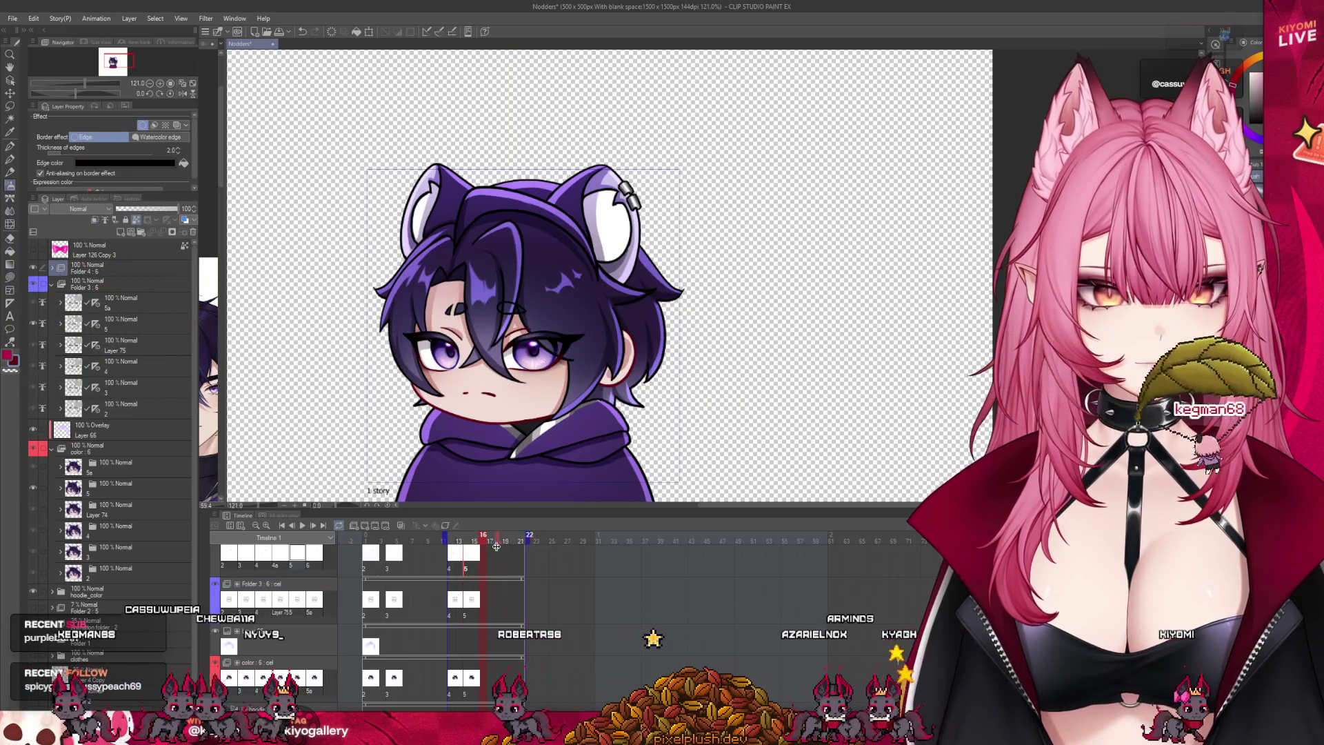
drag(496, 545, 495, 546)
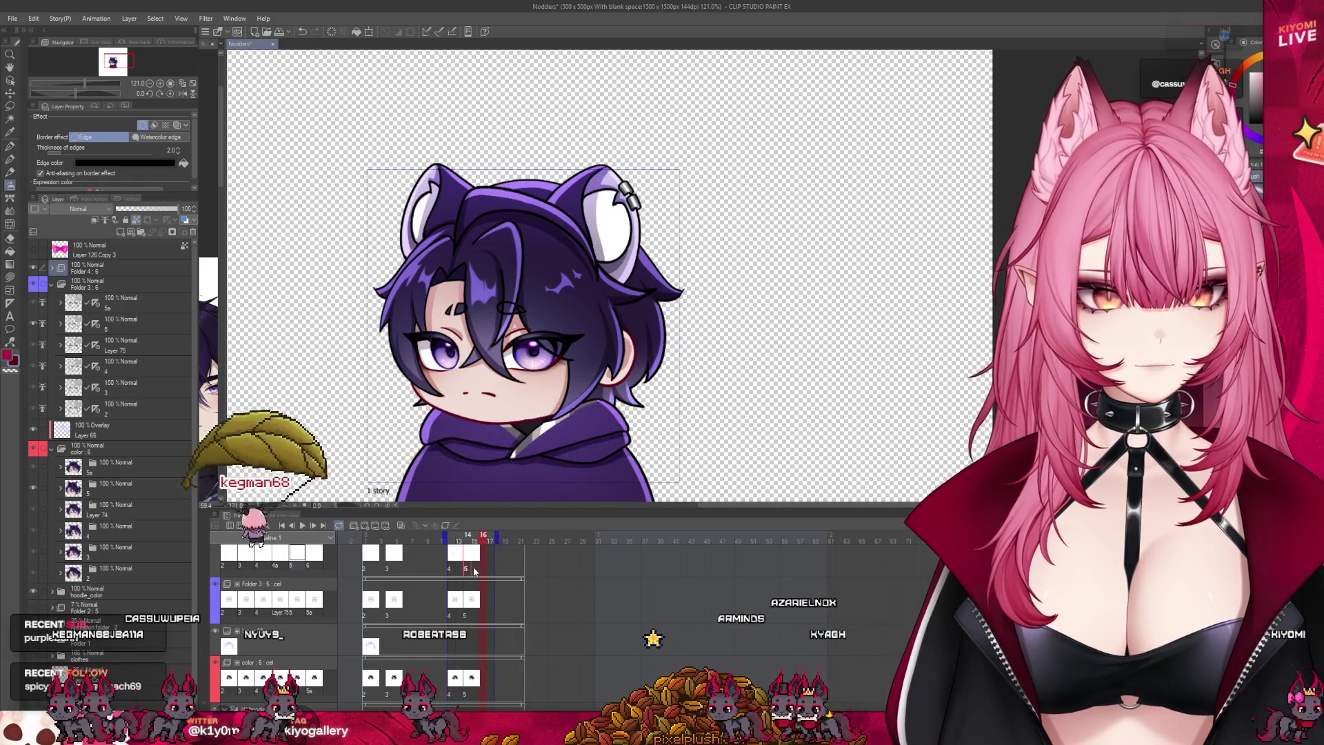
click(471, 686)
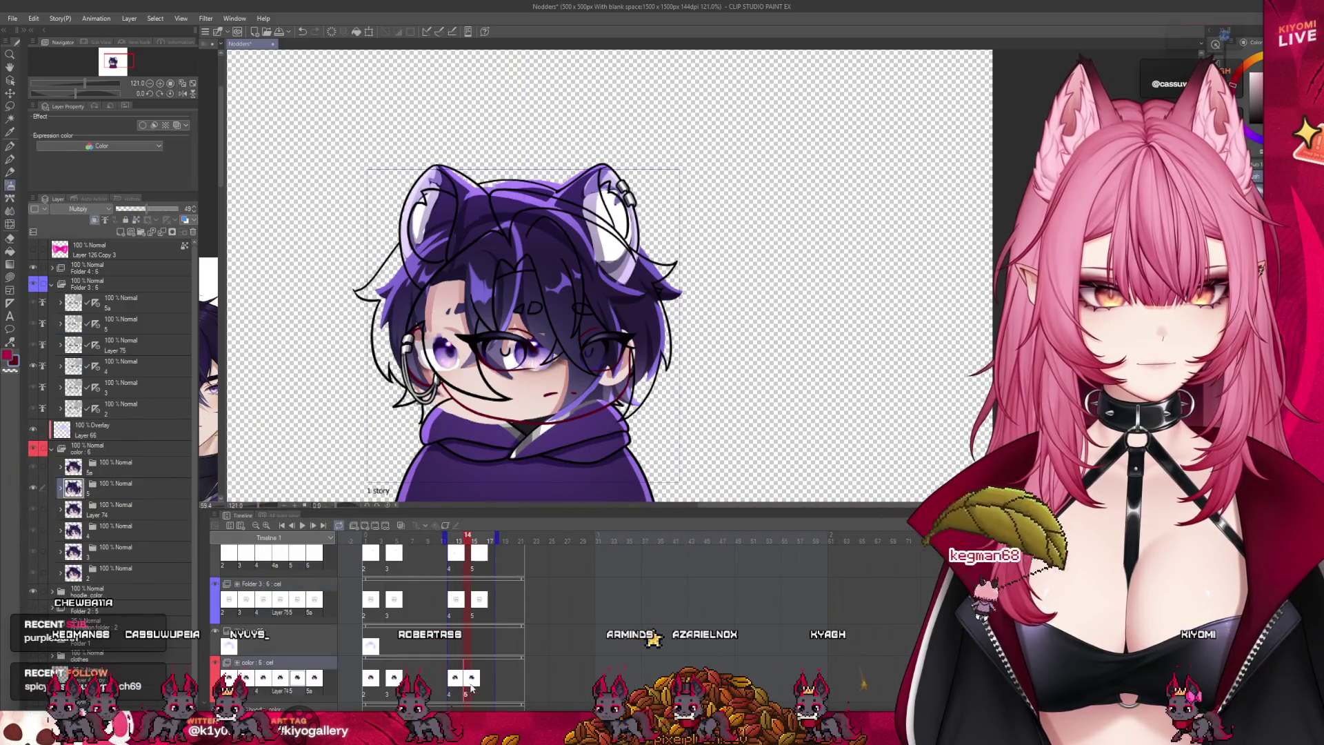
click(453, 539)
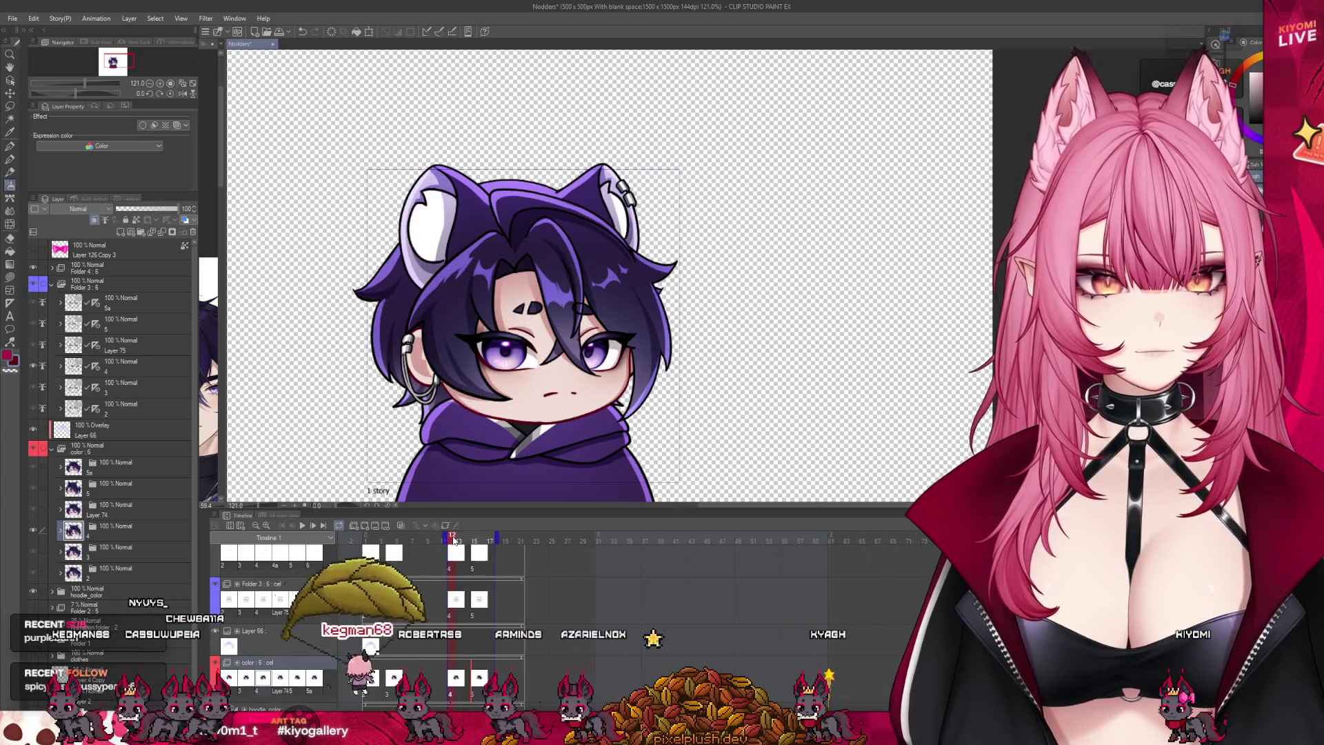
click(302, 525)
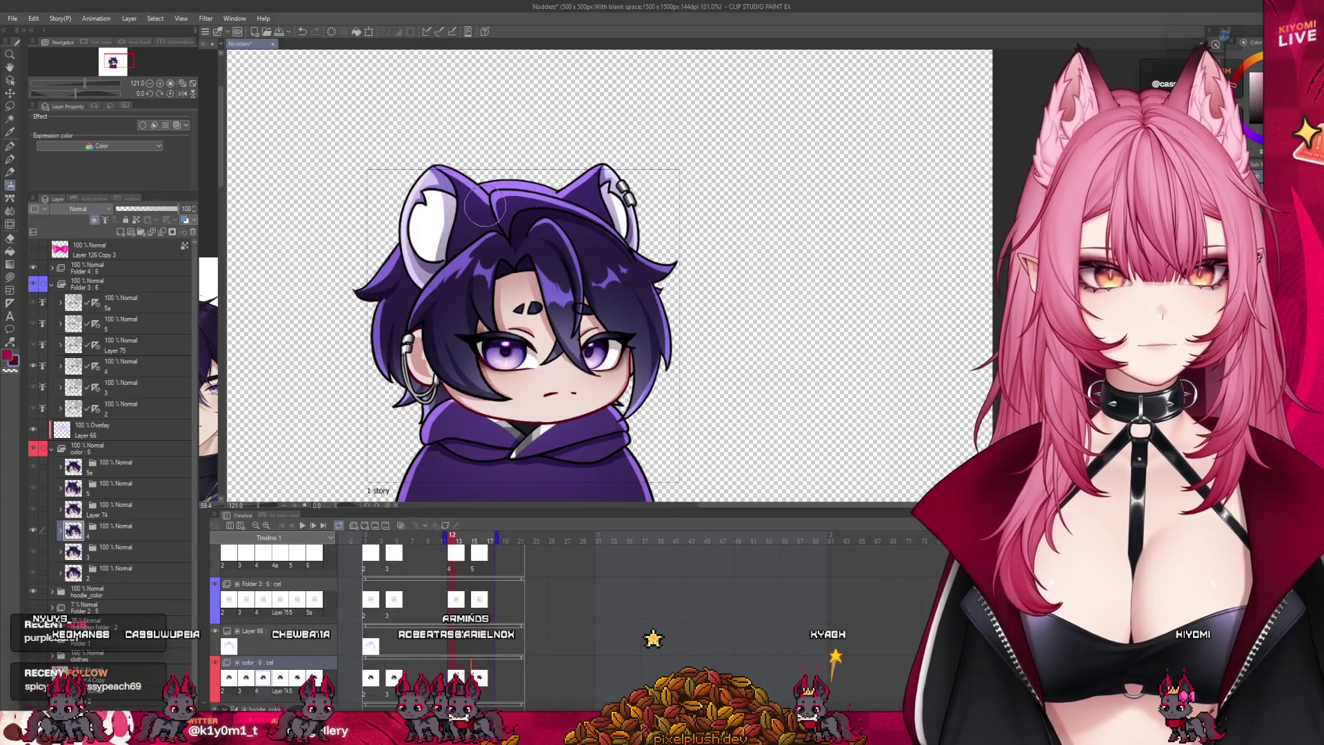
scroll(485, 206, down, 2)
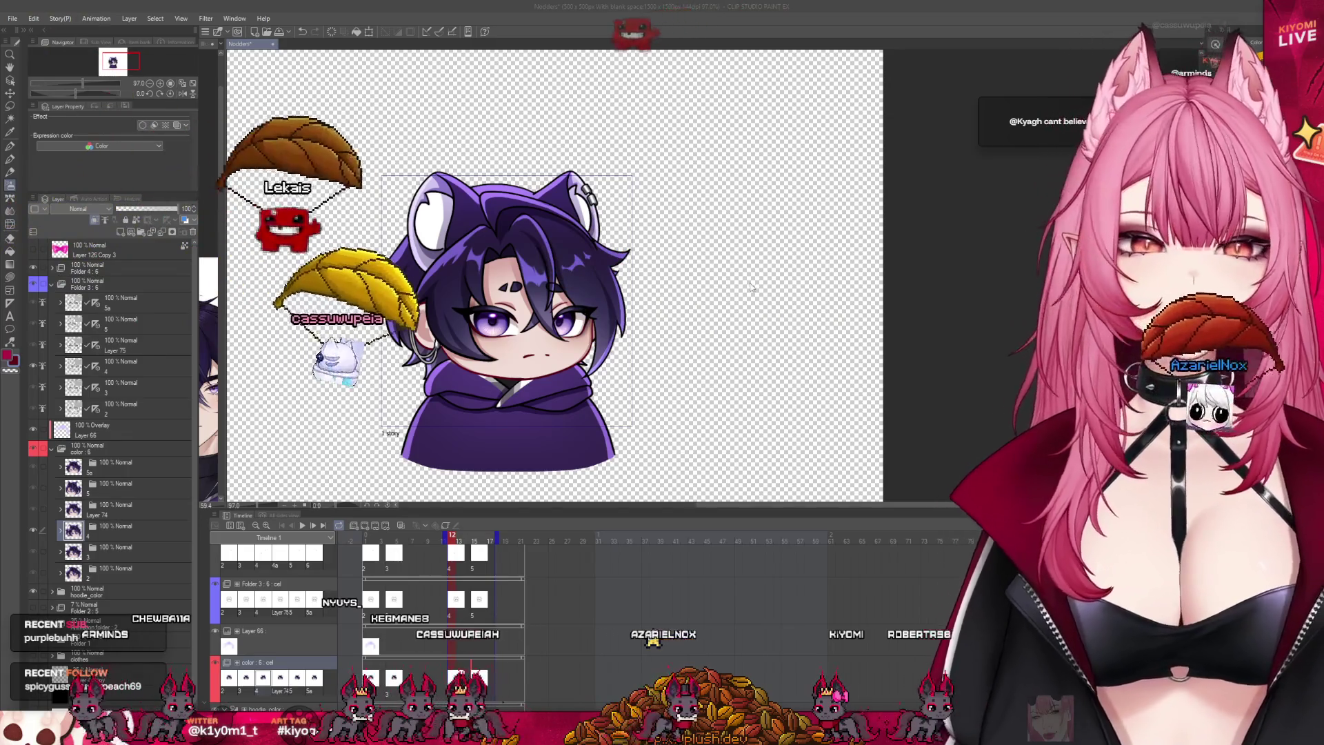
scroll(448, 286, up, 3)
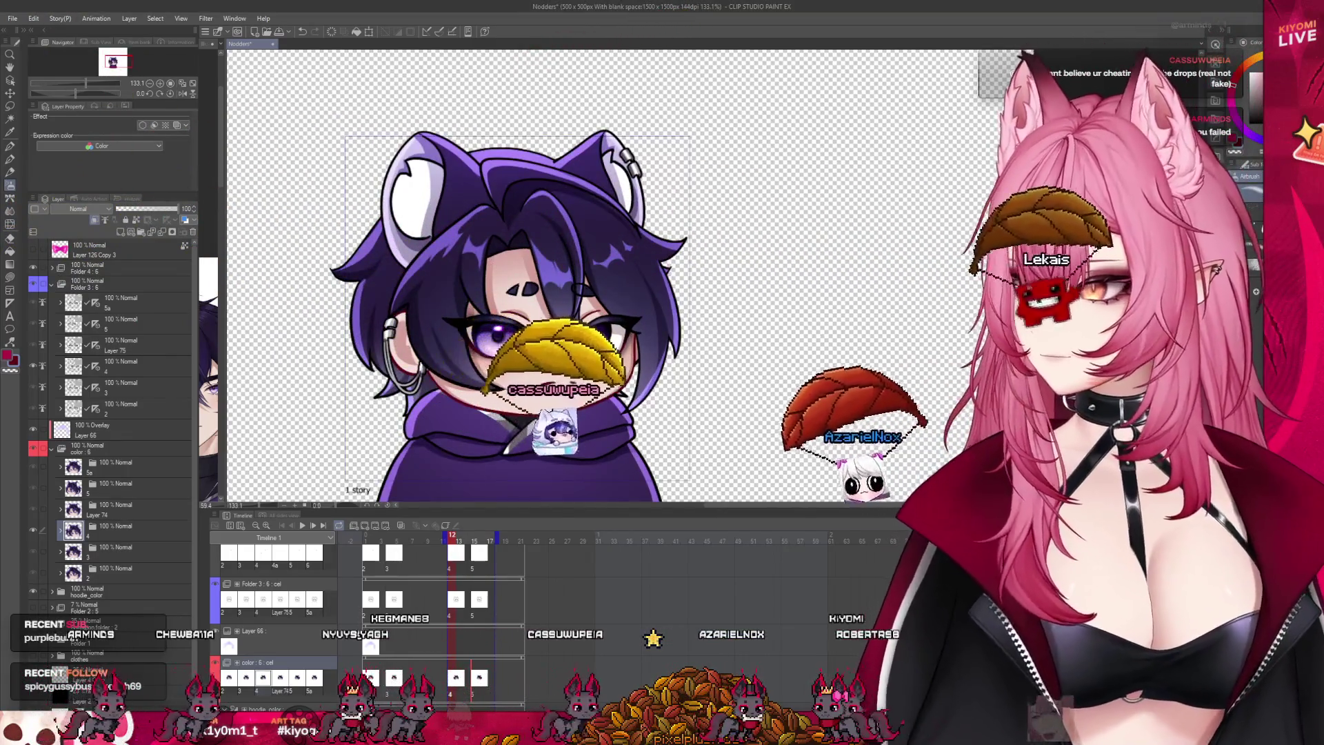
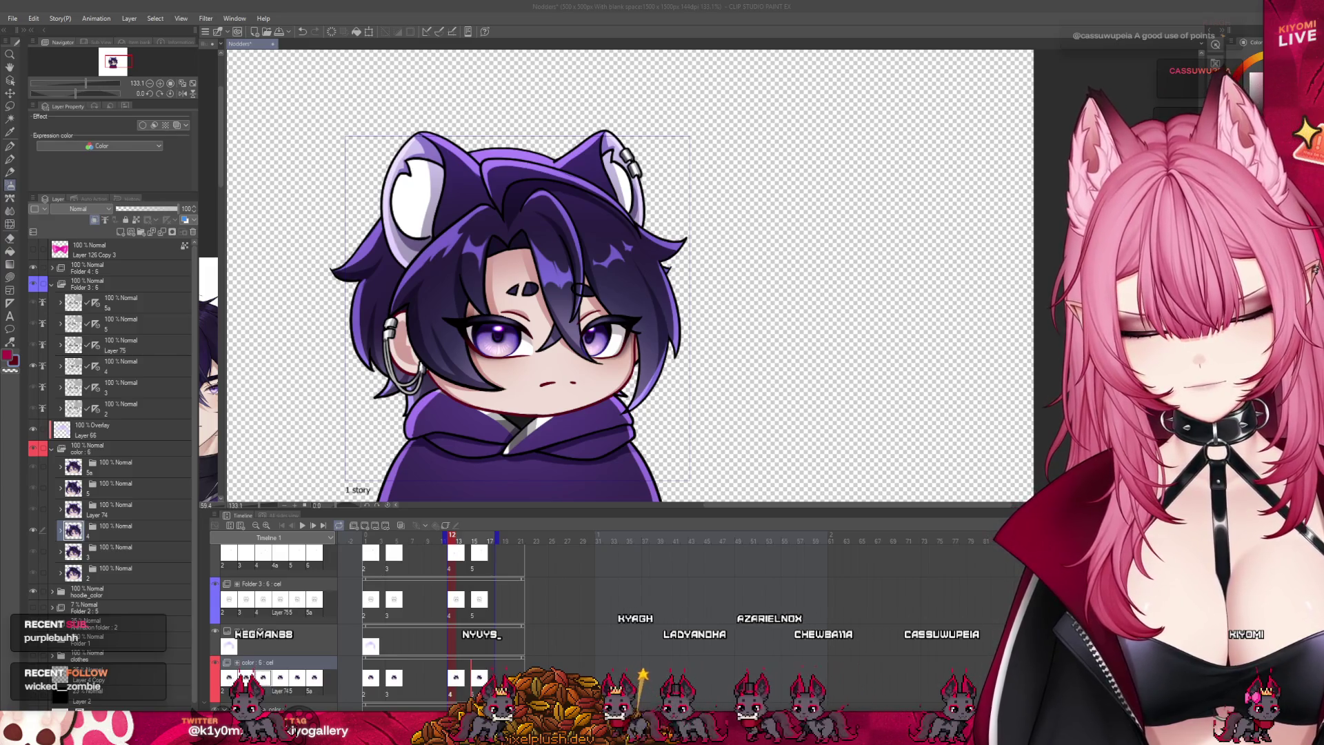
Step: Shift Folder 4's frame-5 drawing one frame earlier on the timeline
click(468, 614)
scroll(447, 551, up, 1)
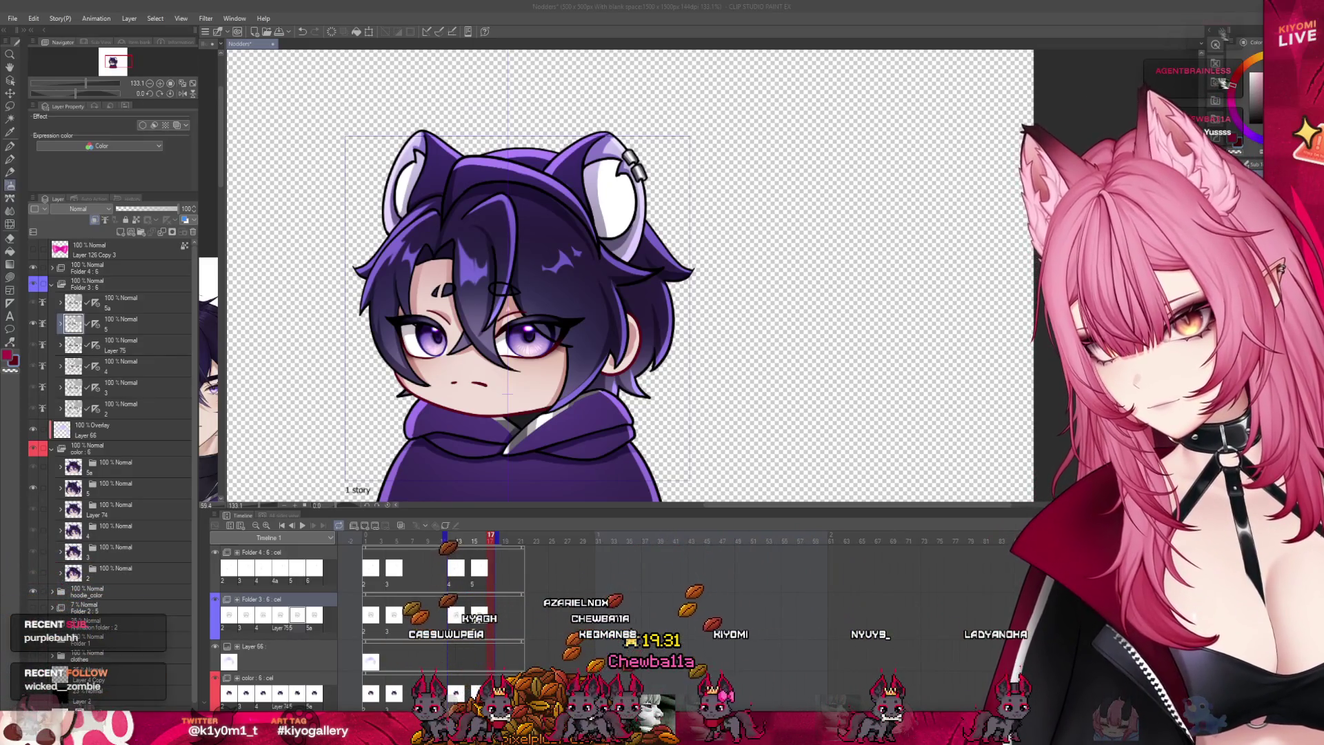
click(476, 538)
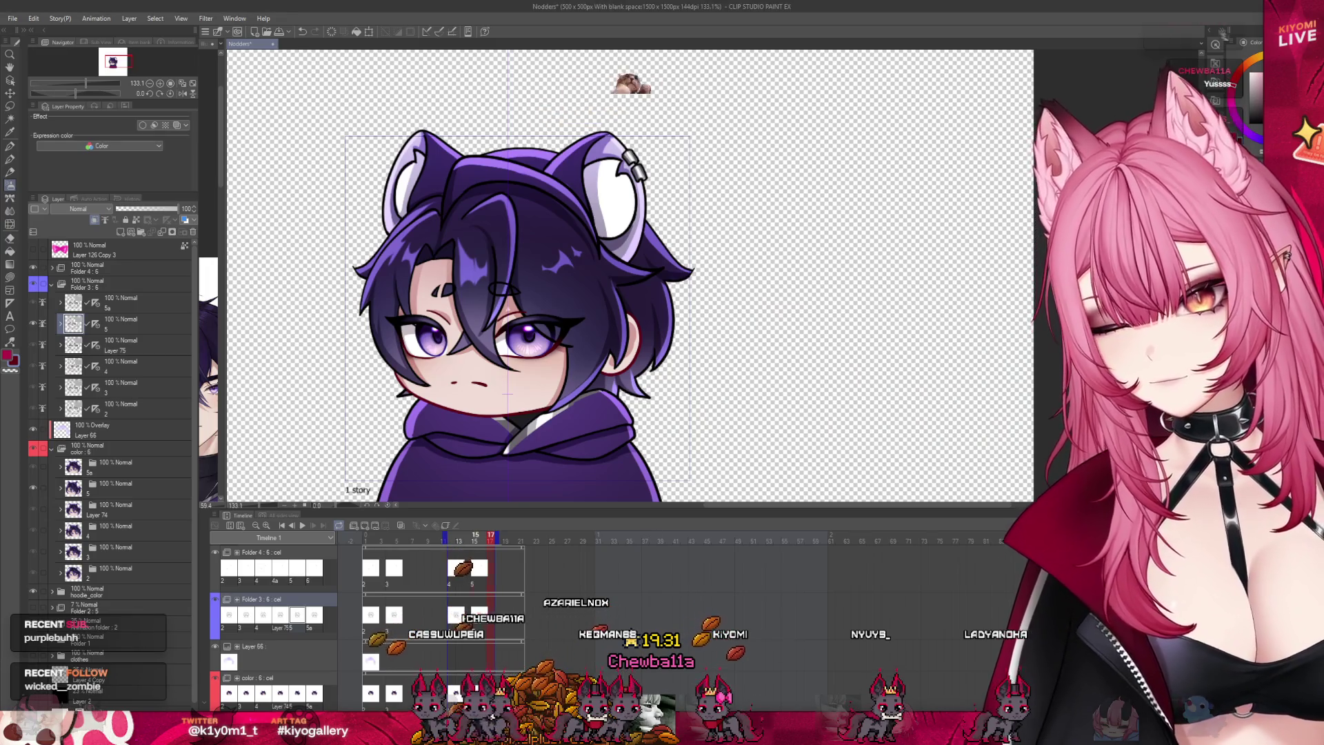
click(473, 584)
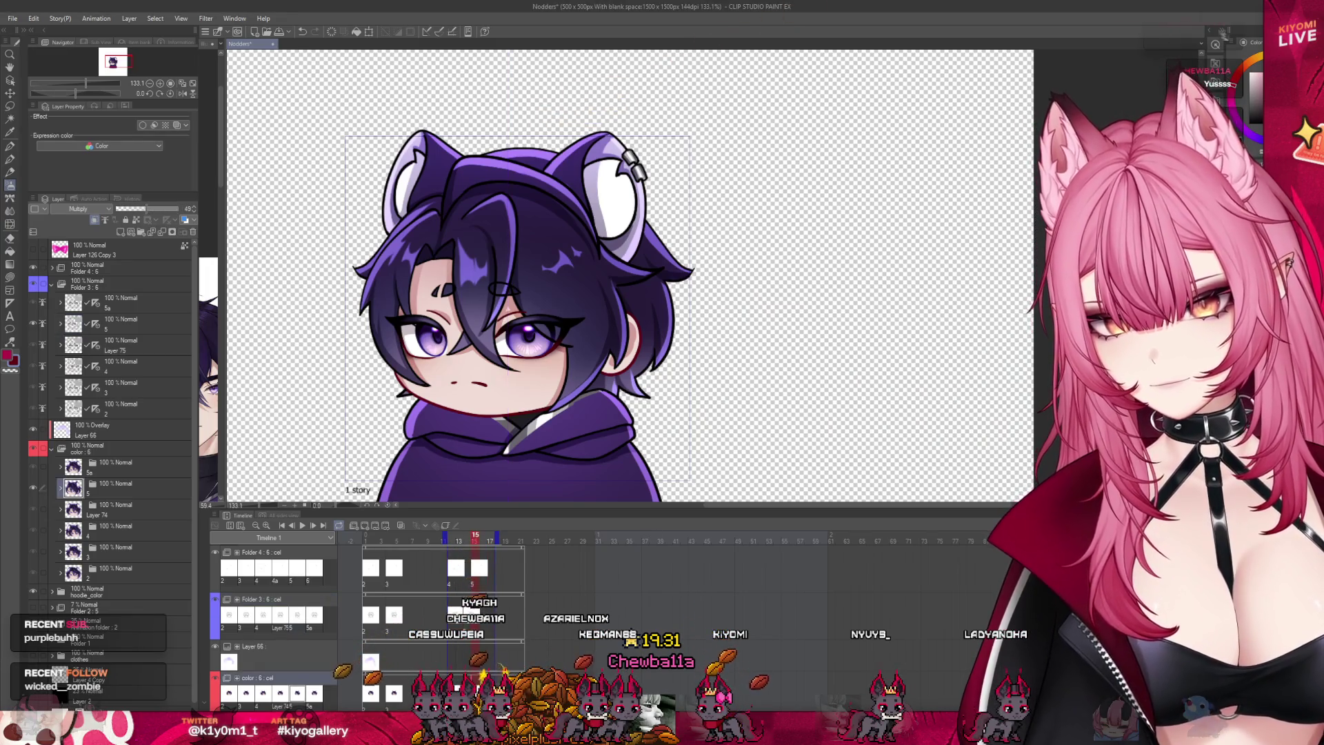
drag(474, 584, 466, 584)
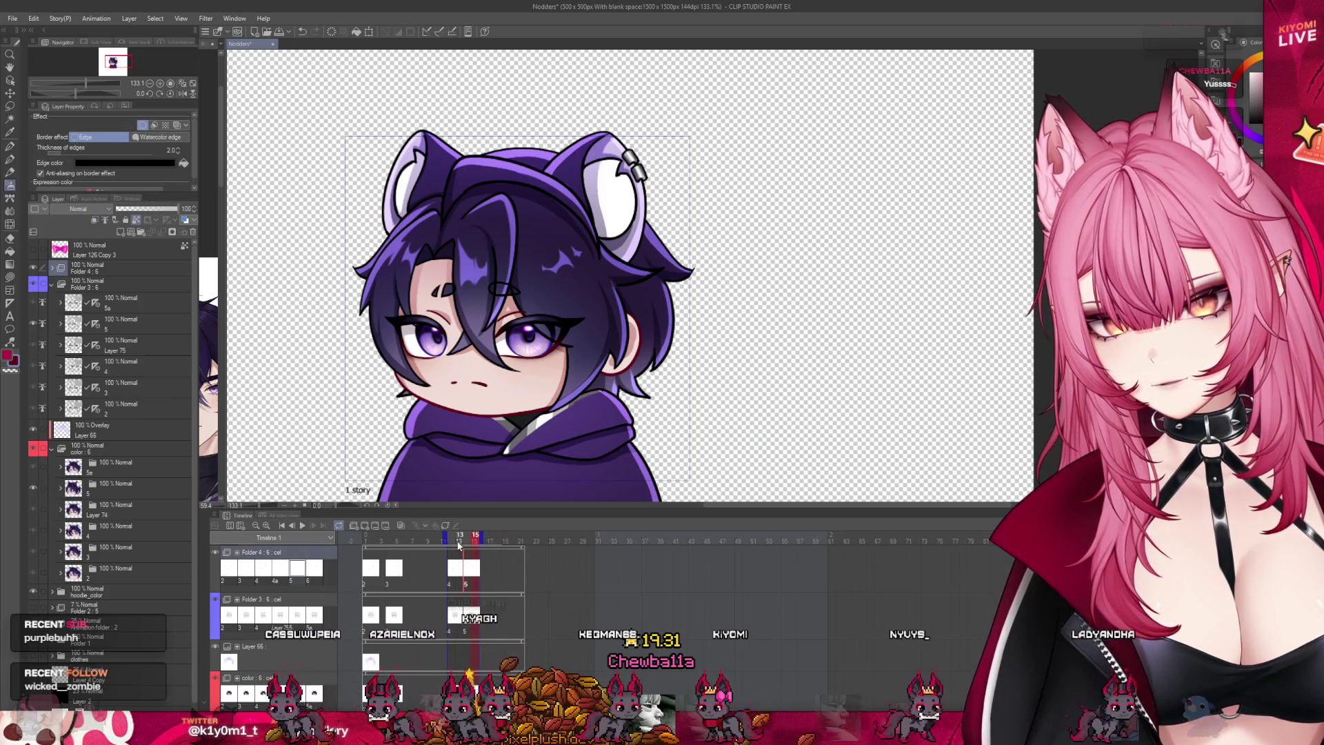
Step: Preview the animation and extend the playback range to frame 18
click(302, 526)
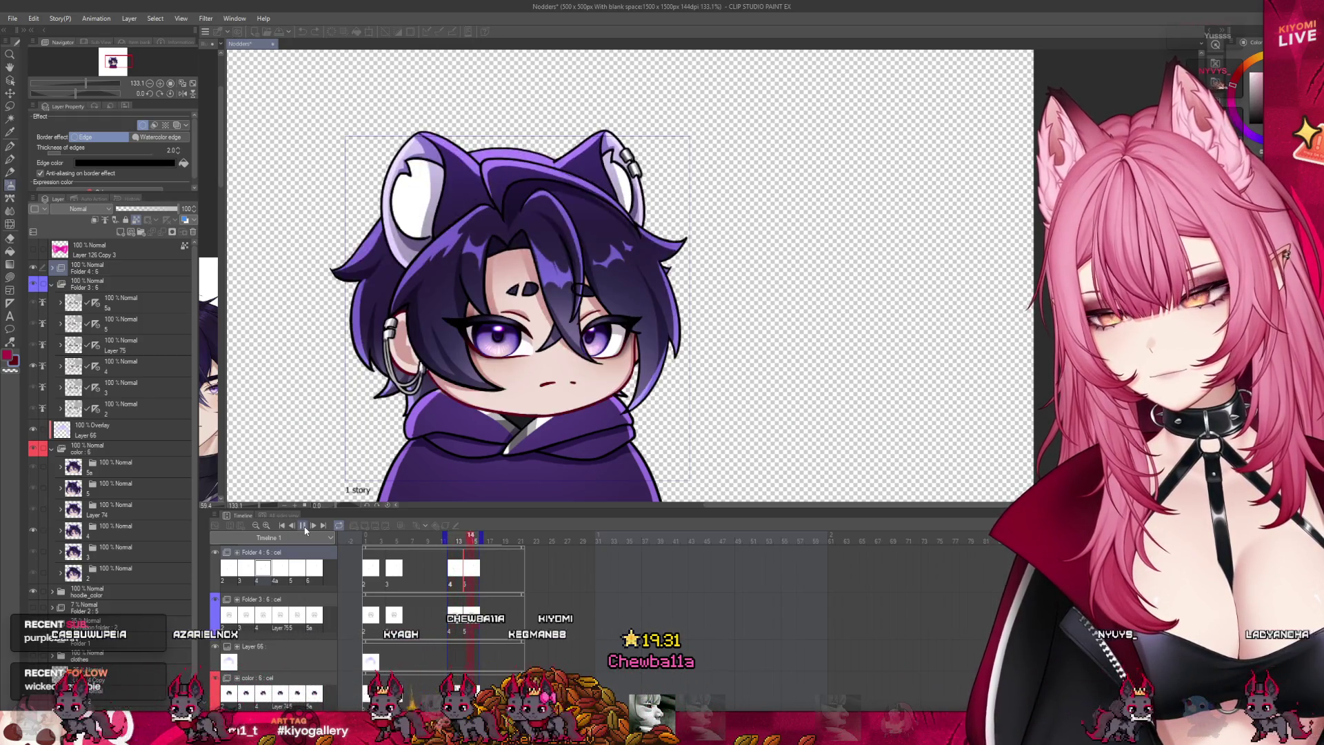
key(space)
drag(492, 540, 498, 541)
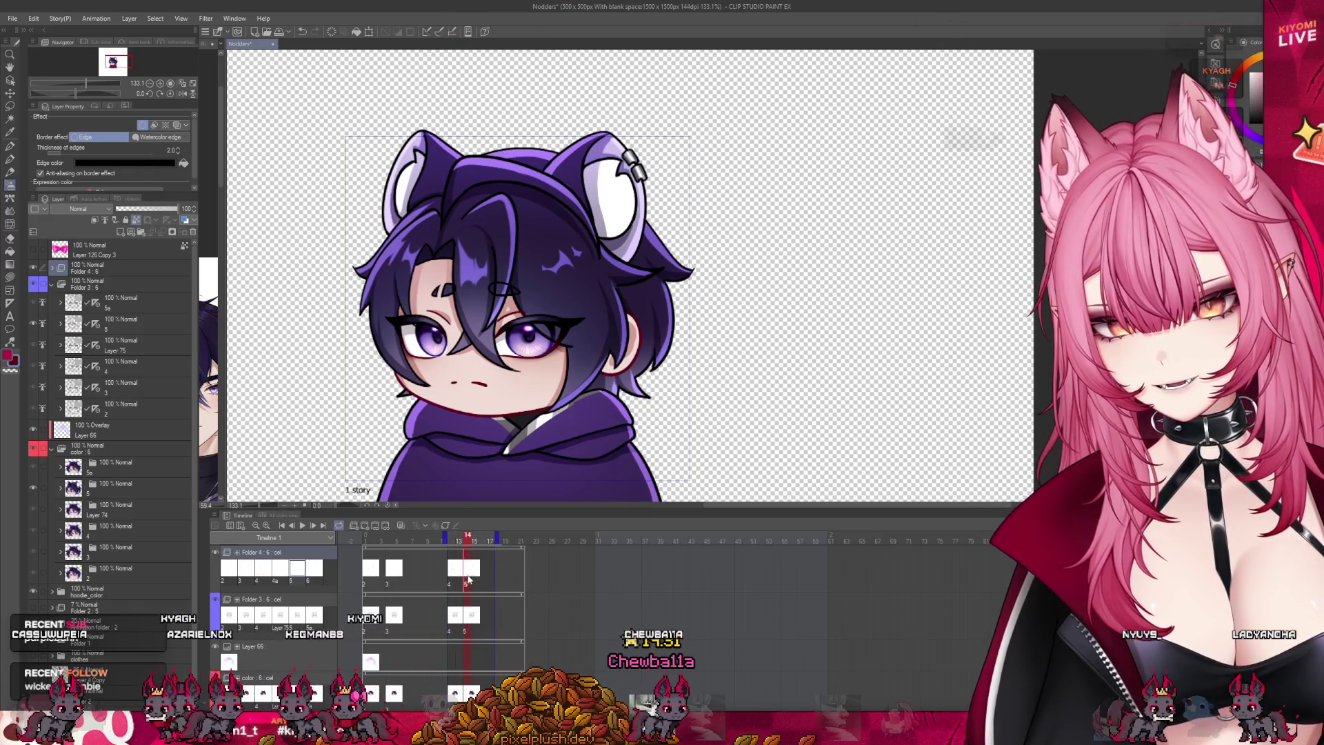
Step: Check frames 14 and 12, then enlarge the canvas pane over the timeline
click(469, 615)
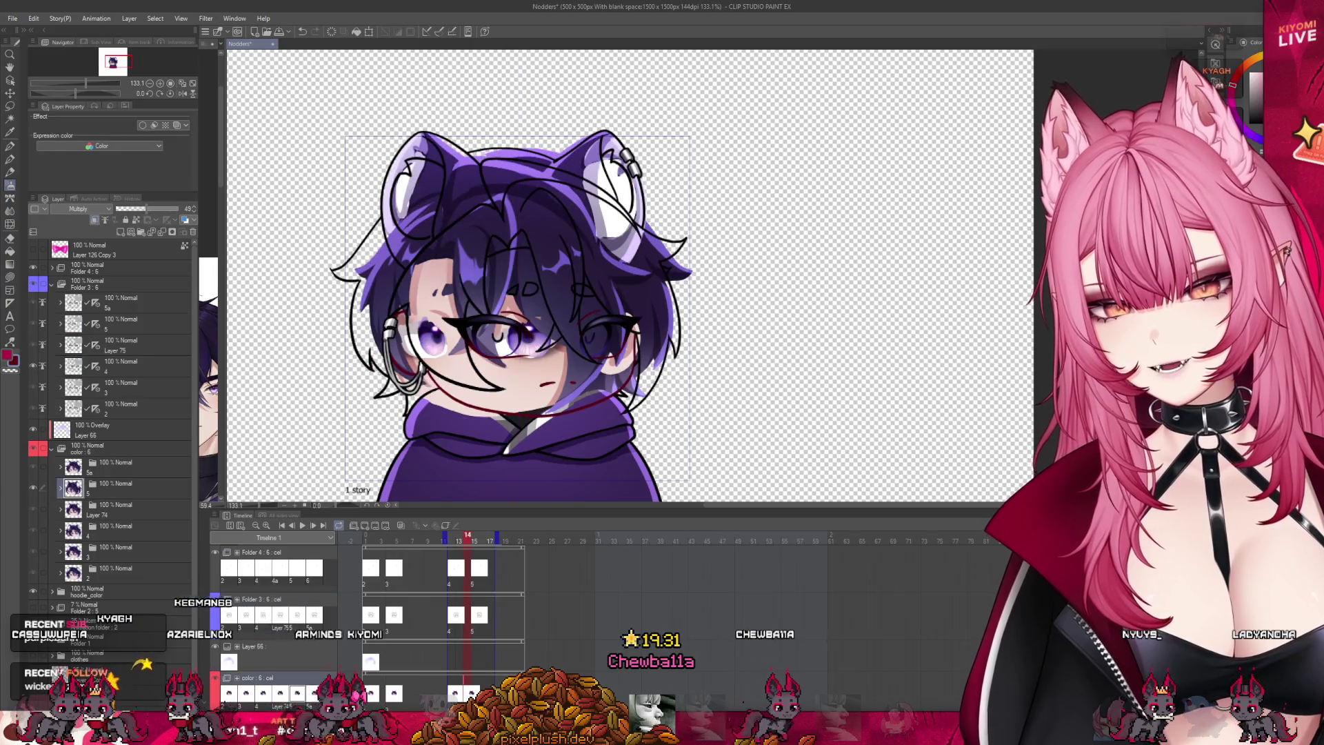
click(468, 693)
click(452, 536)
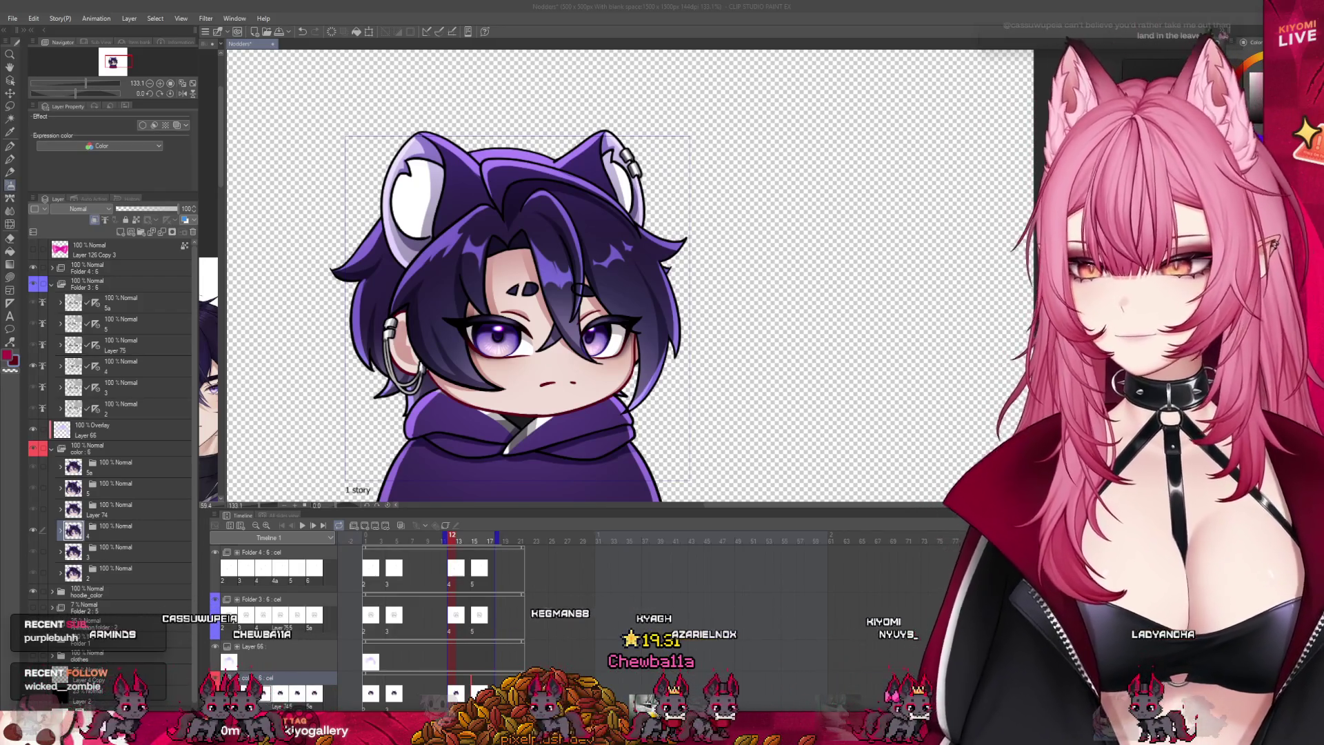
click(565, 509)
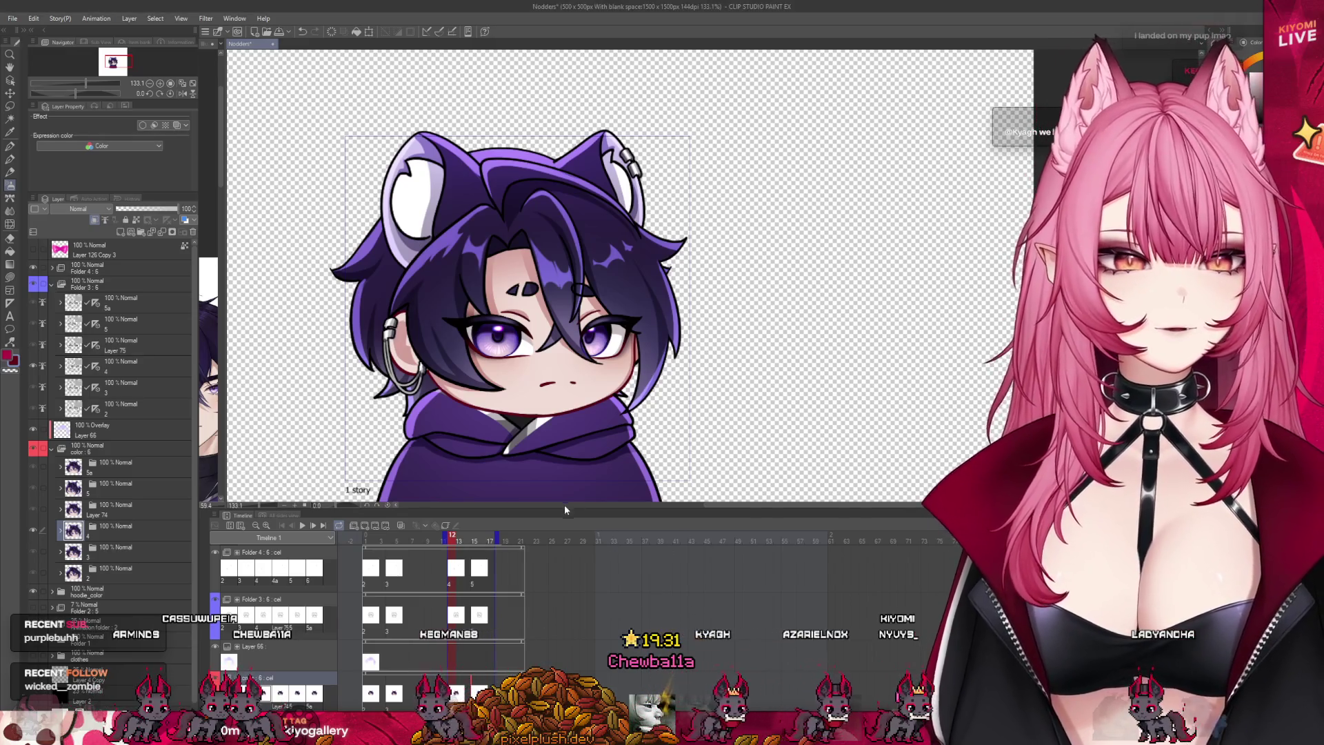
drag(560, 509, 560, 655)
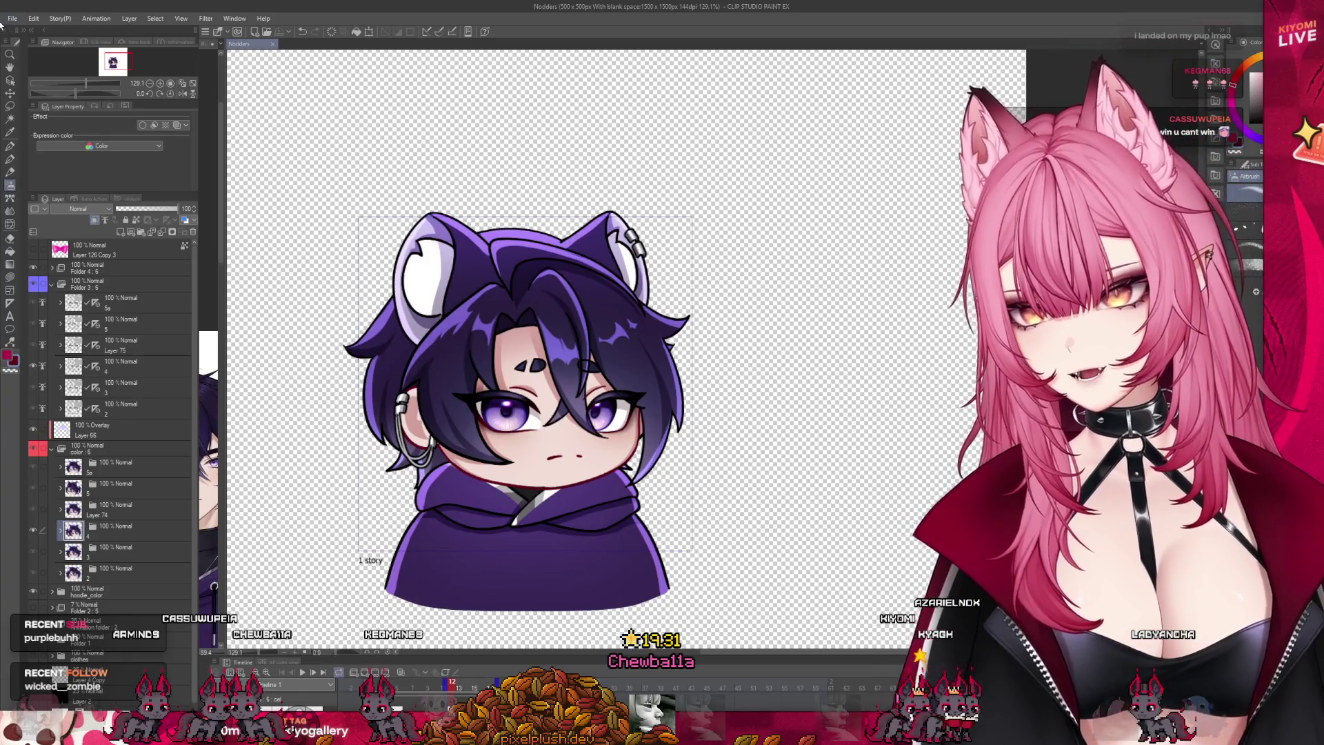
Step: Switch to the mechsBreakdance document and zoom in on its rough lineart sketch
key(alt+Tab)
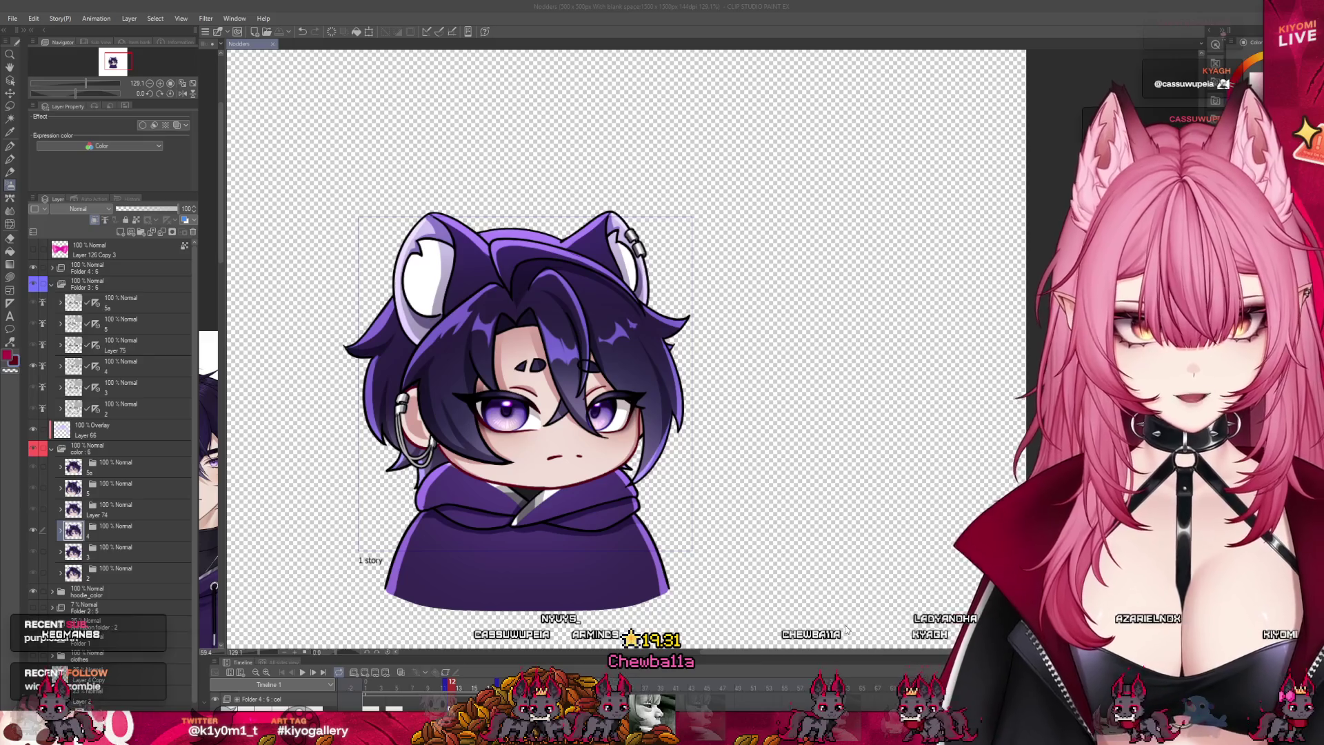
scroll(814, 304, up, 4)
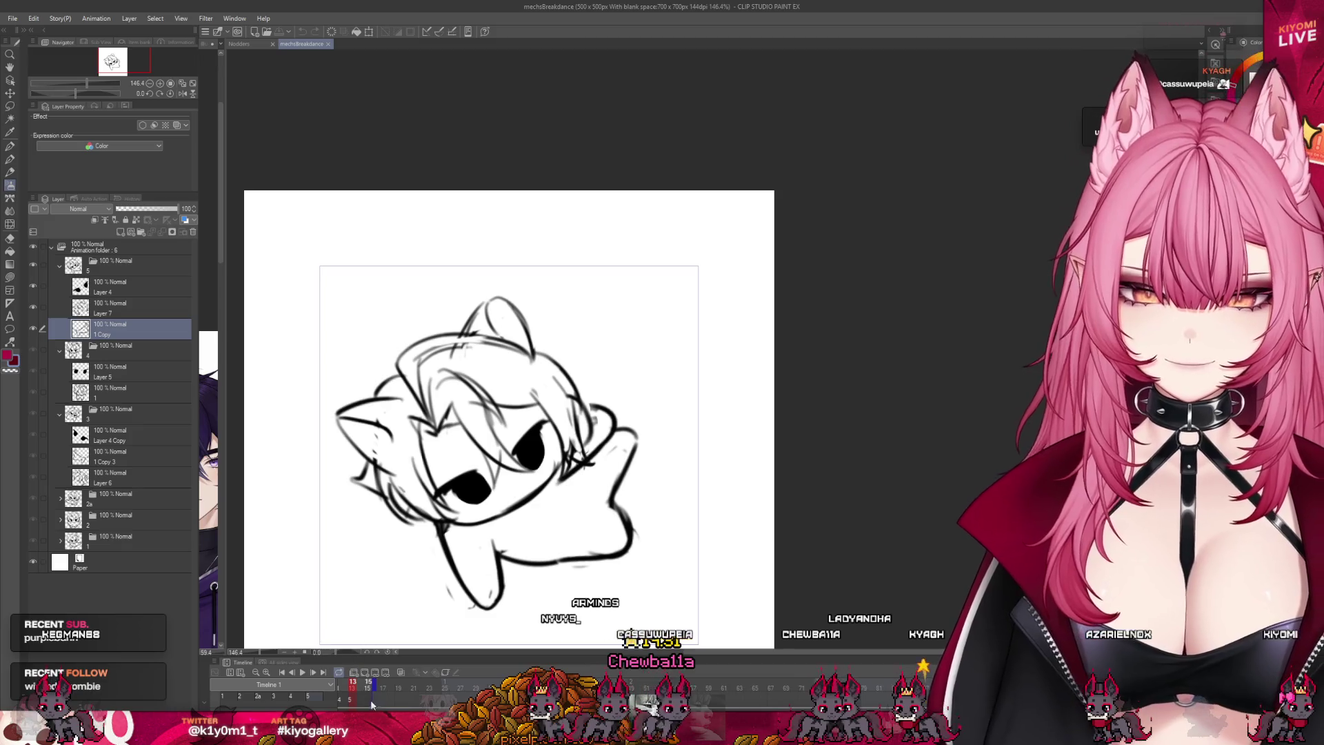
click(407, 687)
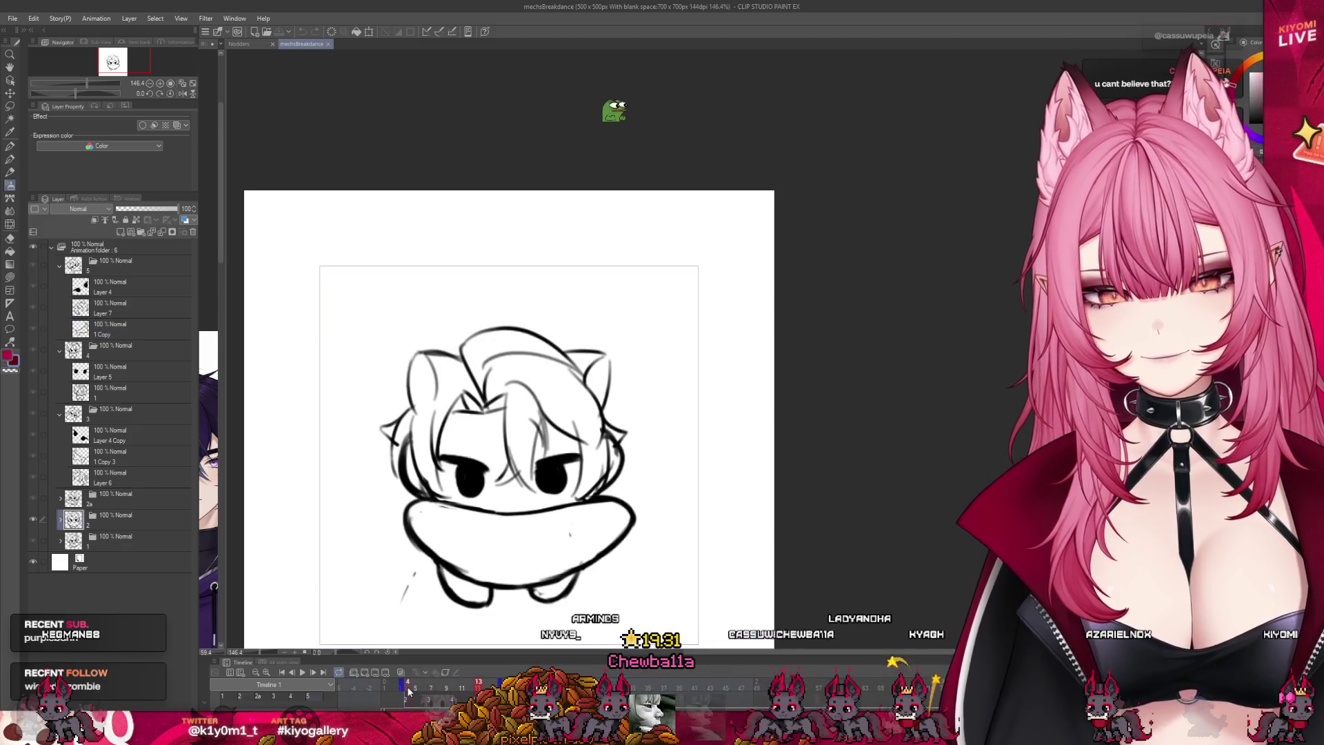
scroll(576, 260, down, 2)
click(302, 673)
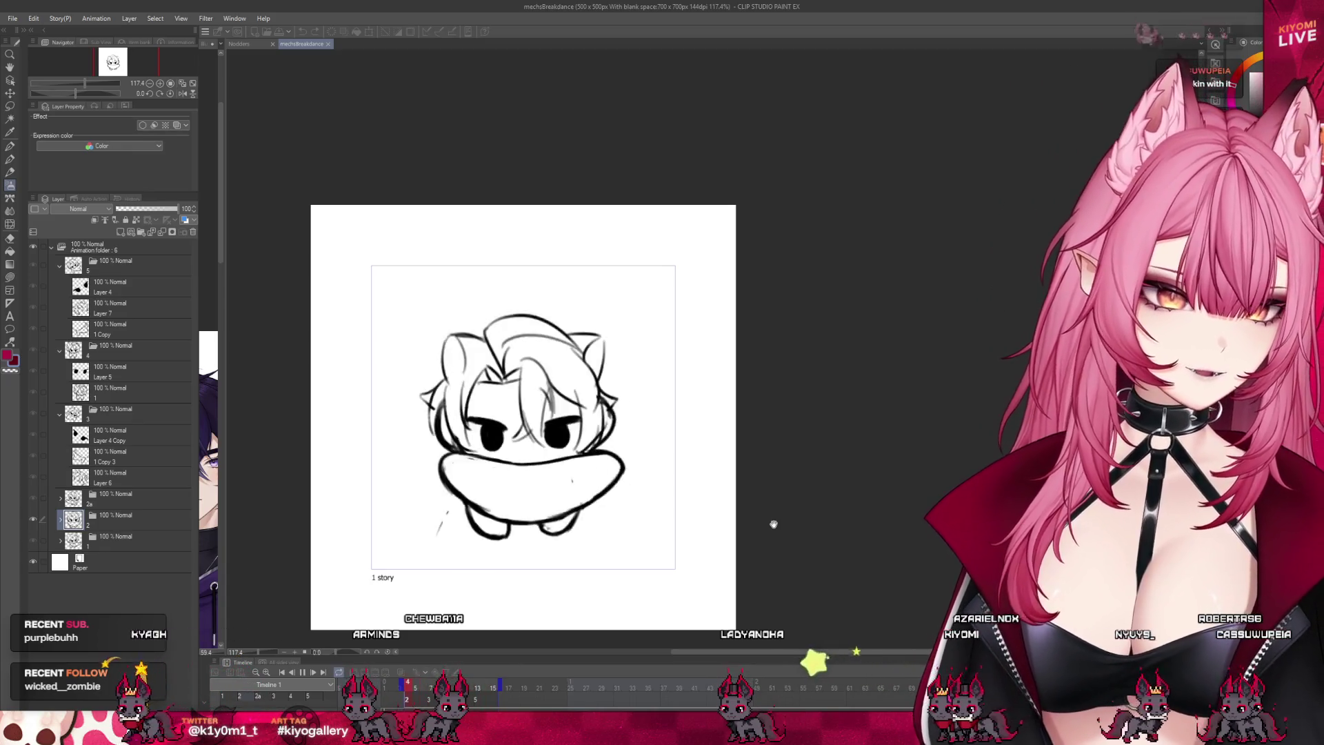
click(417, 692)
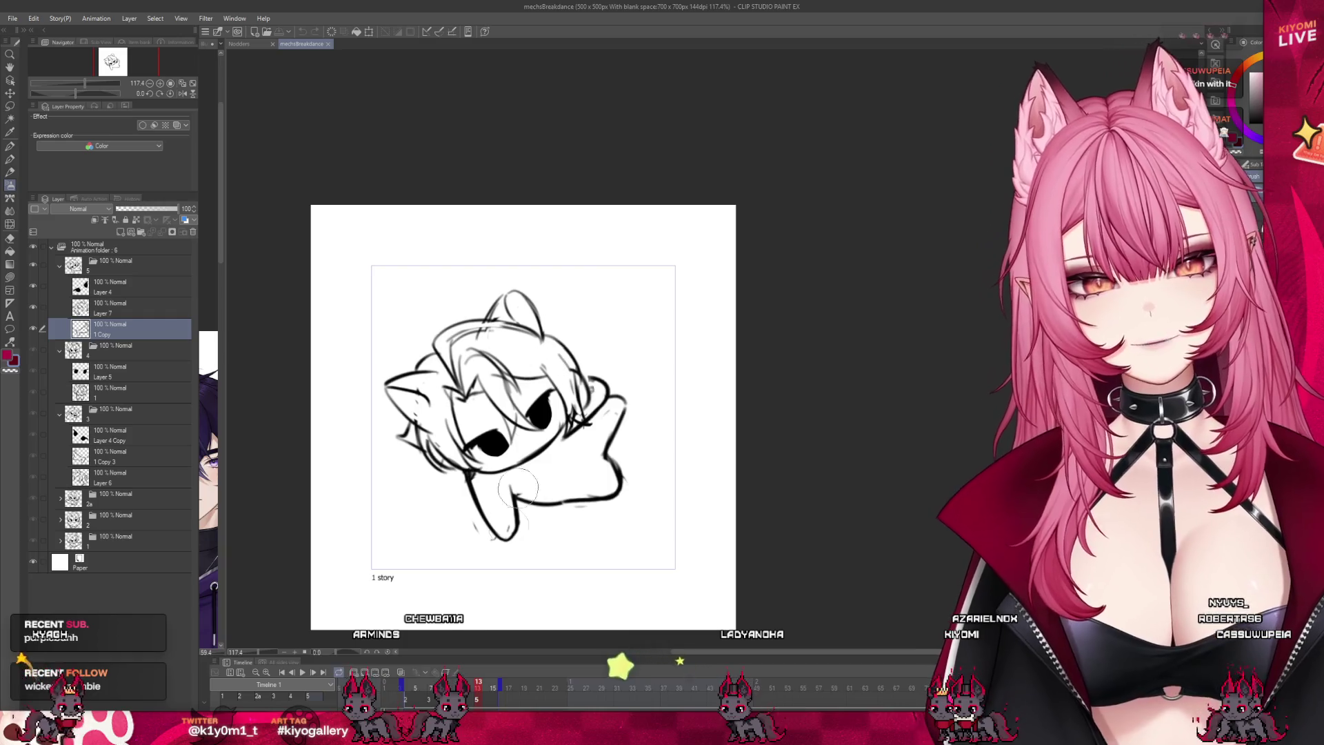
click(410, 688)
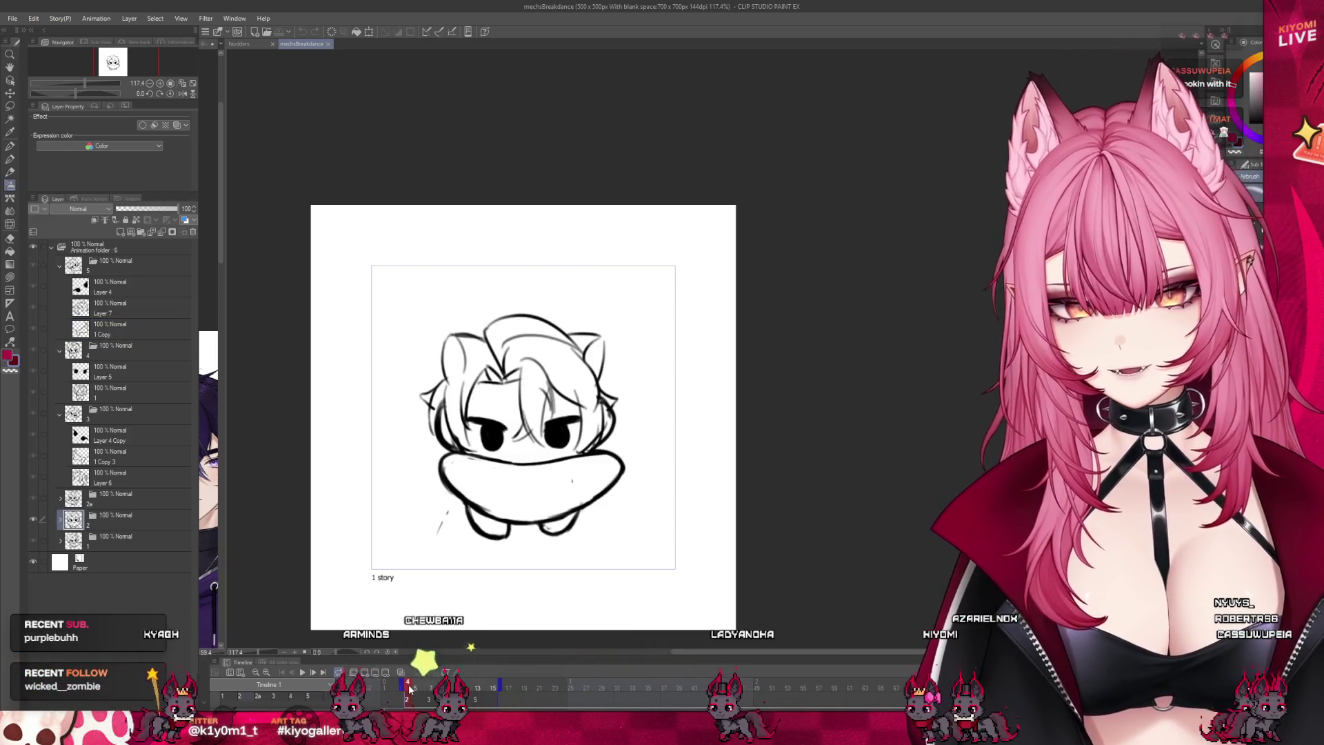
mouse_move(410, 688)
mouse_down()
mouse_move(493, 688)
mouse_move(407, 690)
mouse_up()
click(301, 673)
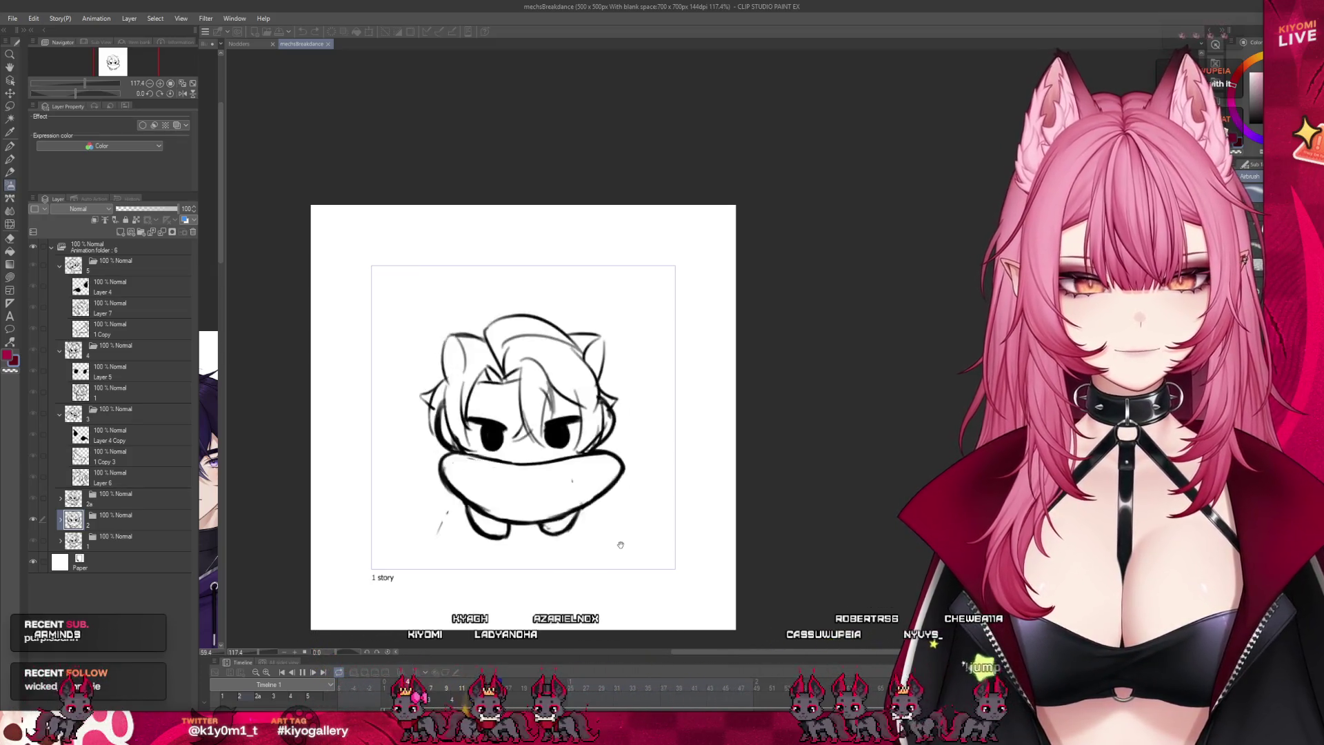
scroll(621, 545, up, 3)
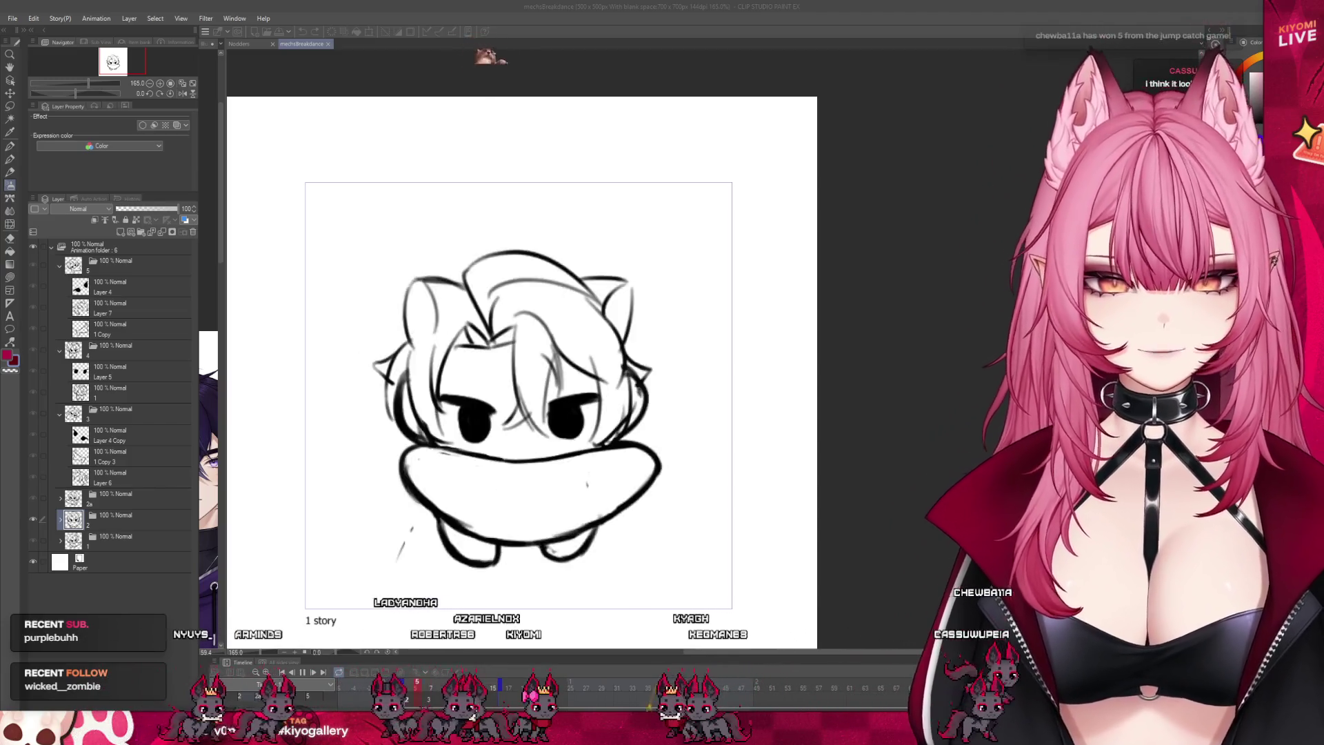
click(111, 477)
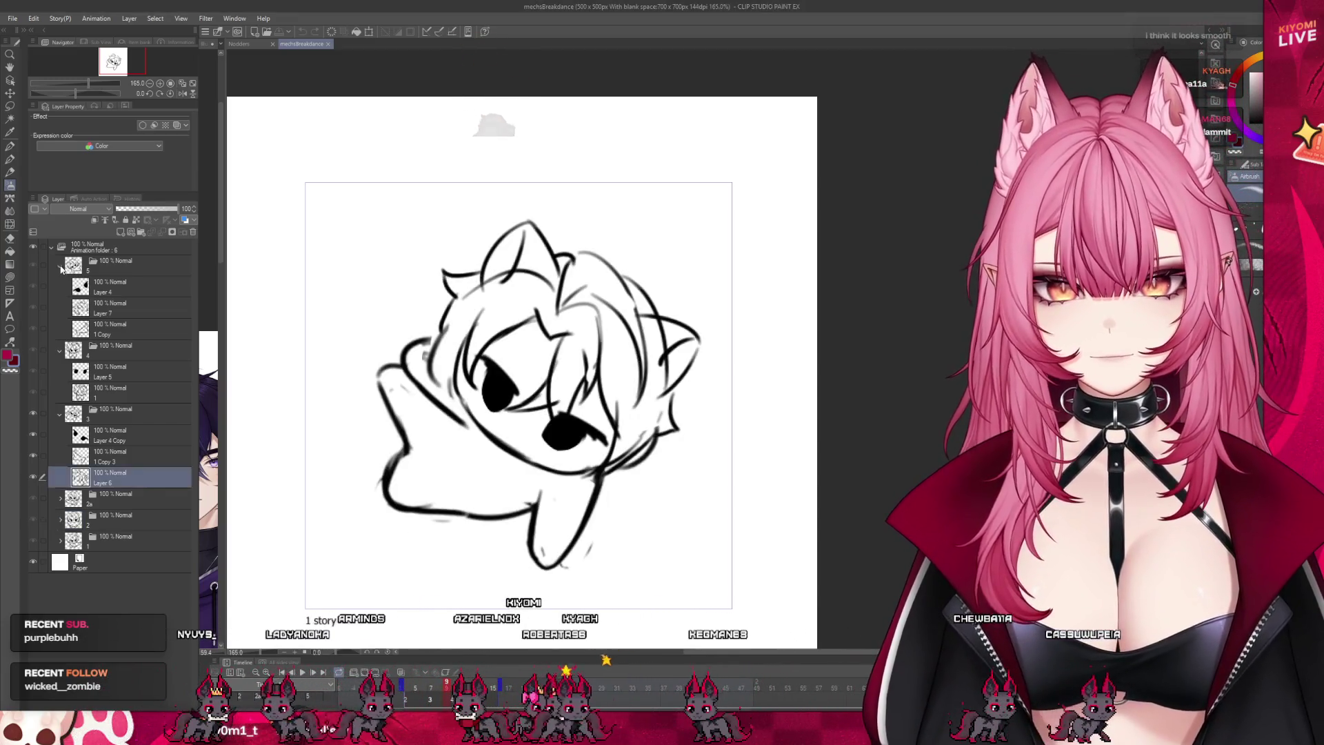
Step: Collapse frame folders 5, 4 and 3 in the layer list
click(59, 265)
click(59, 286)
click(59, 307)
click(140, 313)
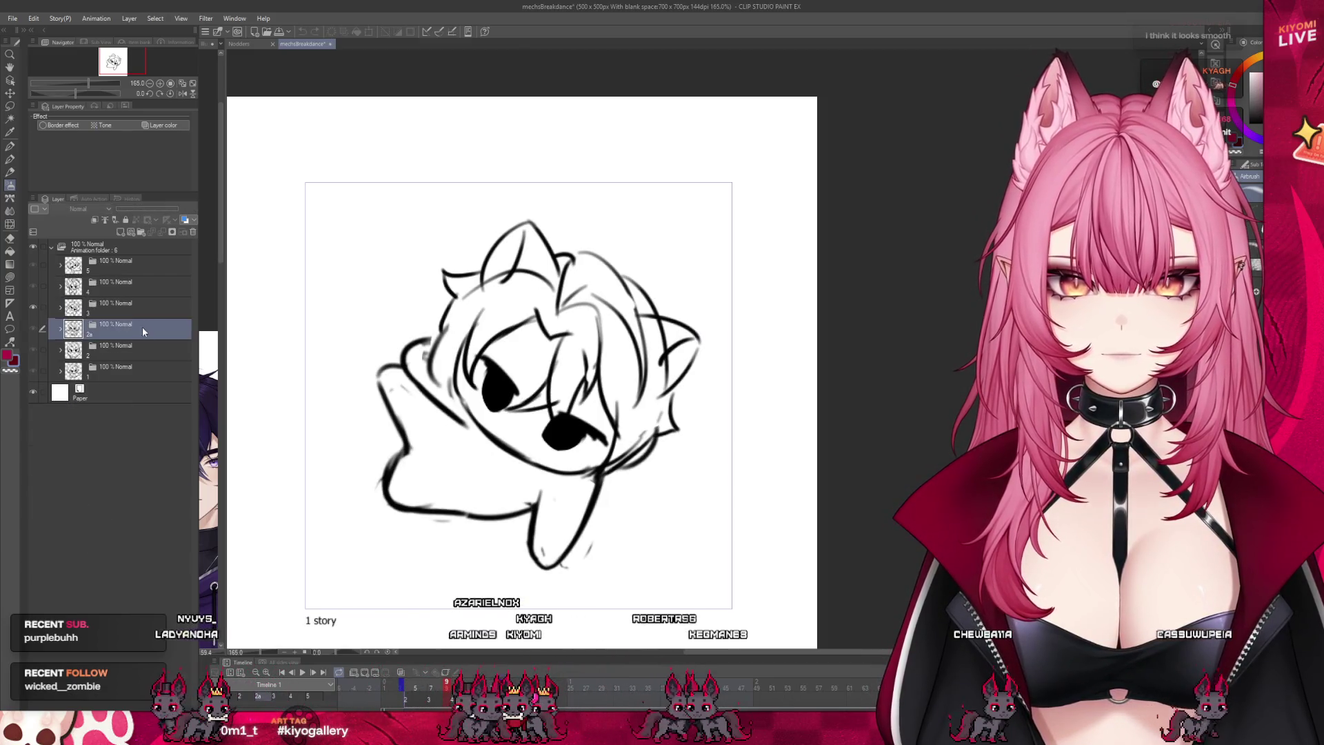
click(124, 370)
Step: Scrub frames 2 to 13, select folder 1 and make the timeline panel taller
click(411, 689)
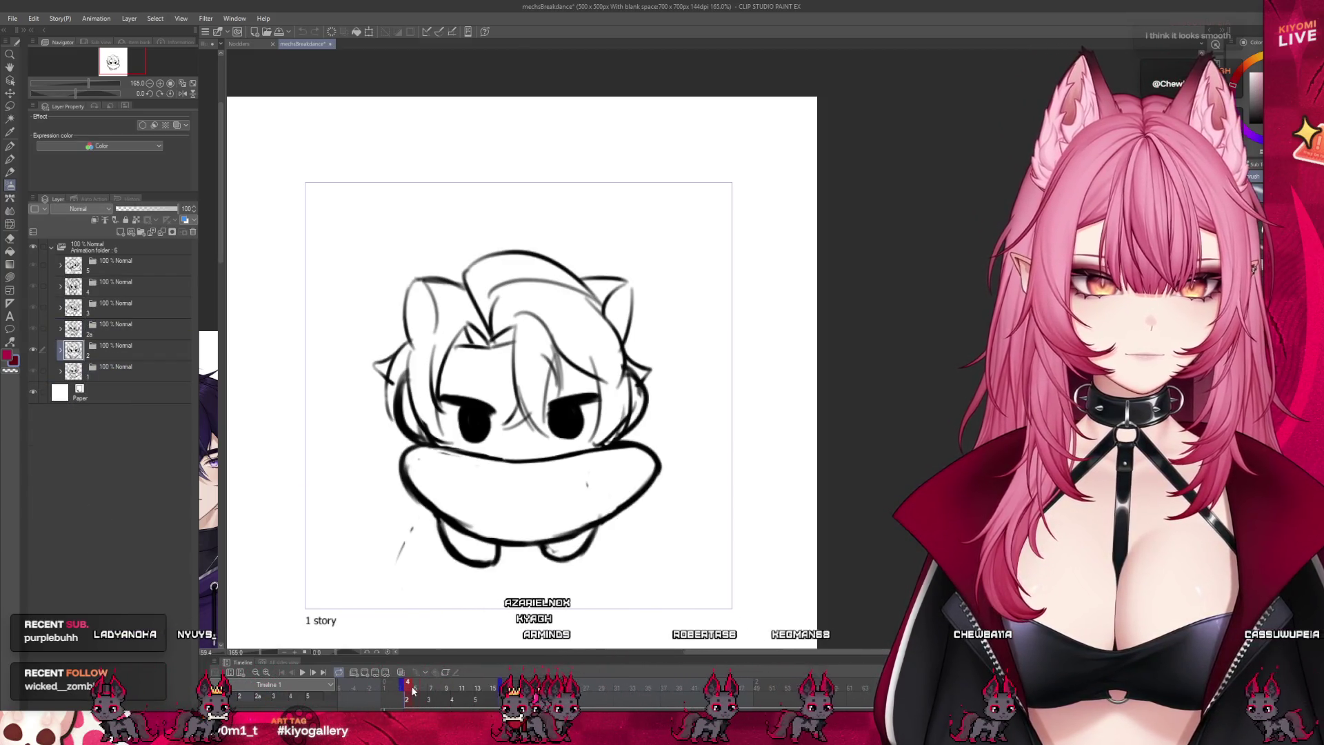
mouse_move(430, 693)
mouse_down()
mouse_move(482, 693)
mouse_move(424, 697)
mouse_up()
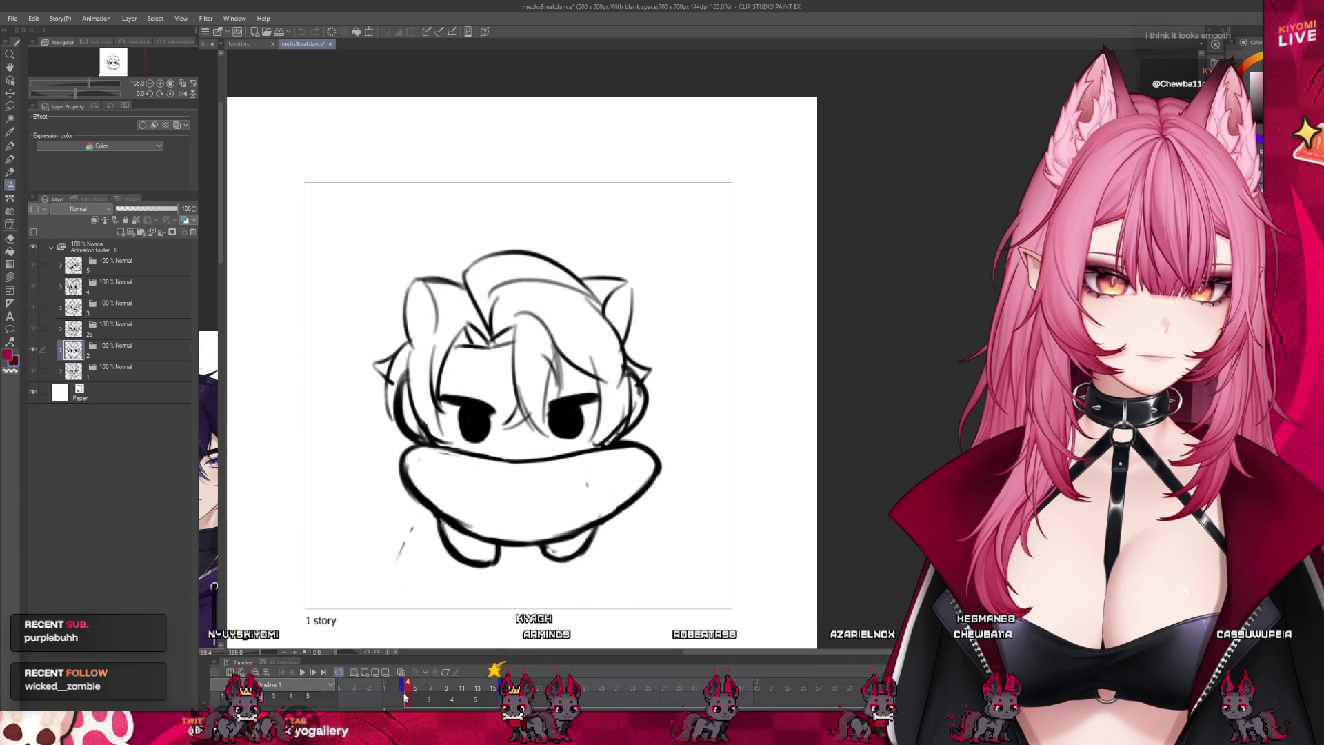
click(74, 372)
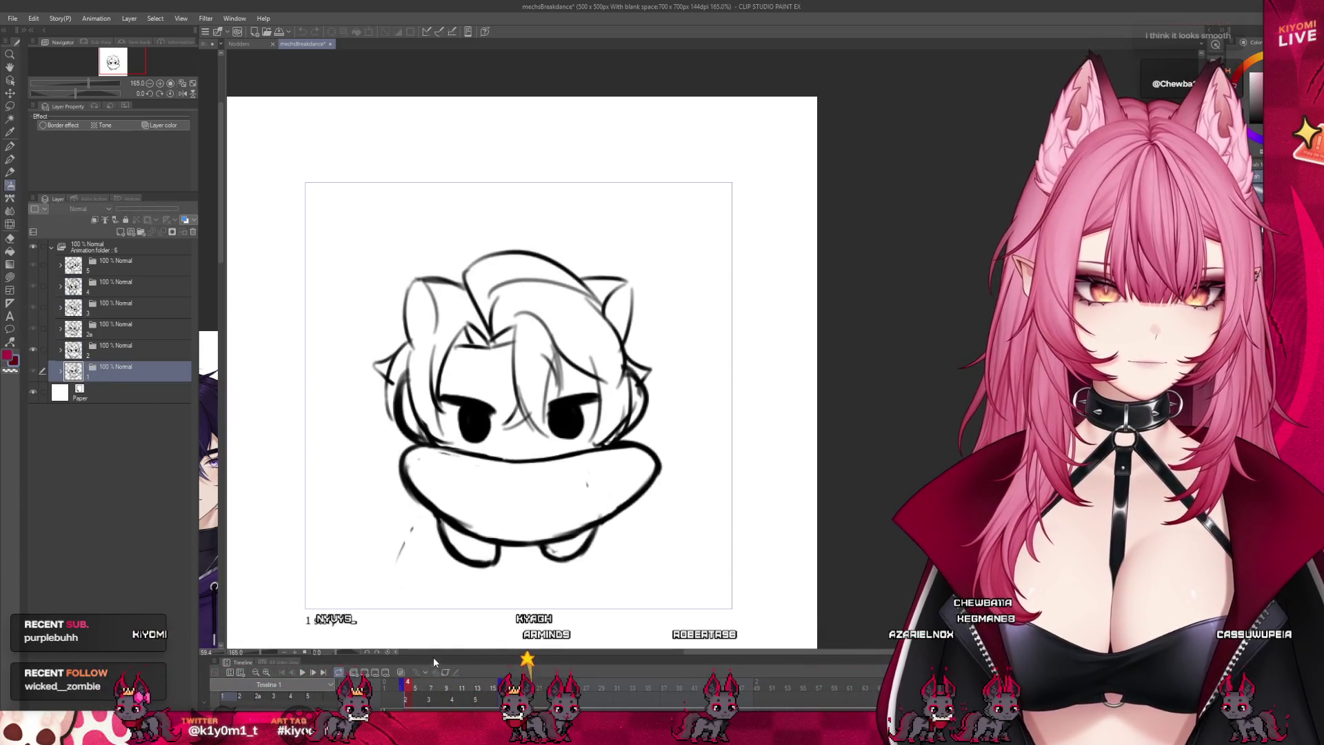
drag(433, 656, 423, 552)
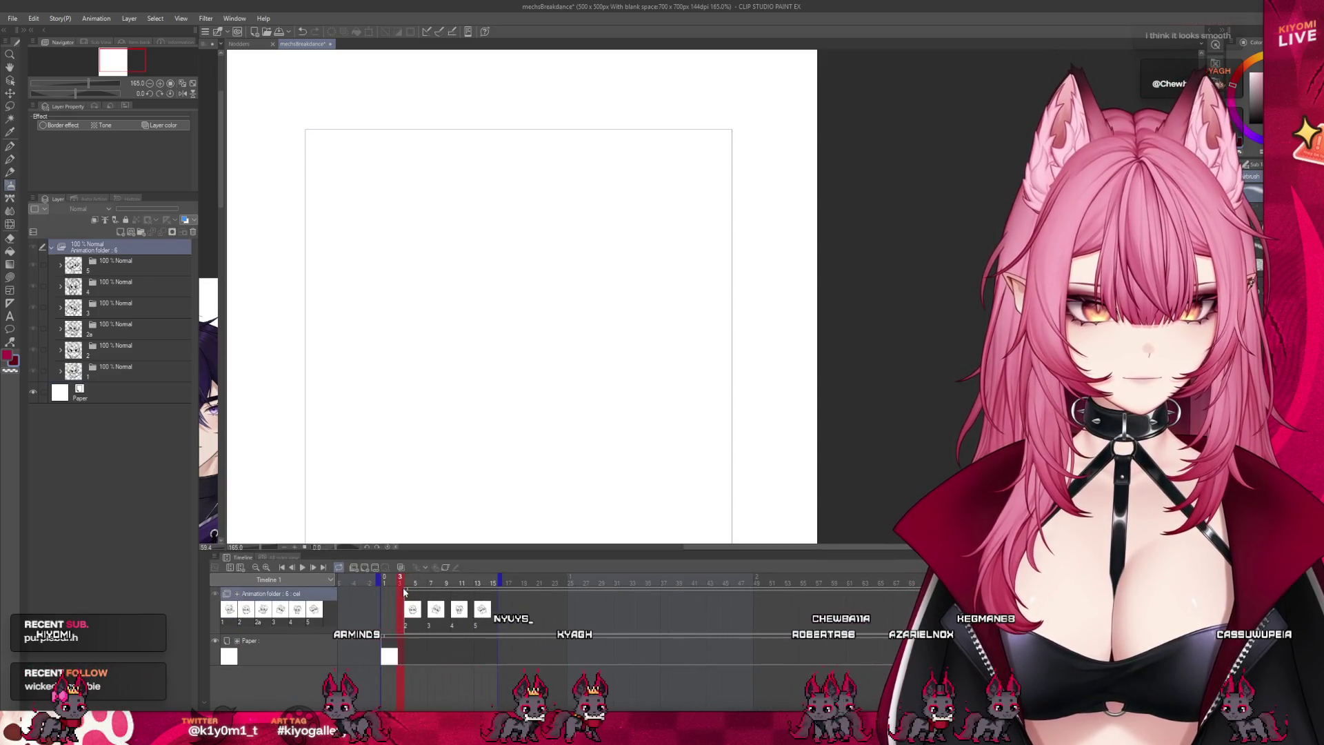
Step: Move a drawing's cel to frame 2 and add a new animation cel above layer 2
click(403, 585)
drag(412, 609, 391, 608)
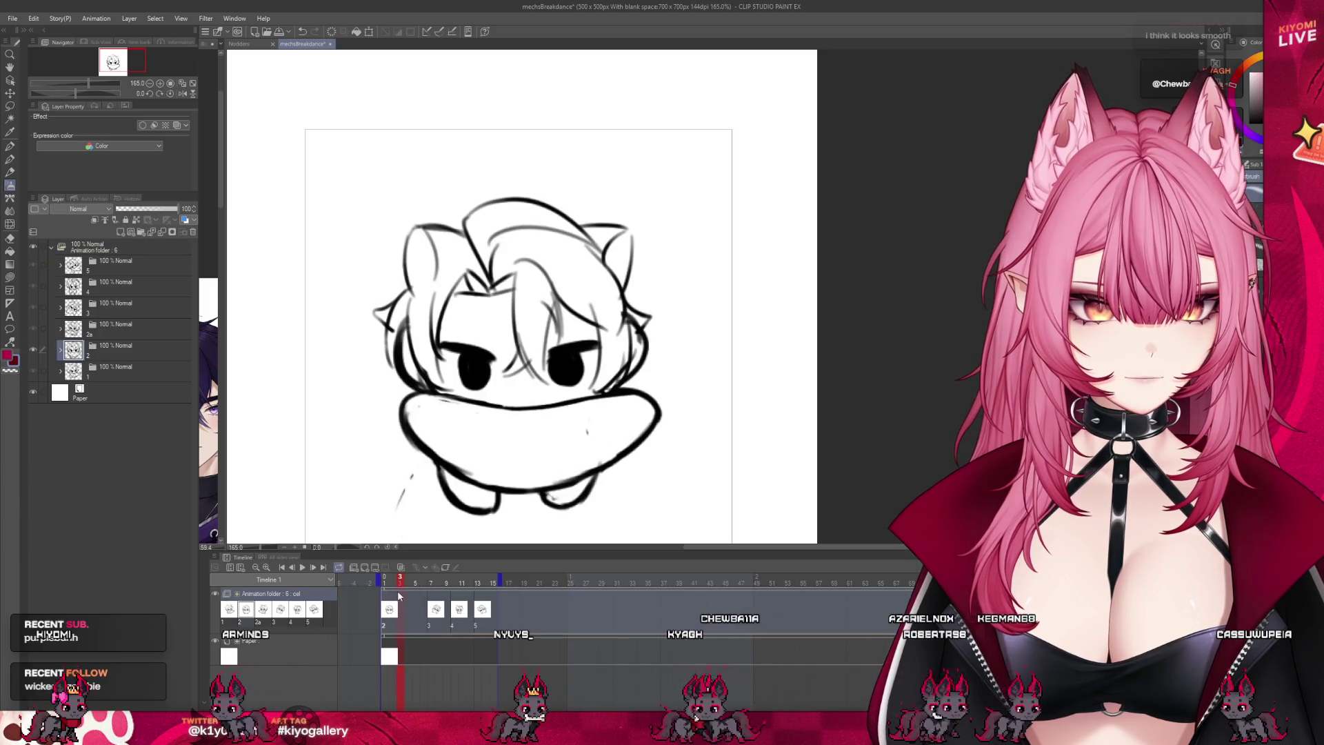
click(389, 610)
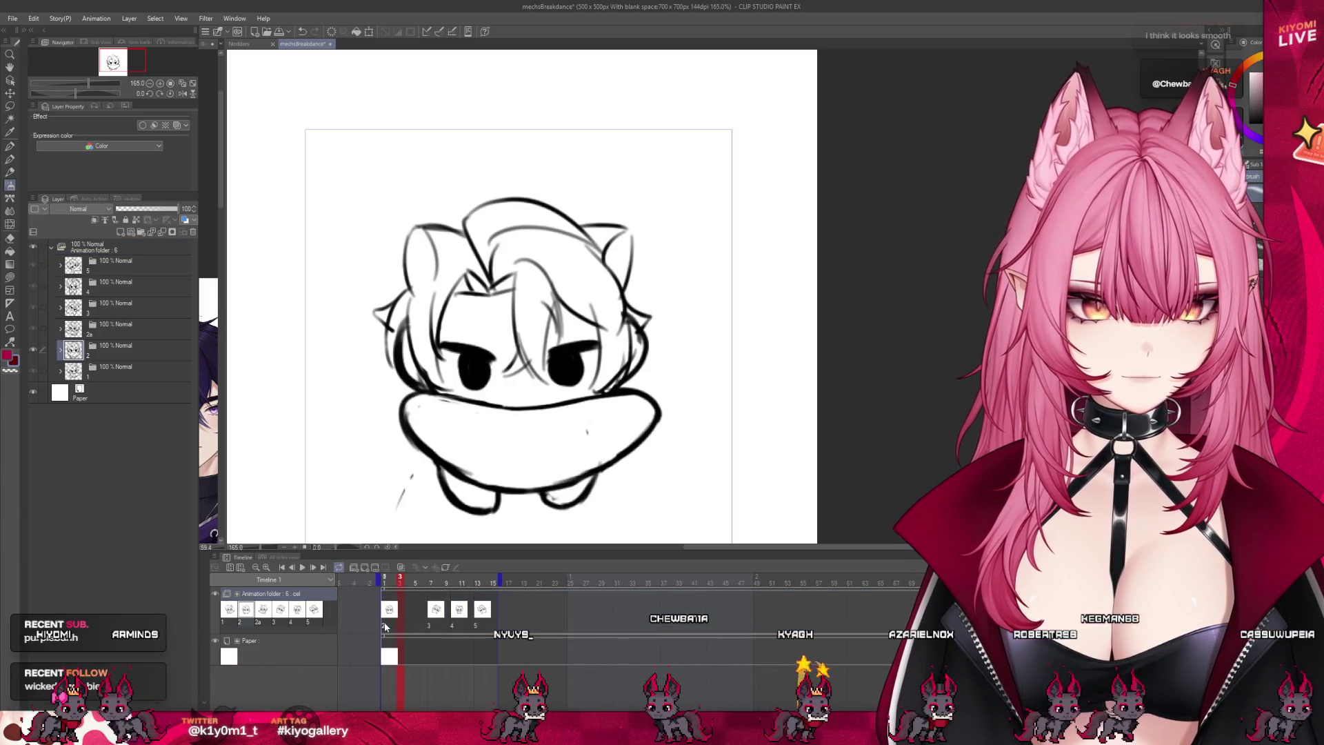
key(ctrl+shift+n)
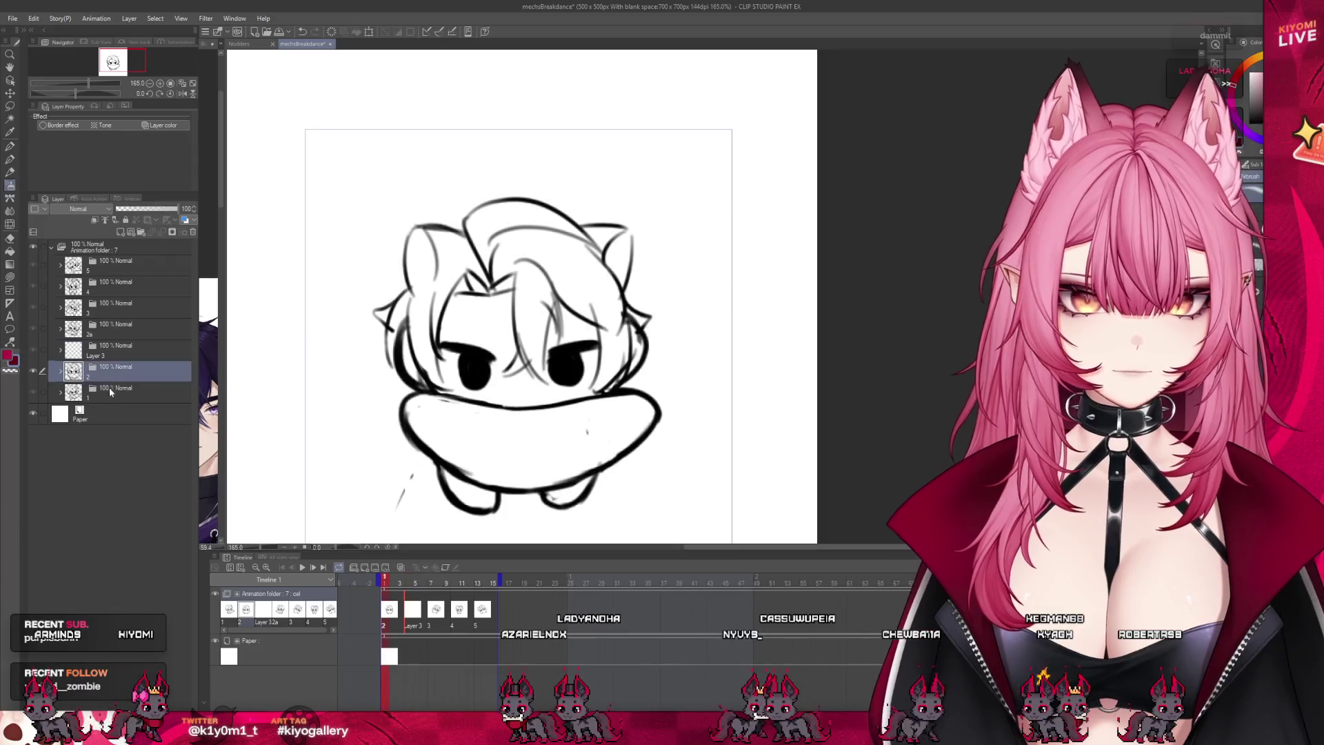
click(54, 394)
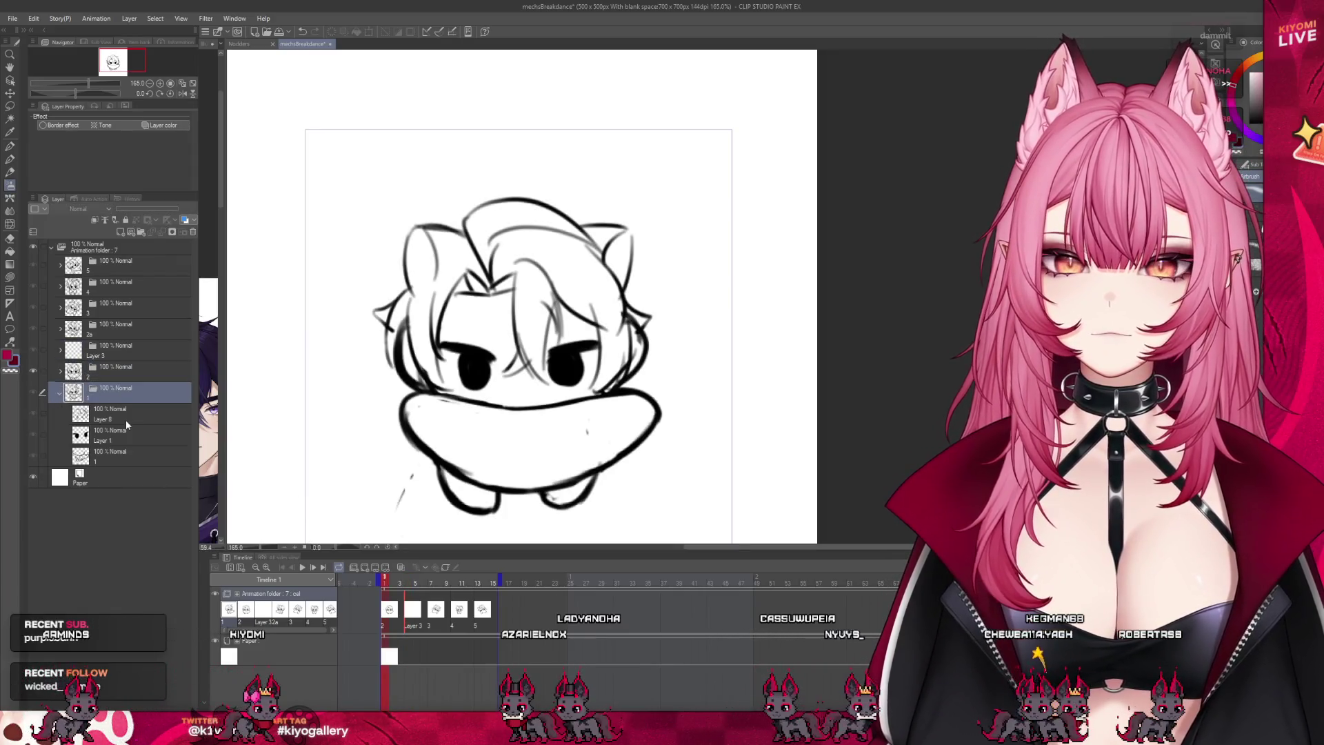
click(60, 394)
click(60, 393)
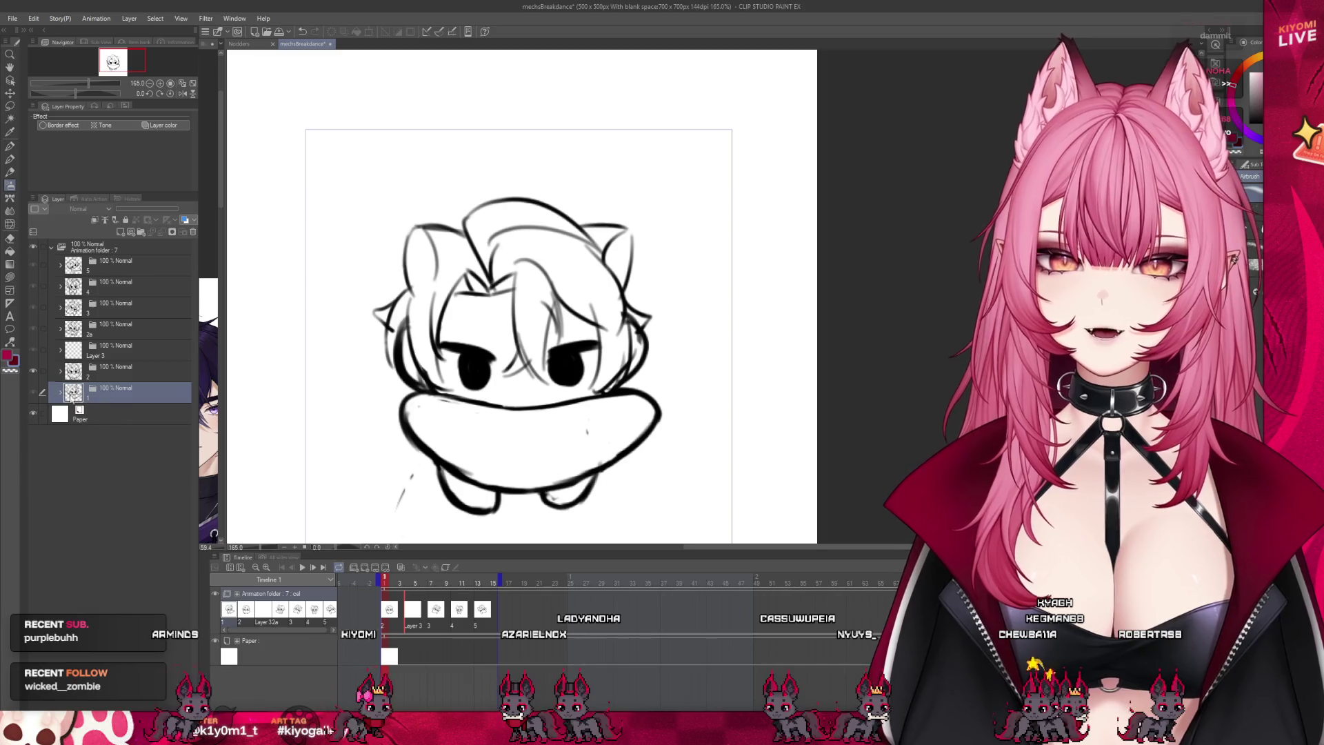
Step: Add new cel folders in the Layer 3 frame and delete the extra ones
click(105, 356)
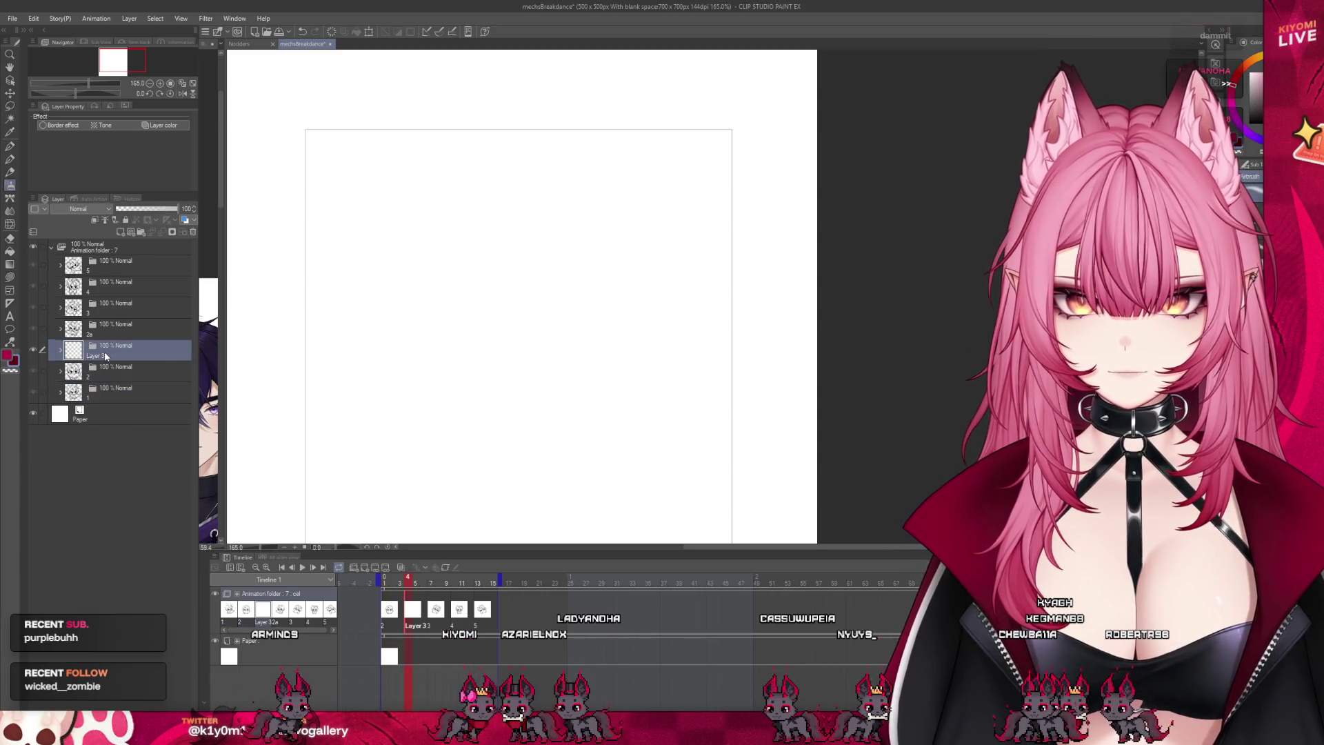
key(ctrl+v)
click(135, 373)
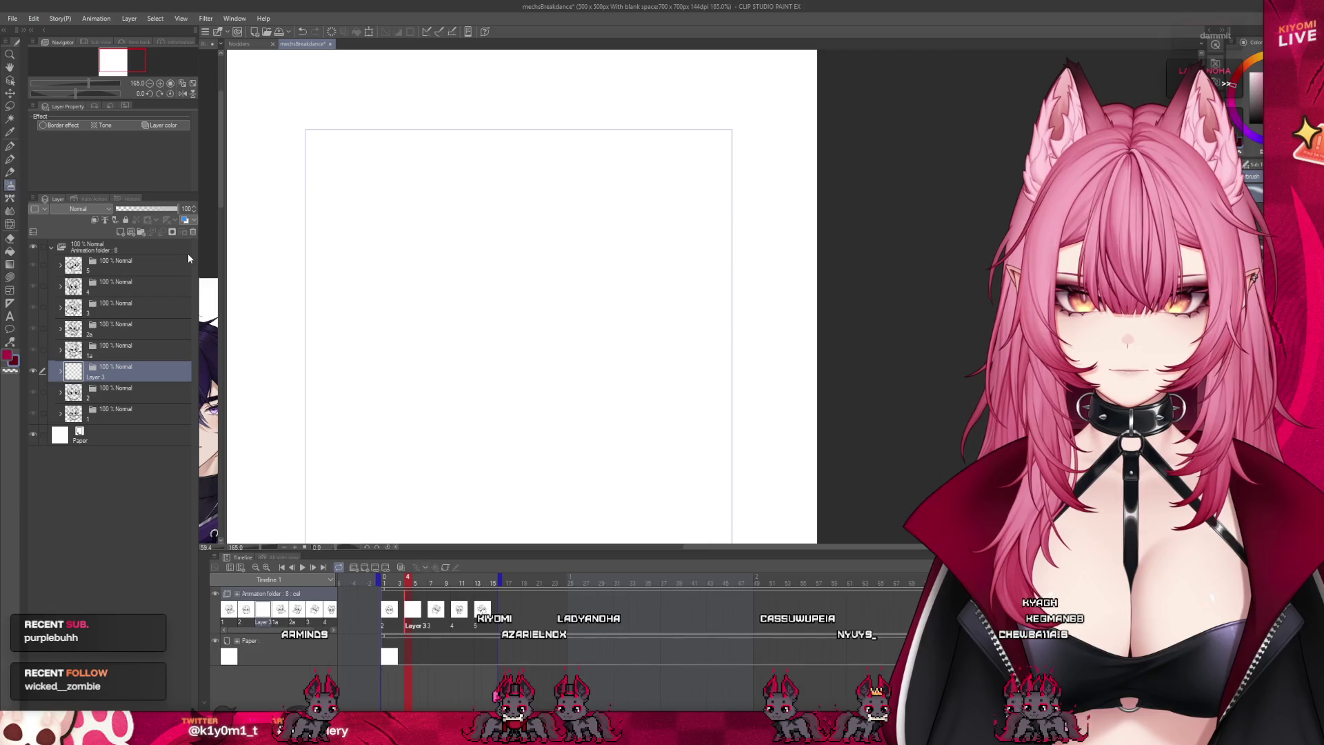
click(189, 234)
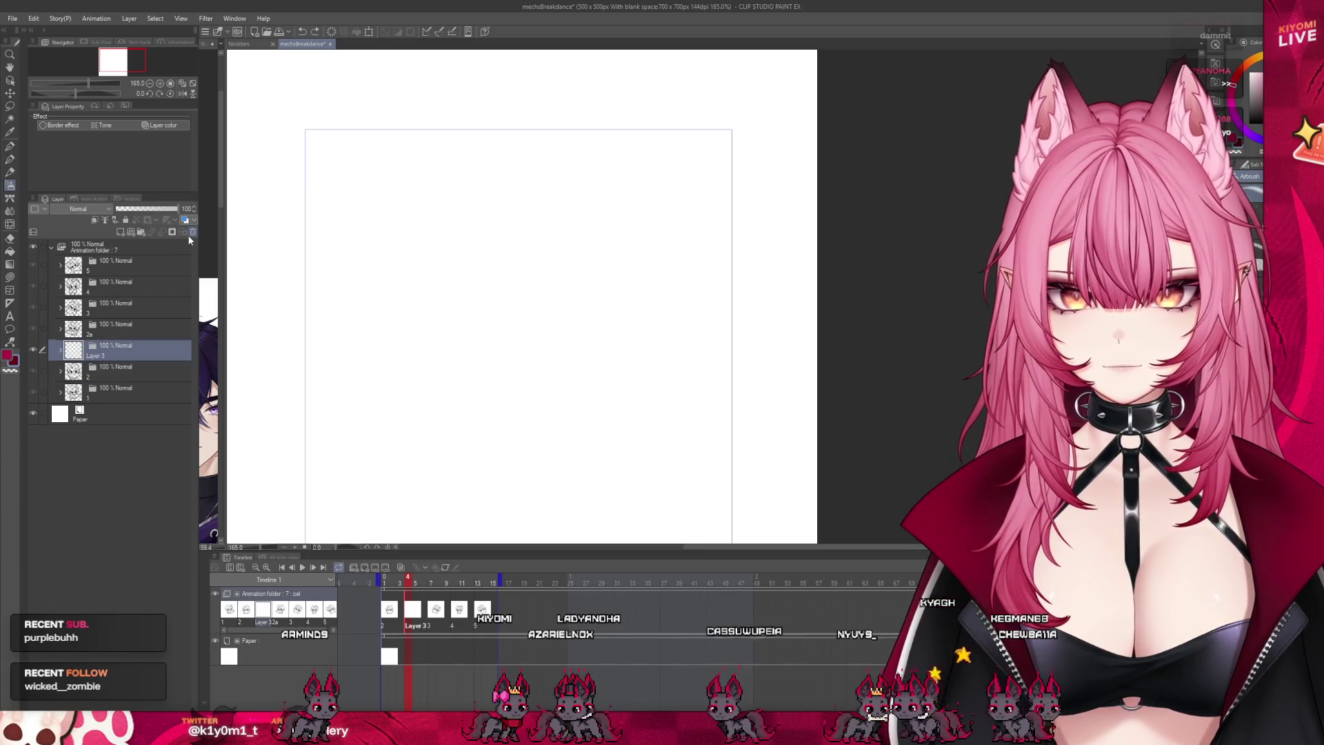
key(ctrl+v)
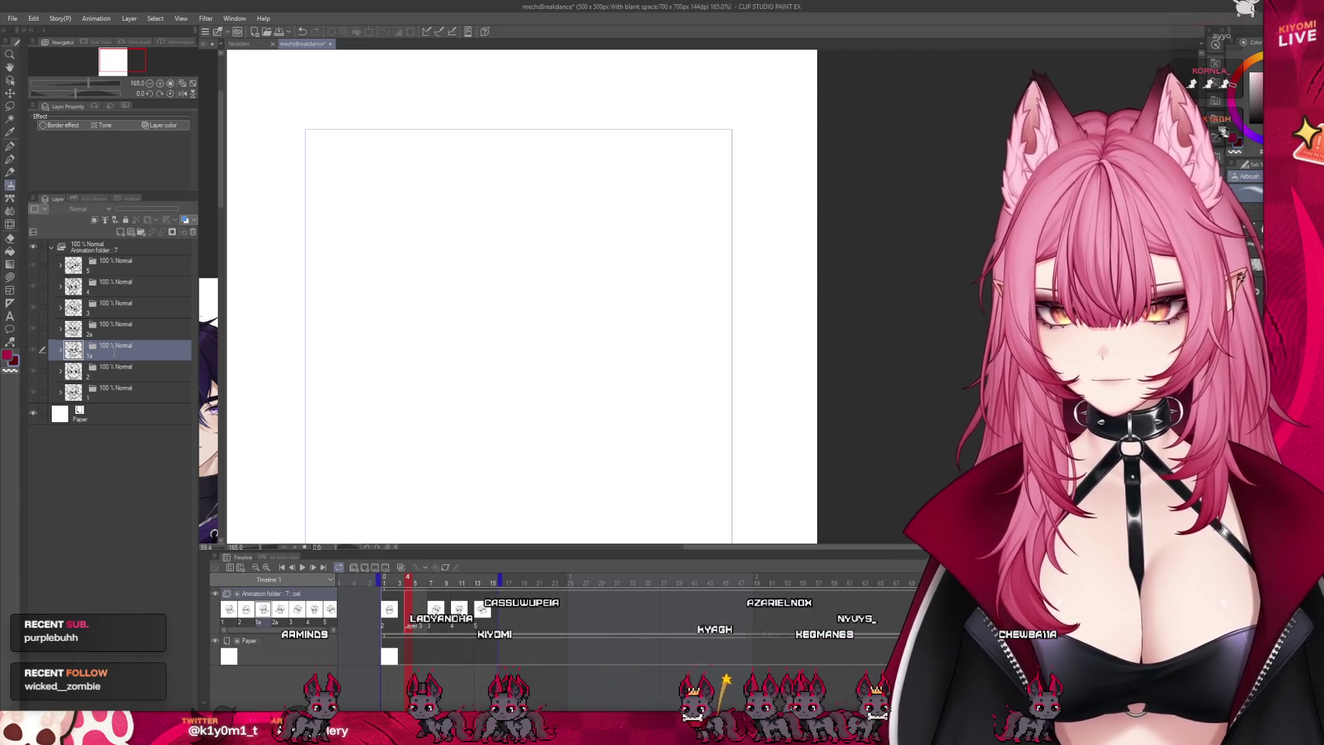
Step: Scrub from frame 4 and play the animation to check it
click(408, 584)
mouse_move(408, 585)
mouse_down()
mouse_move(486, 590)
mouse_move(365, 579)
mouse_up()
click(305, 565)
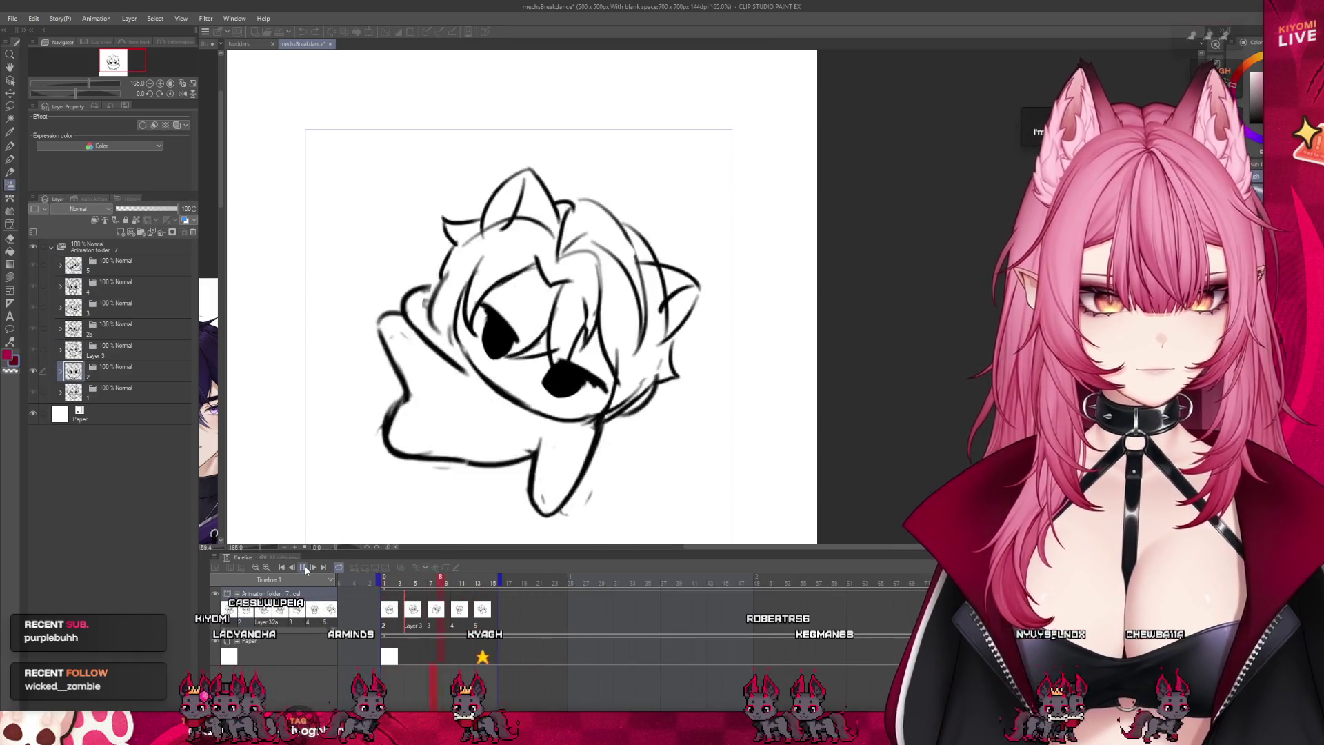
click(303, 567)
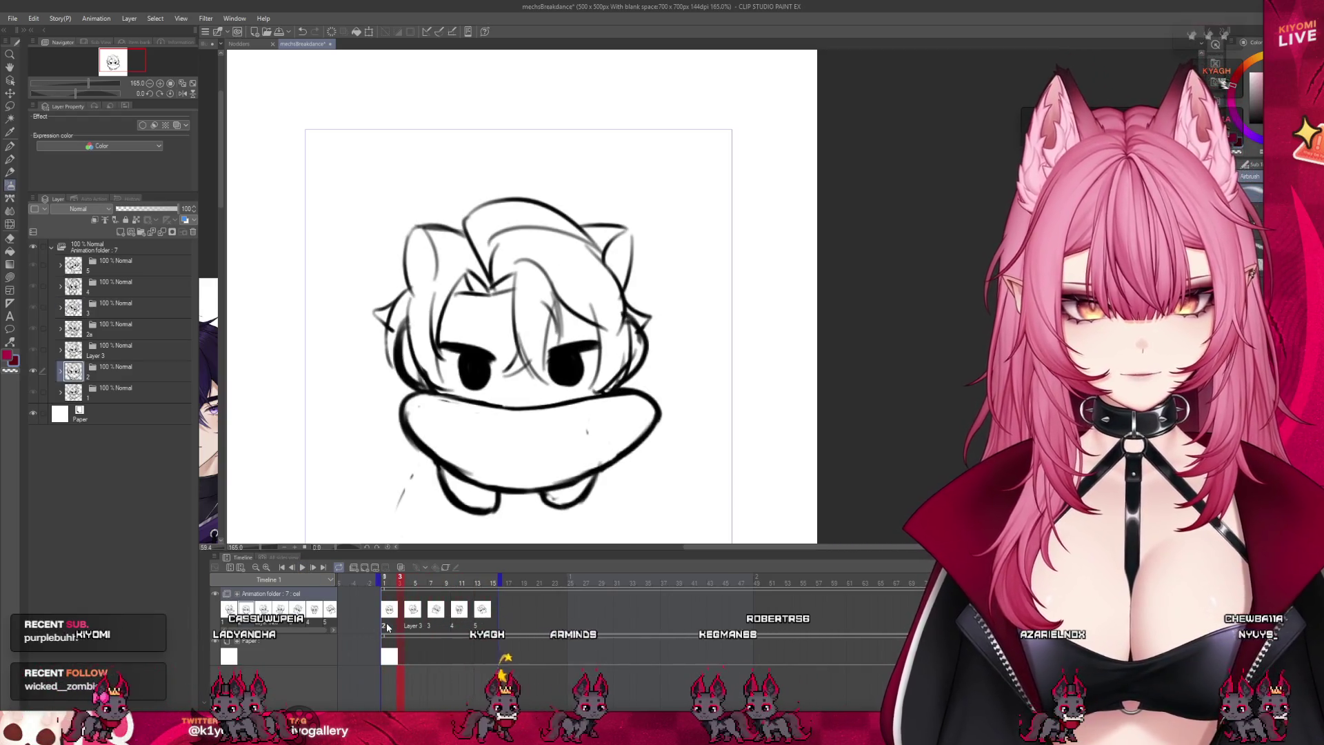
Step: Delete the cel folder named 1 and loop playback from frame 5
click(108, 415)
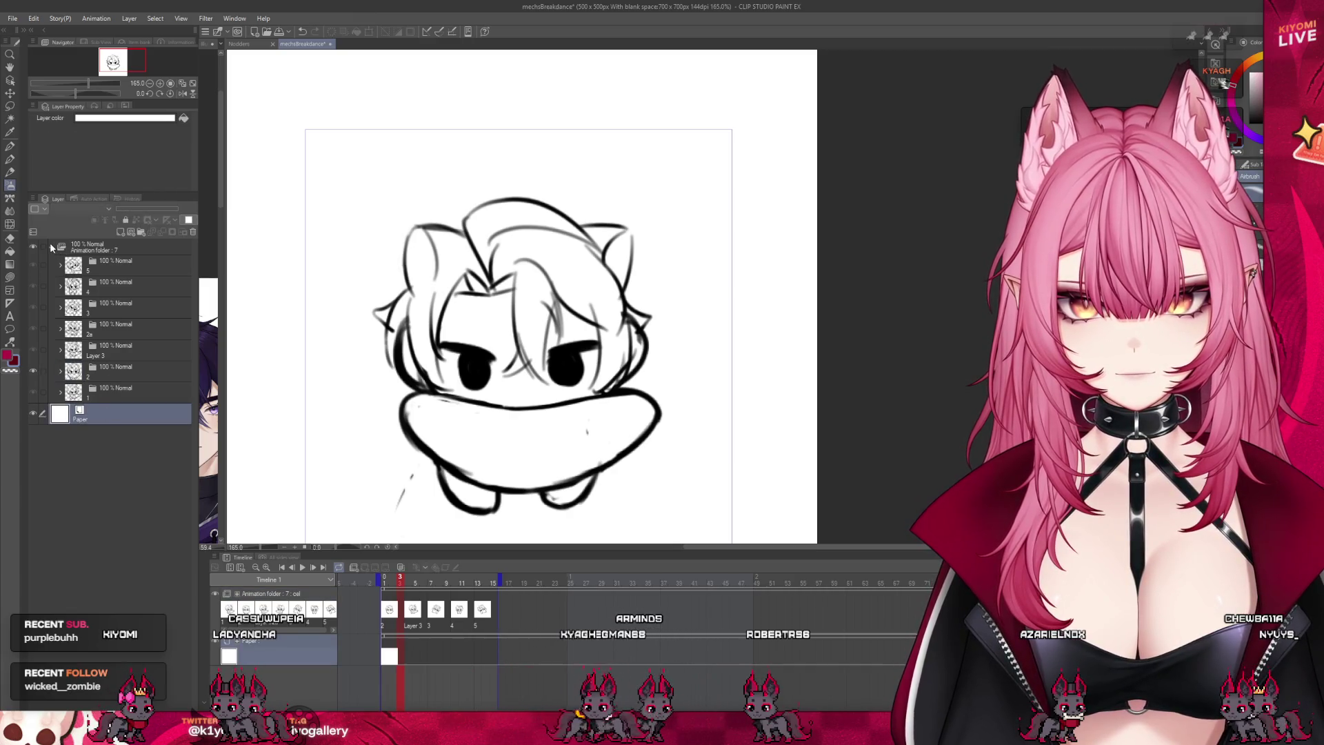
click(120, 395)
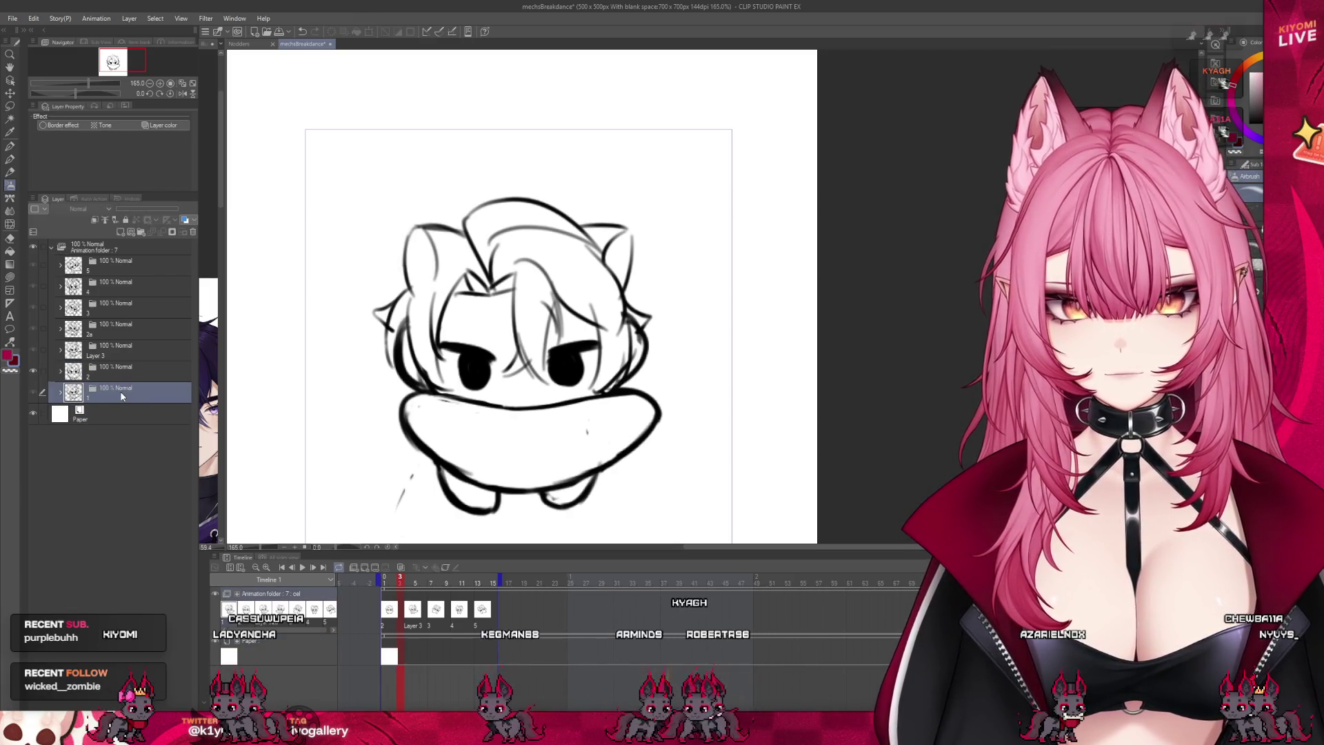
click(193, 232)
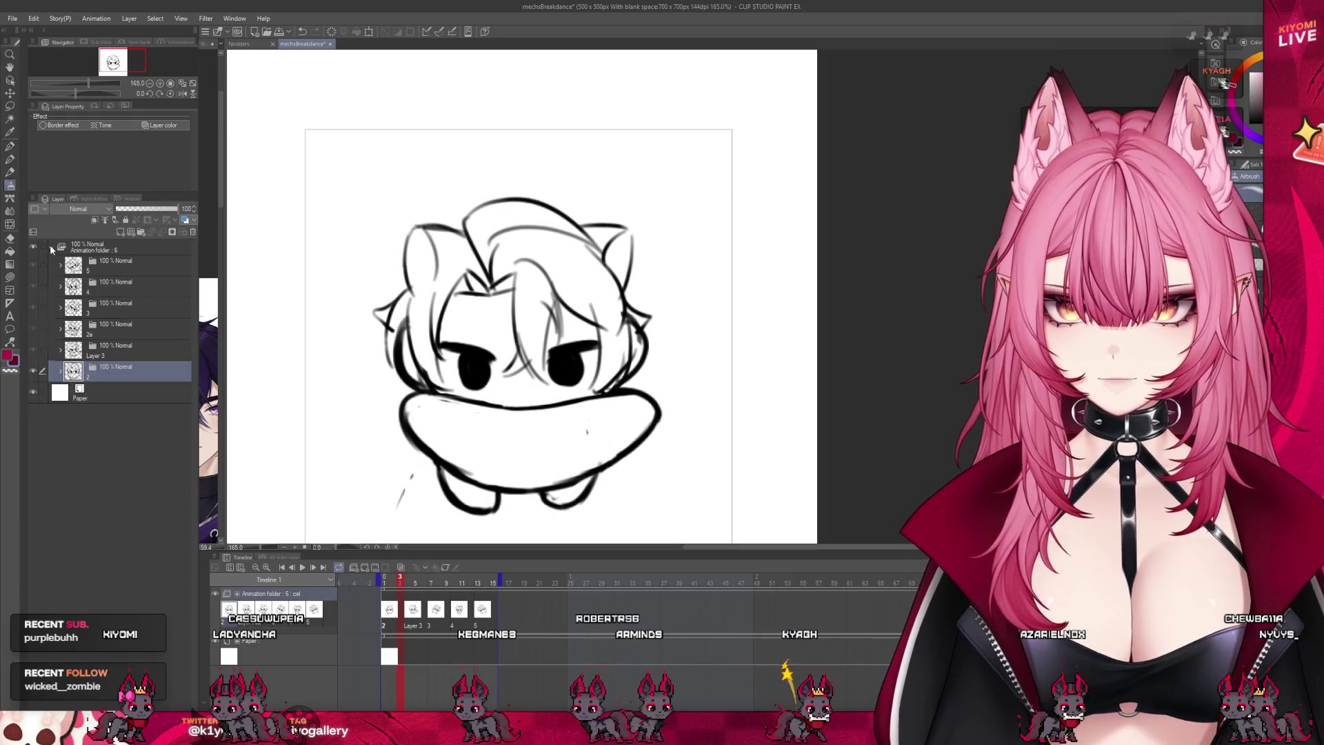
click(50, 245)
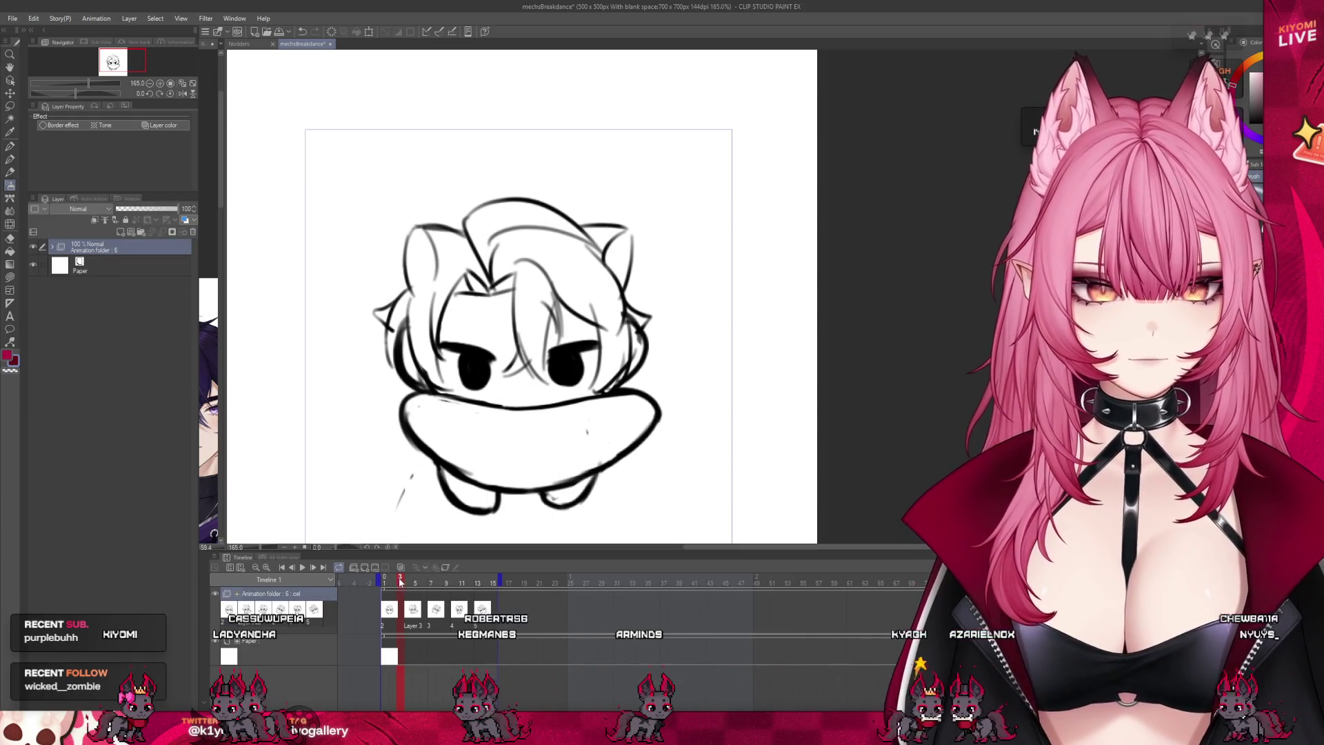
click(416, 585)
key(space)
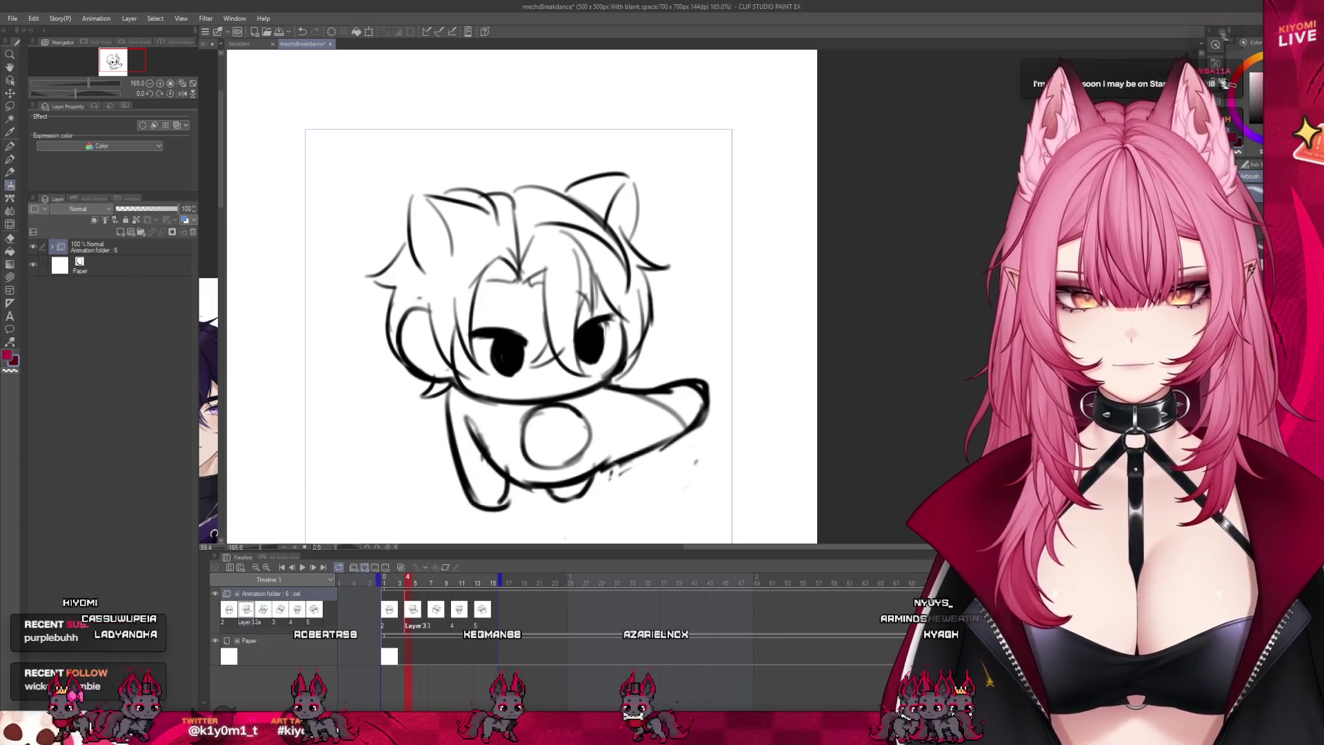
Step: Move Layer 2, Layer 9 and 1 into Layer 3, pulling the leftover copy layers out
click(52, 247)
click(111, 412)
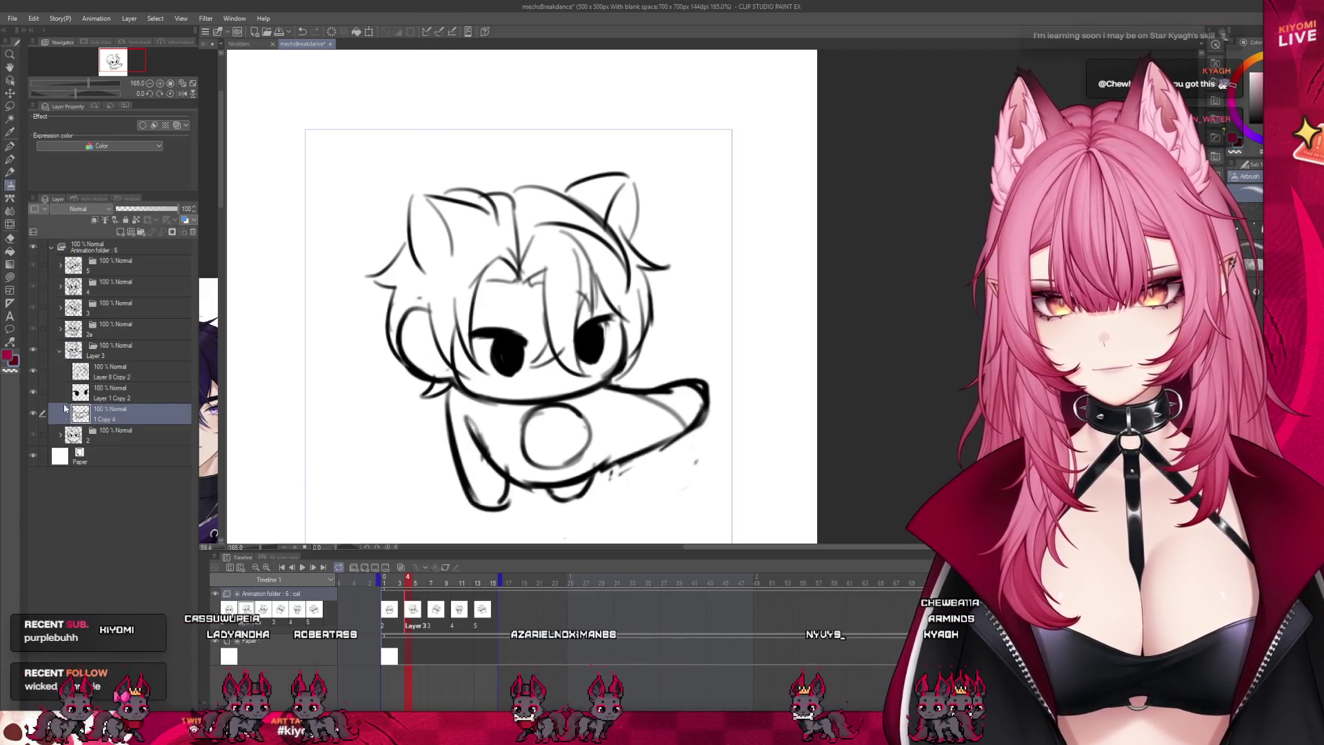
click(60, 434)
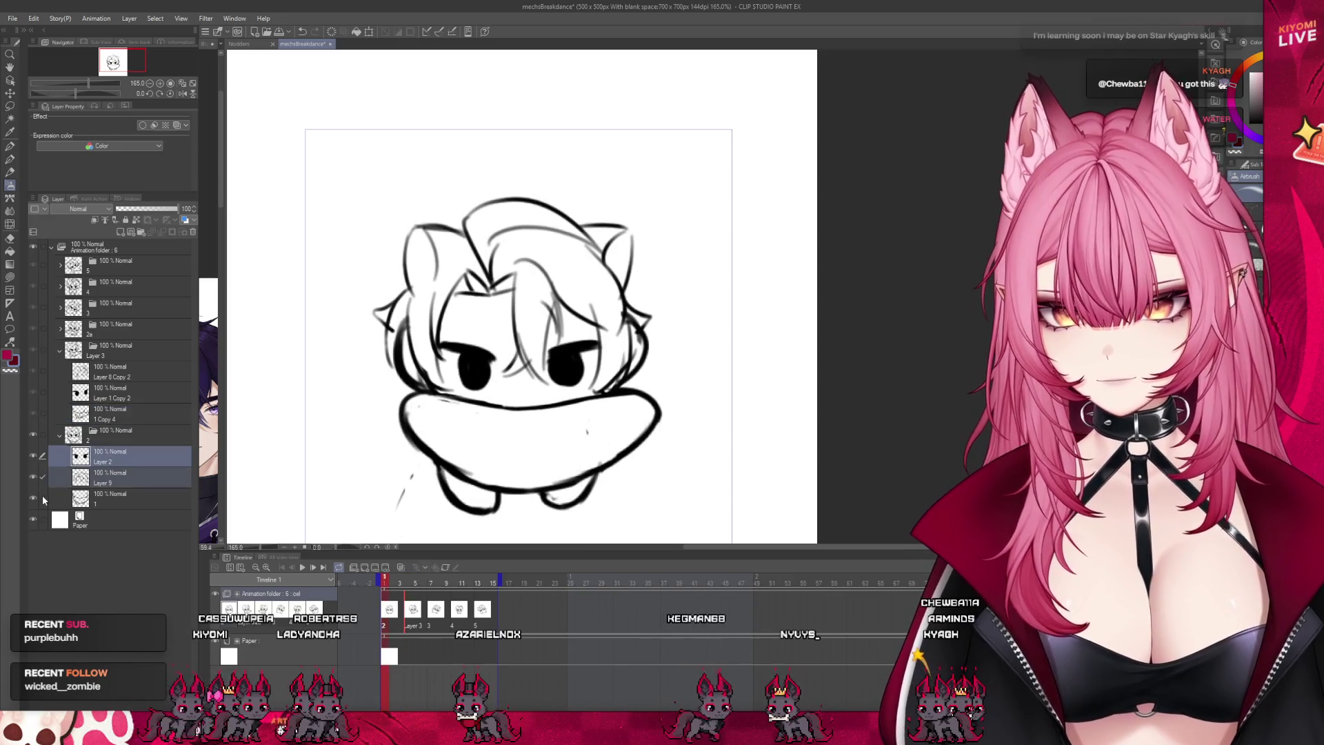
drag(108, 362, 108, 362)
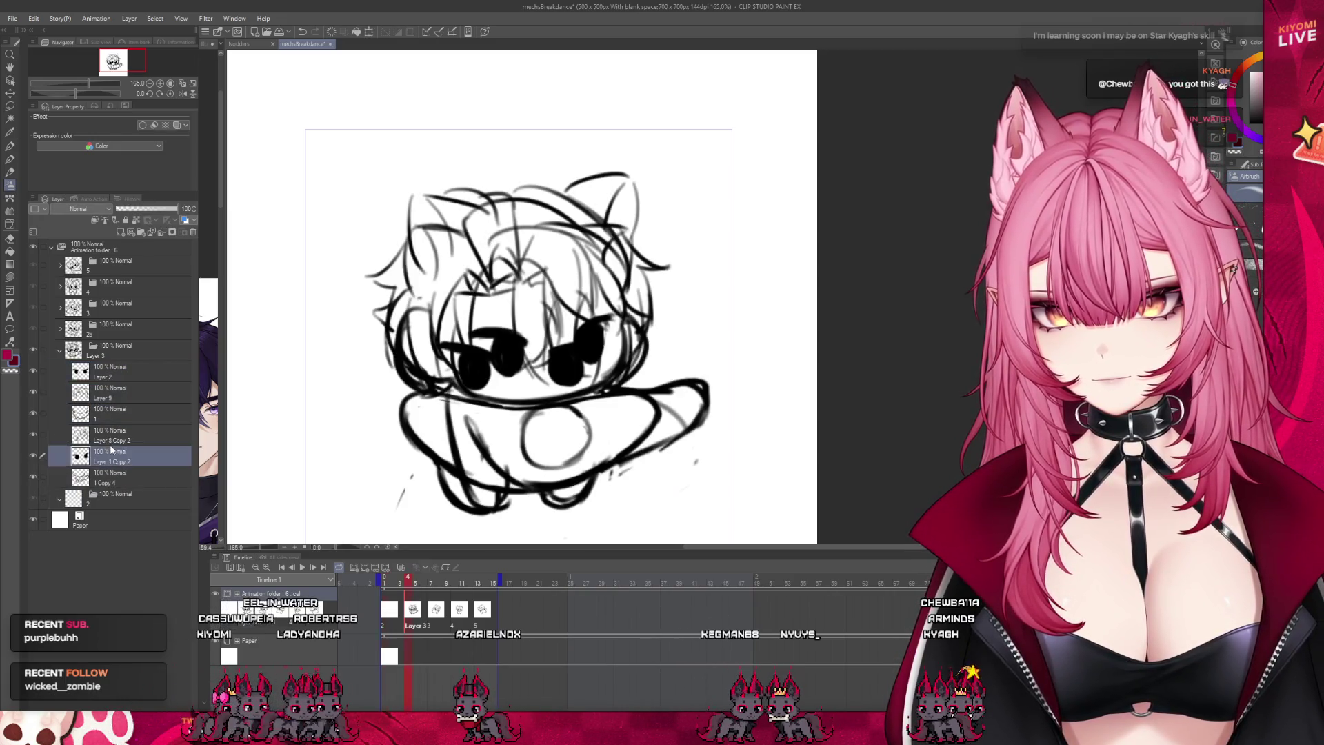
click(47, 448)
click(42, 471)
drag(110, 494, 118, 487)
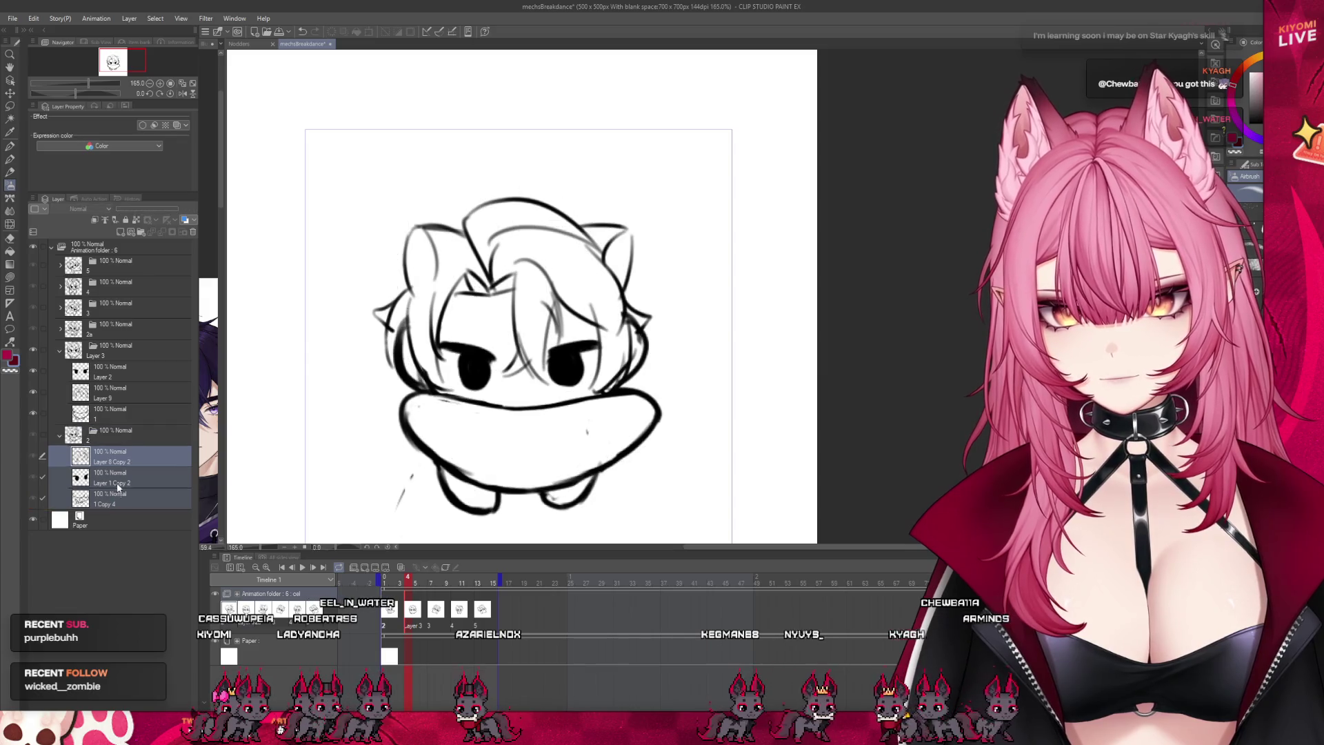
click(60, 350)
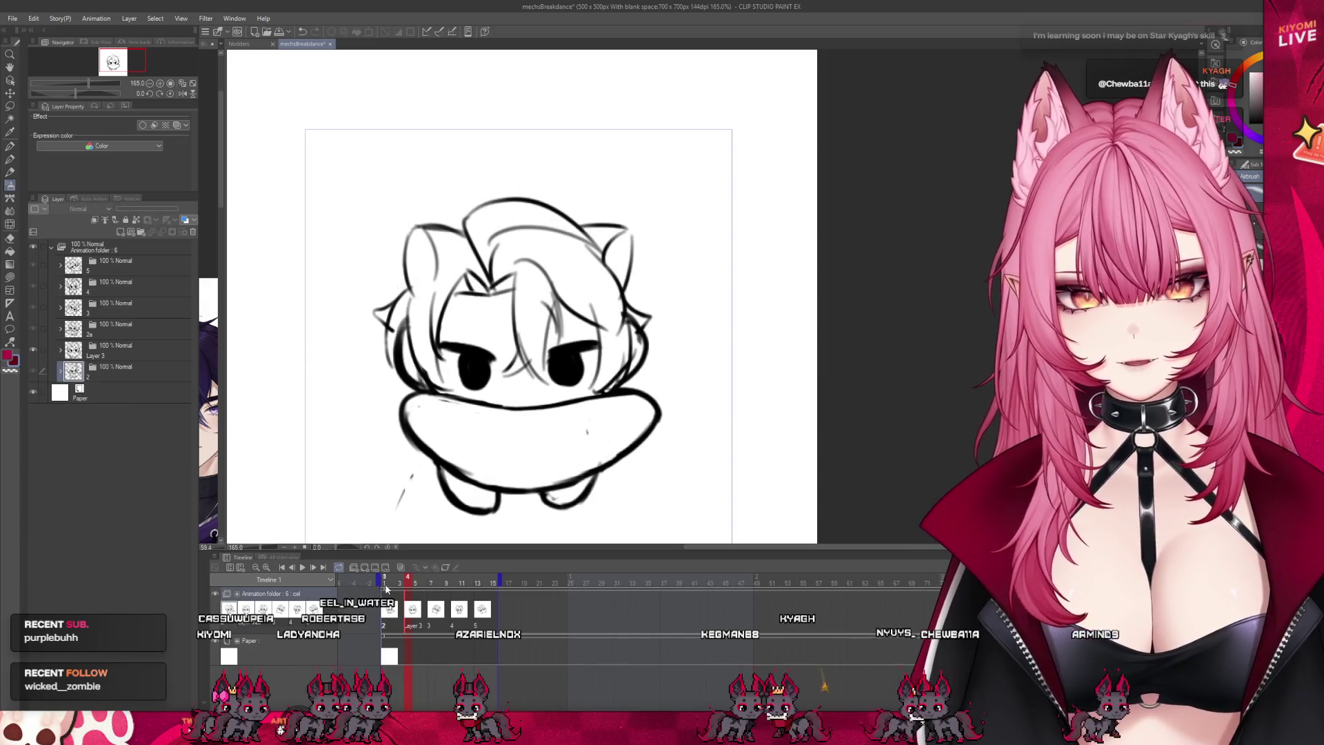
Step: Play the animation from frame 1 and stop it
click(386, 584)
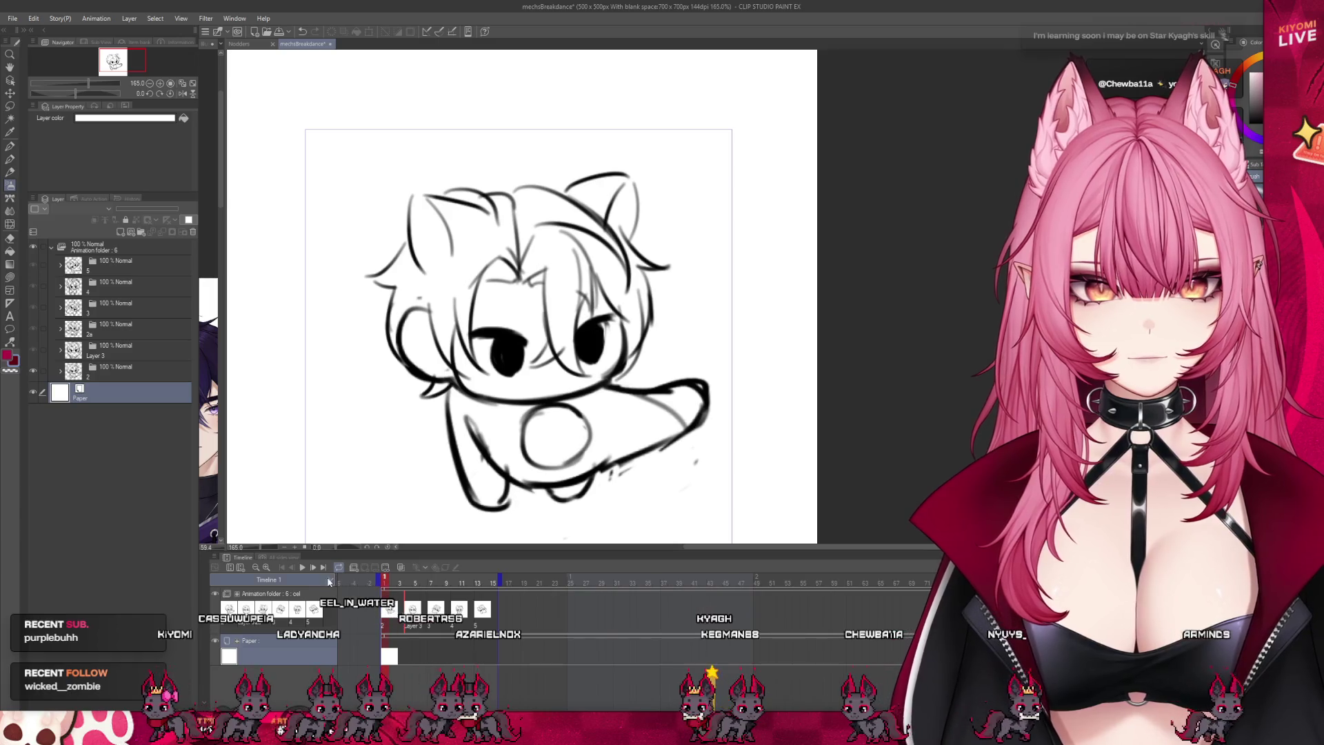
click(303, 567)
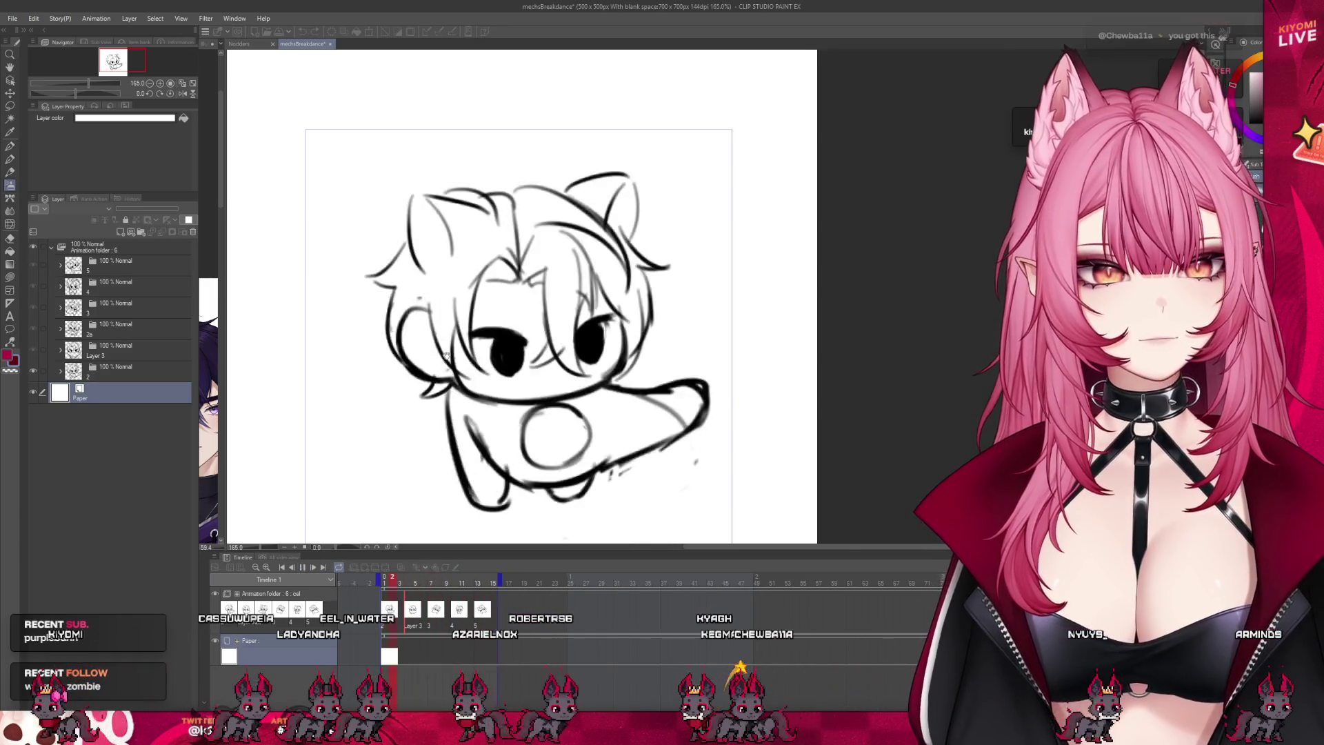
scroll(458, 357, down, 1)
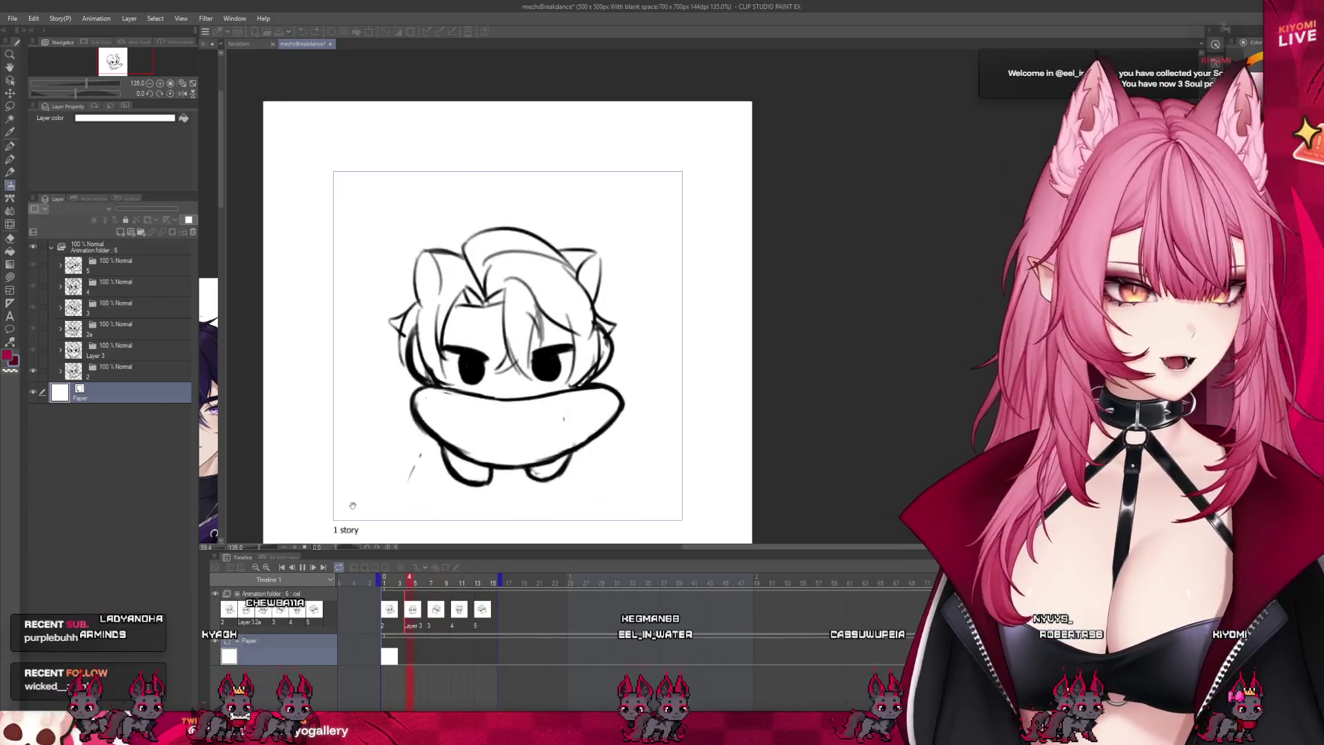
click(306, 570)
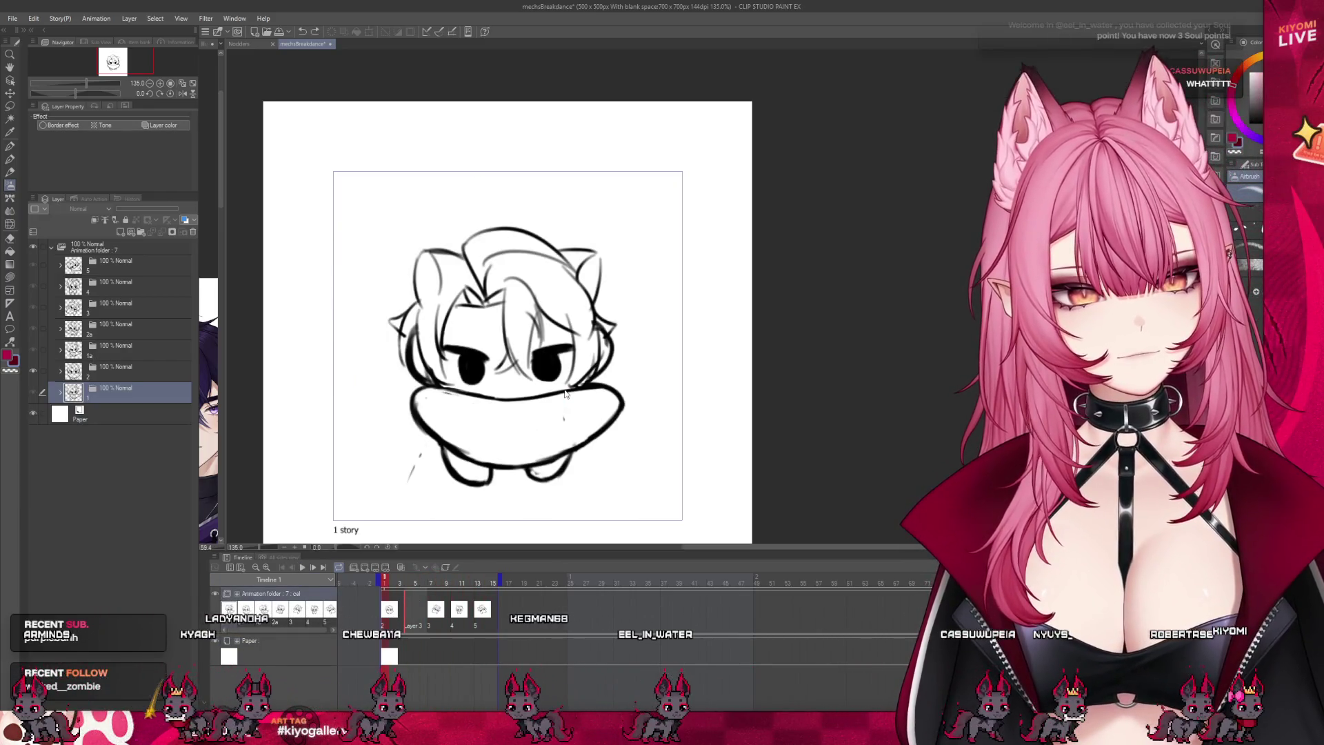
Step: Undo the accidentally added cel, move cel 2 to a later frame and preview playback
key(ctrl+z)
key(ctrl+z)
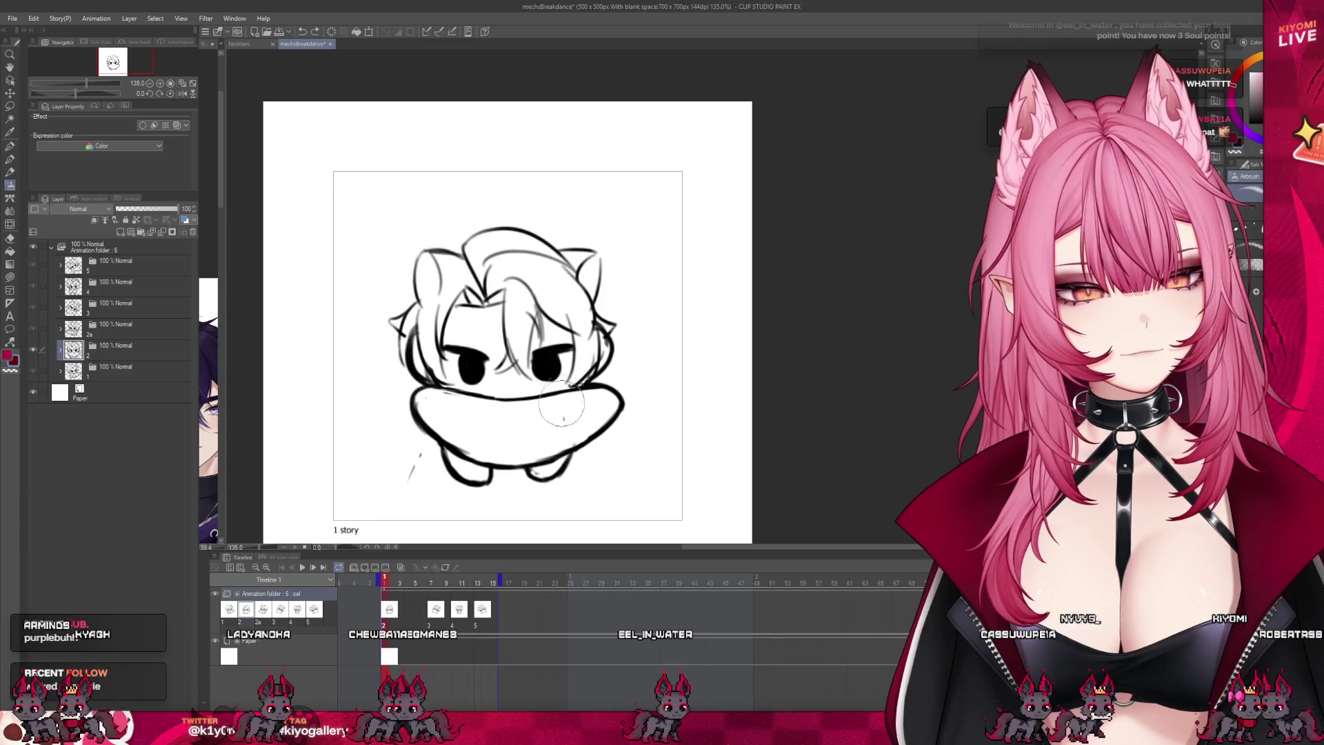
drag(390, 609, 412, 609)
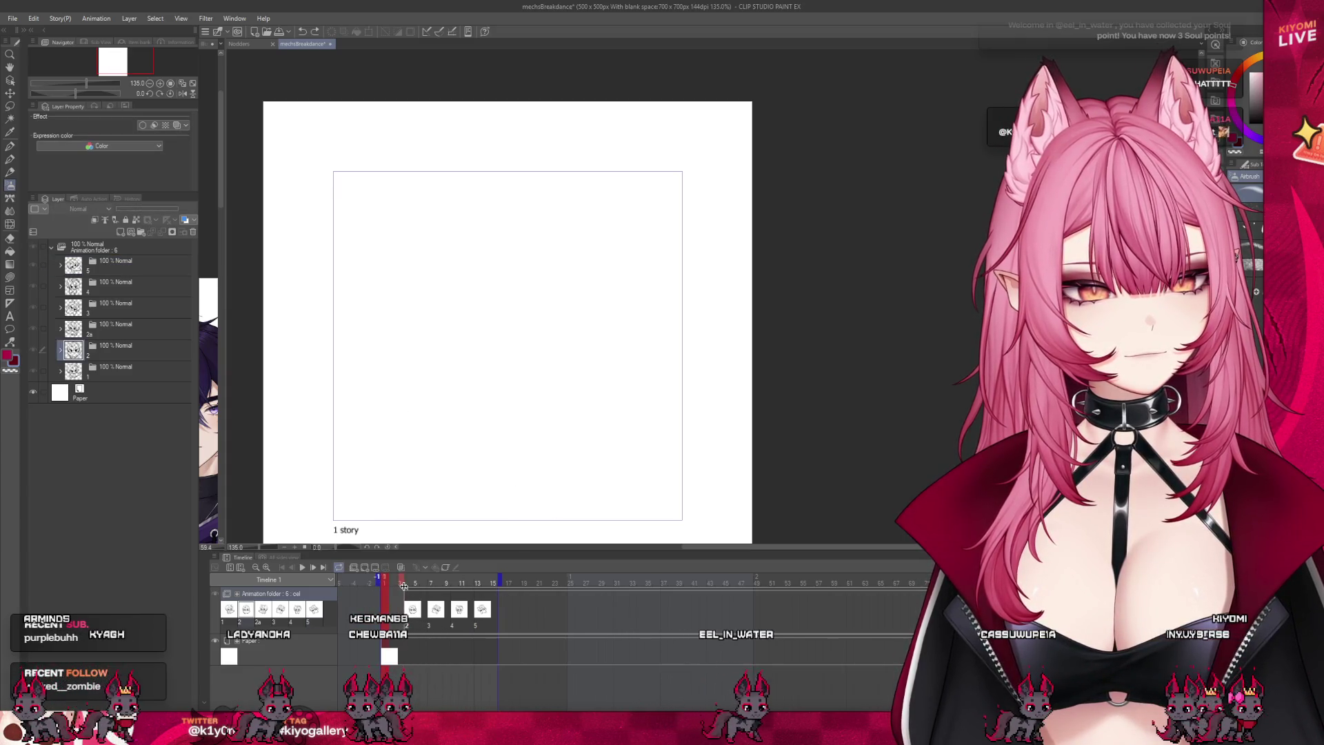
click(405, 585)
click(299, 569)
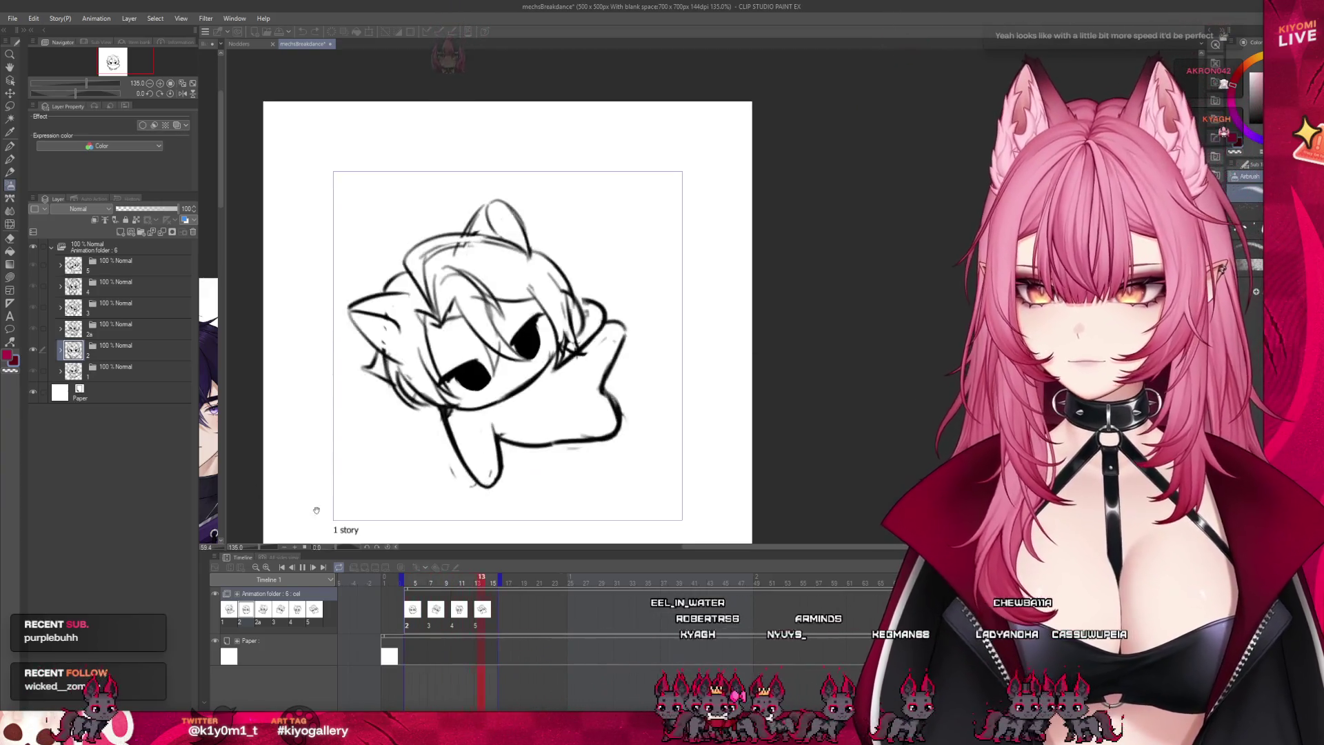
click(302, 567)
Step: Delete the cel folder named 1 and select layer 1 inside folder 2
click(132, 368)
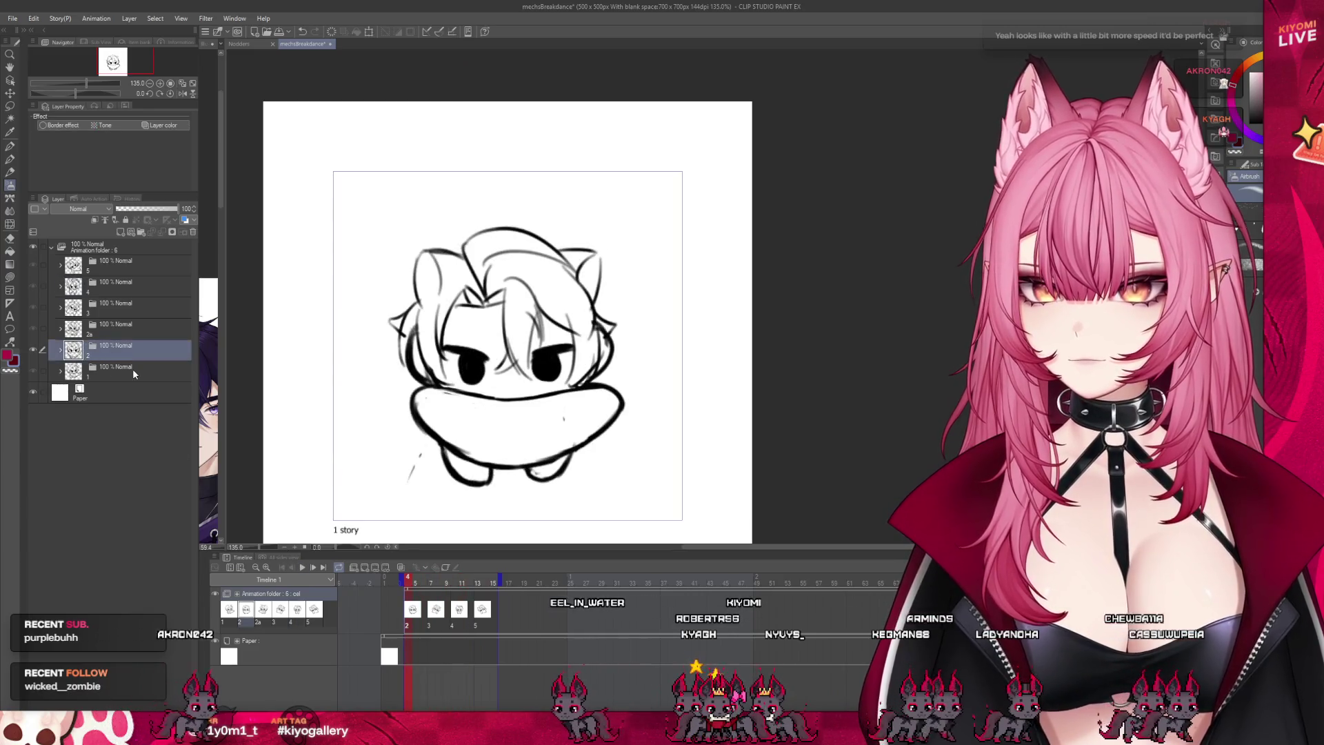
click(192, 231)
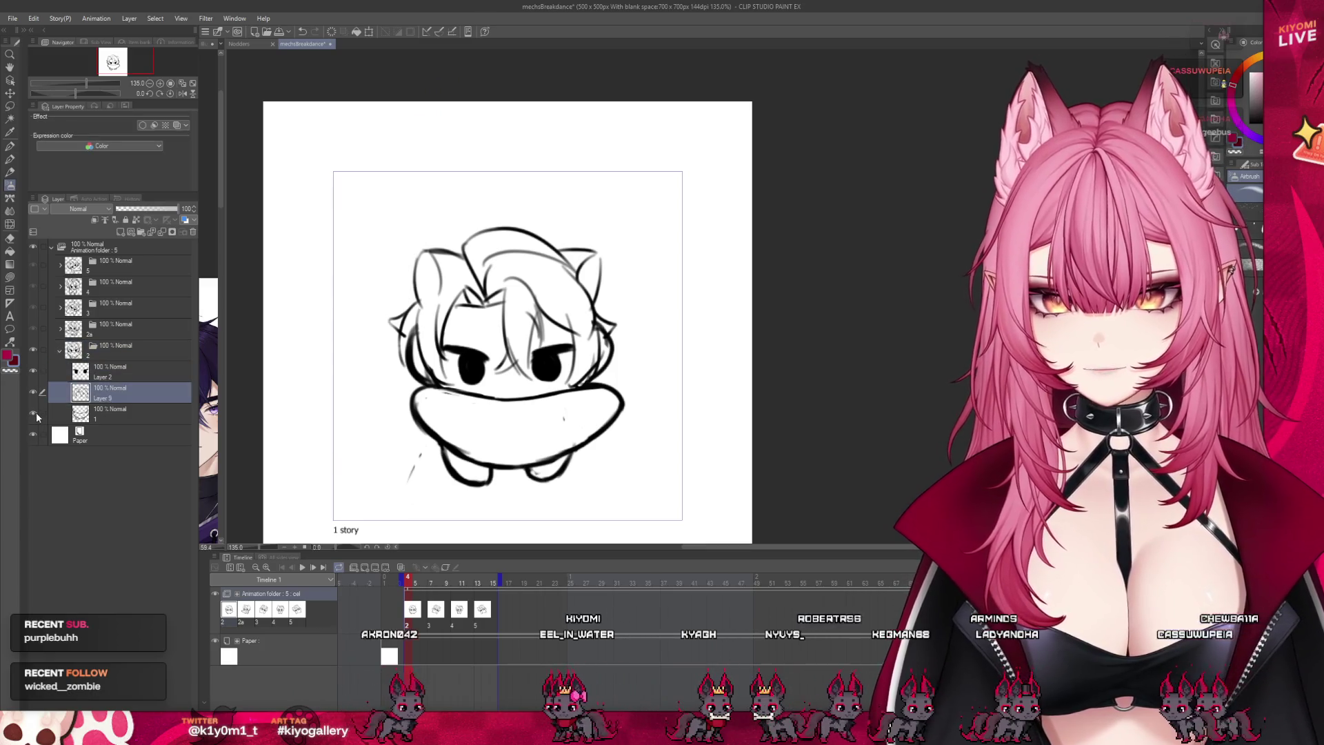
key(ctrl+plus)
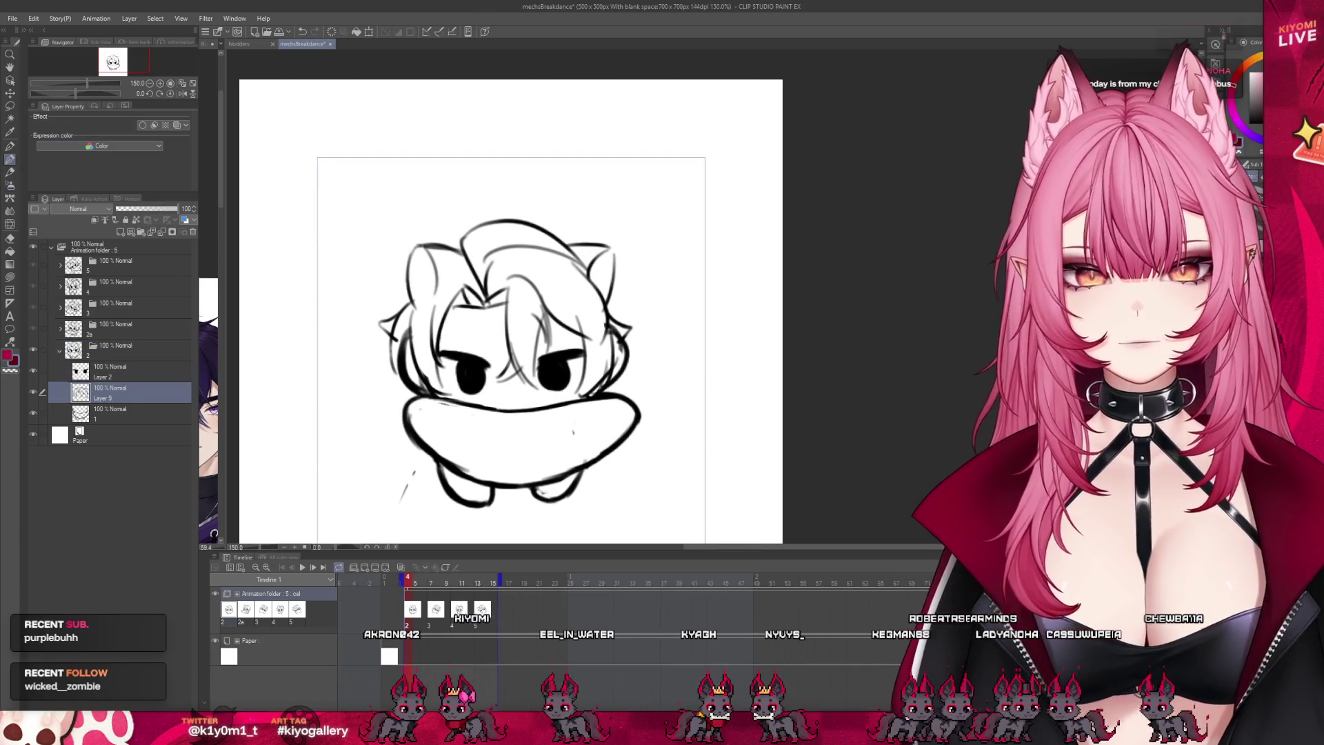
key(ctrl+minus)
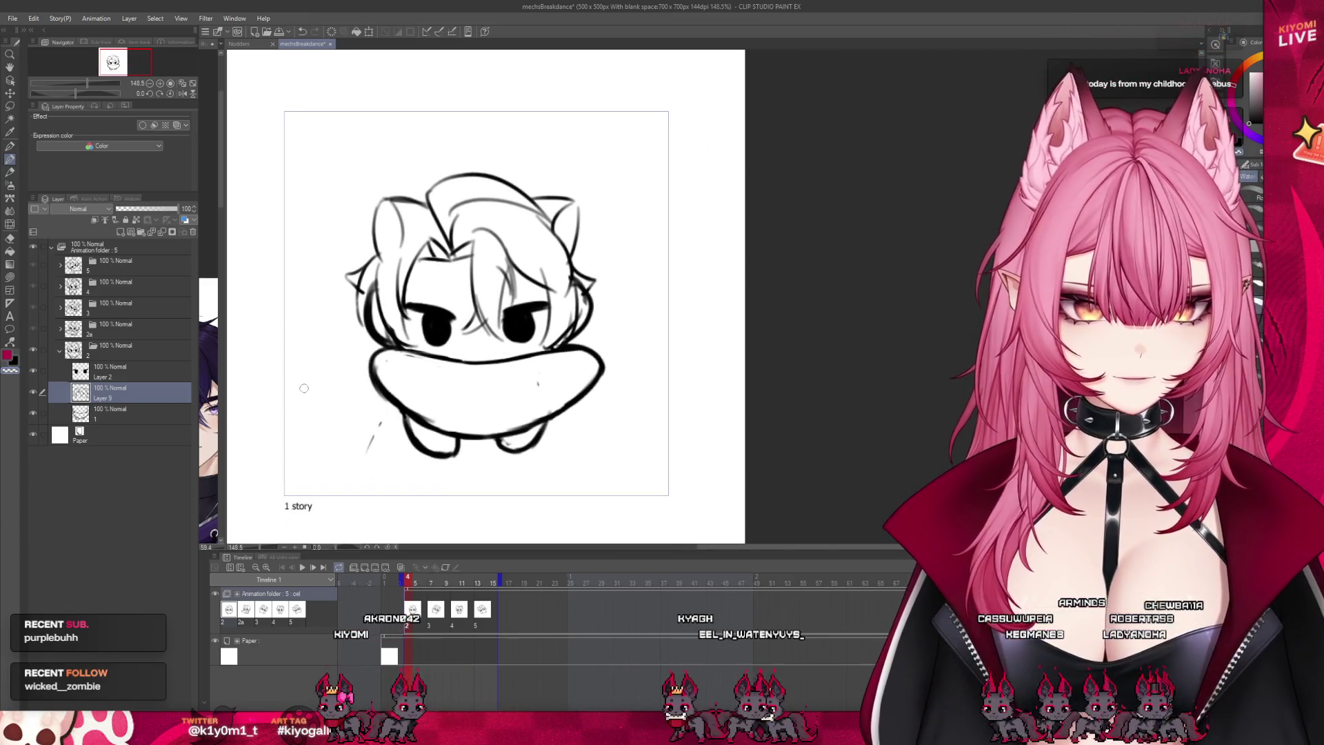
key(alt+bracketleft)
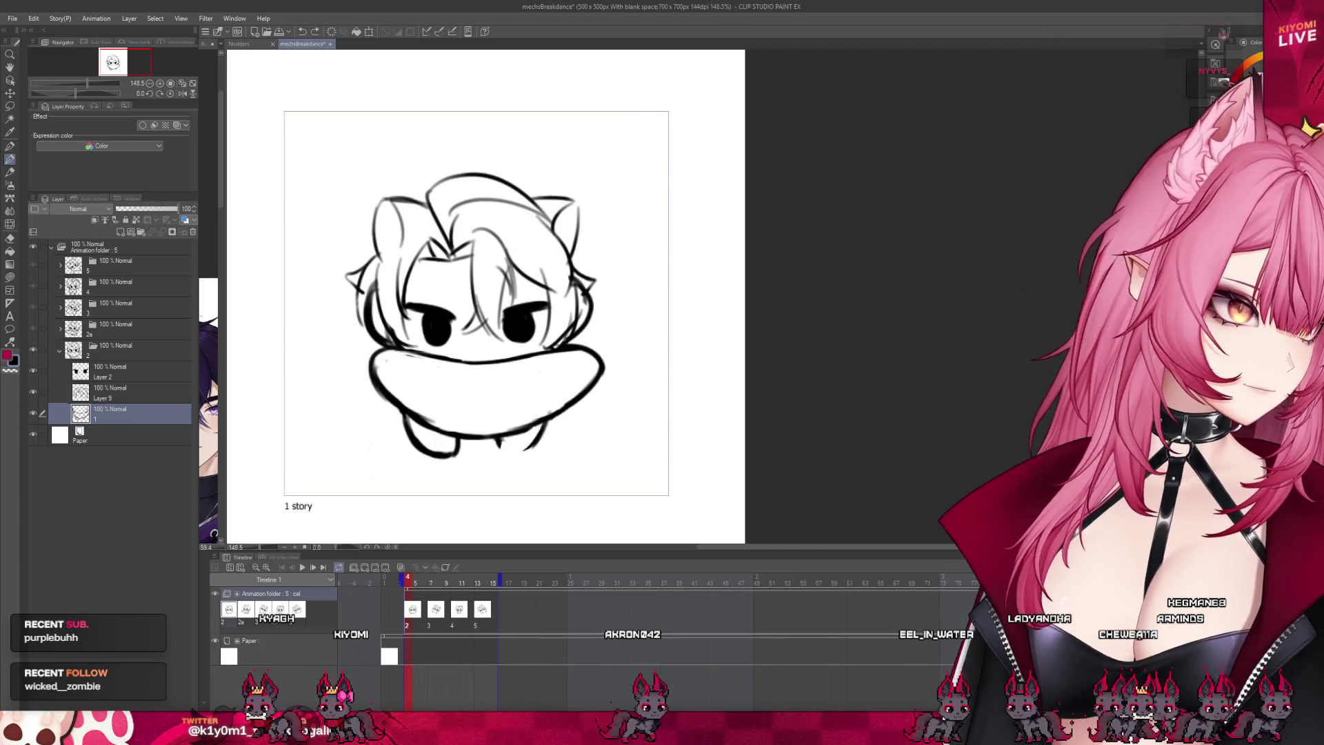
Step: Close the right foot's outline and add curved lines inside both sides of the bowl
drag(502, 444, 527, 449)
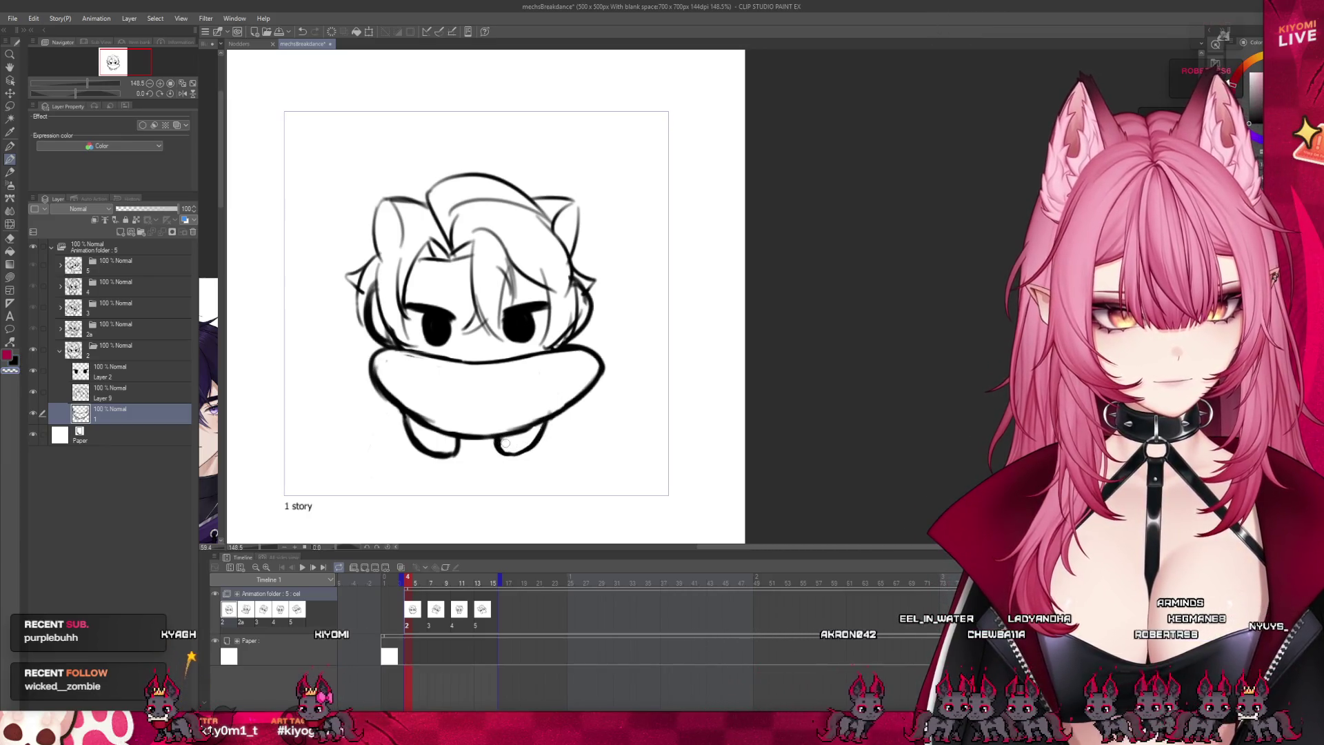
drag(561, 353, 576, 394)
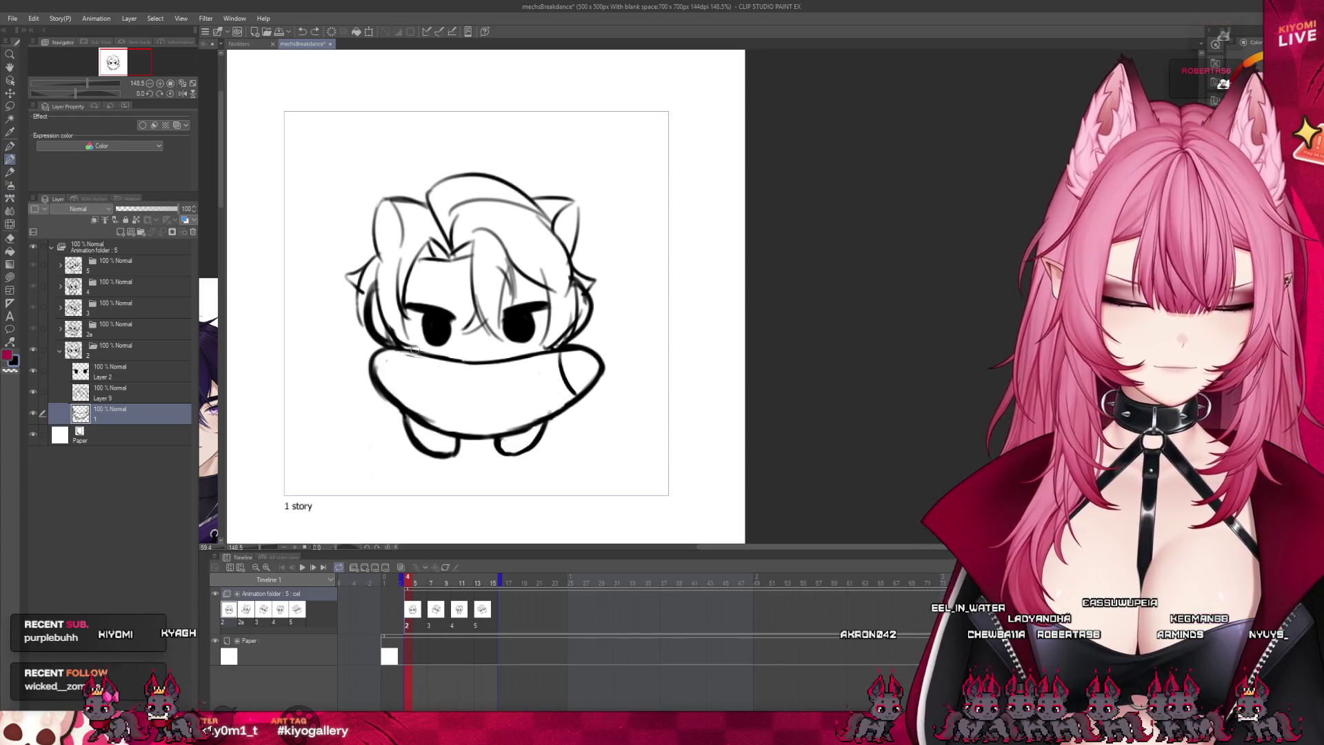
drag(413, 350, 394, 394)
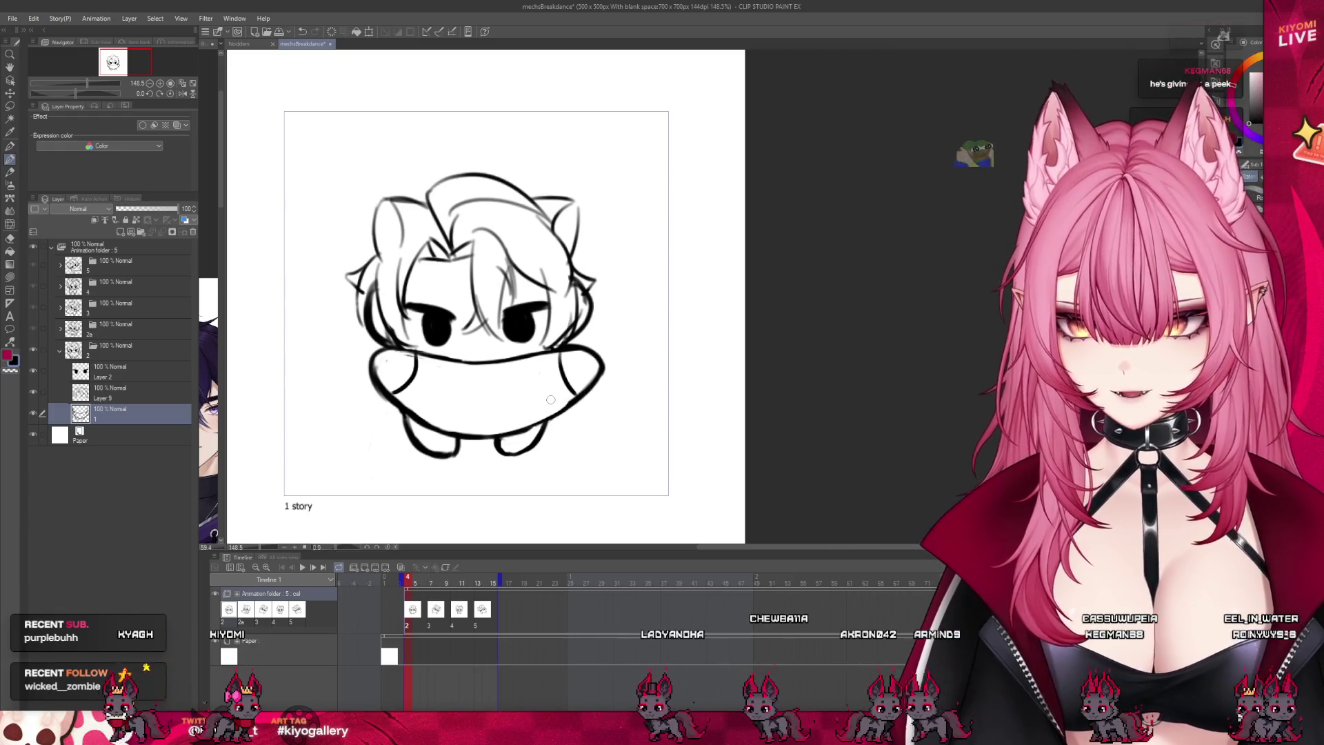
Step: Add a new animation cel after 2a and return to the frame-2 drawing
key(period)
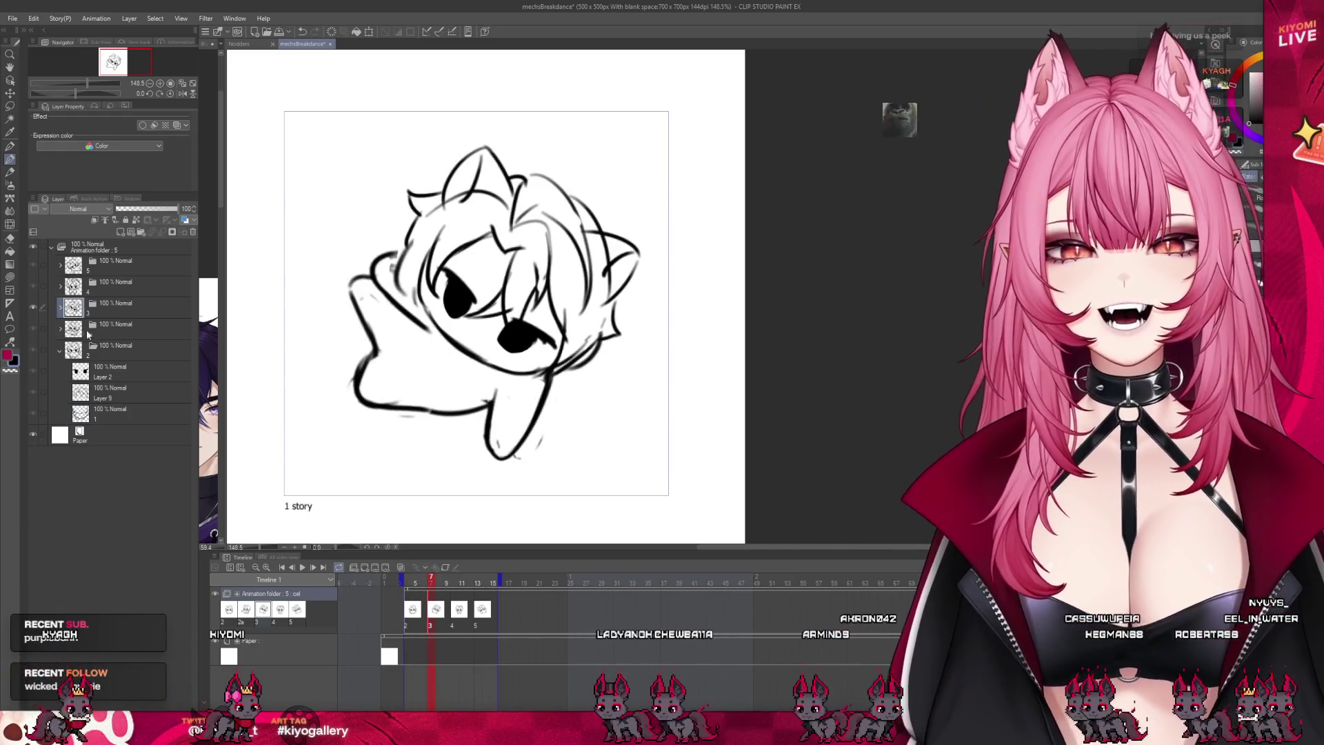
click(109, 332)
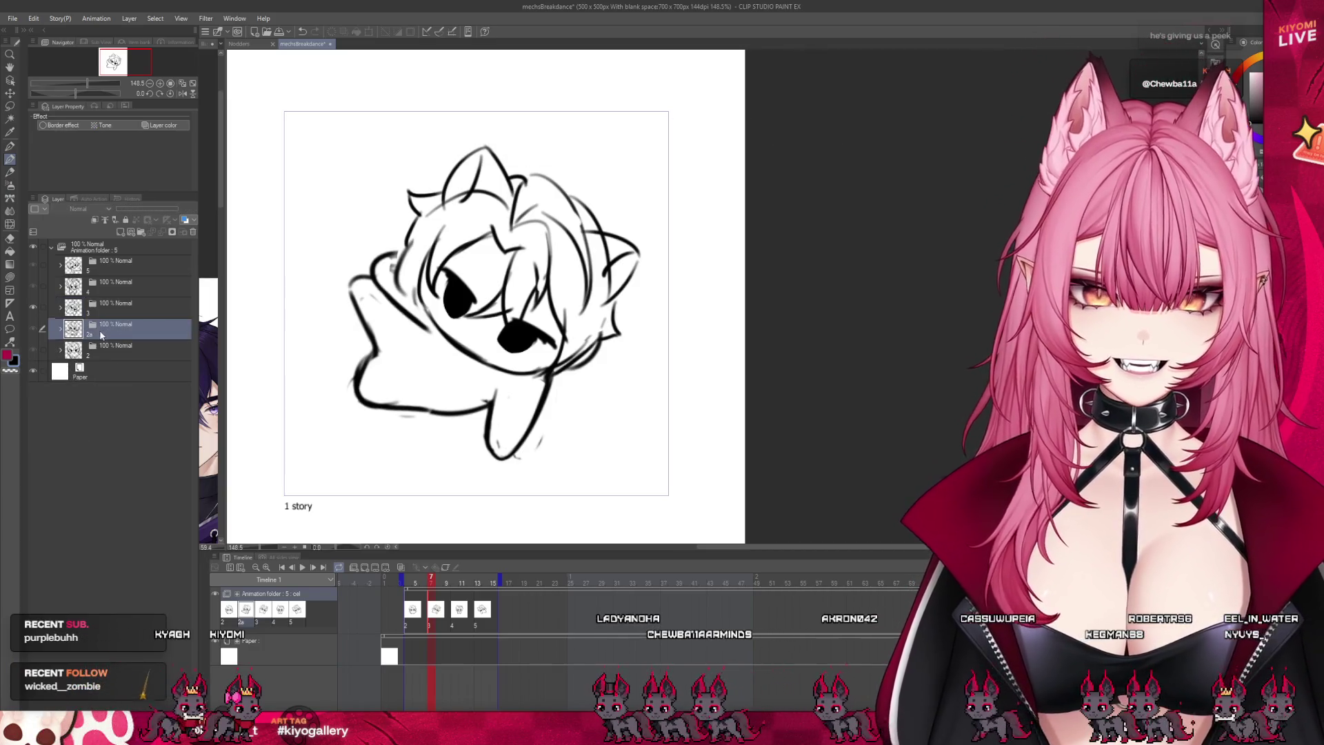
click(105, 395)
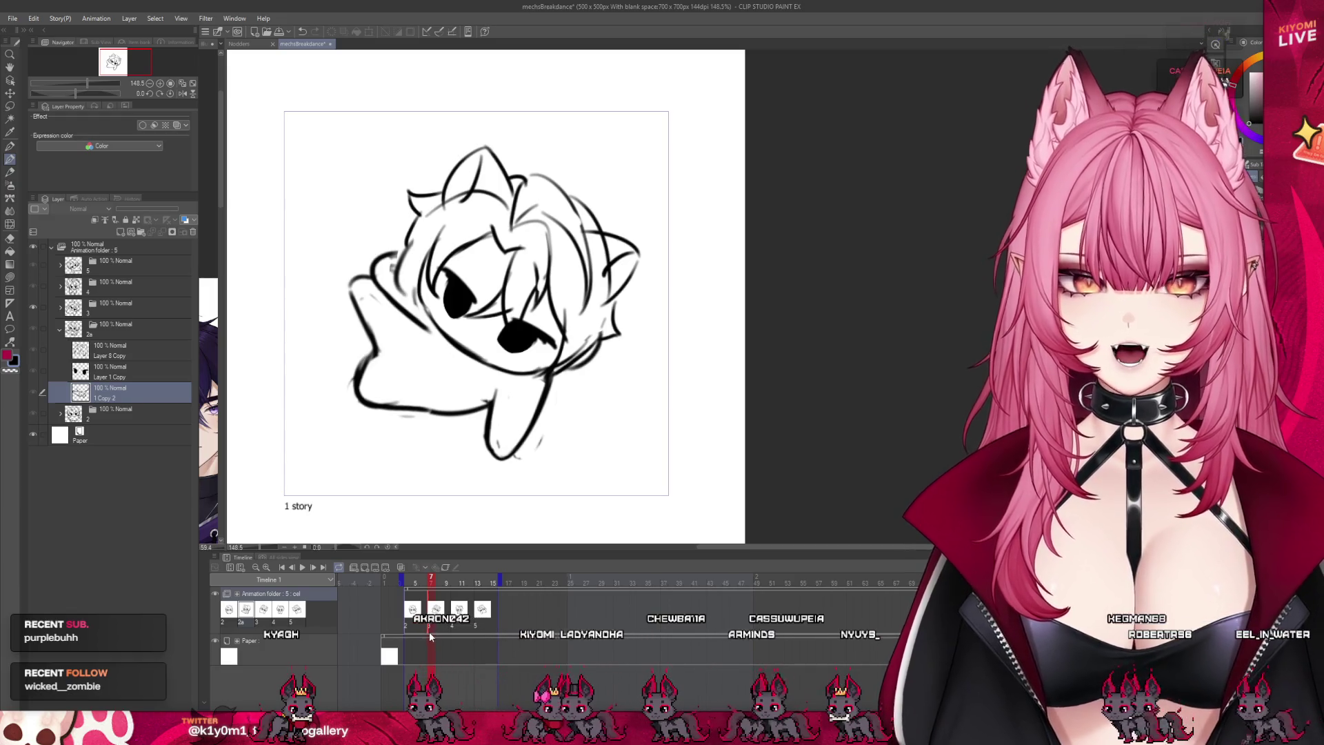
click(107, 330)
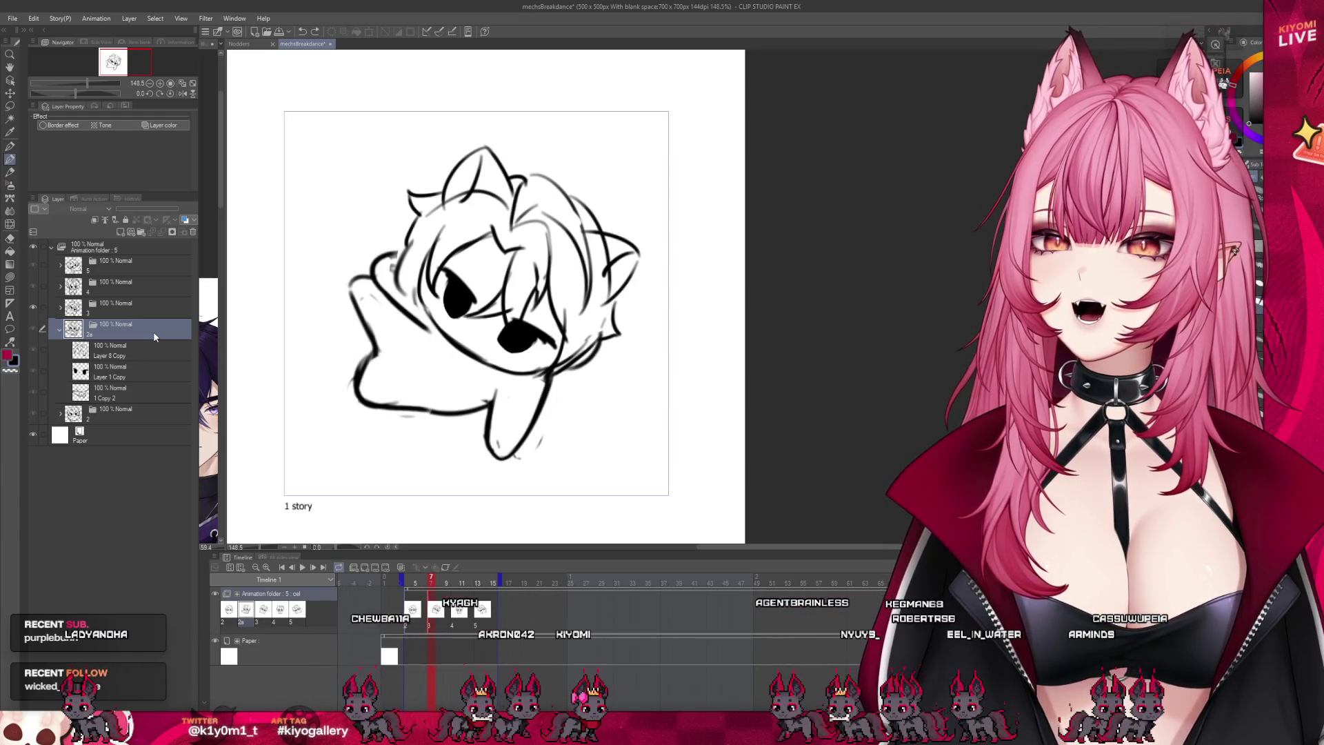
key(ctrl+shift+n)
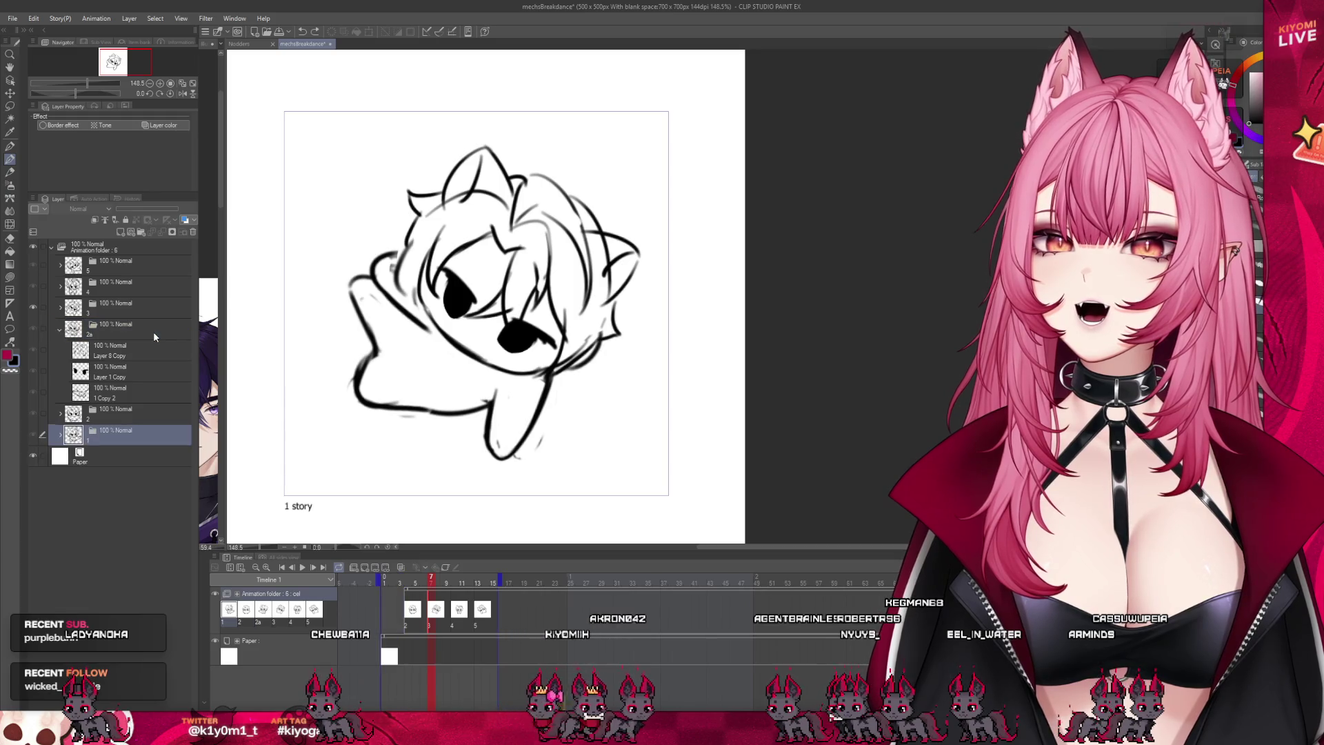
click(60, 331)
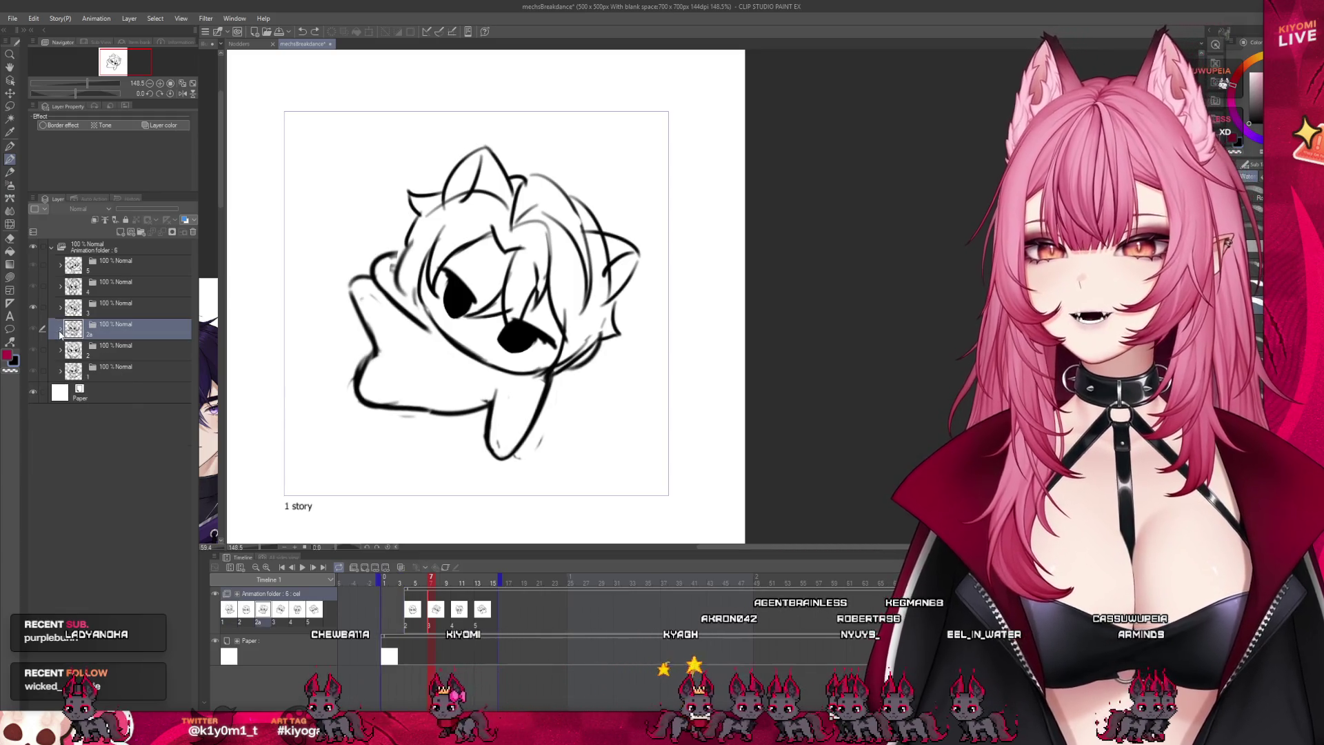
click(129, 345)
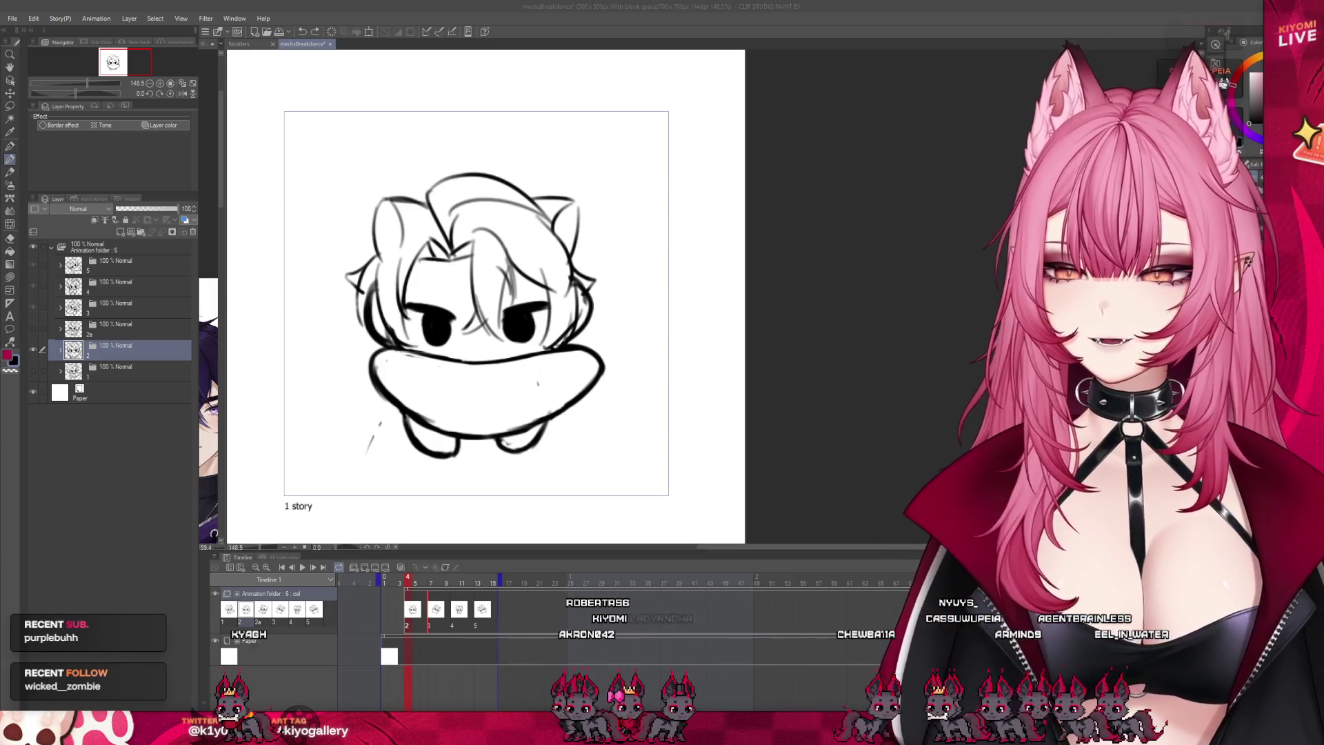
Step: Draw a curved arm stroke beside the held blob on cel 2's layer
click(401, 583)
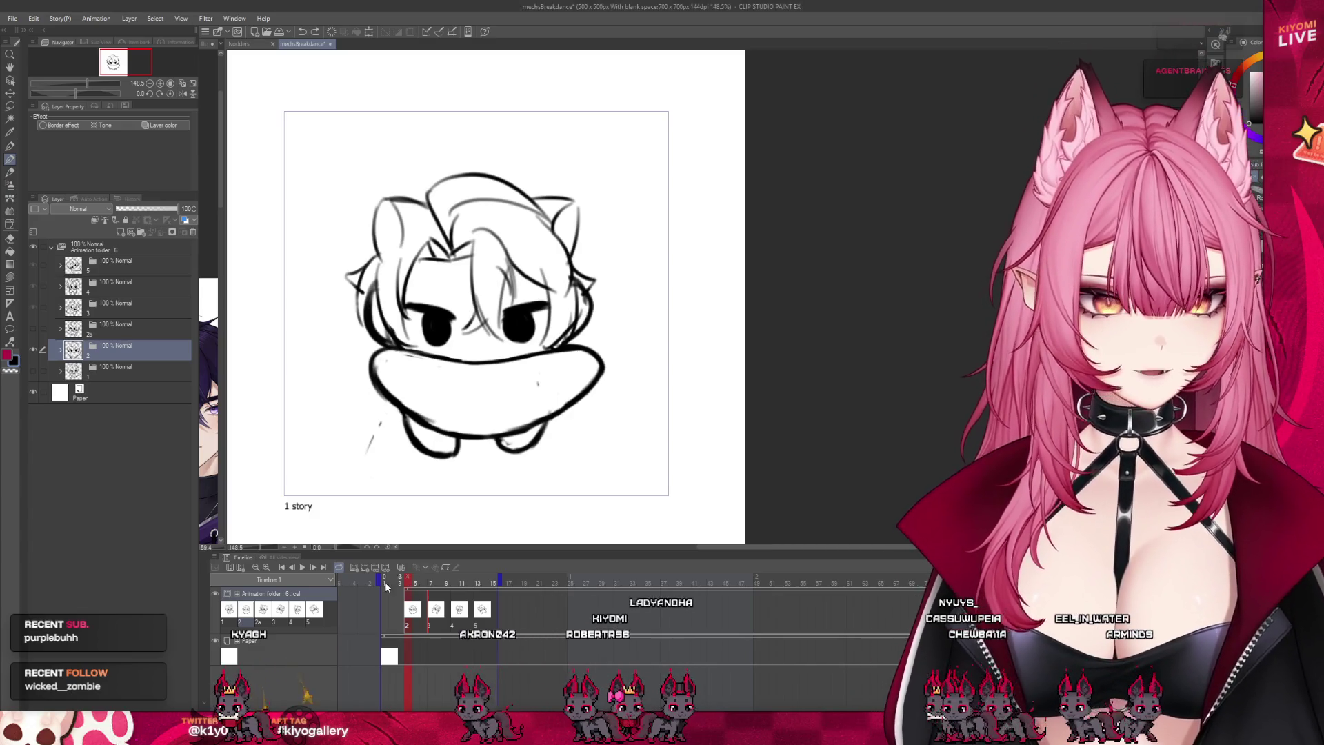
mouse_move(401, 584)
mouse_down()
mouse_move(467, 584)
mouse_move(420, 584)
mouse_move(420, 601)
mouse_up()
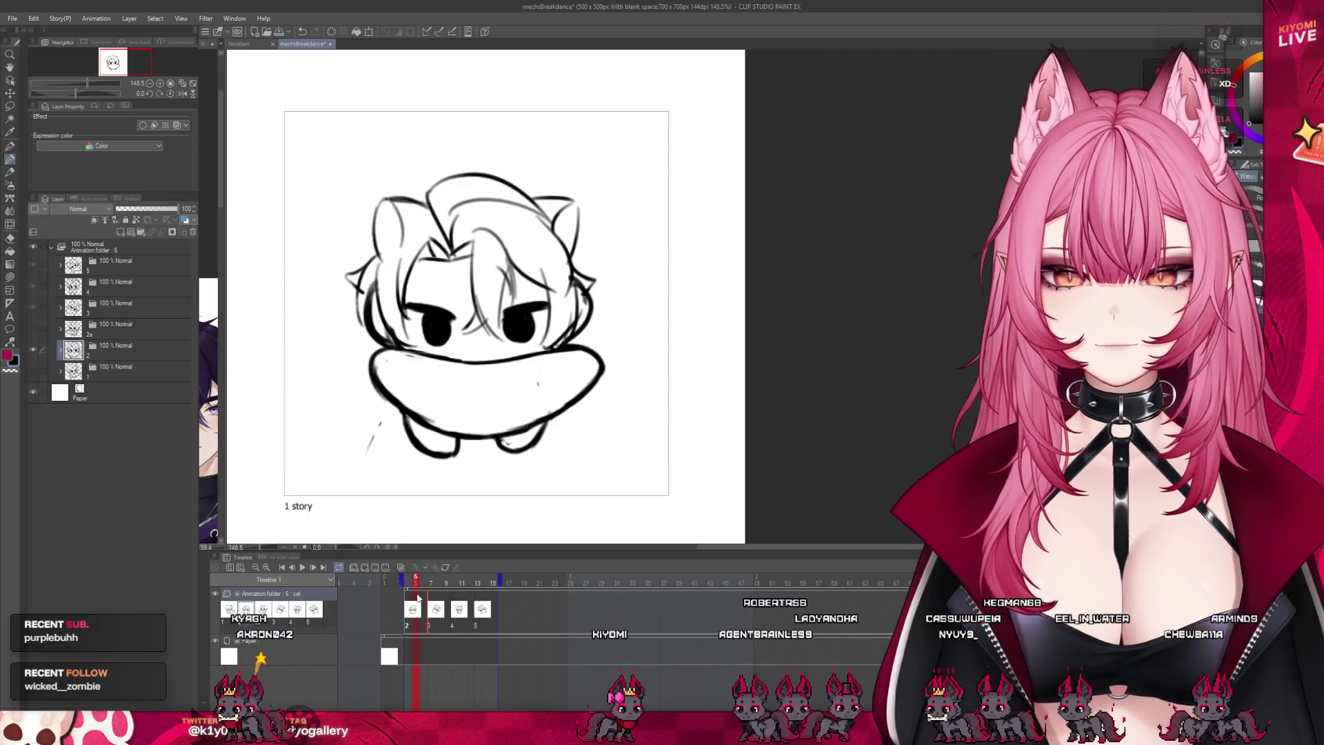
click(60, 350)
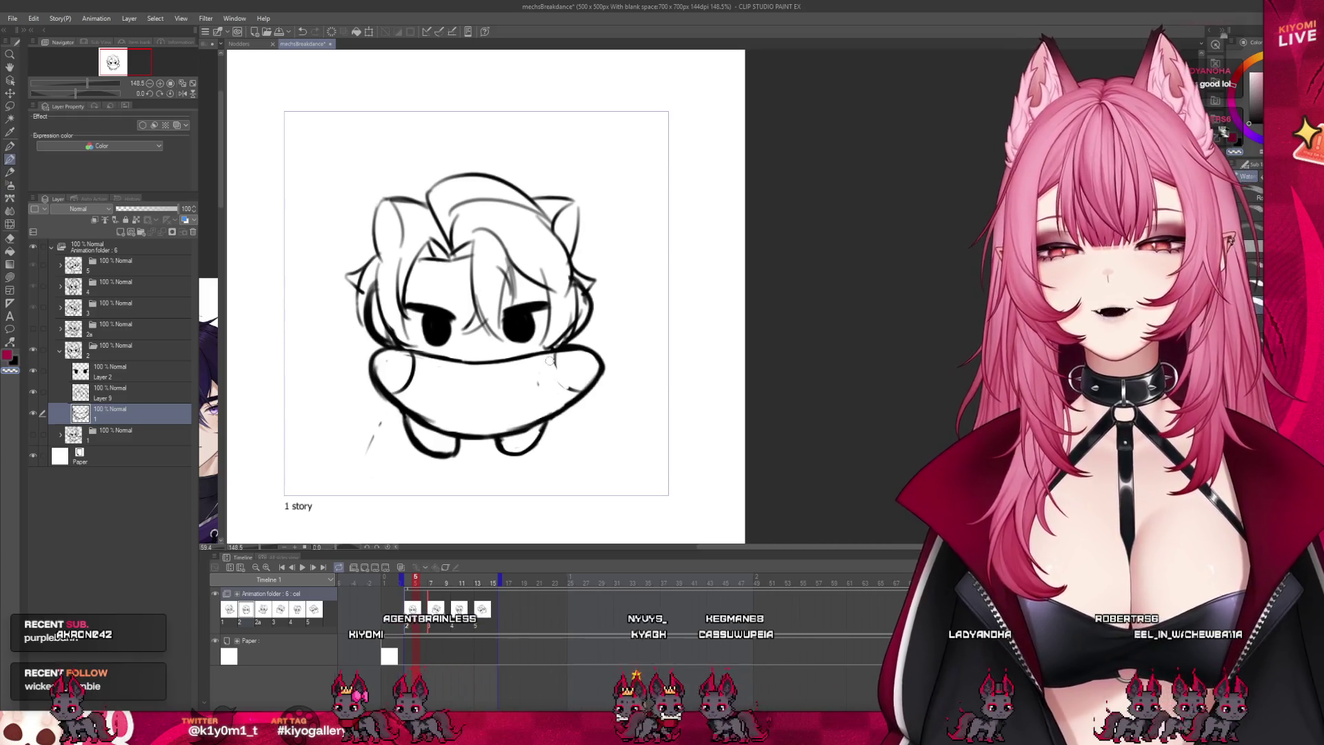
drag(549, 359, 586, 386)
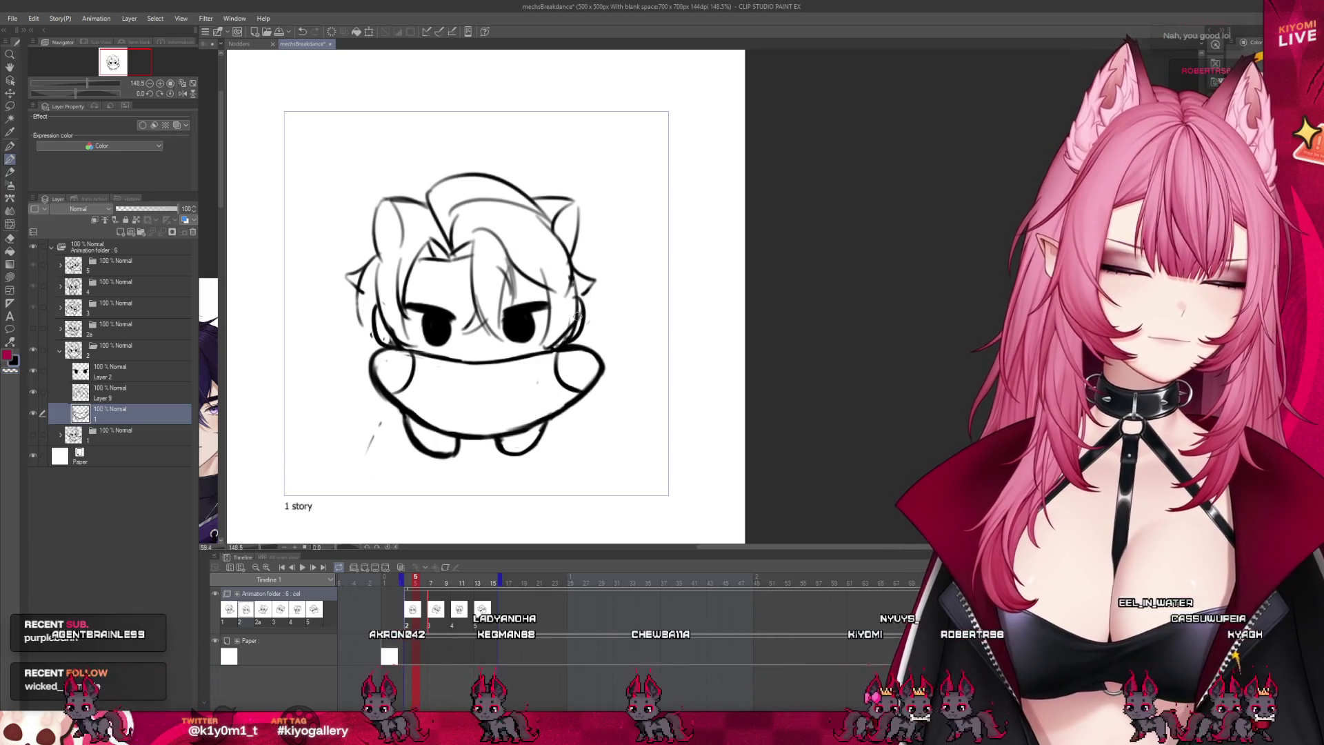
click(117, 392)
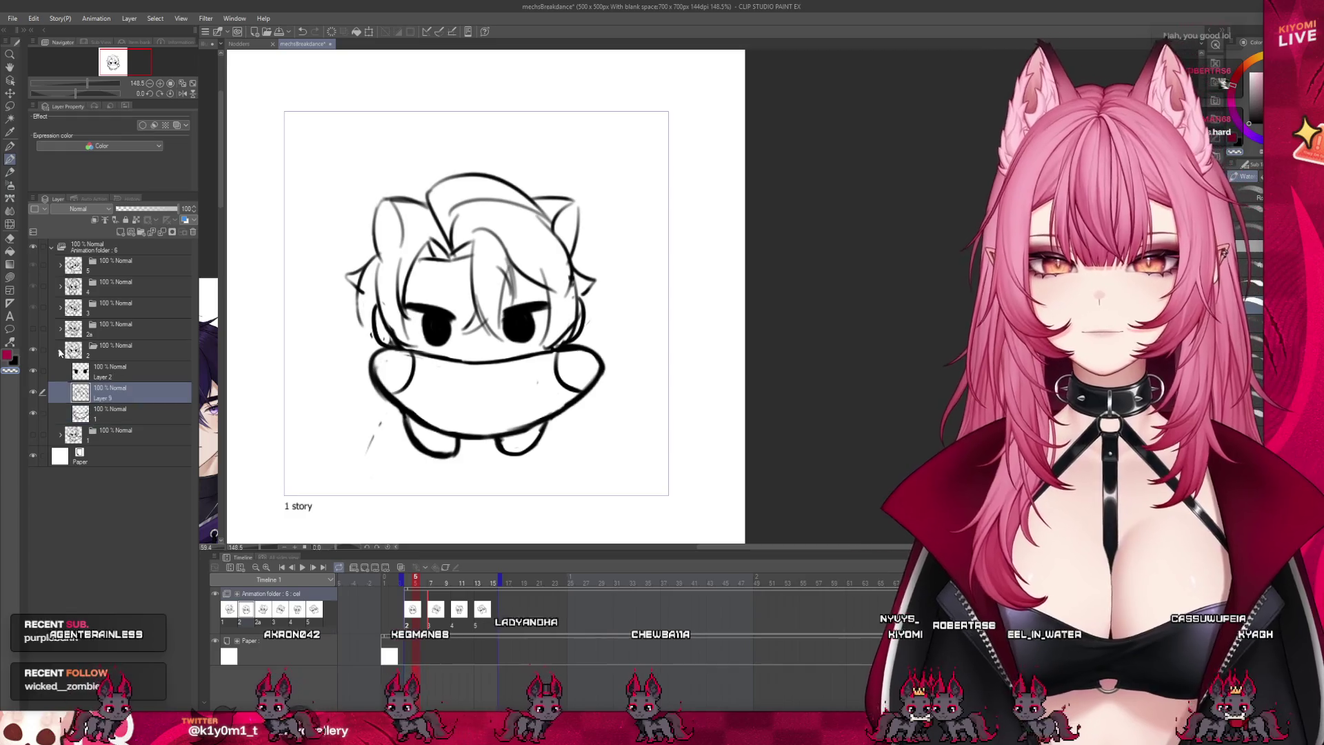
Step: On frame 3, redraw the head's left outline, erase the old arm and retrace the lower-left hand
click(59, 353)
click(62, 308)
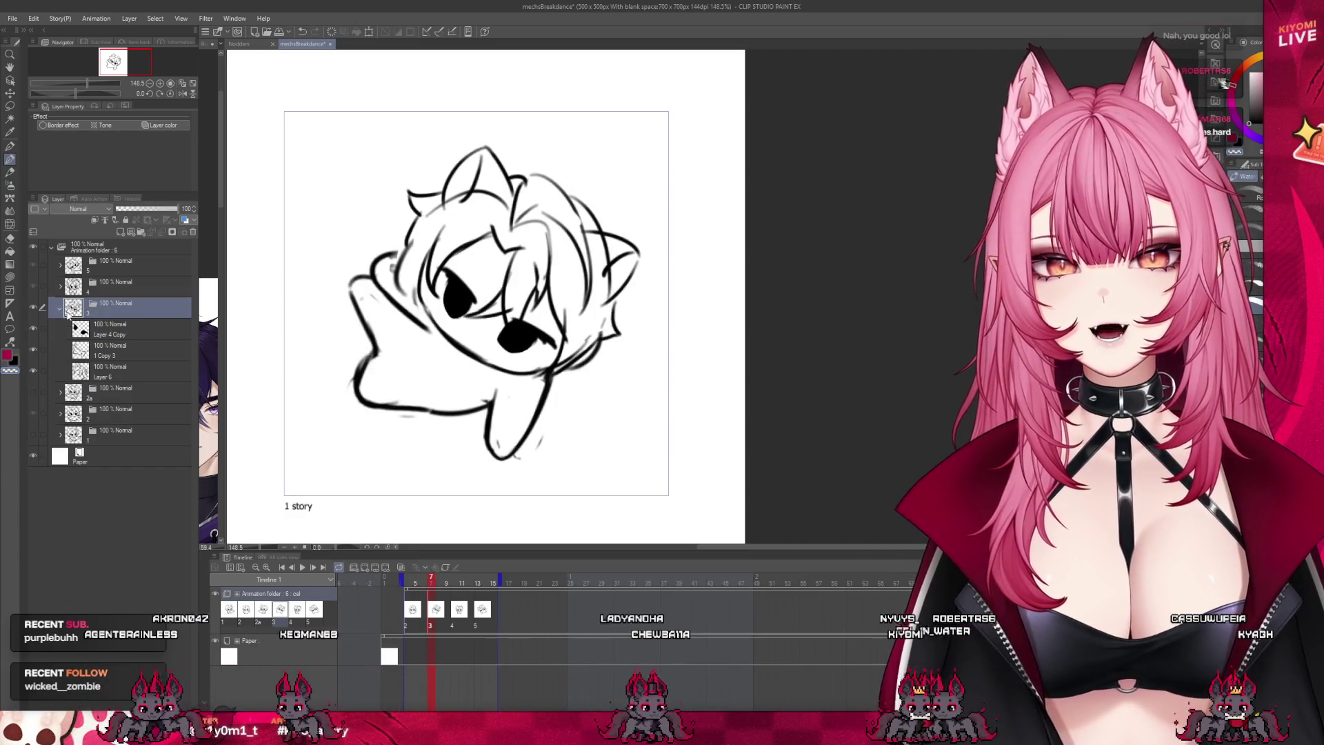
click(128, 370)
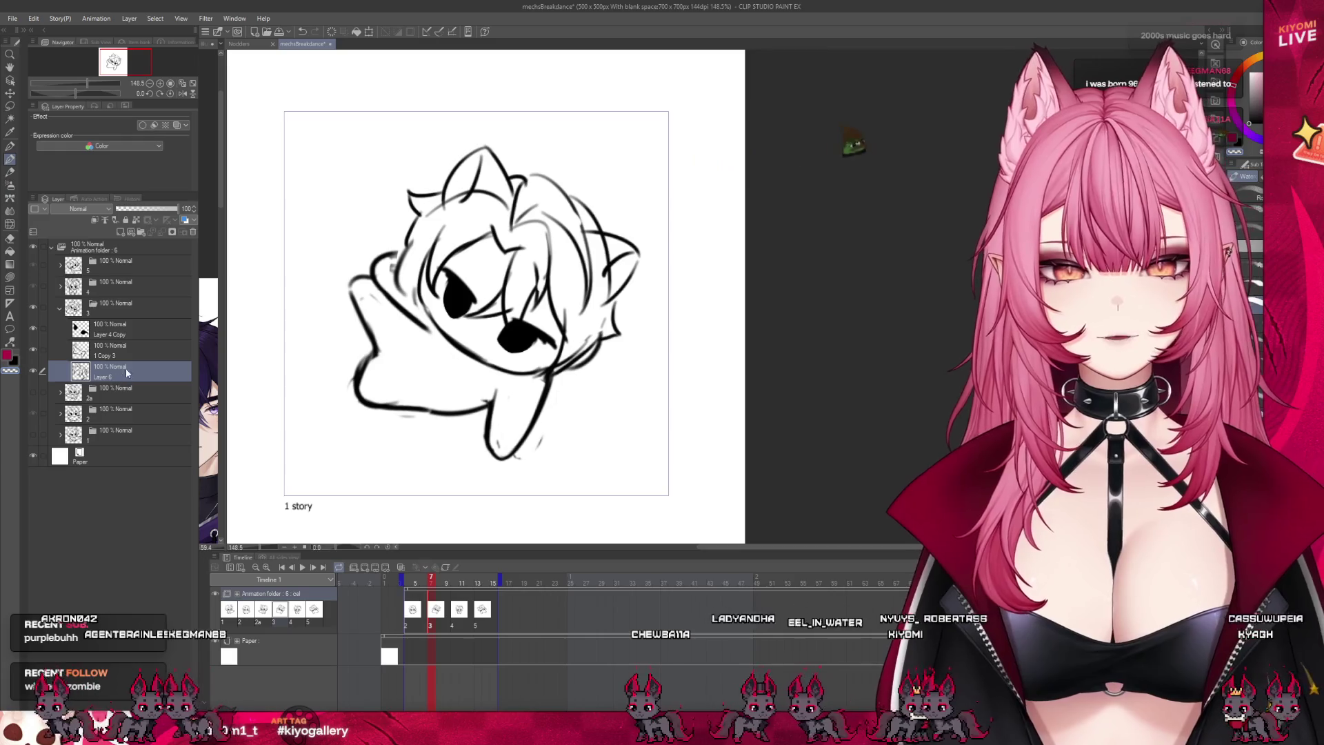
click(117, 350)
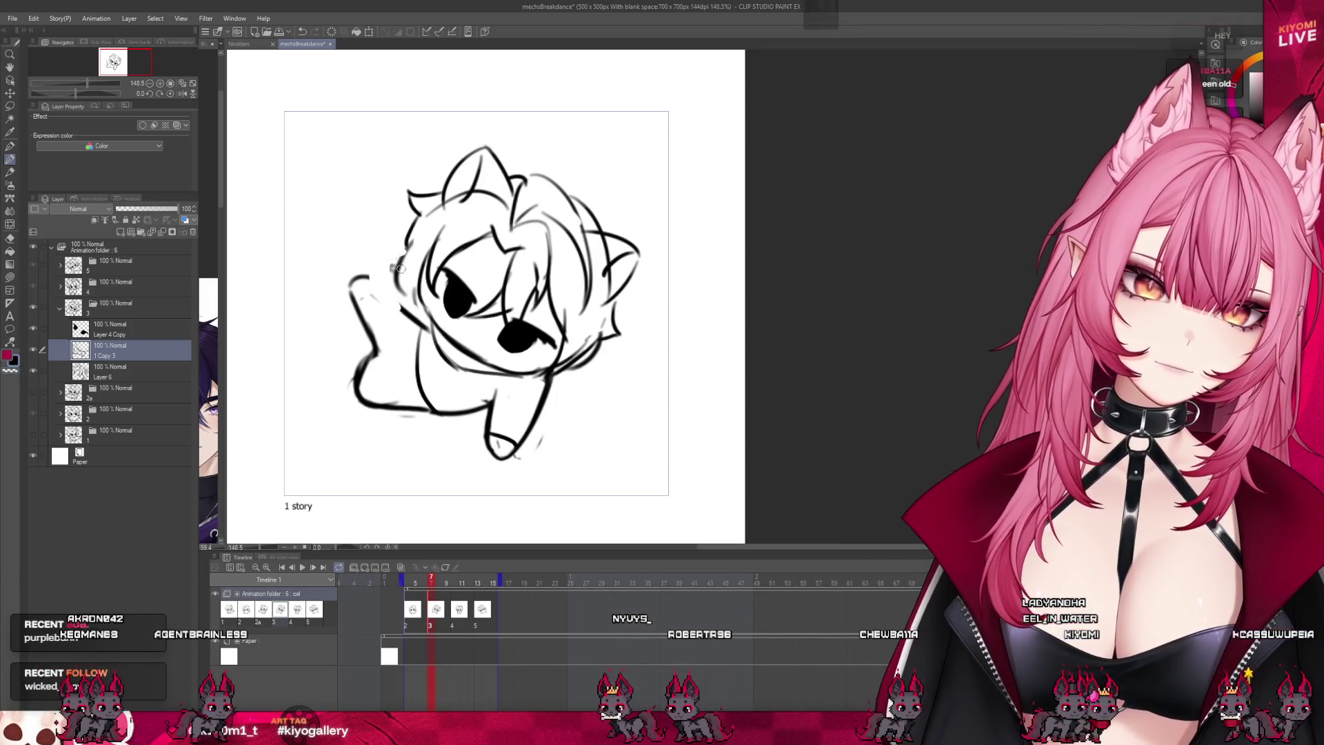
drag(402, 257, 395, 285)
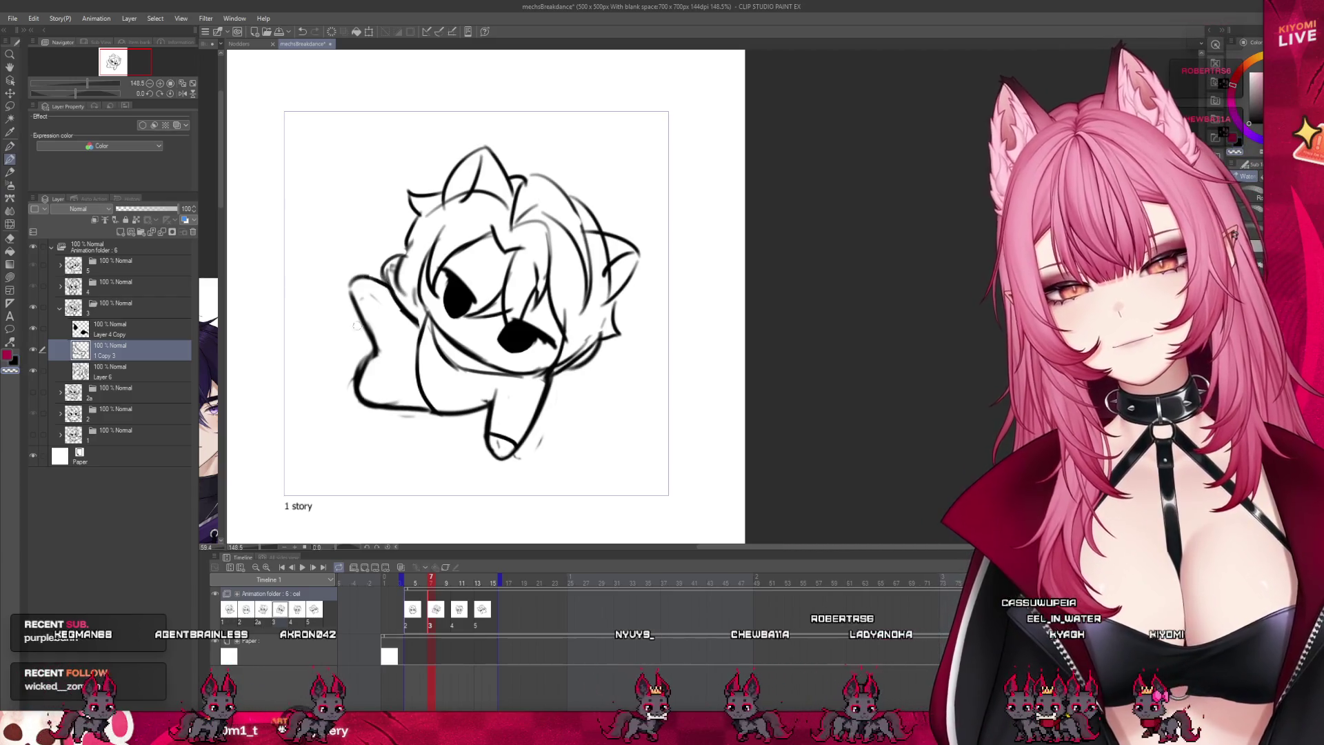
mouse_move(378, 352)
mouse_down()
mouse_move(349, 285)
mouse_move(380, 350)
mouse_up()
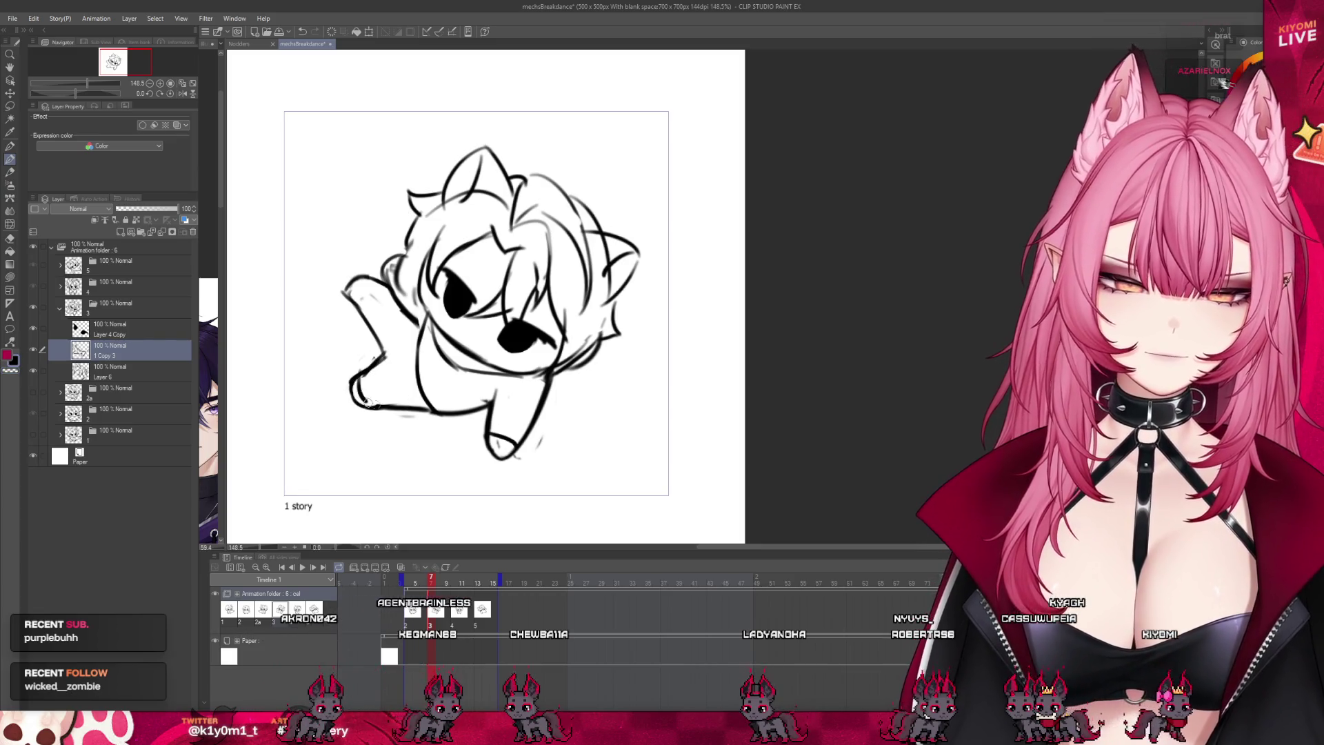
drag(378, 408, 363, 383)
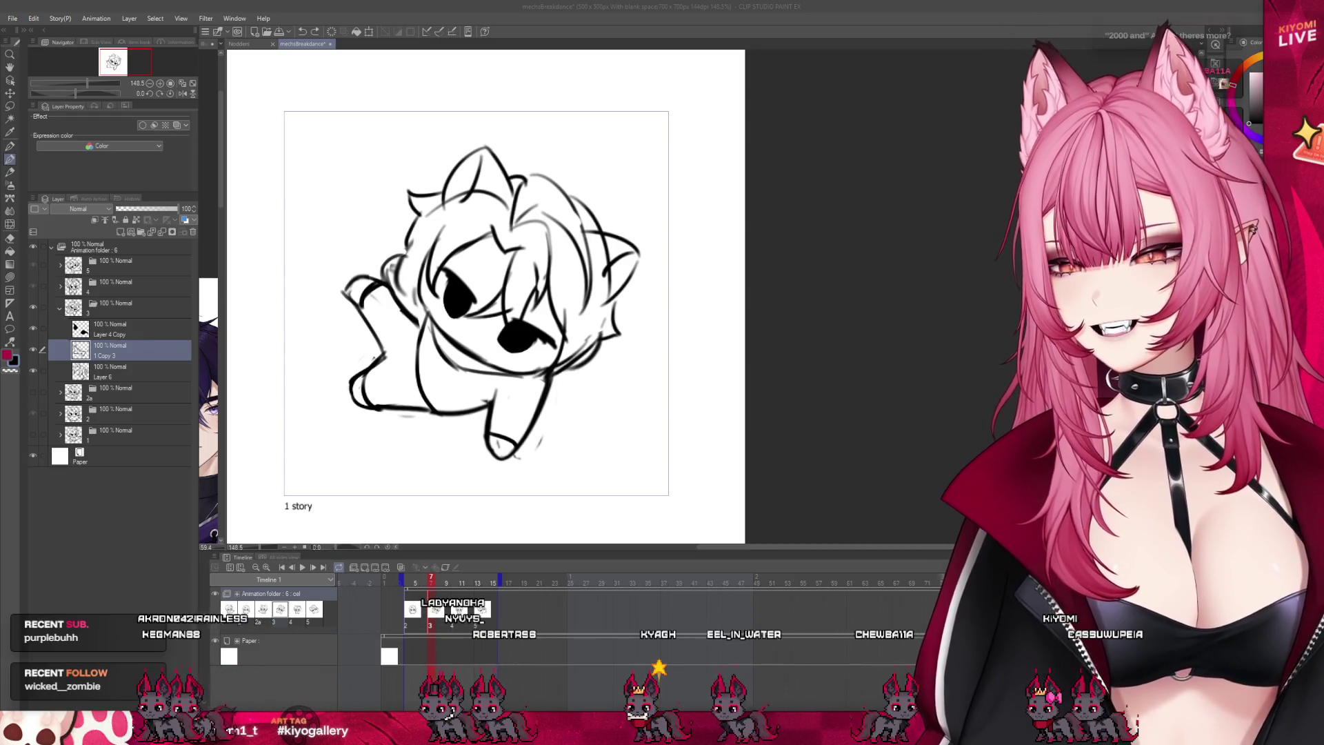
key(ctrl+z)
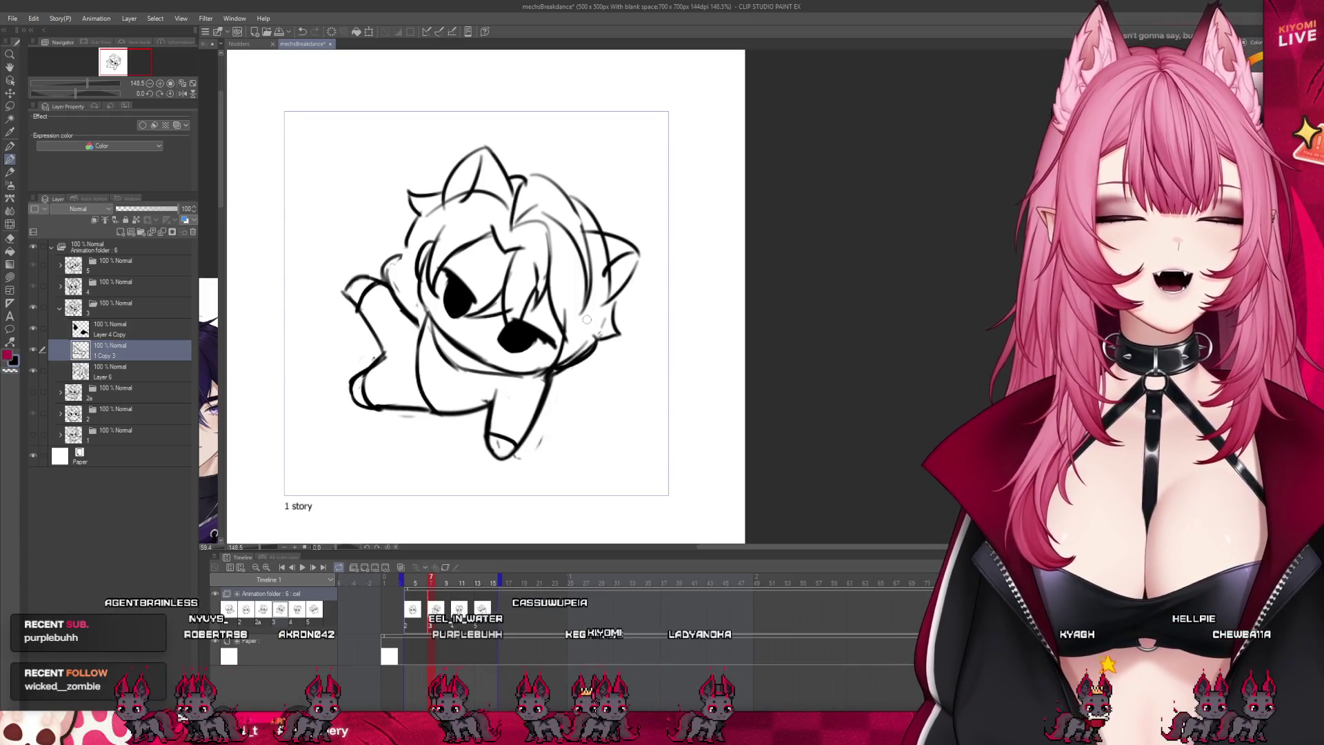
Step: Erase the hook left of the head on Layer 6 and stroke along the ear's edge
key(alt+bracketleft)
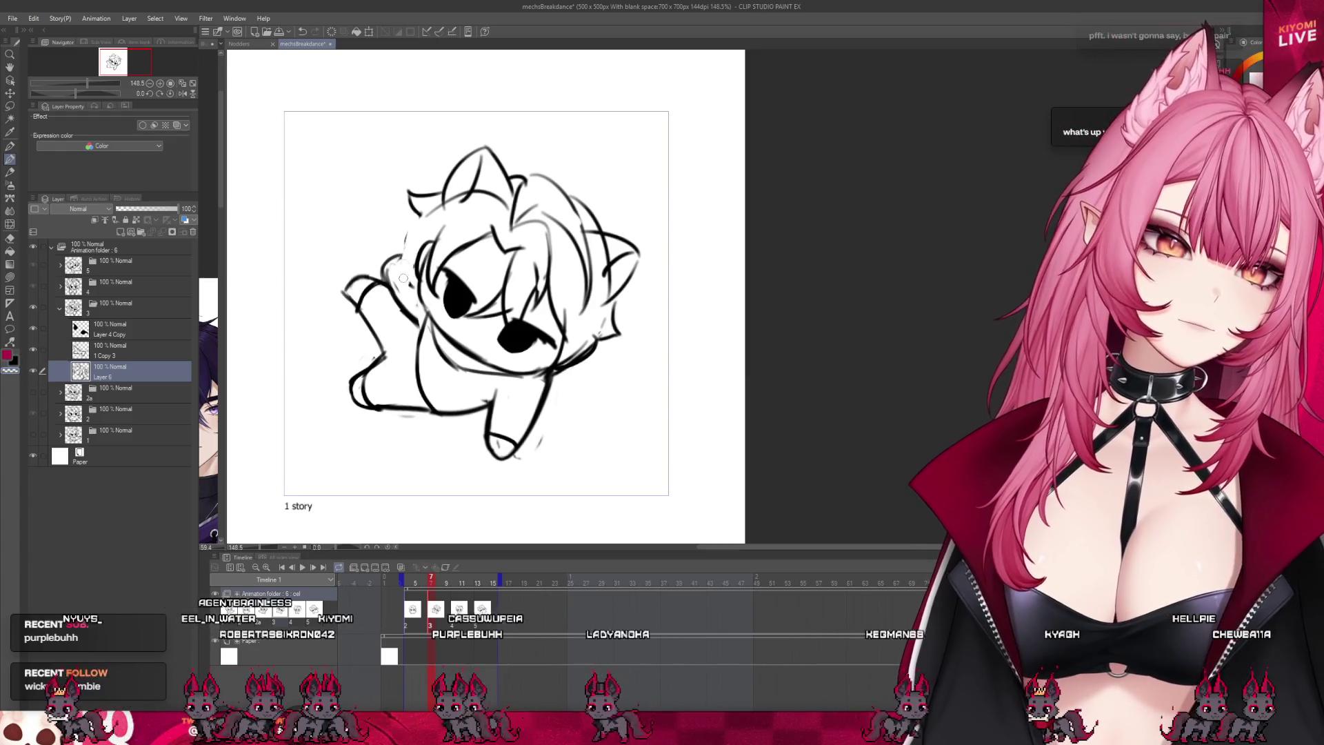
drag(417, 223, 414, 190)
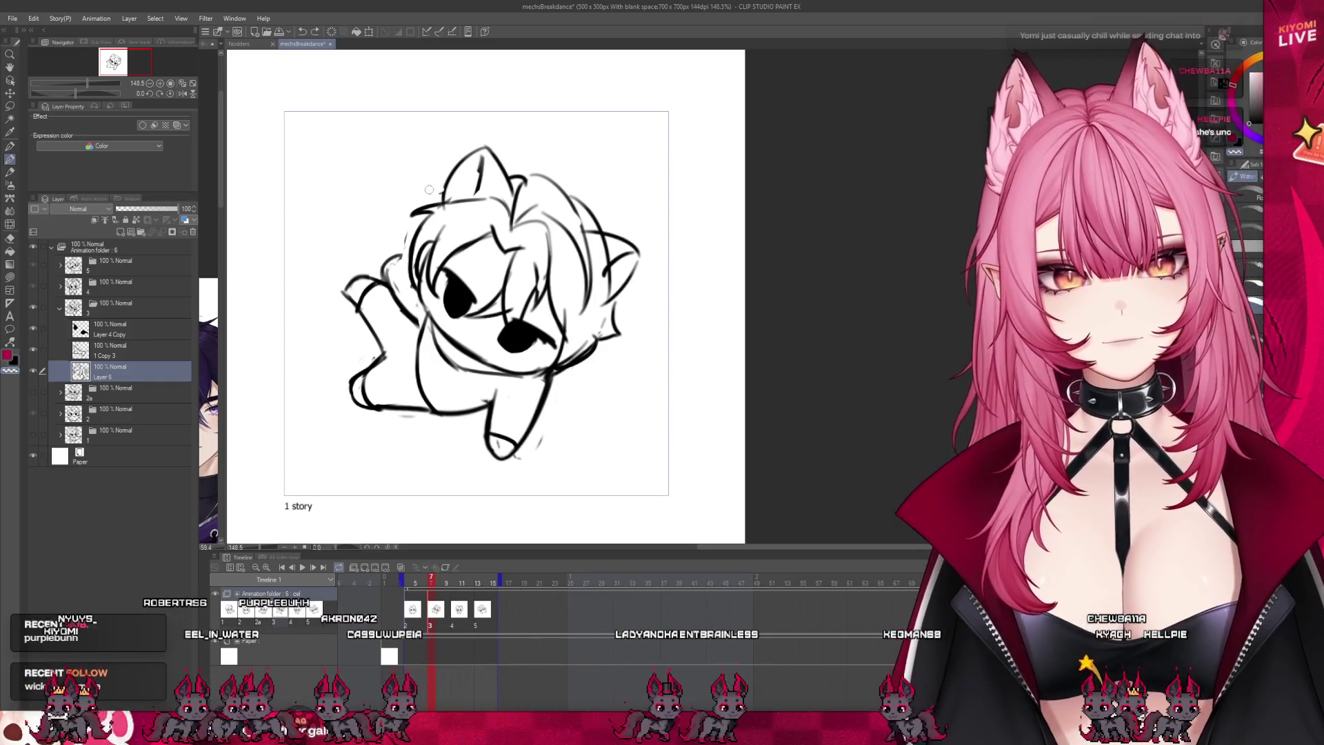
drag(442, 201, 452, 173)
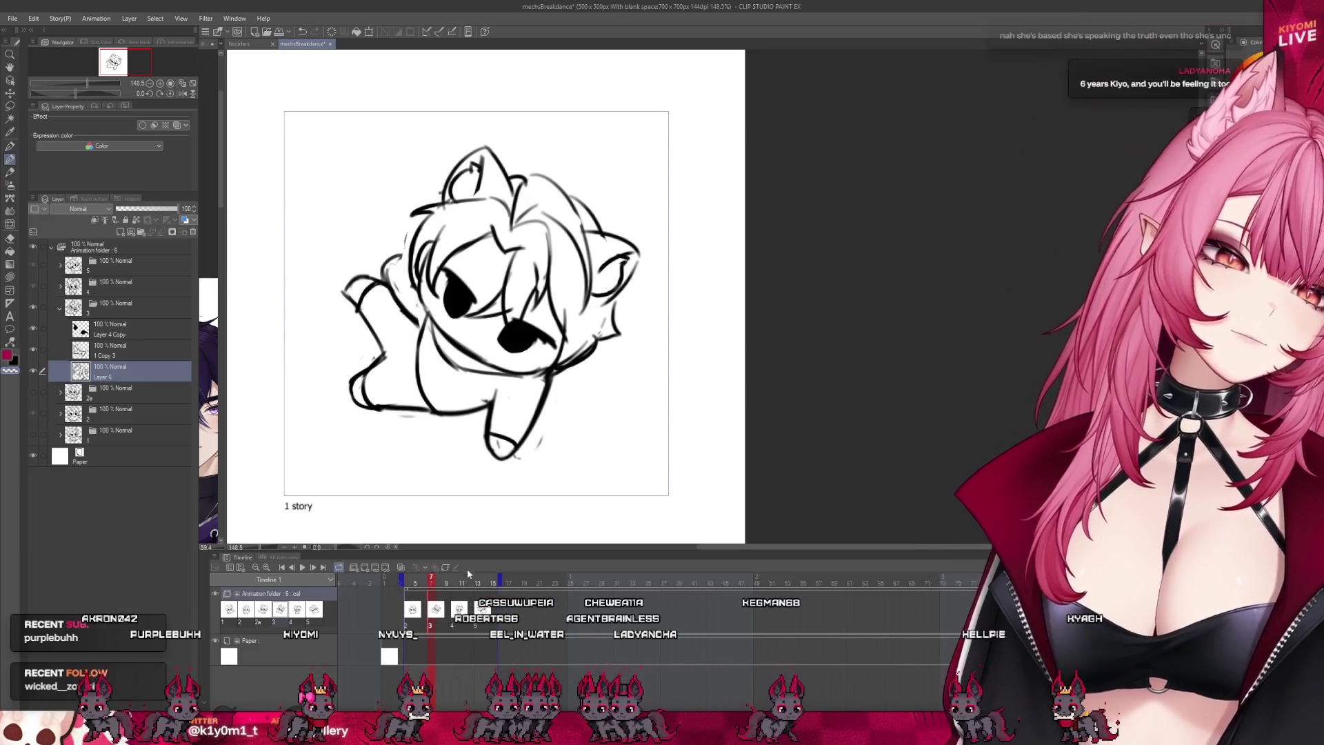
key(ctrl+Left)
key(ctrl+Right)
key(ctrl+Left)
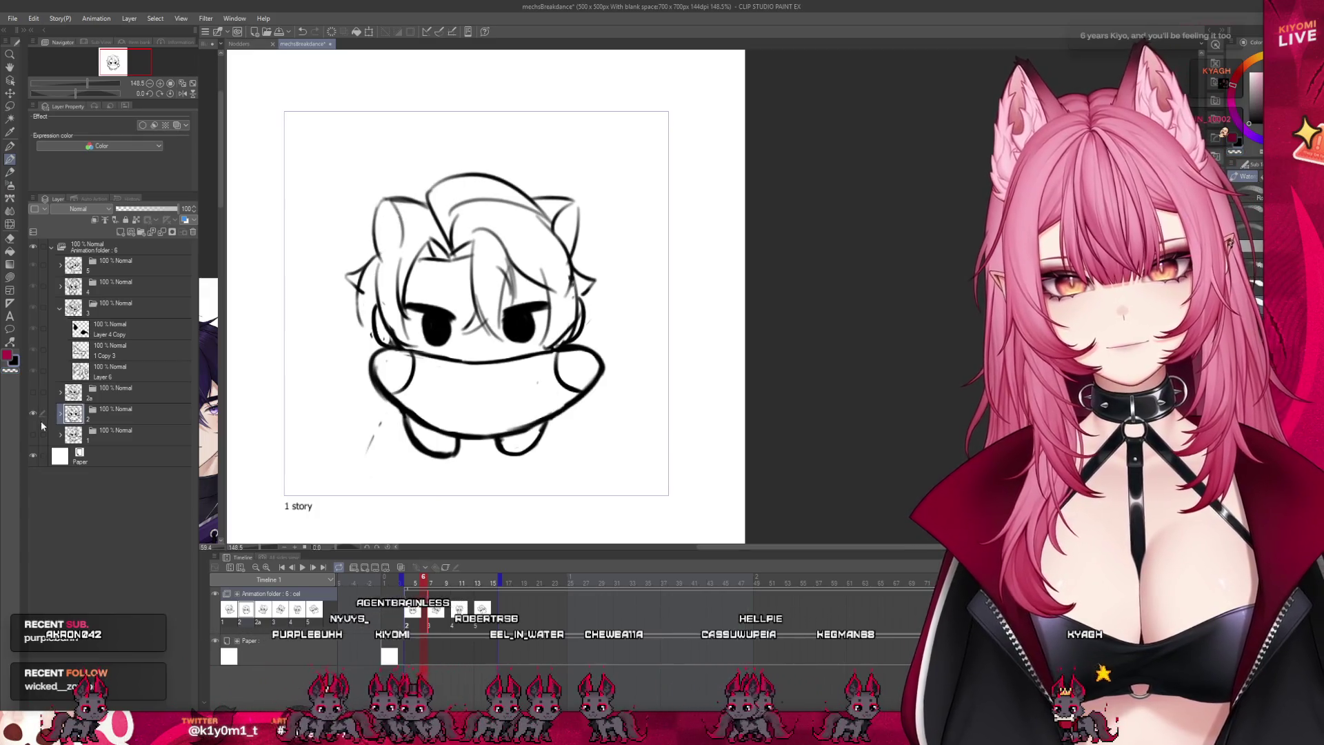
Step: Draw inner-ear curves on both ears of the frame-2 character
click(60, 413)
drag(385, 219, 381, 250)
drag(567, 219, 570, 248)
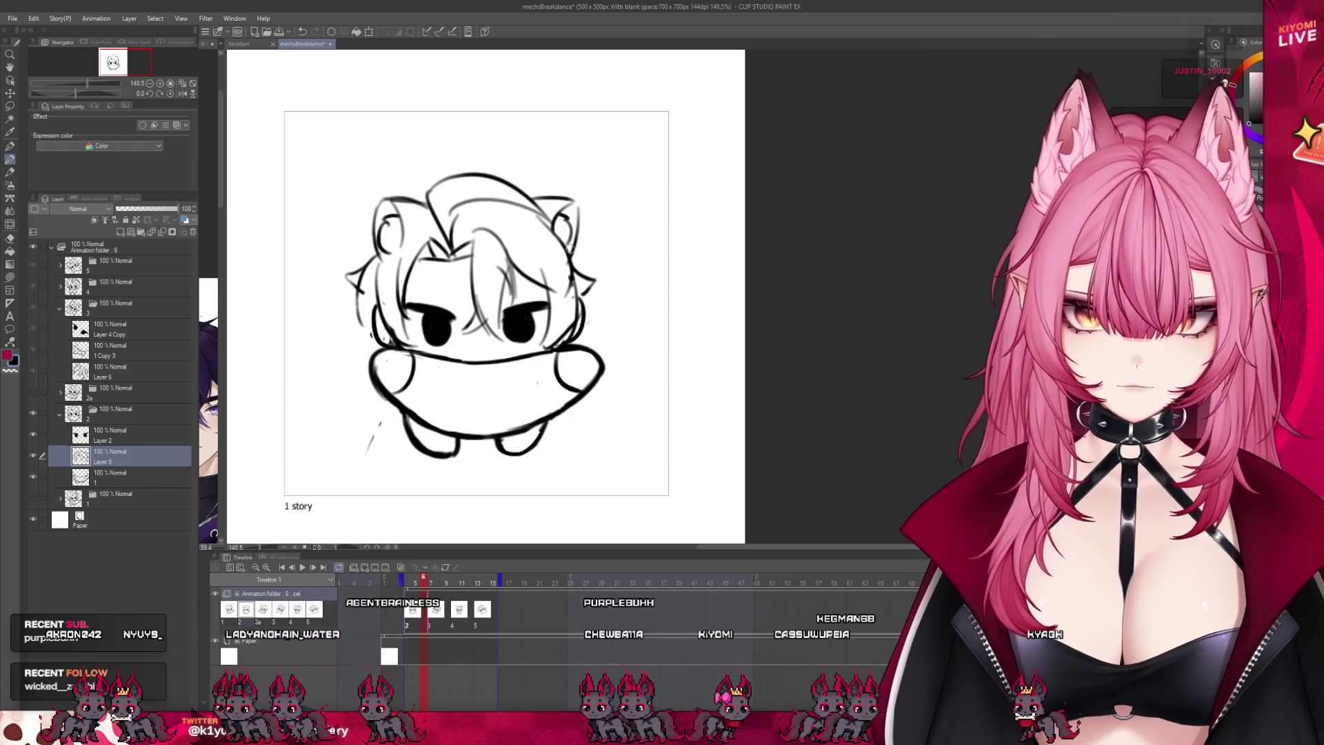
Step: Play back the animation, scrub frames 5 to 8 and turn on onion skin
click(302, 567)
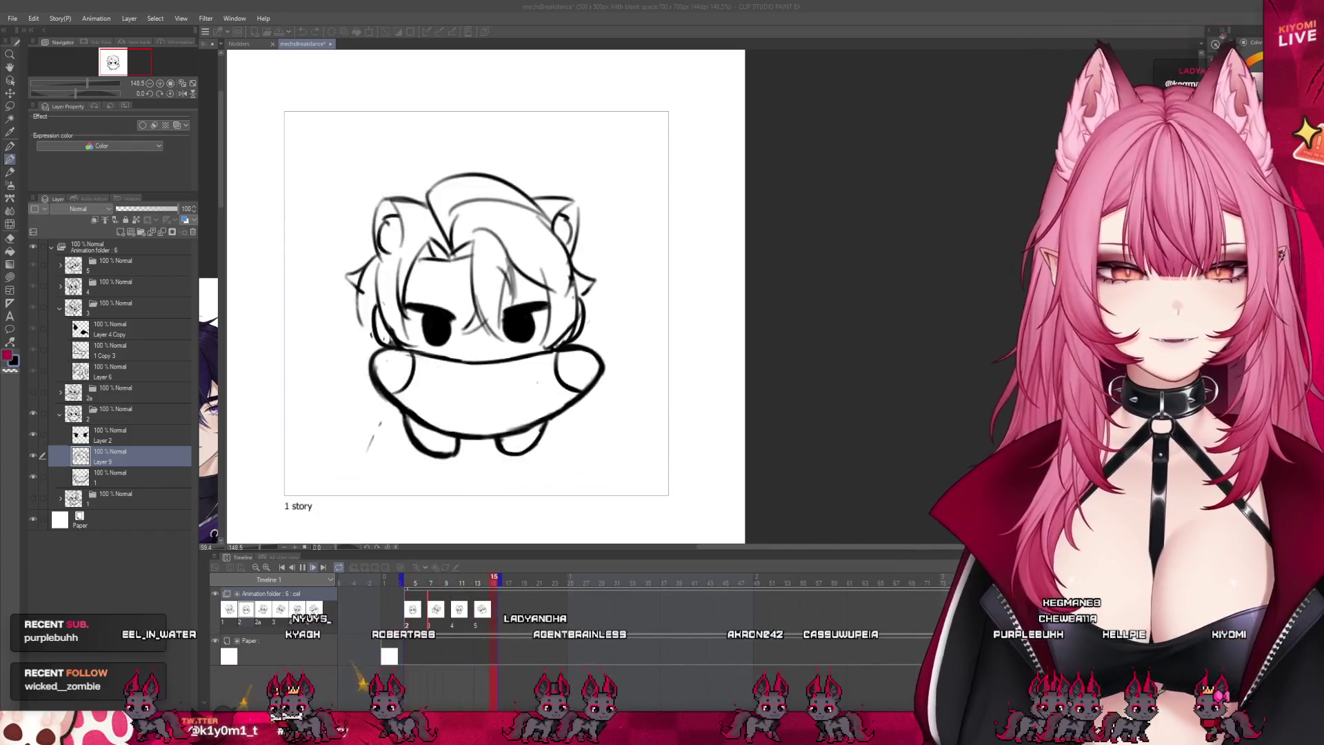
key(space)
click(404, 598)
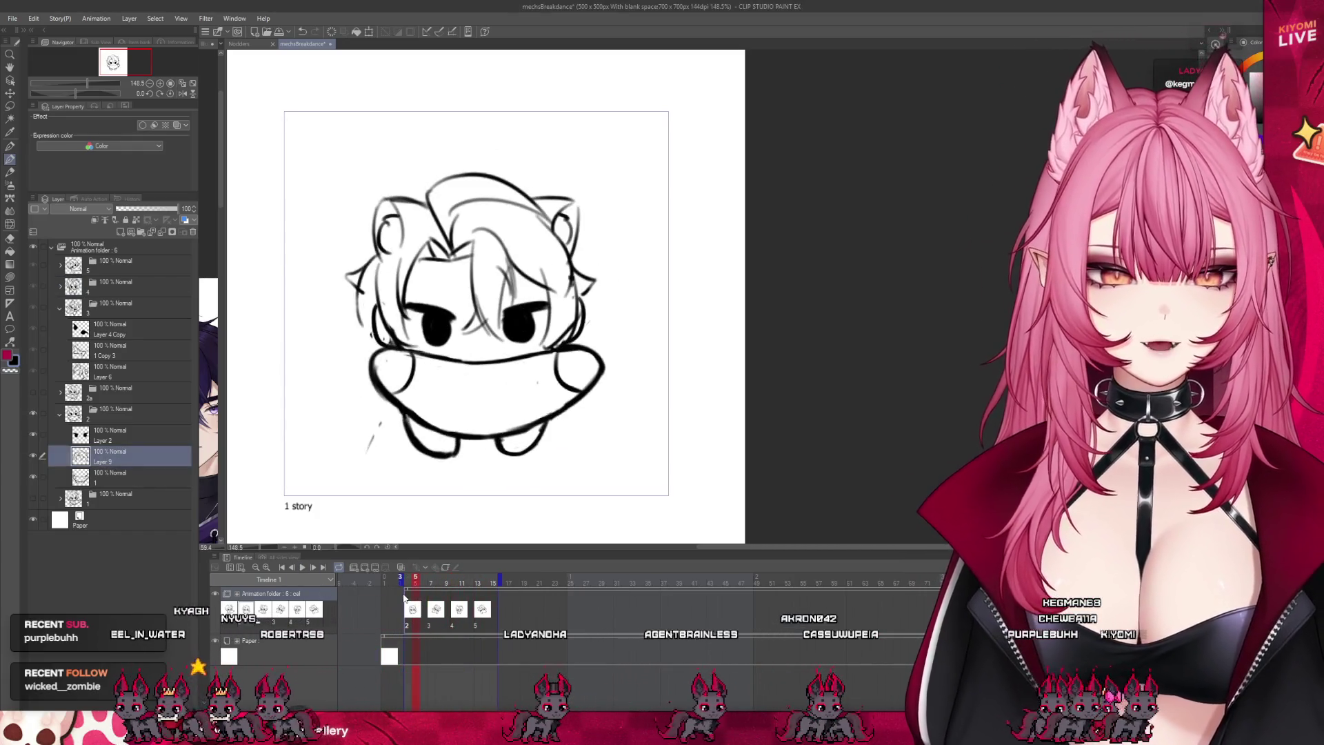
drag(410, 586, 442, 586)
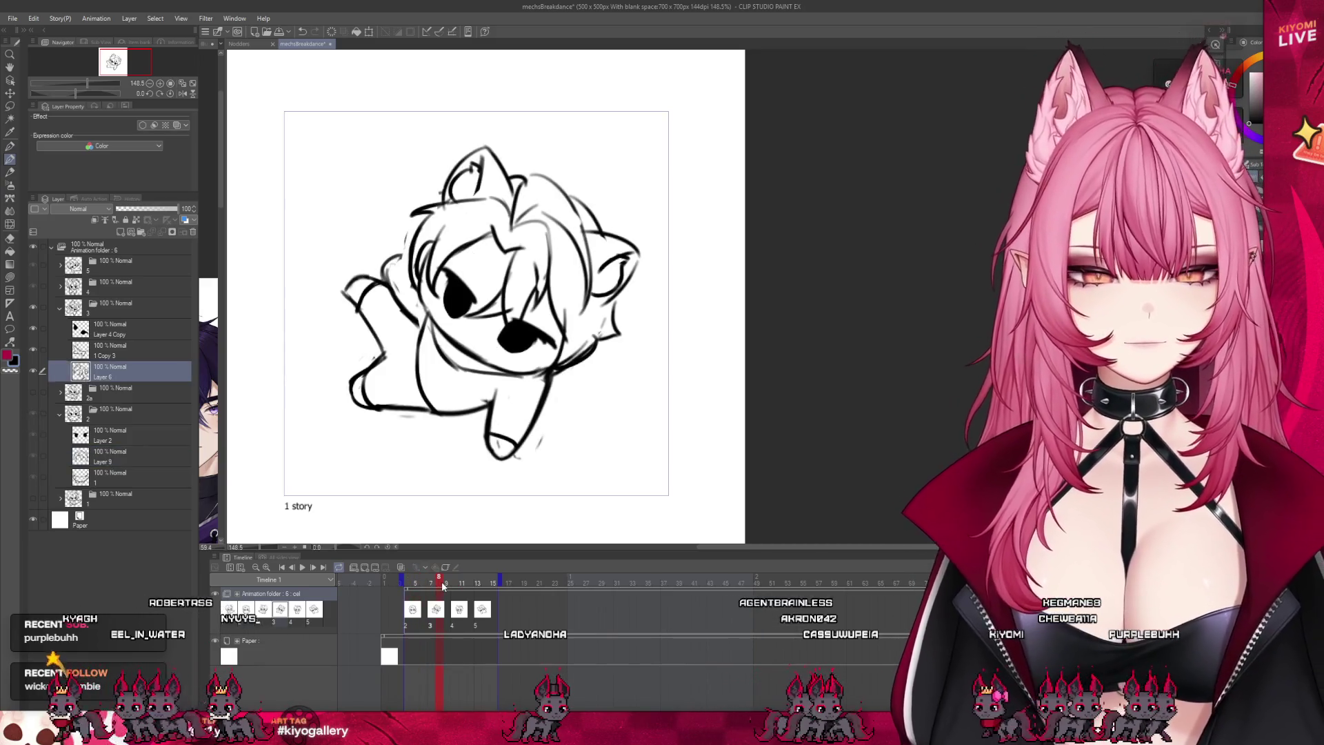
click(59, 414)
key(Left)
key(Left)
key(Right)
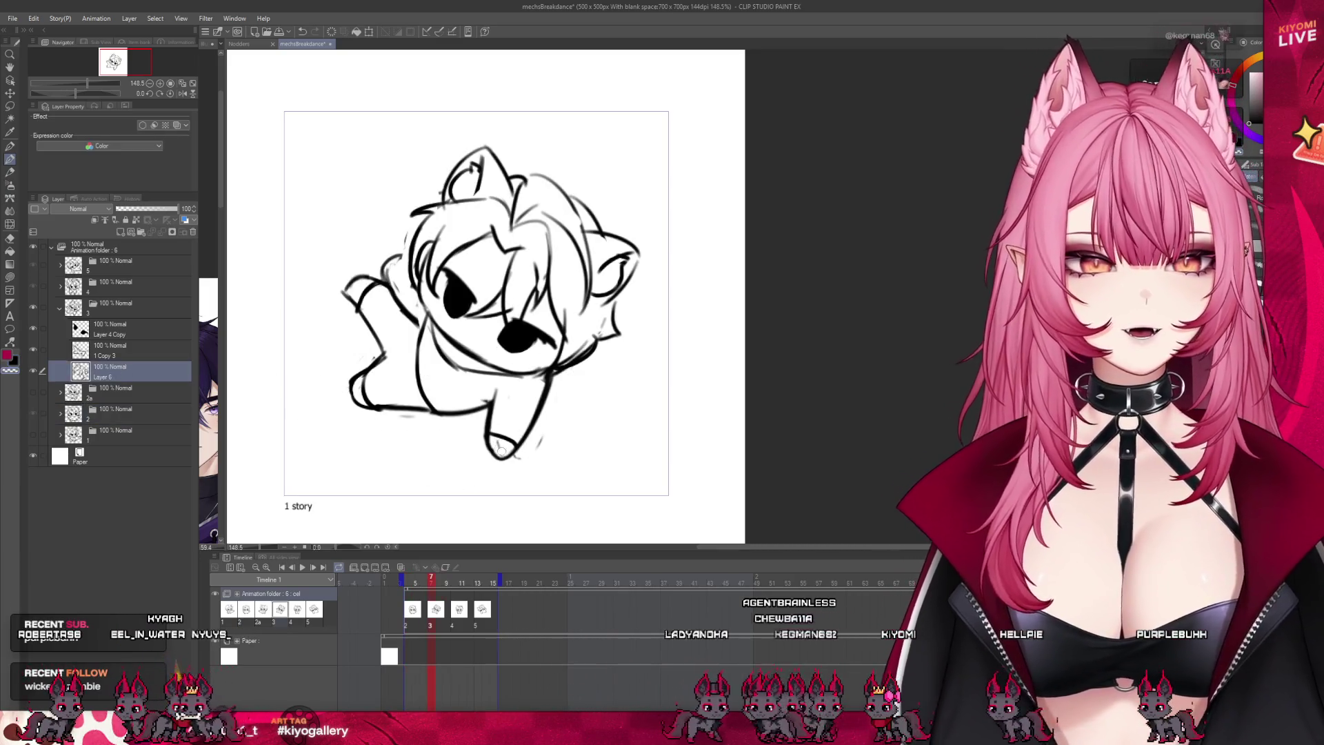
click(115, 358)
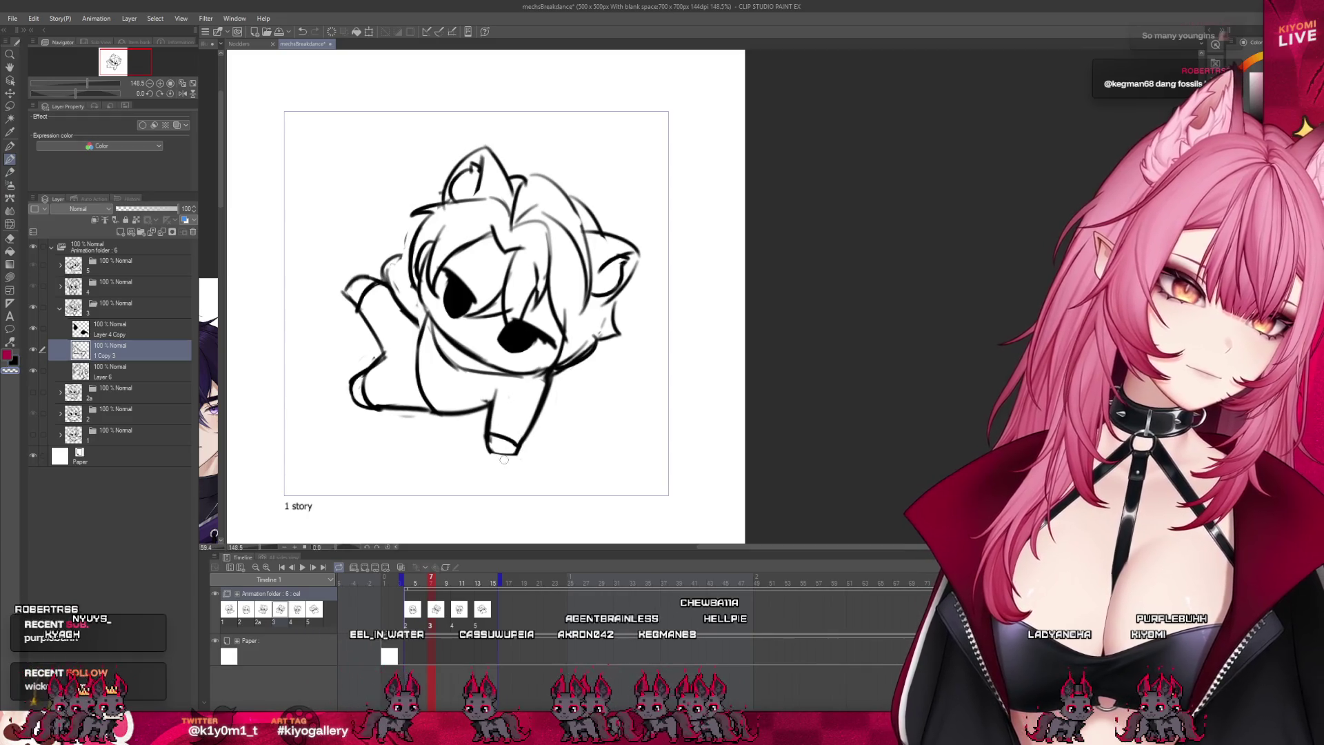
key(o)
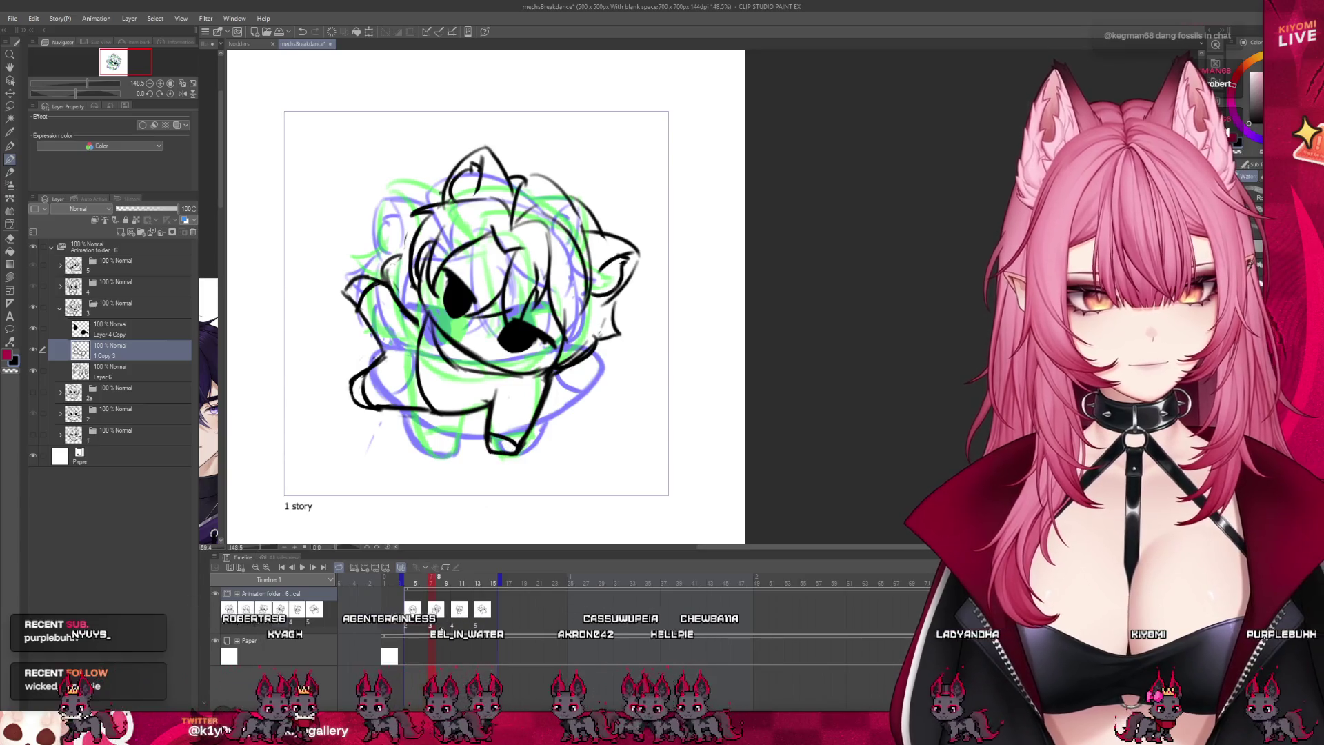
Step: Step back to frame 2, select layer 1 in folder 2 and switch onion skin off
key(Left)
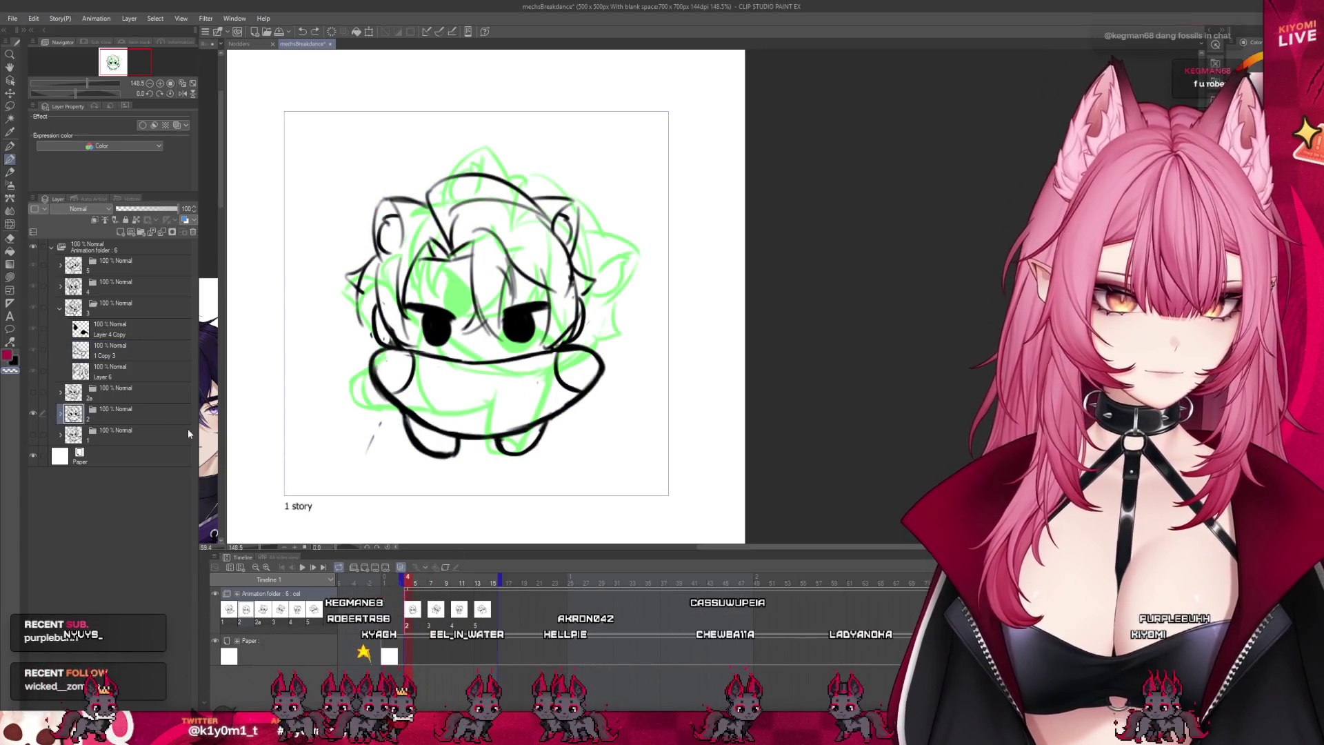
click(60, 413)
click(117, 477)
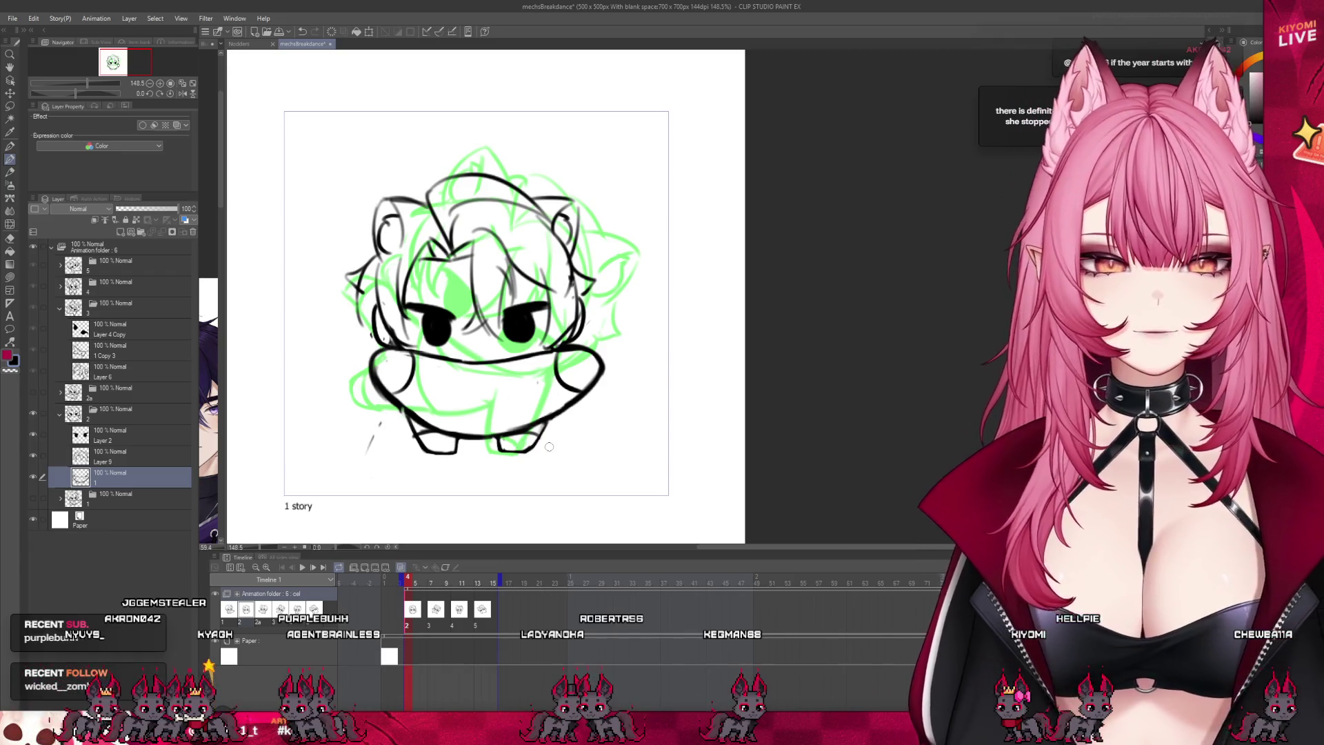
click(409, 584)
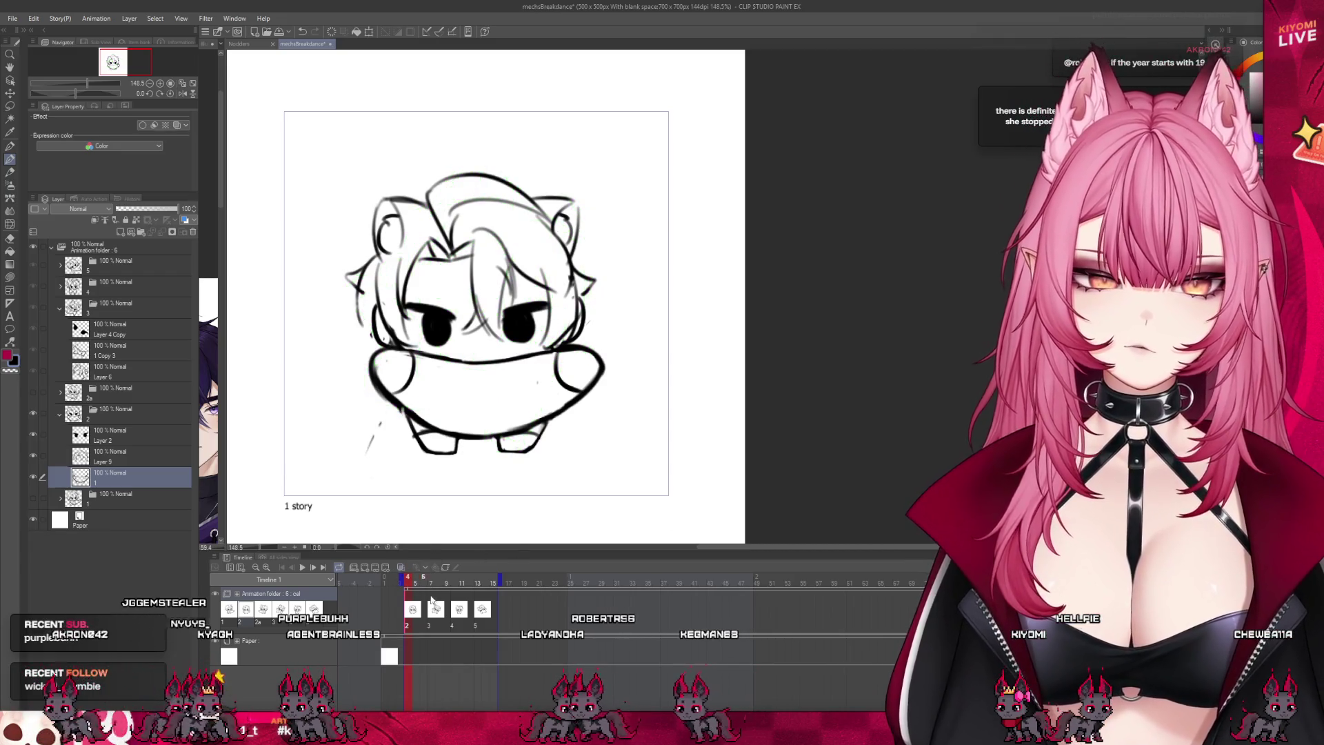
Step: Move to the lying pose at frame 9 and darken the body's bottom contour
drag(430, 587, 444, 587)
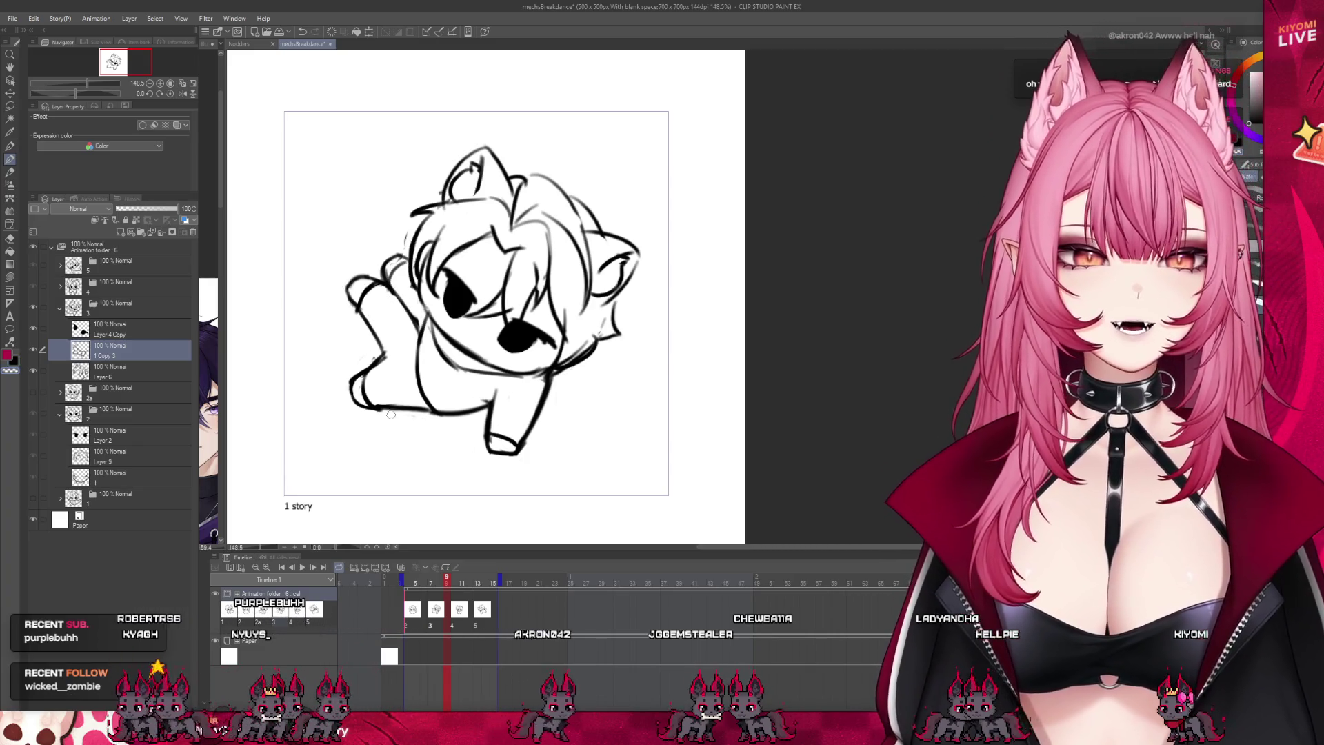
drag(413, 406, 434, 413)
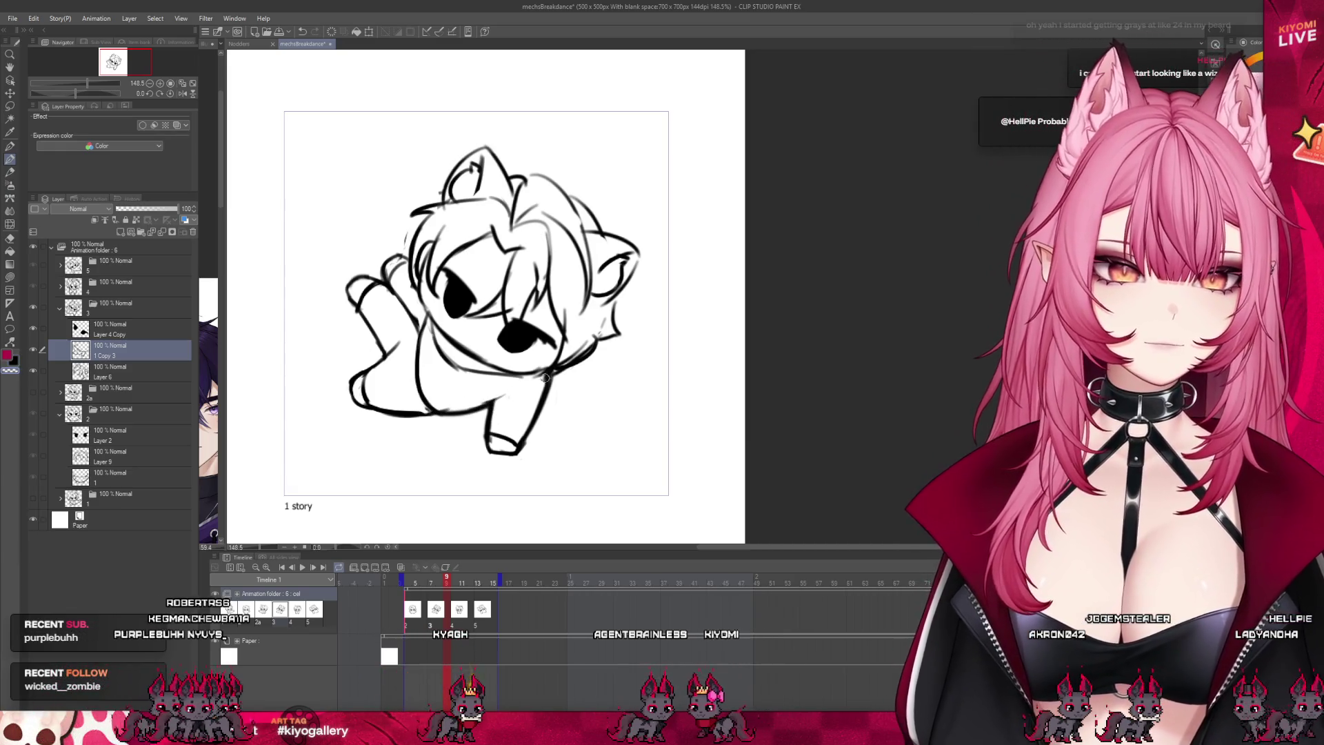
scroll(598, 402, up, 1)
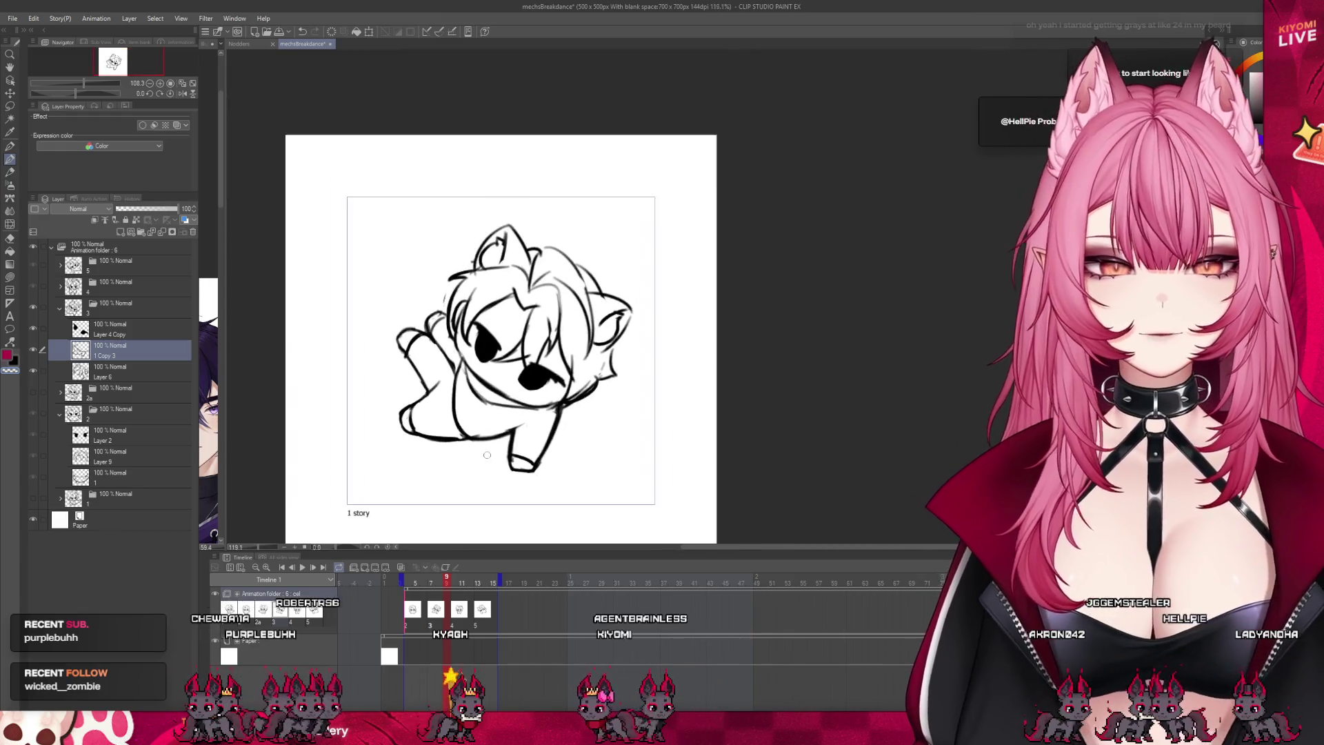
Step: Go to the standing pose frame and select layer 1 in folder 4
key(Right)
key(Right)
scroll(534, 442, up, 2)
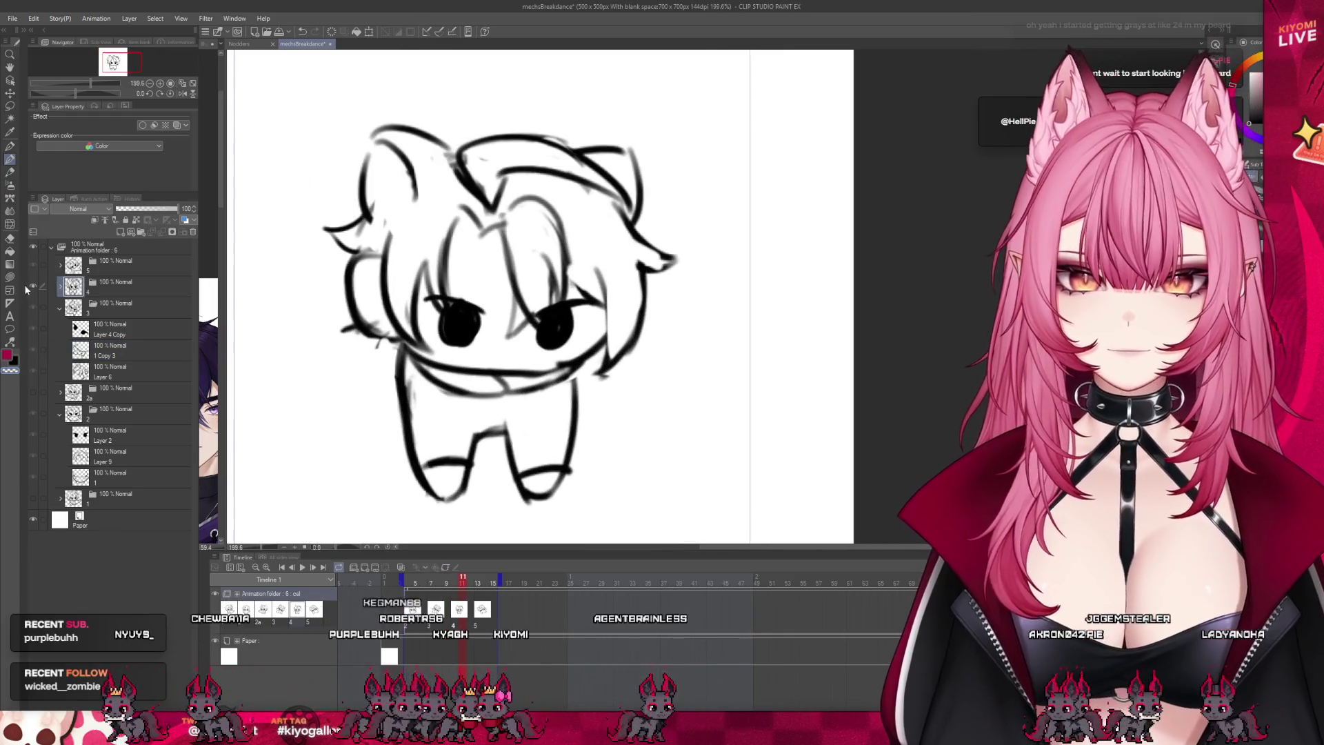
click(60, 285)
click(102, 331)
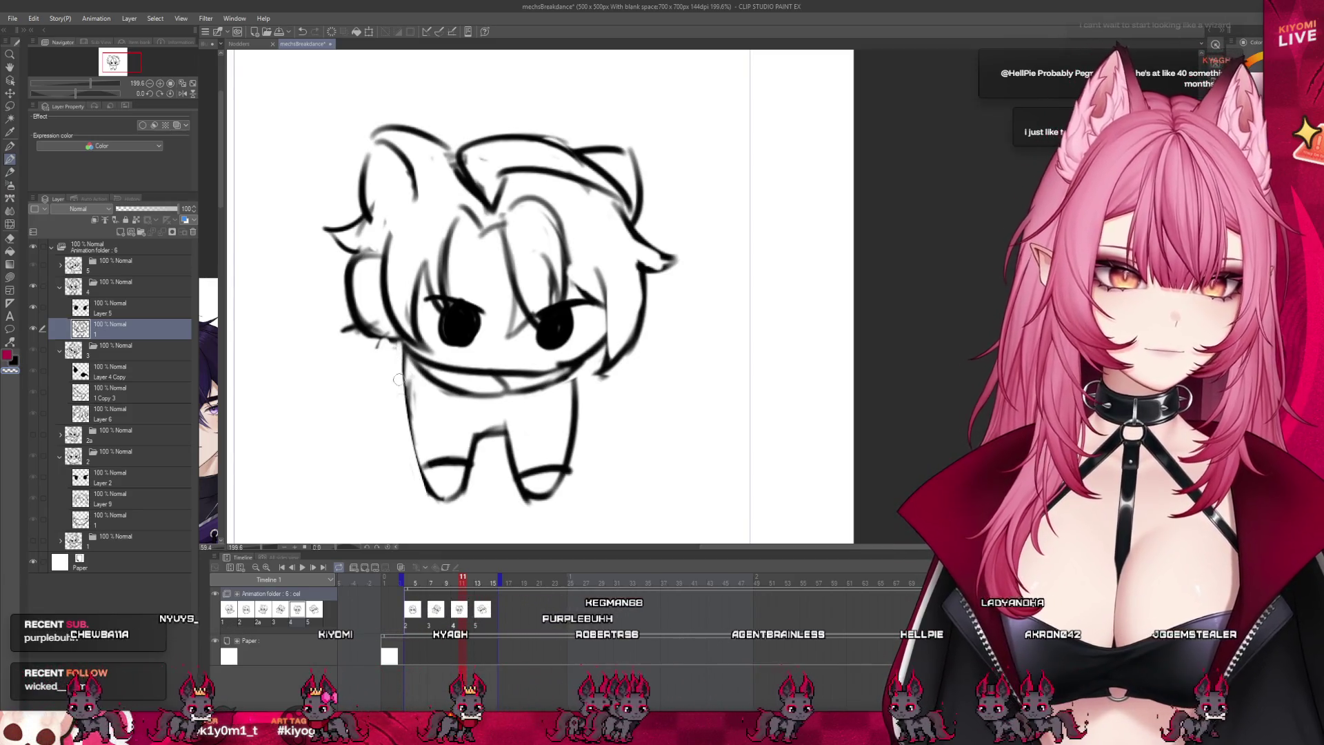
Step: Reinforce the line along the body's left side, discarding trial arm and leg strokes
drag(398, 364, 425, 498)
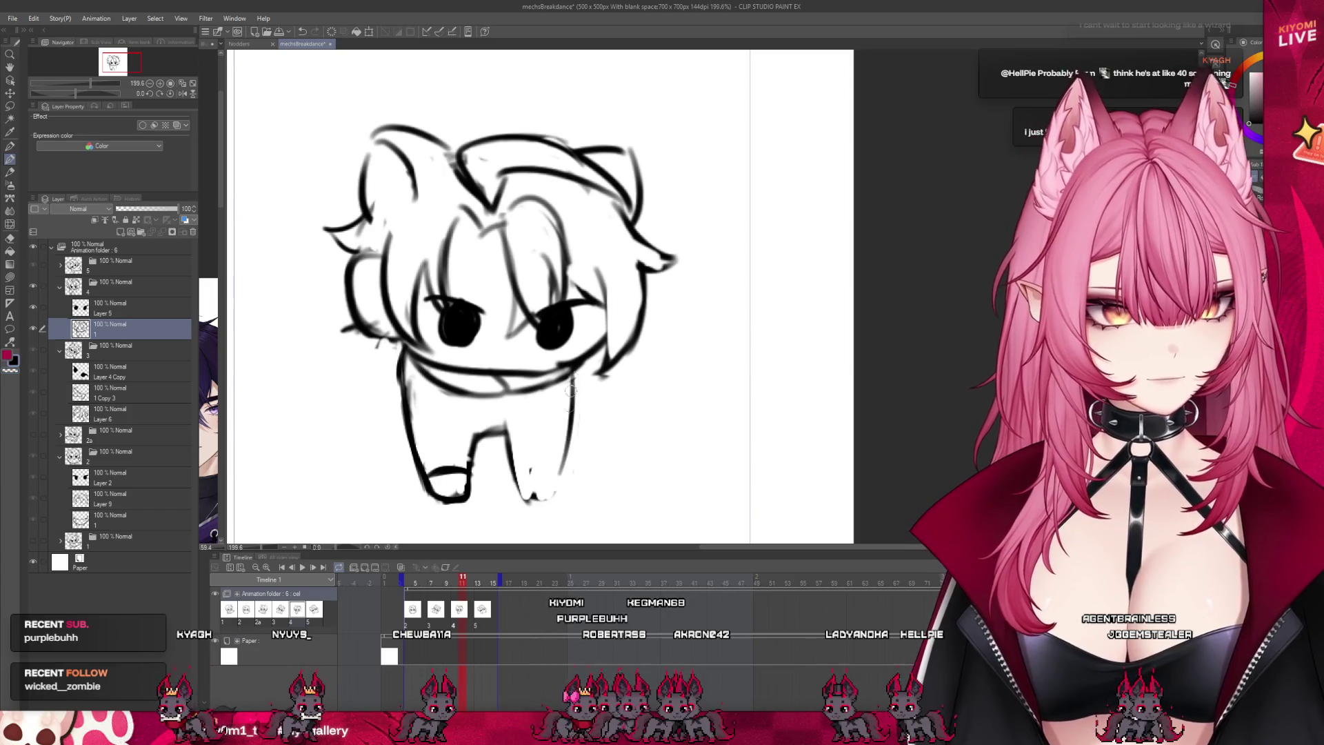
drag(508, 420, 515, 496)
mouse_move(403, 354)
mouse_down()
mouse_move(350, 364)
mouse_move(385, 459)
mouse_up()
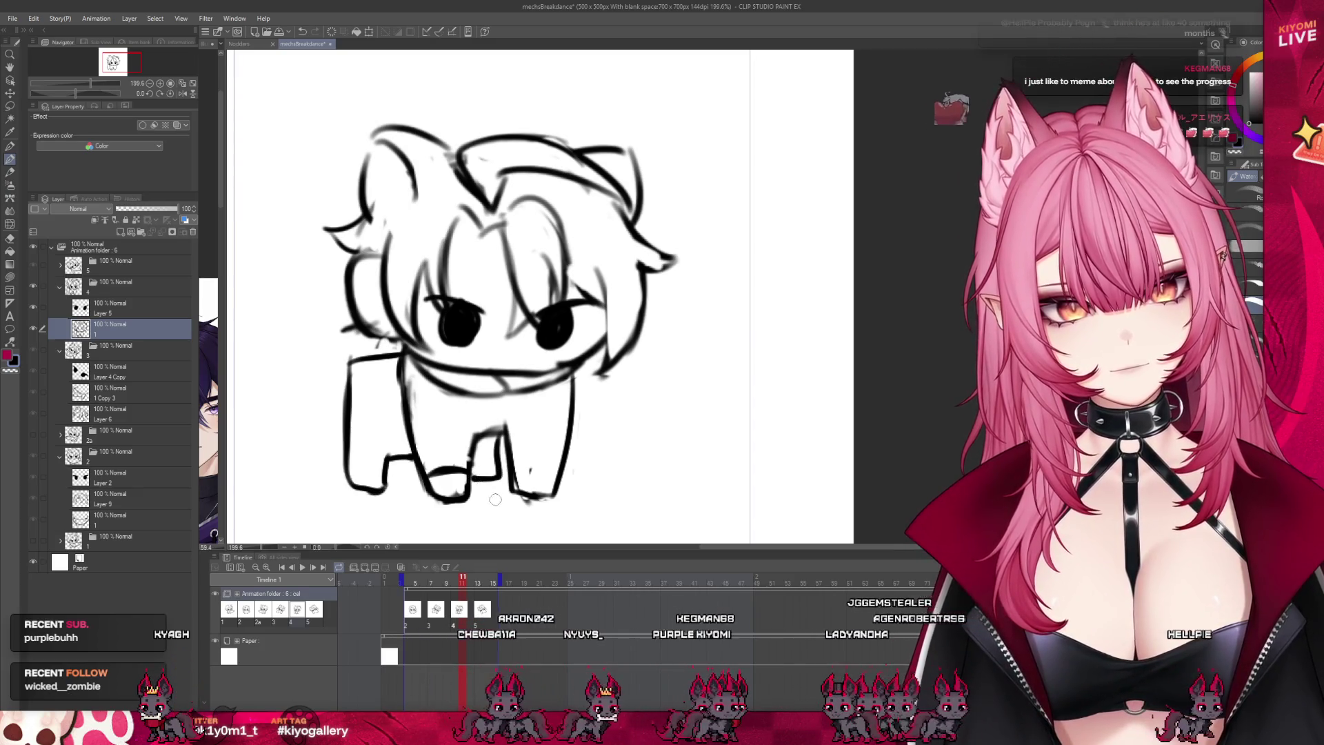
key(ctrl+z)
key(ctrl+z)
drag(514, 469, 552, 464)
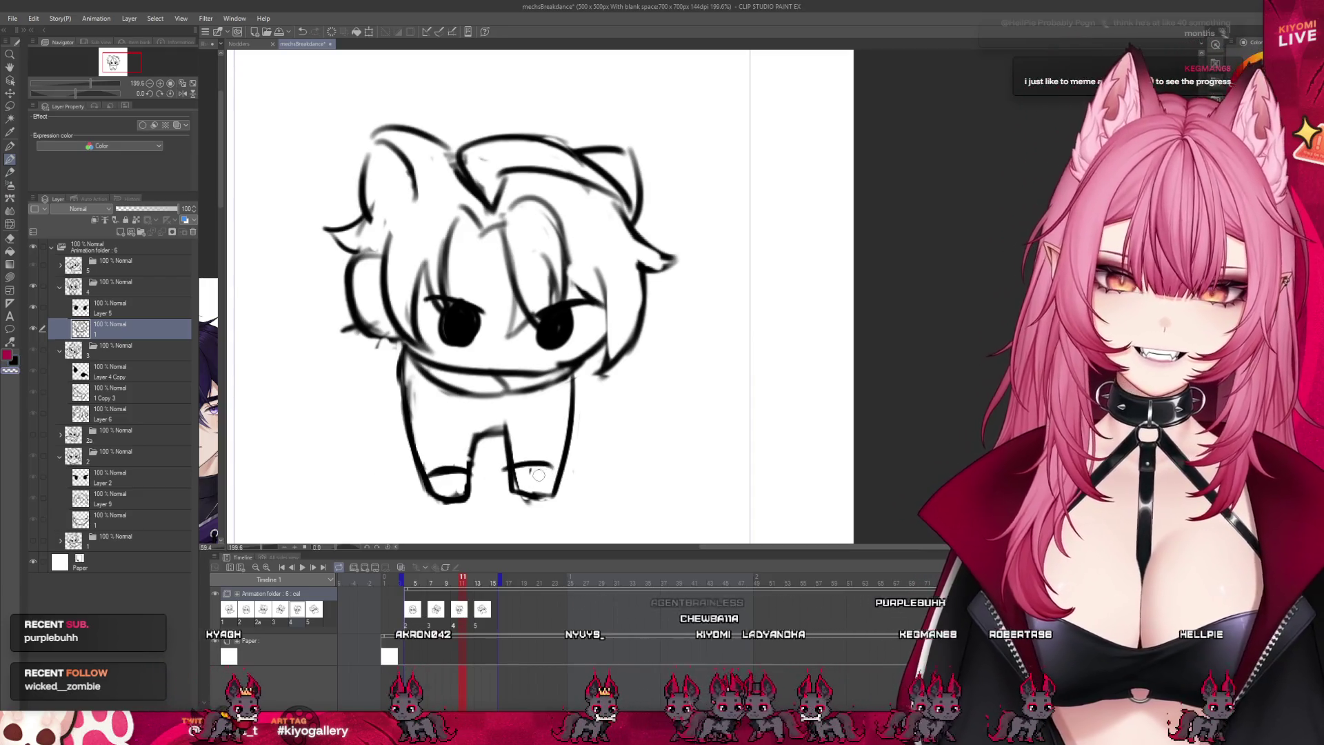
key(ctrl+z)
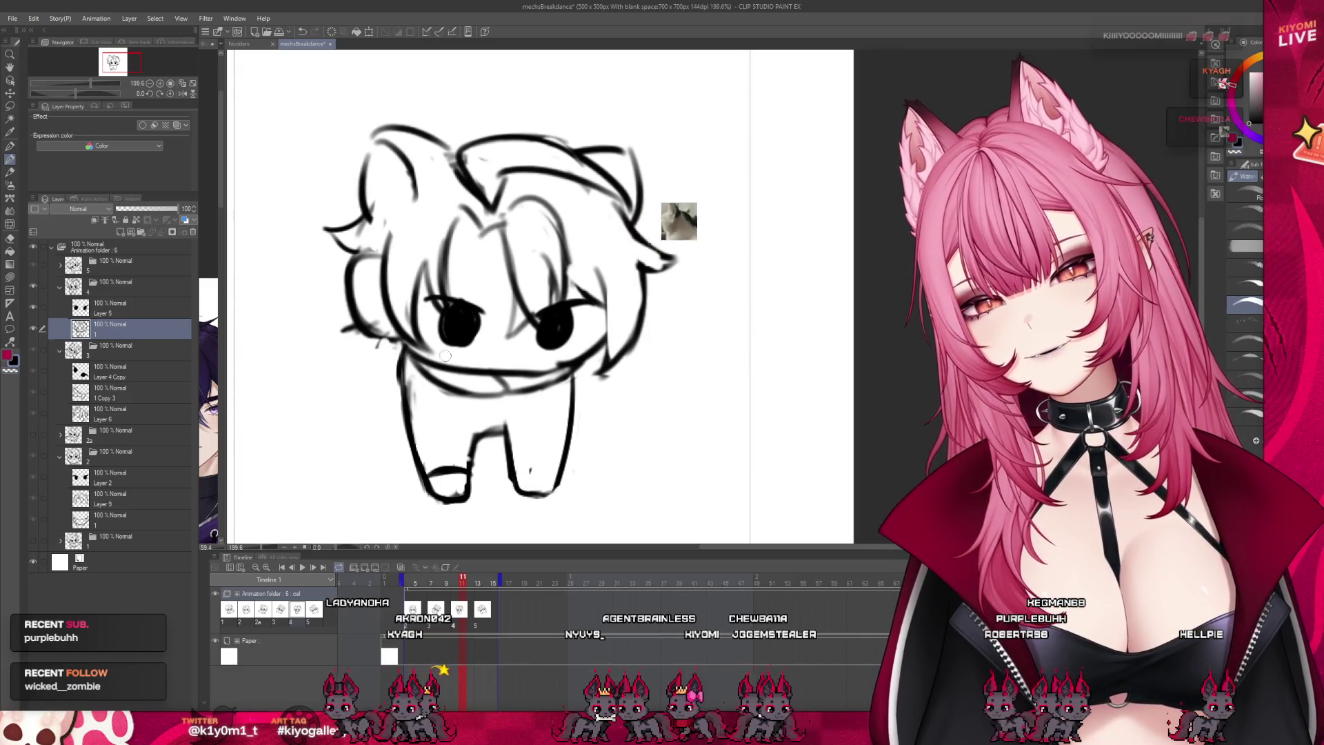
Step: Try looped arm strokes, then draw a curved outline down the body's left side
drag(384, 337, 409, 400)
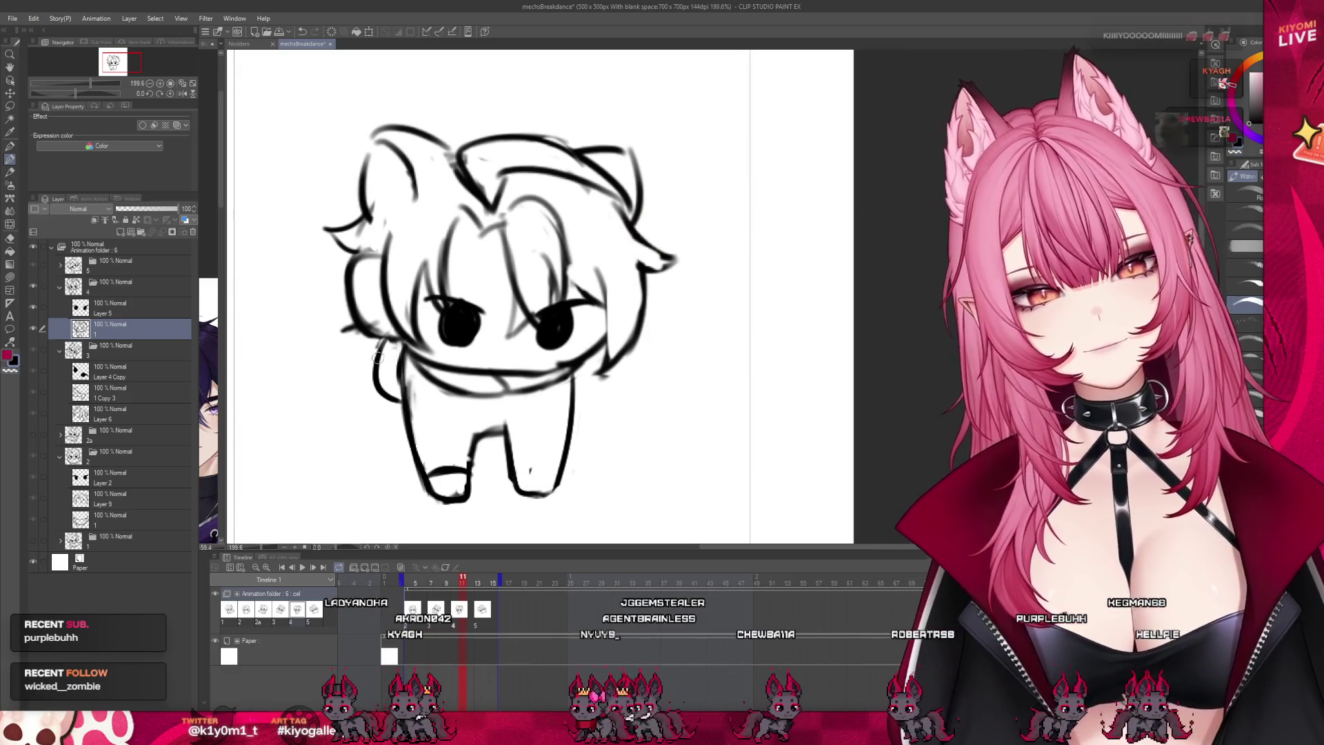
drag(379, 347, 396, 404)
drag(577, 365, 578, 422)
key(ctrl+z)
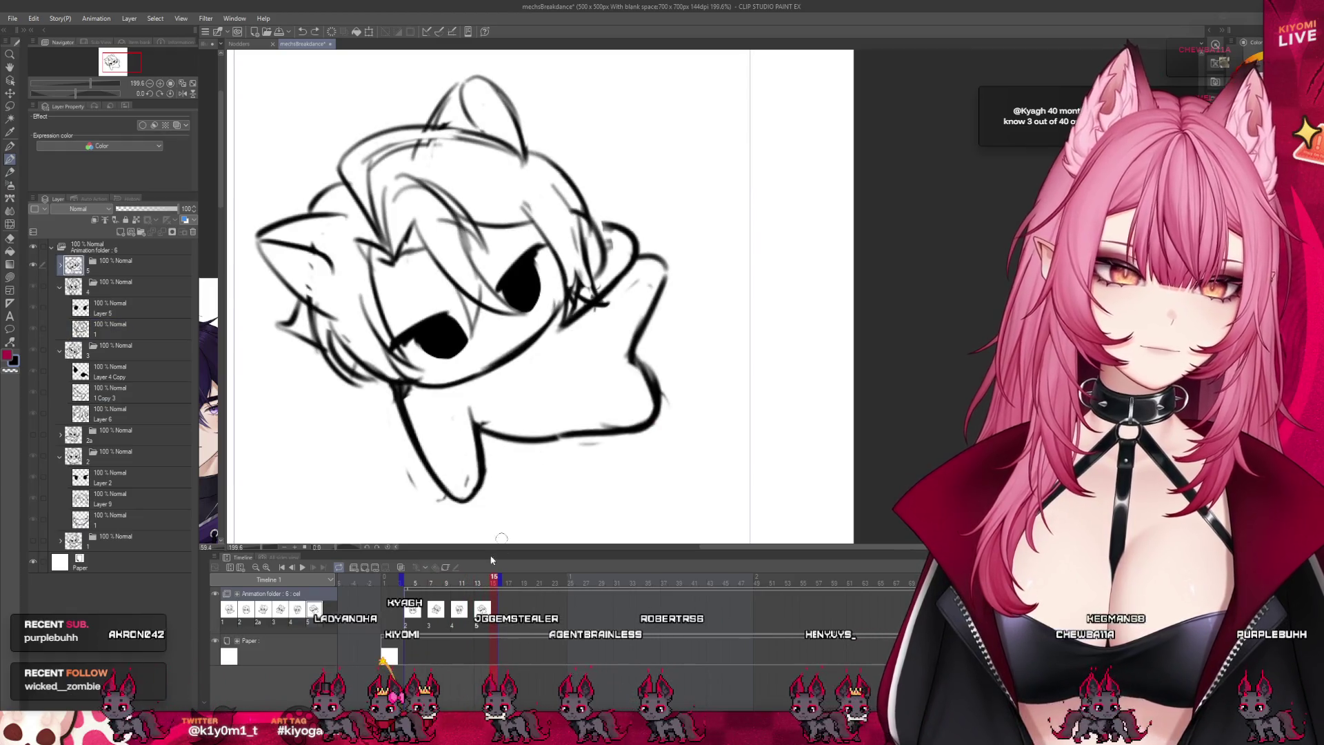
click(454, 582)
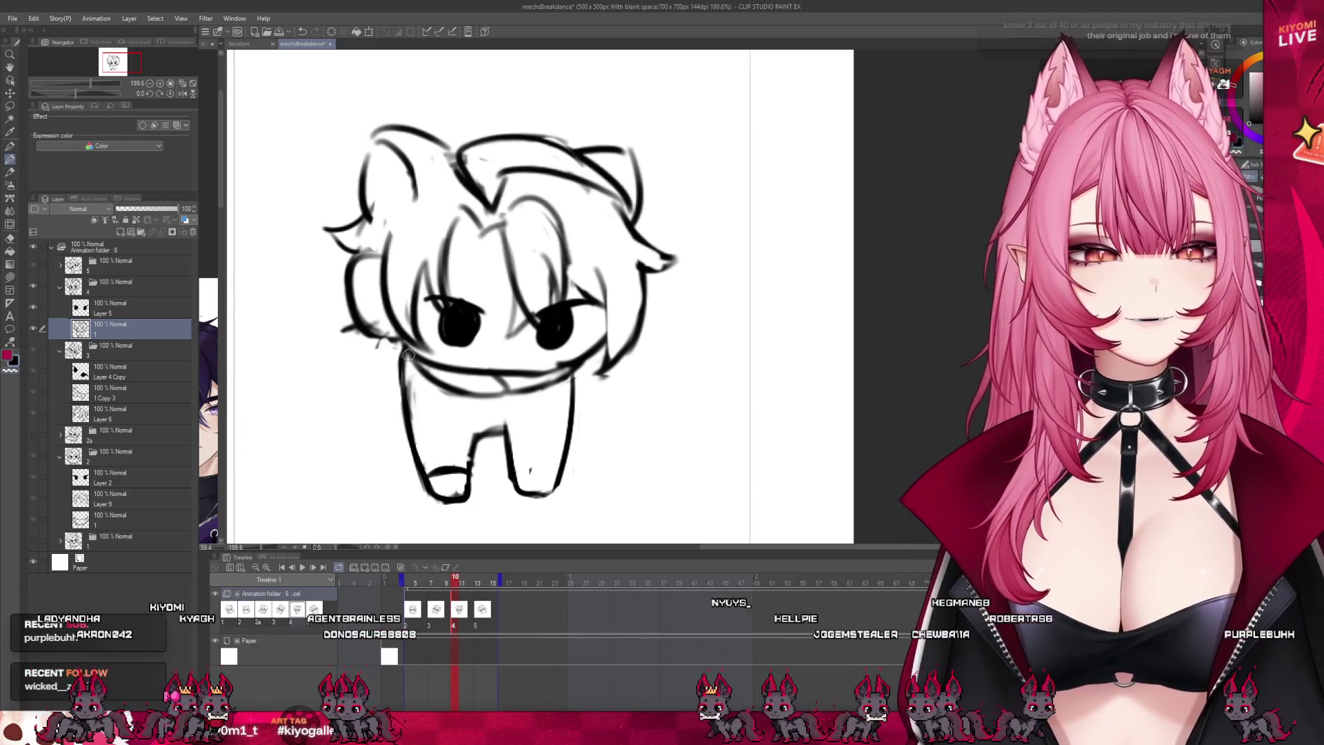
drag(405, 345, 345, 427)
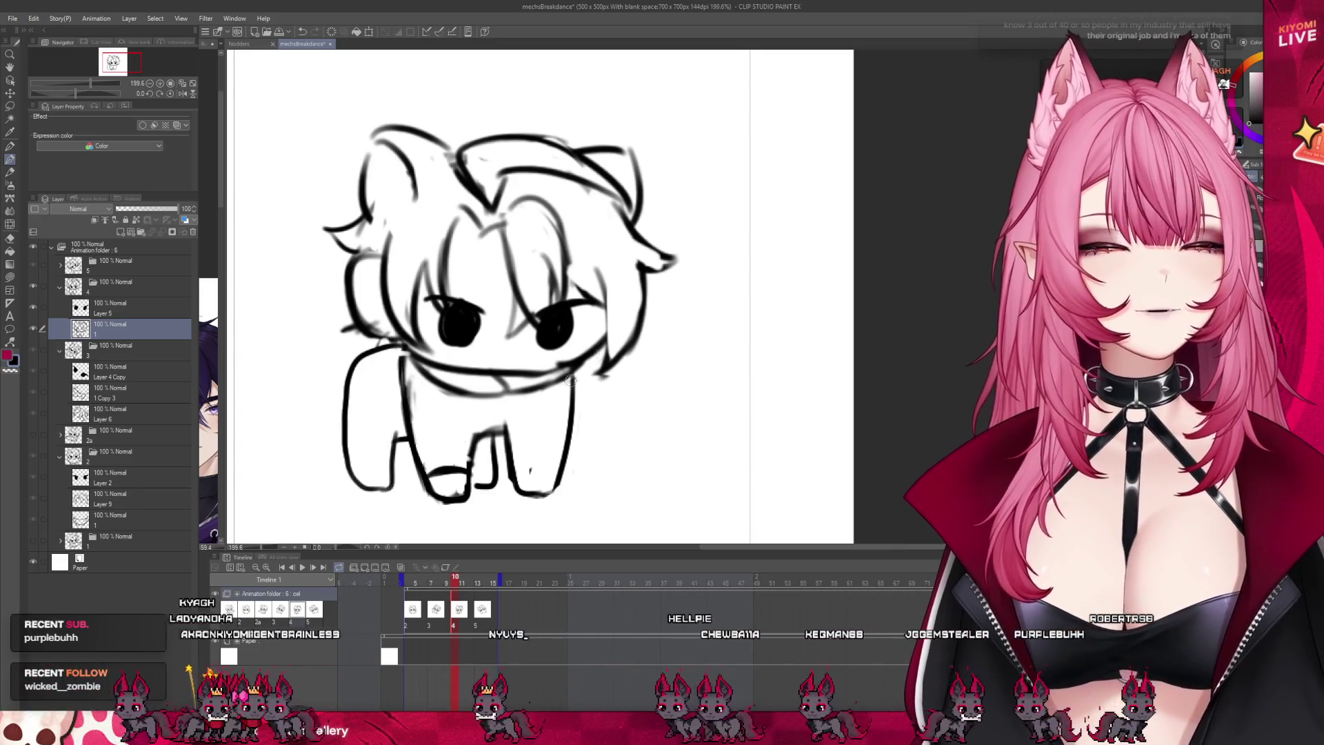
Step: Draw small motion marks above and on both sides of the cat's head
drag(695, 123, 717, 111)
drag(494, 52, 504, 78)
drag(253, 110, 270, 125)
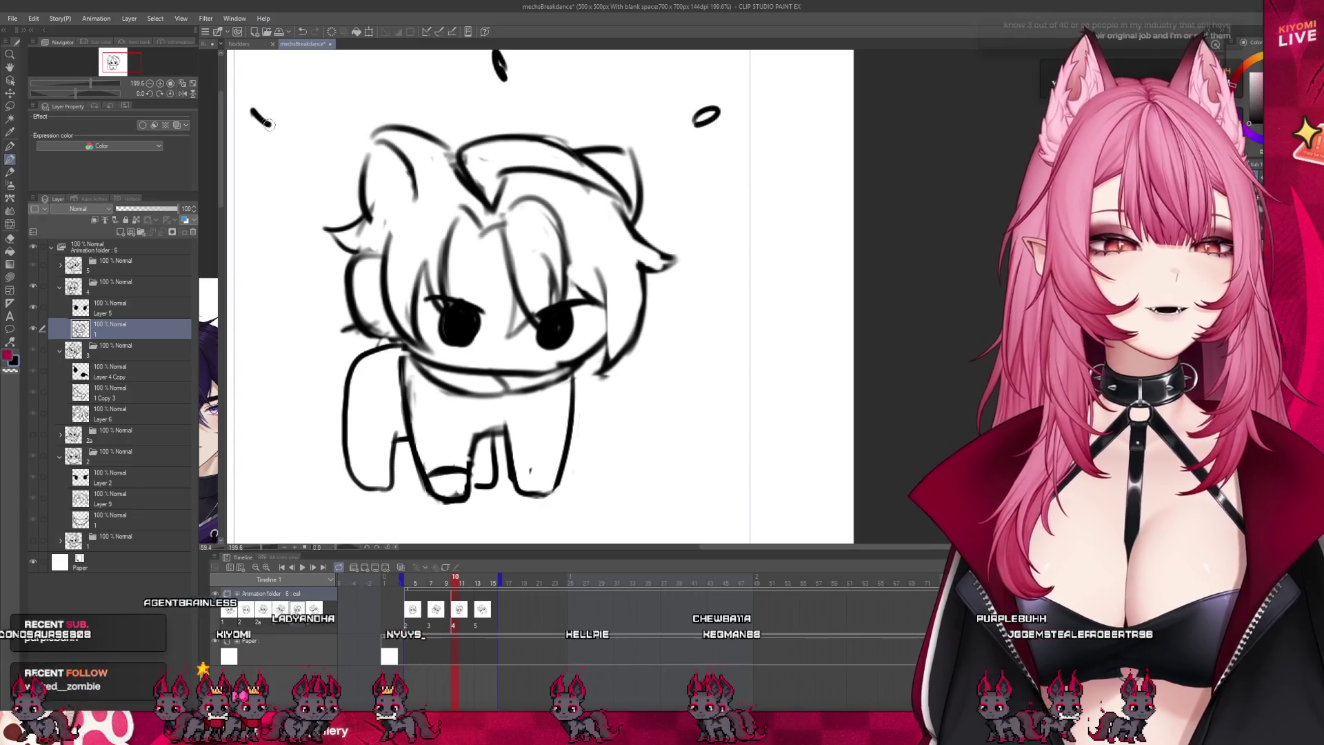
drag(260, 175, 269, 182)
Step: Thicken the arch between the legs, discard an extra right-leg stroke, and compare poses
key(ctrl+minus)
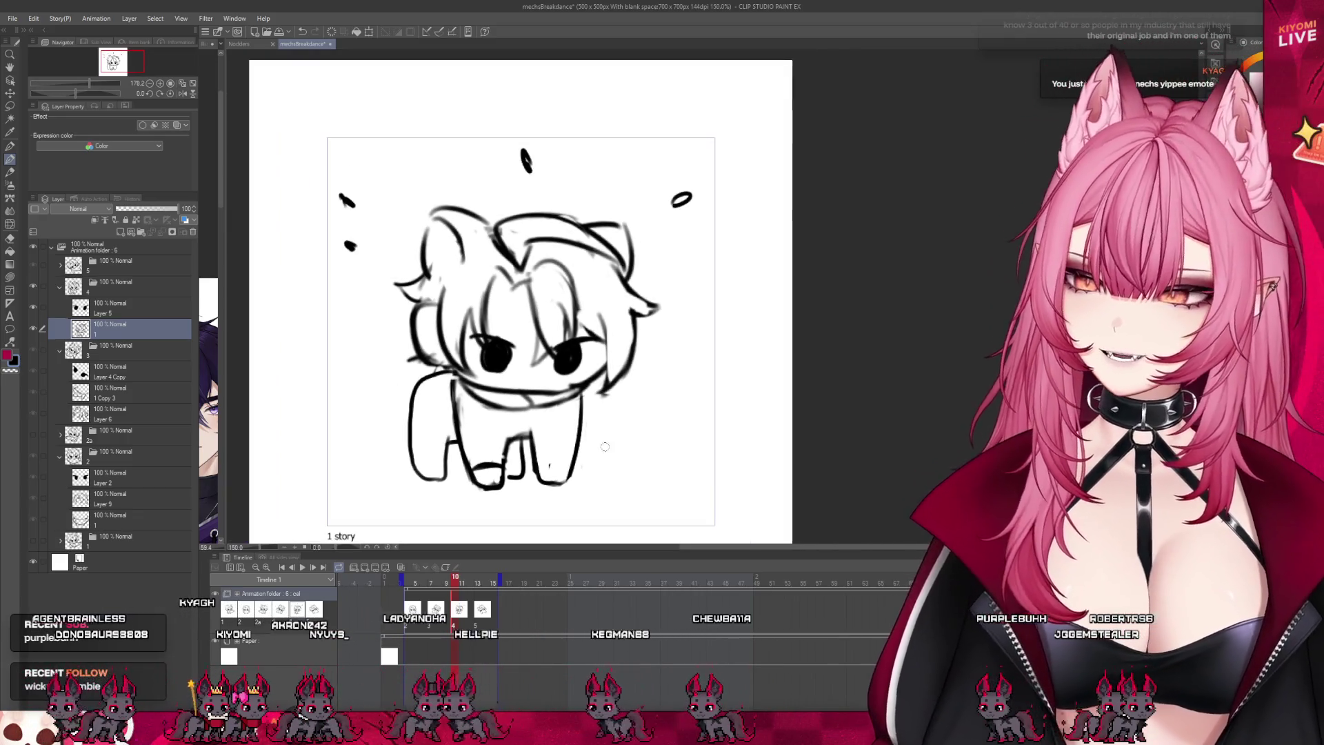
scroll(556, 419, up, 3)
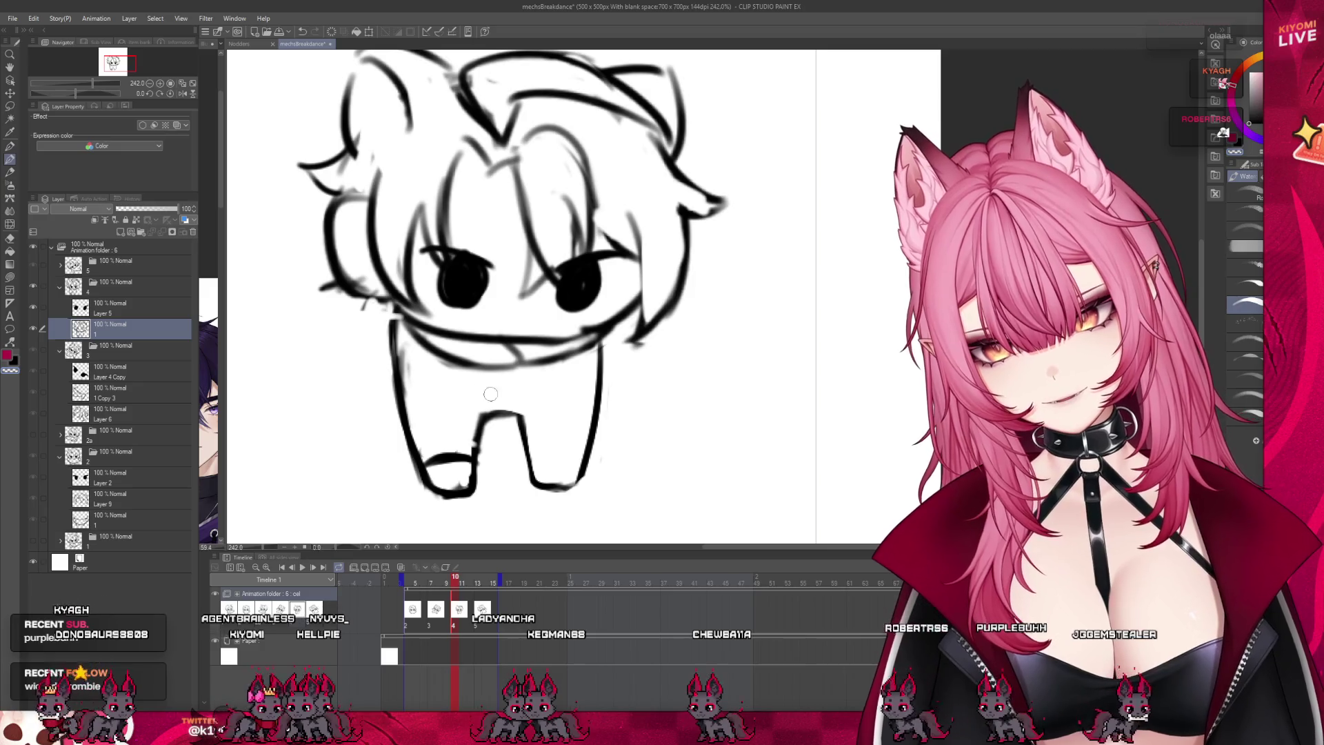
drag(483, 434, 529, 422)
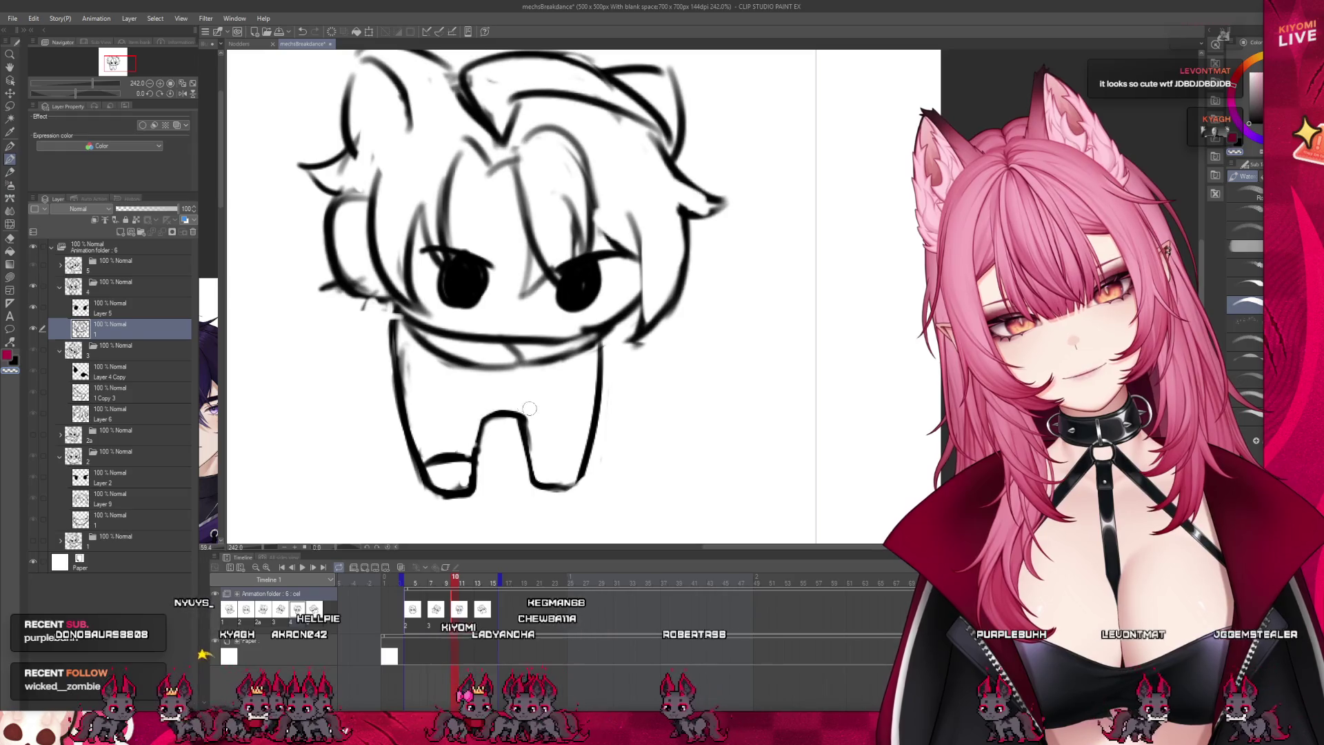
mouse_move(602, 340)
mouse_down()
mouse_move(588, 471)
mouse_move(580, 463)
mouse_up()
key(ctrl+z)
key(ctrl+z)
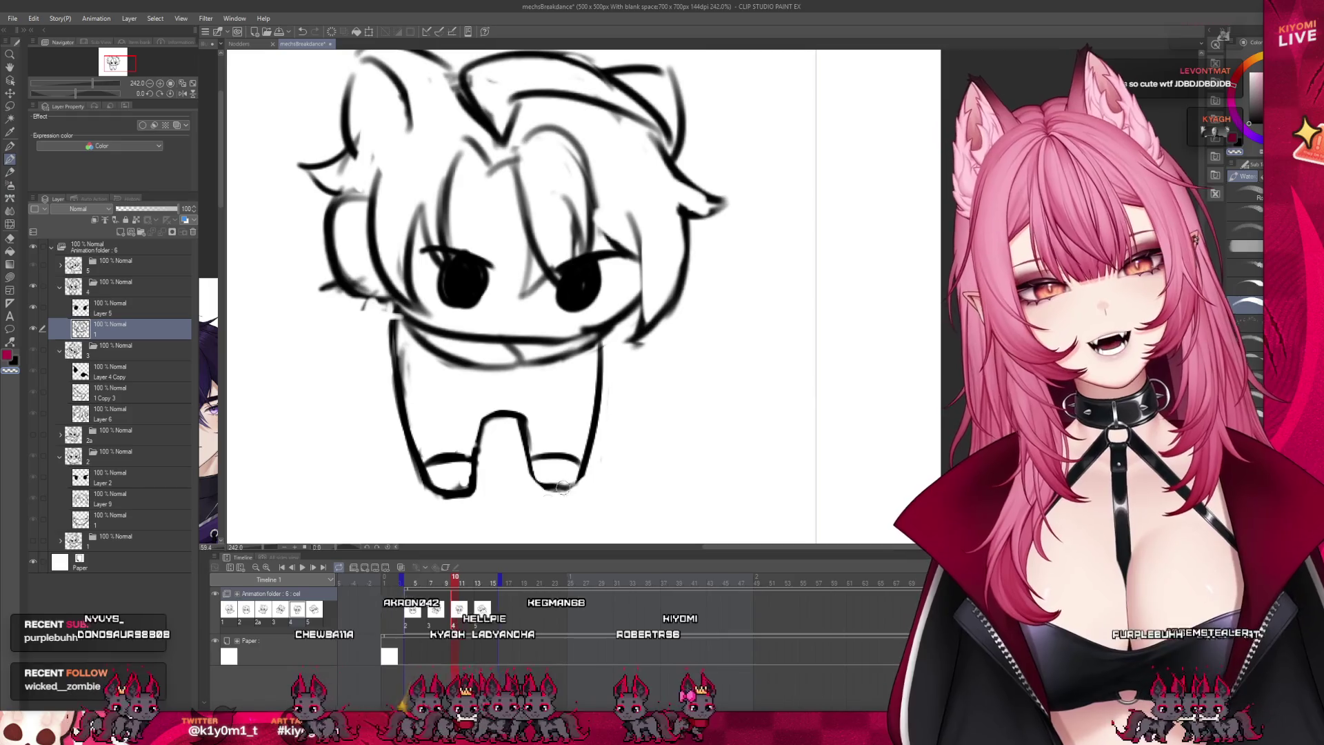
mouse_move(455, 583)
mouse_down()
mouse_move(485, 590)
mouse_move(482, 616)
mouse_up()
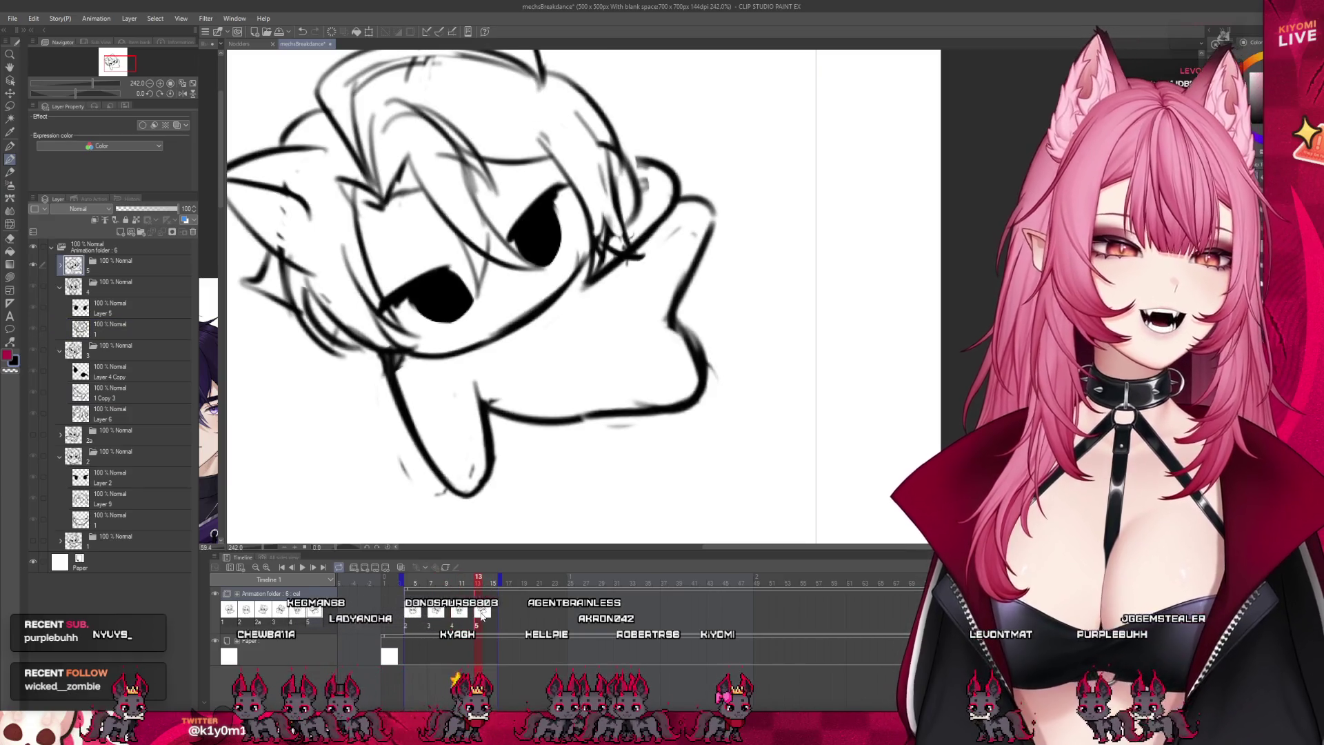
key(ctrl+0)
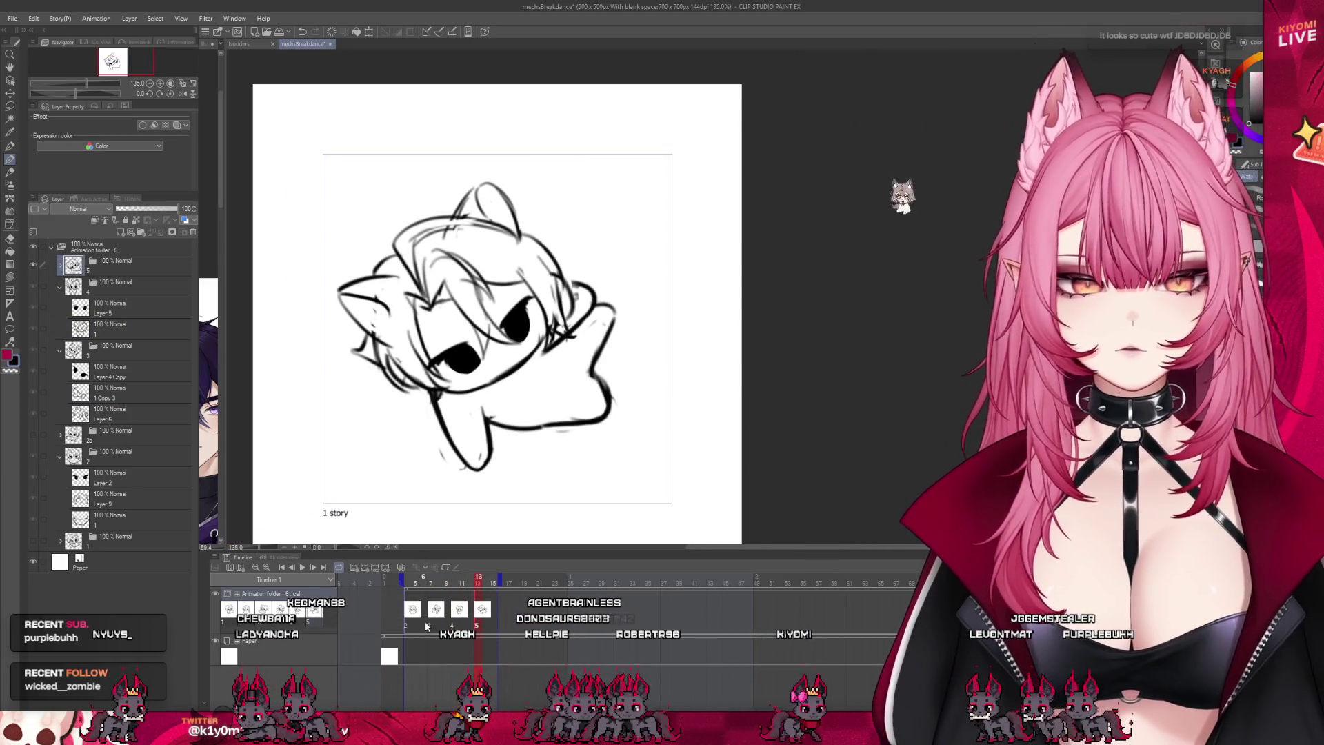
Step: Go to the frame 7 pose and select Layer 7 in folder 5
click(431, 625)
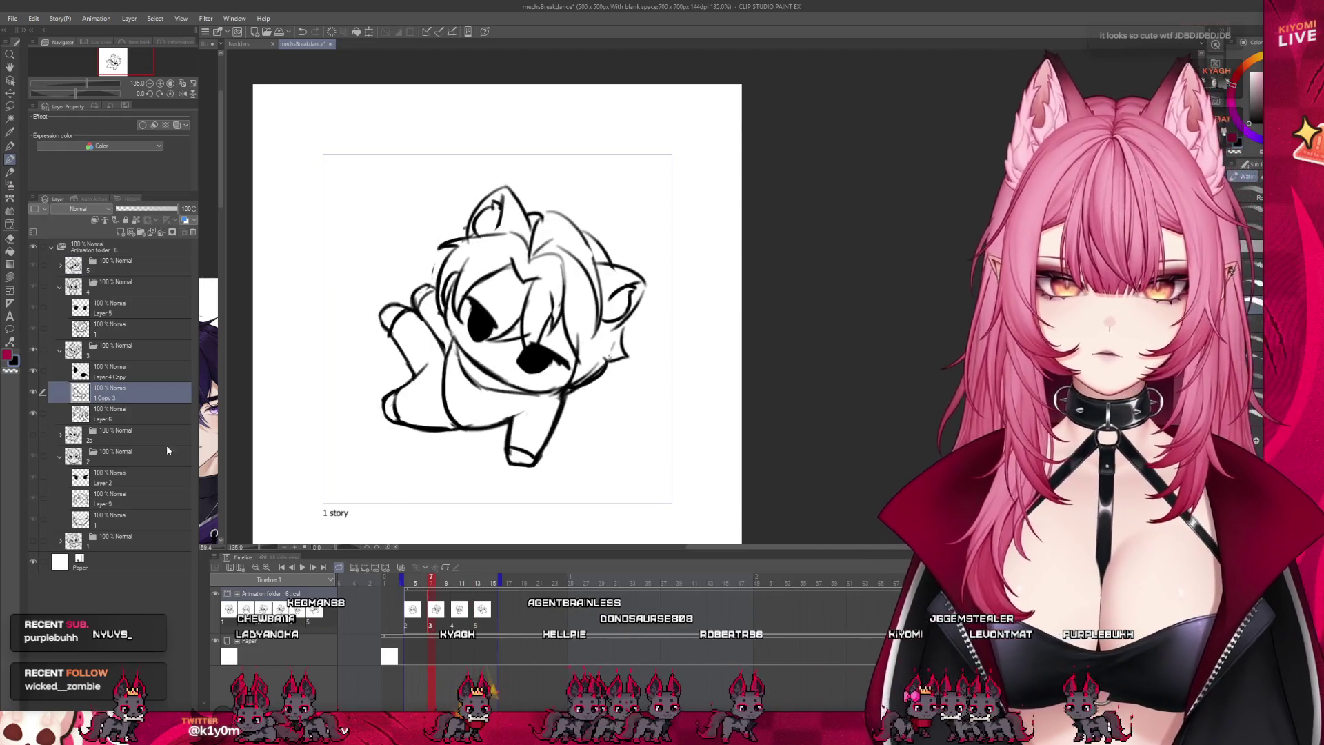
click(60, 351)
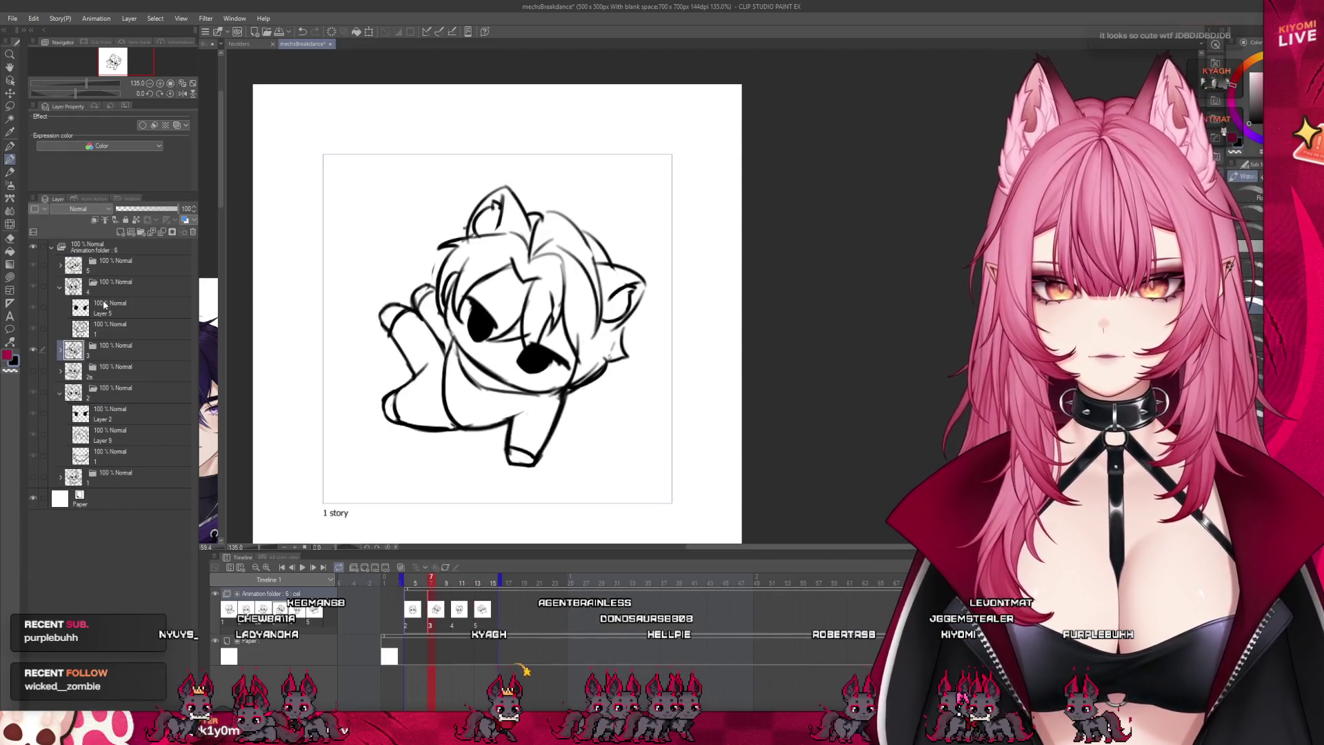
click(56, 289)
click(60, 265)
click(117, 312)
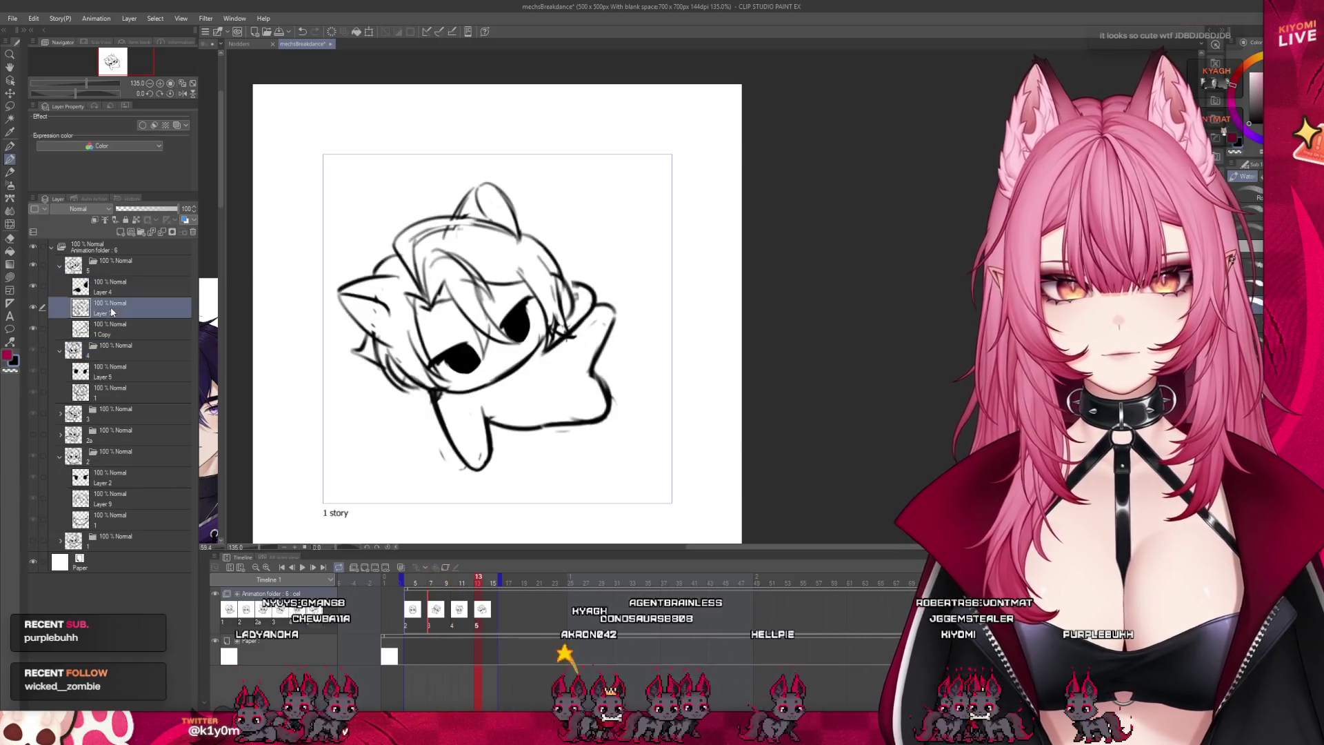
Step: Paste the drawing, shift it two steps right, and apply the transform
key(ctrl+v)
key(ctrl+t)
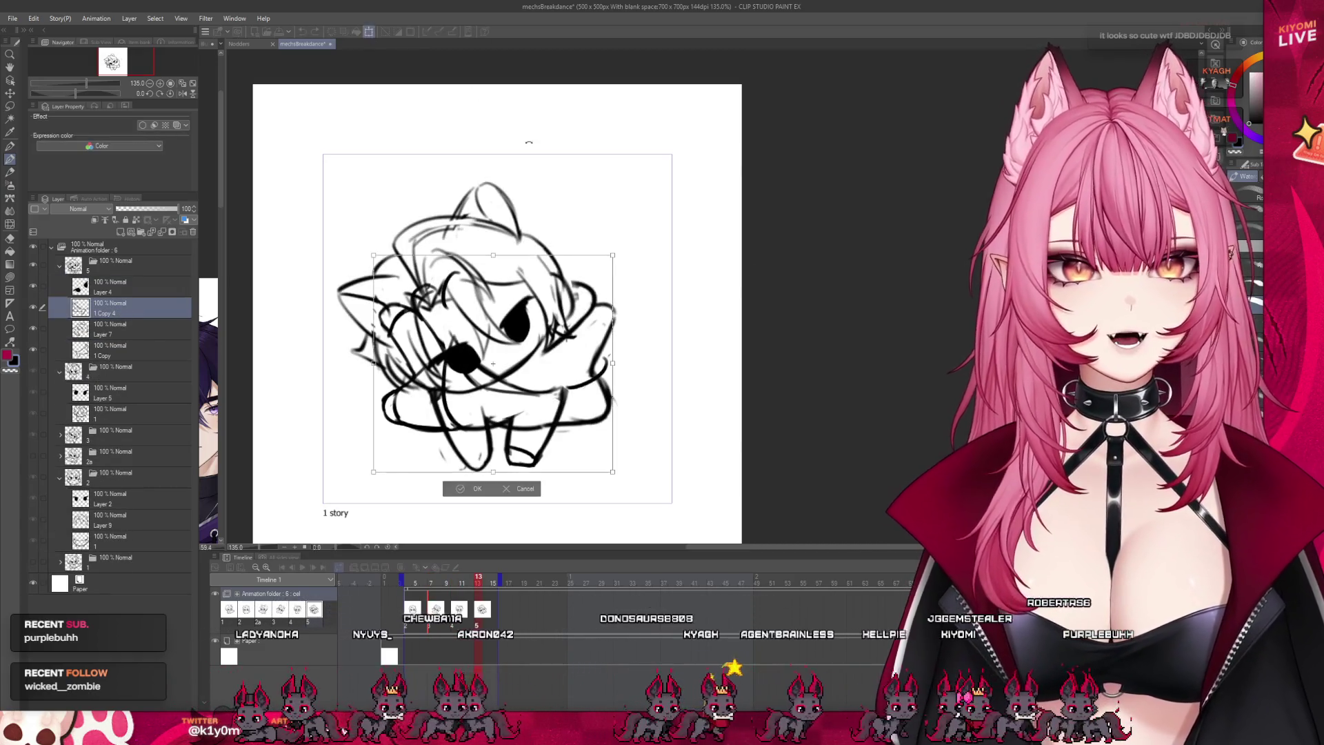
key(Right)
key(Right)
key(Right)
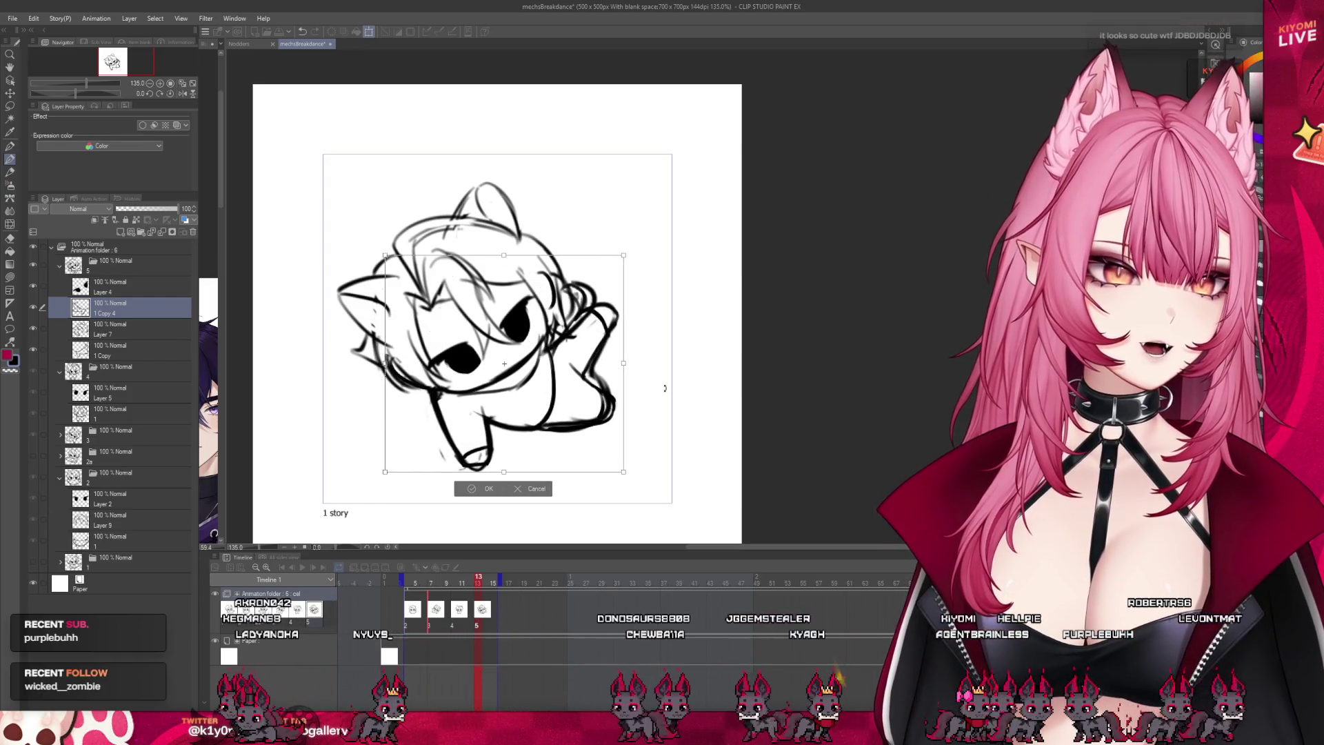
key(Right)
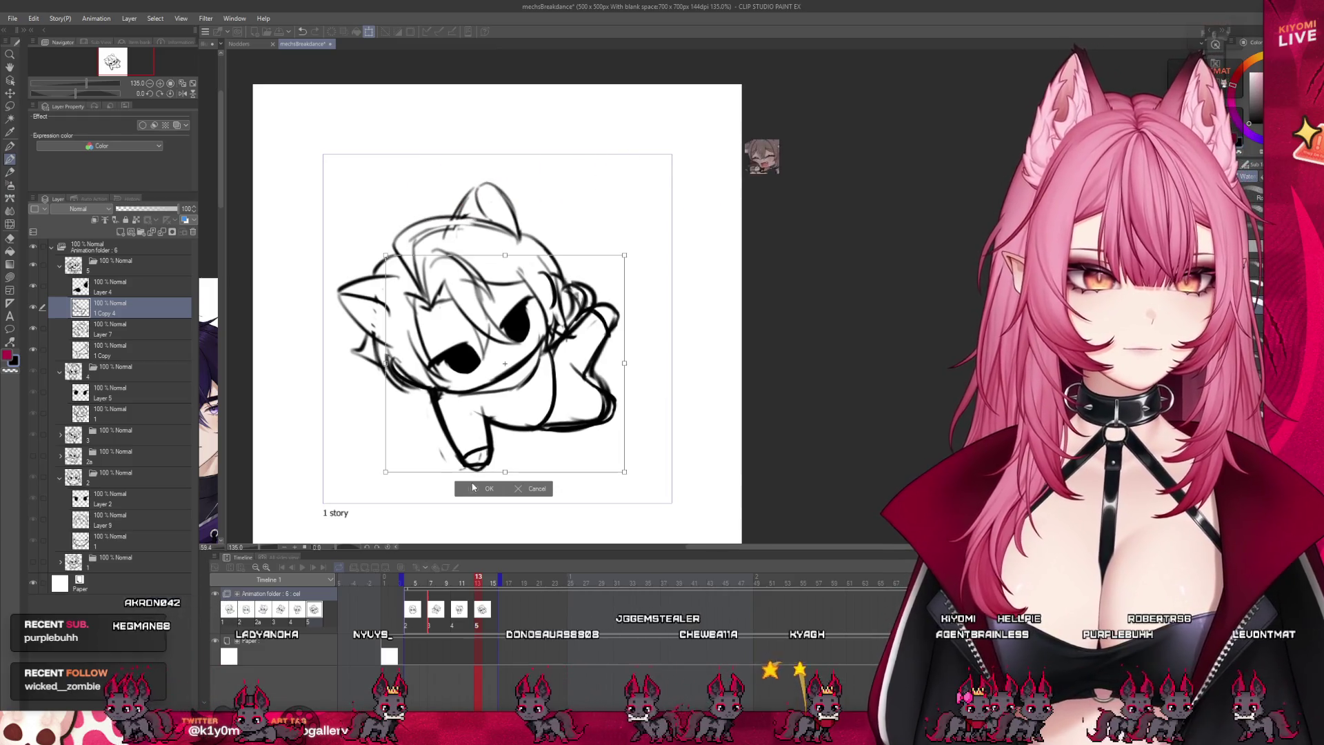
click(474, 487)
click(138, 329)
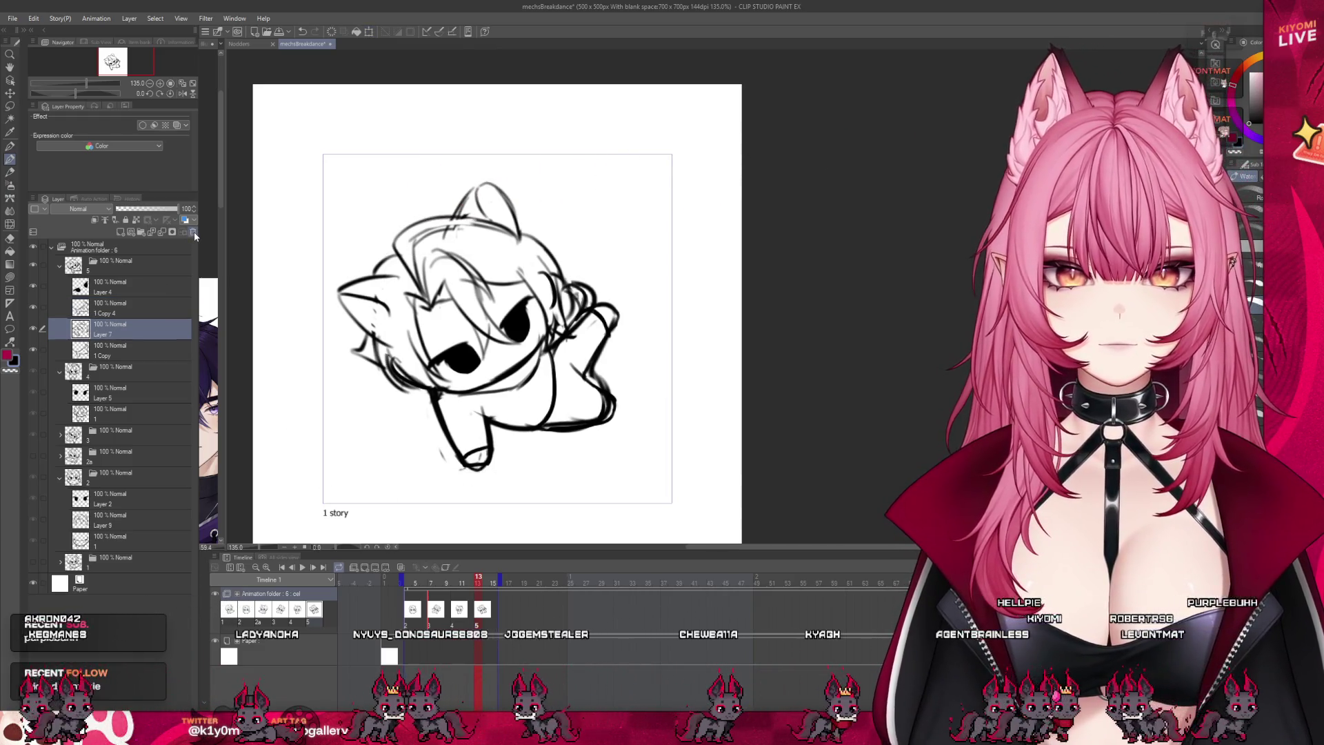
Step: Move 1 Copy above Layer 7, delete it, and play the animation
drag(123, 350, 122, 333)
click(193, 233)
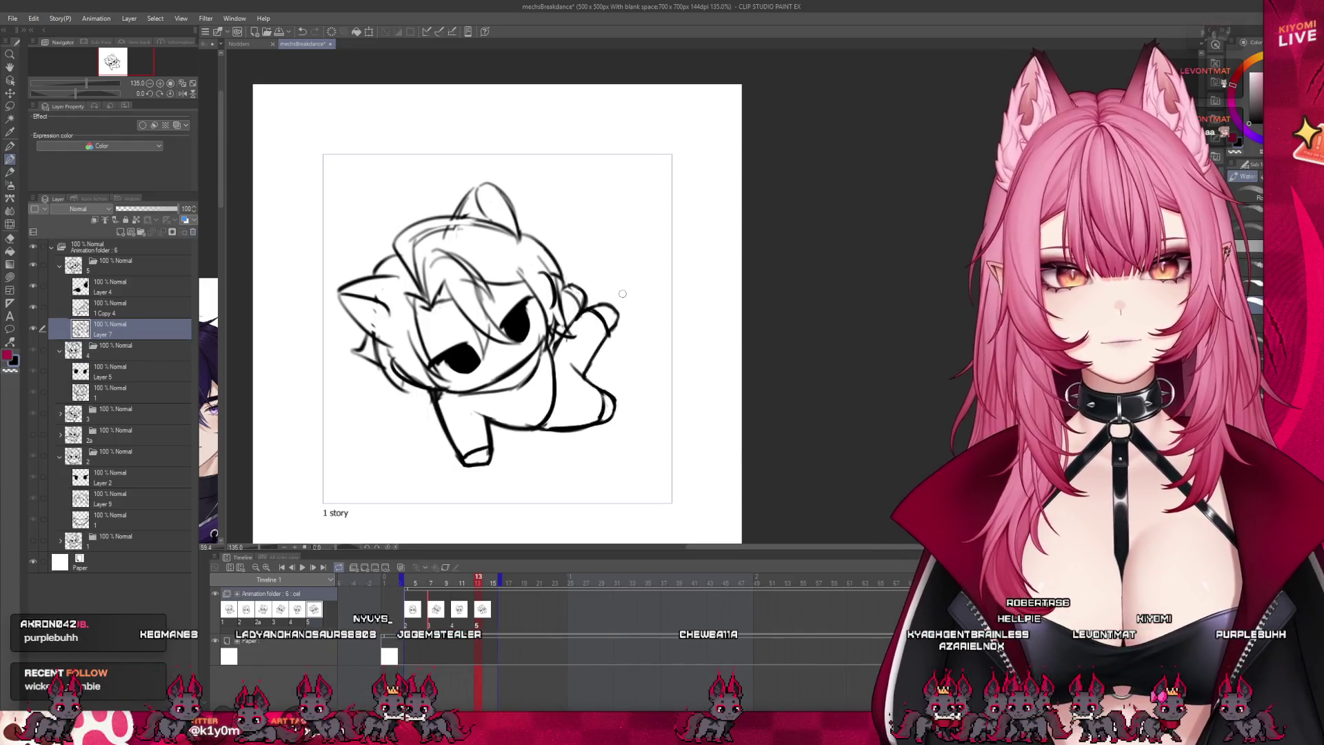
click(446, 583)
key(space)
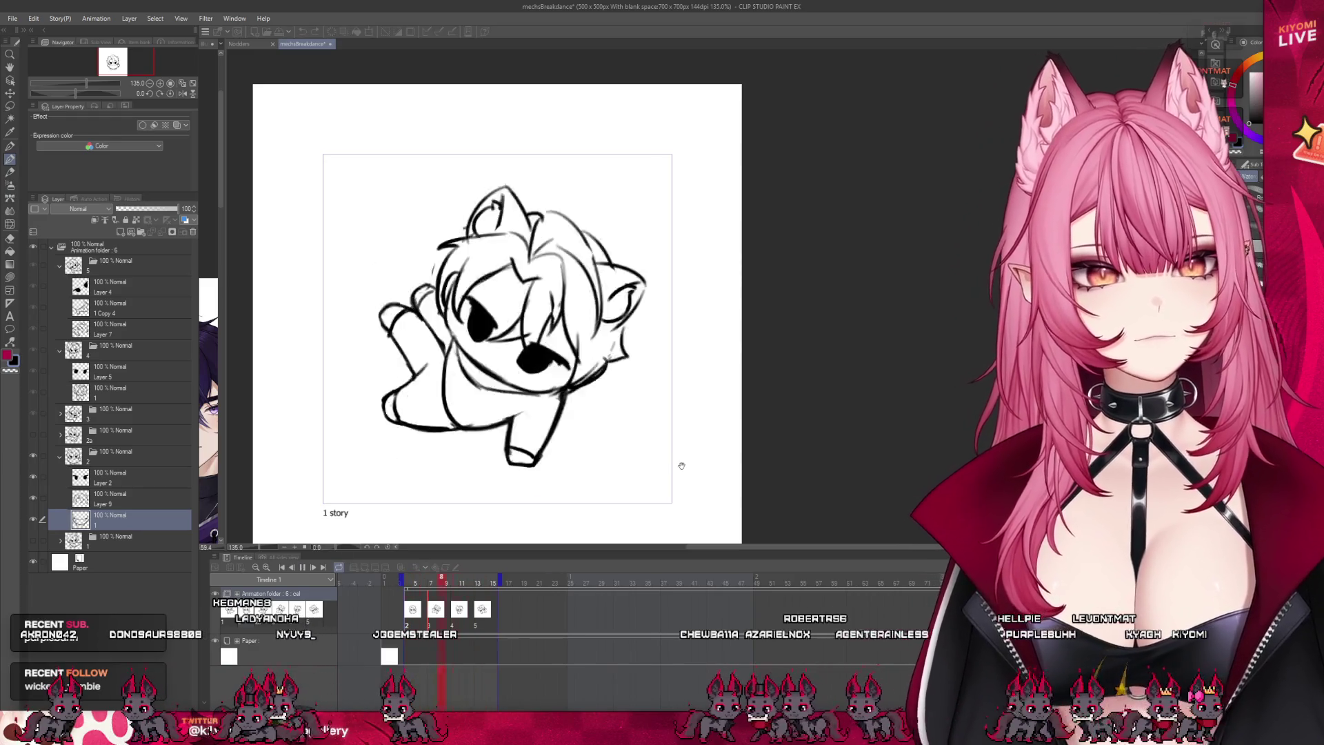
scroll(567, 392, down, 2)
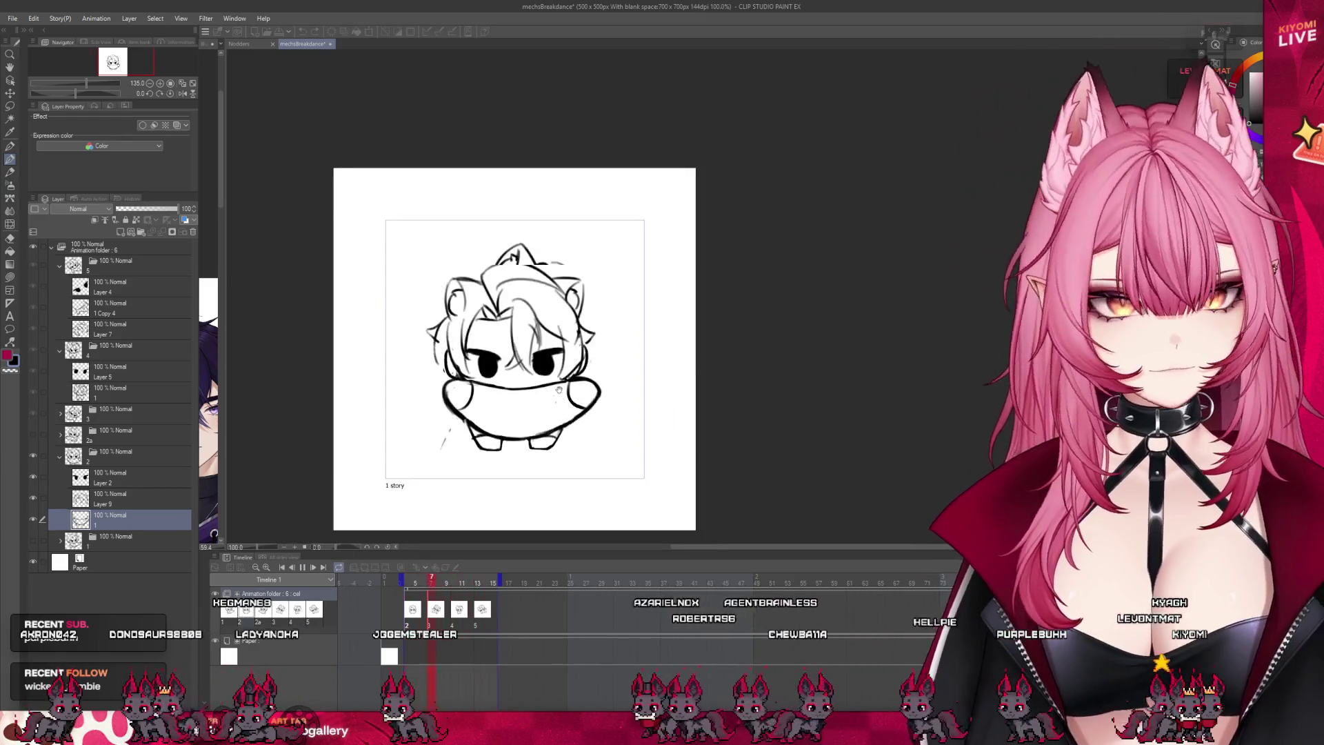
Step: Zoom in on the looping animation and collapse folders 2, 5 and the Animation folder
scroll(552, 400, down, 2)
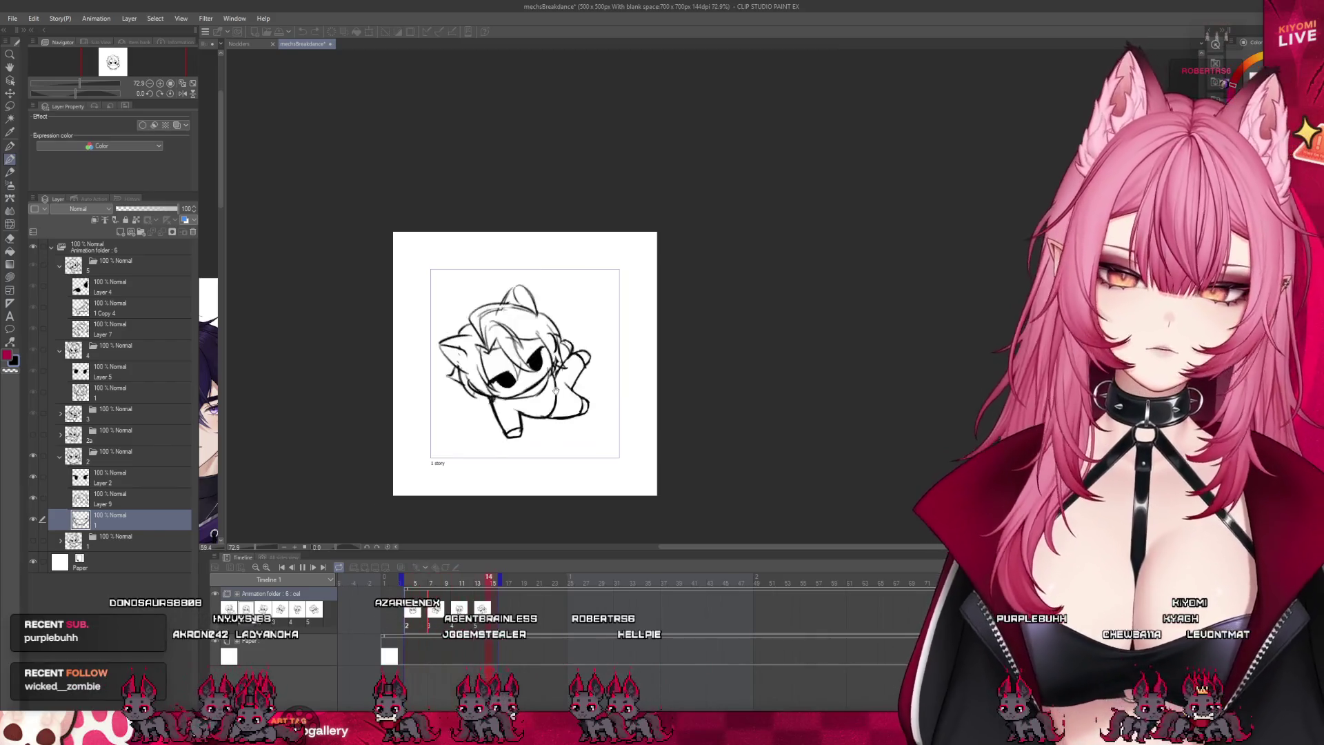
scroll(551, 402, up, 2)
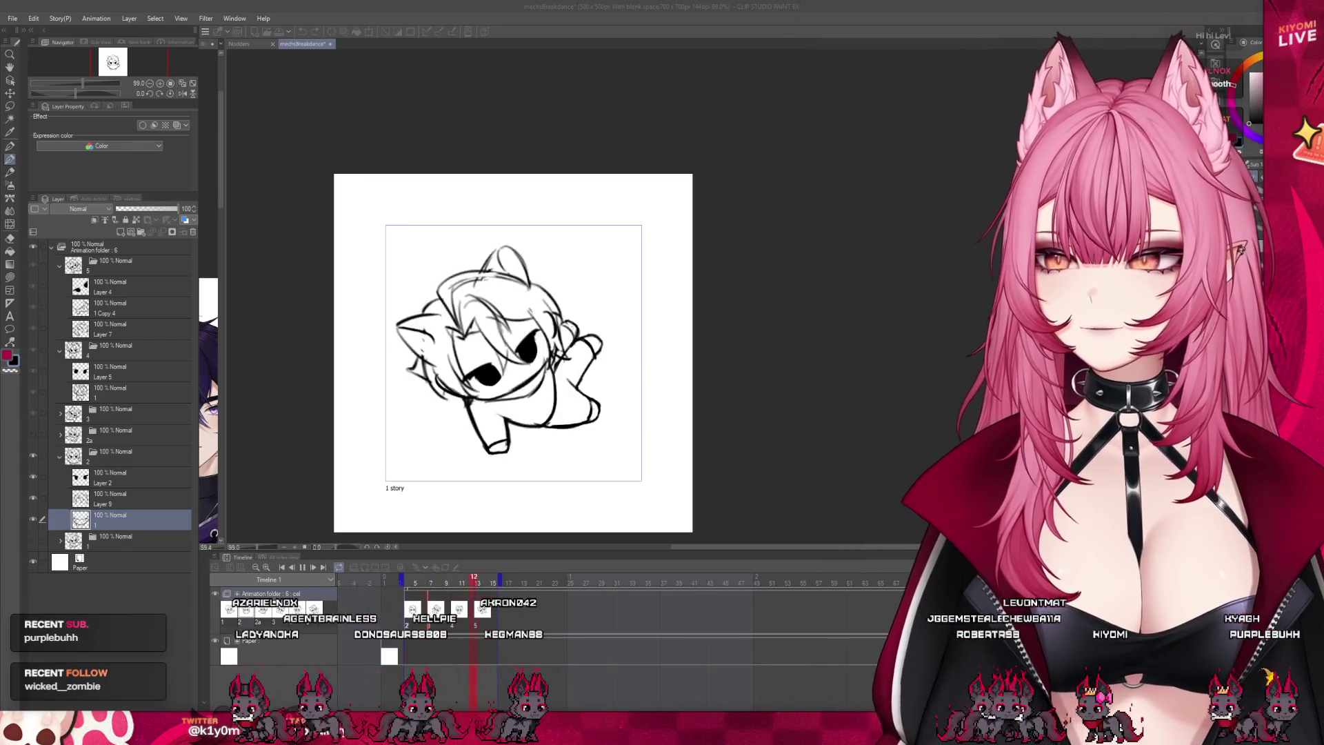
scroll(462, 385, down, 4)
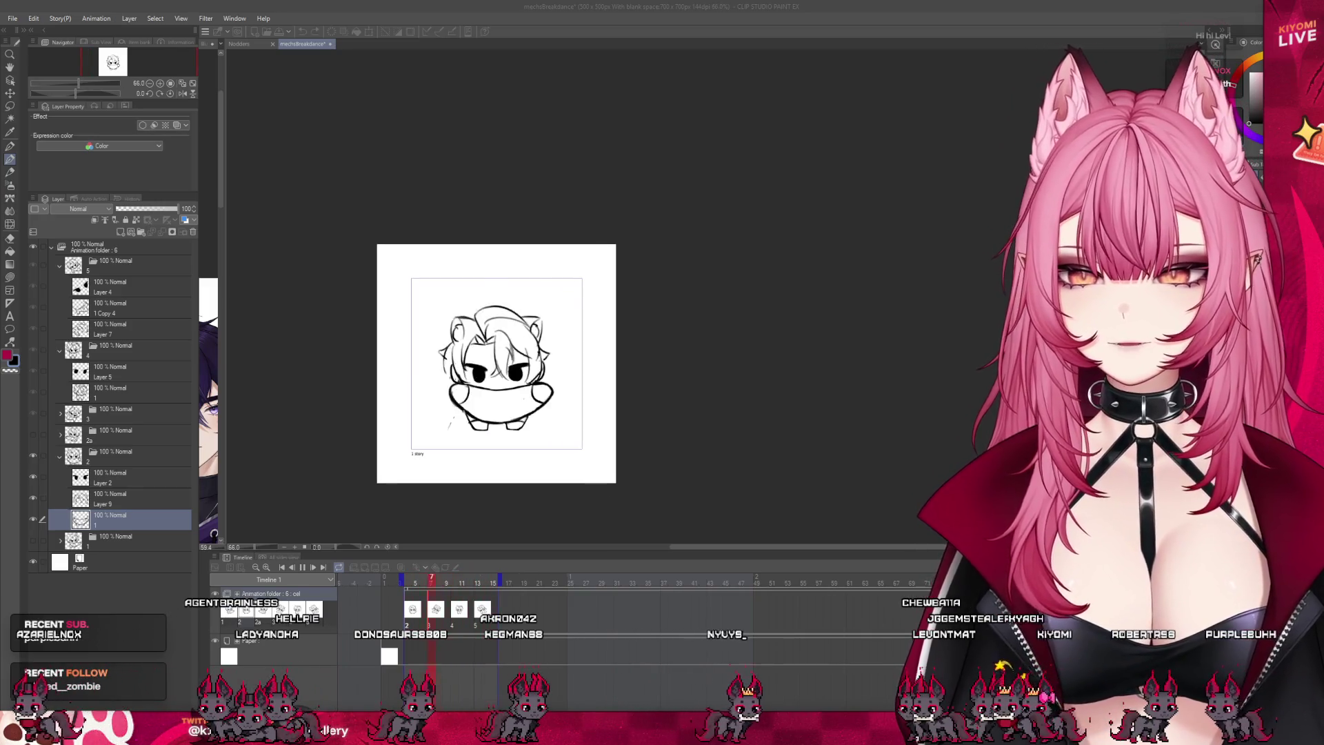
scroll(500, 362, up, 2)
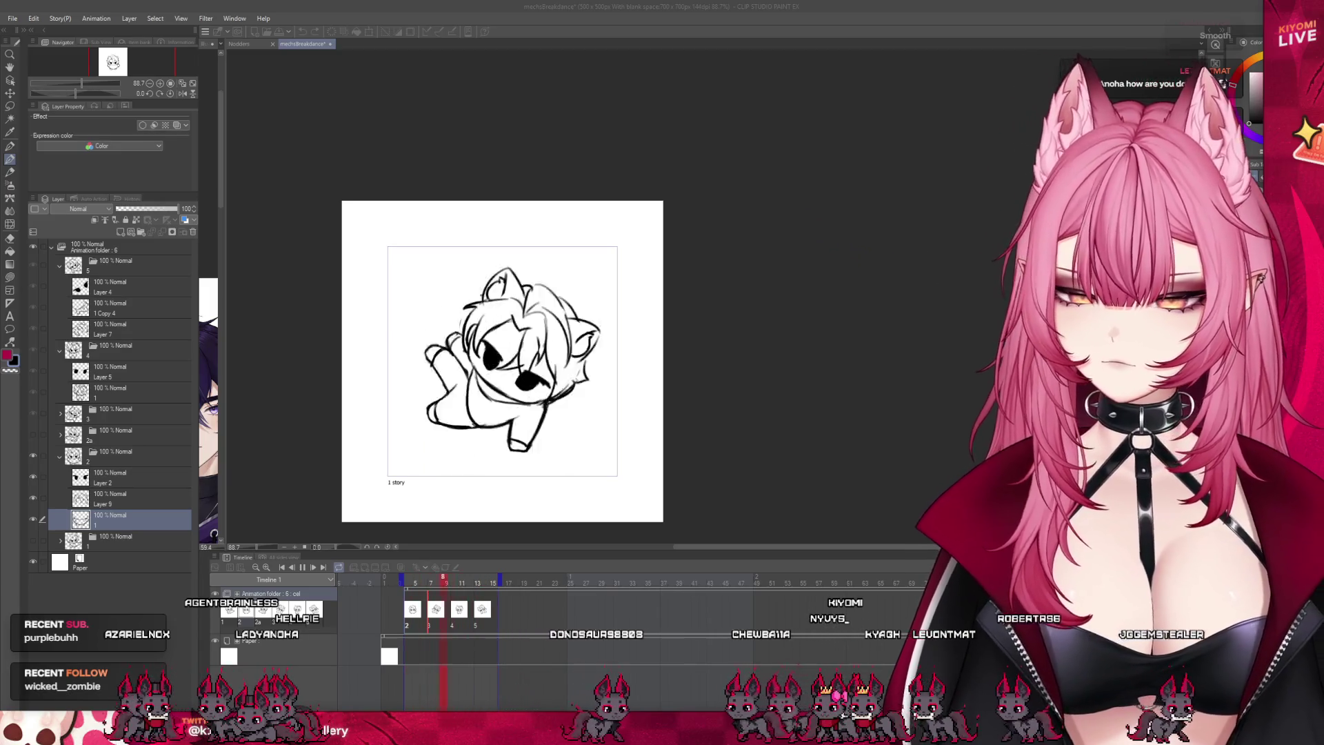
key(ctrl+plus)
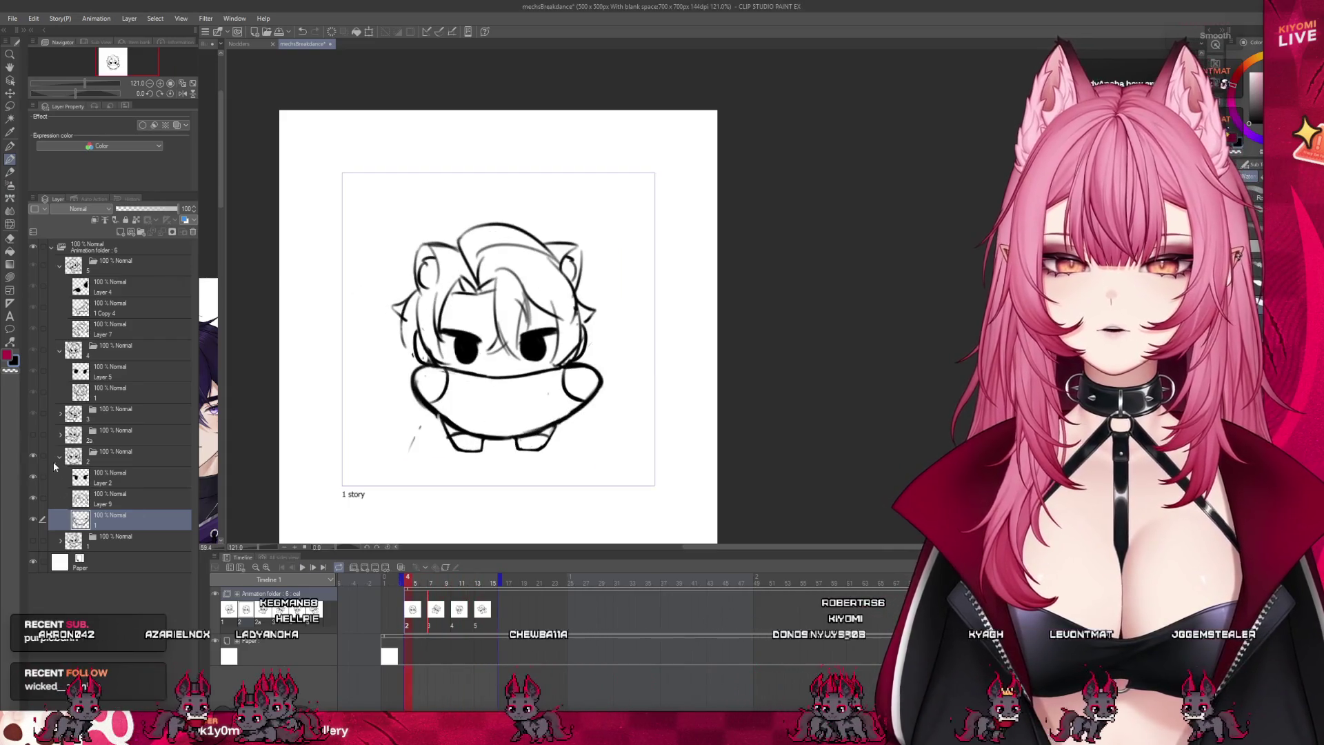
click(59, 457)
click(60, 266)
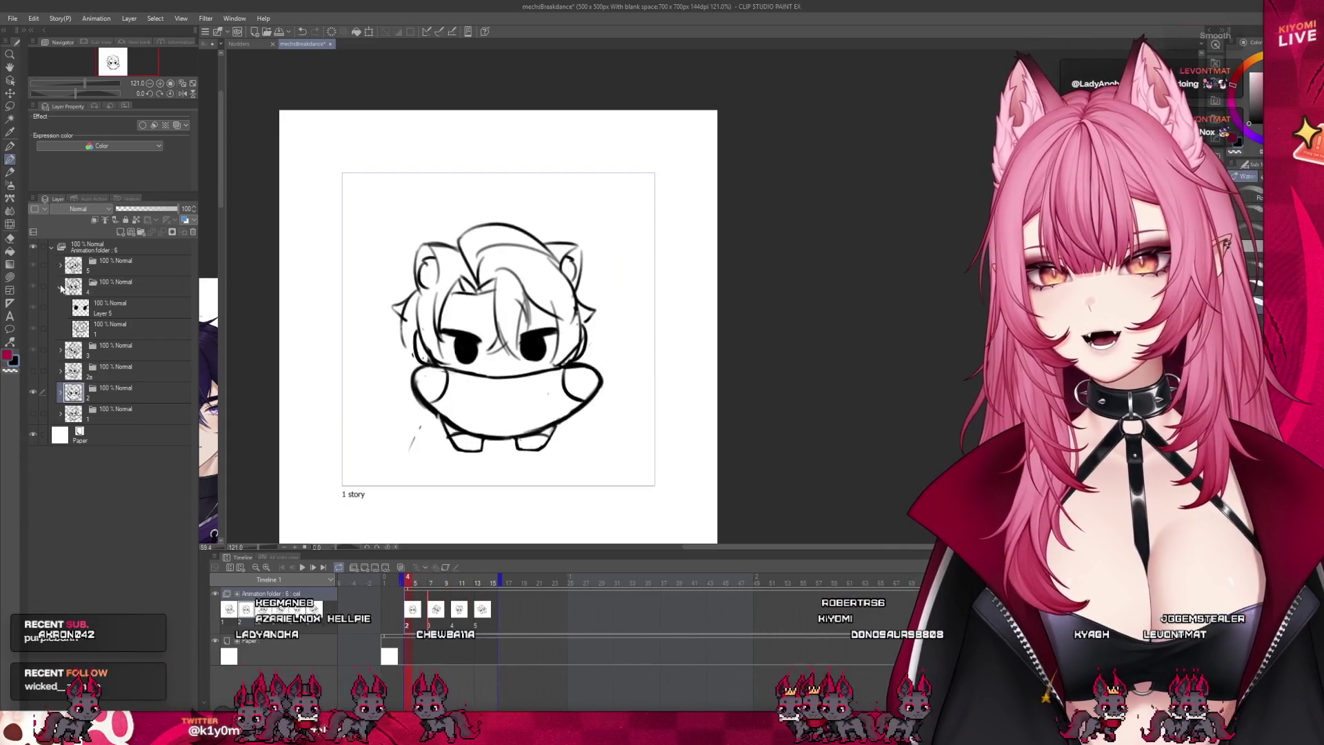
click(96, 247)
click(52, 246)
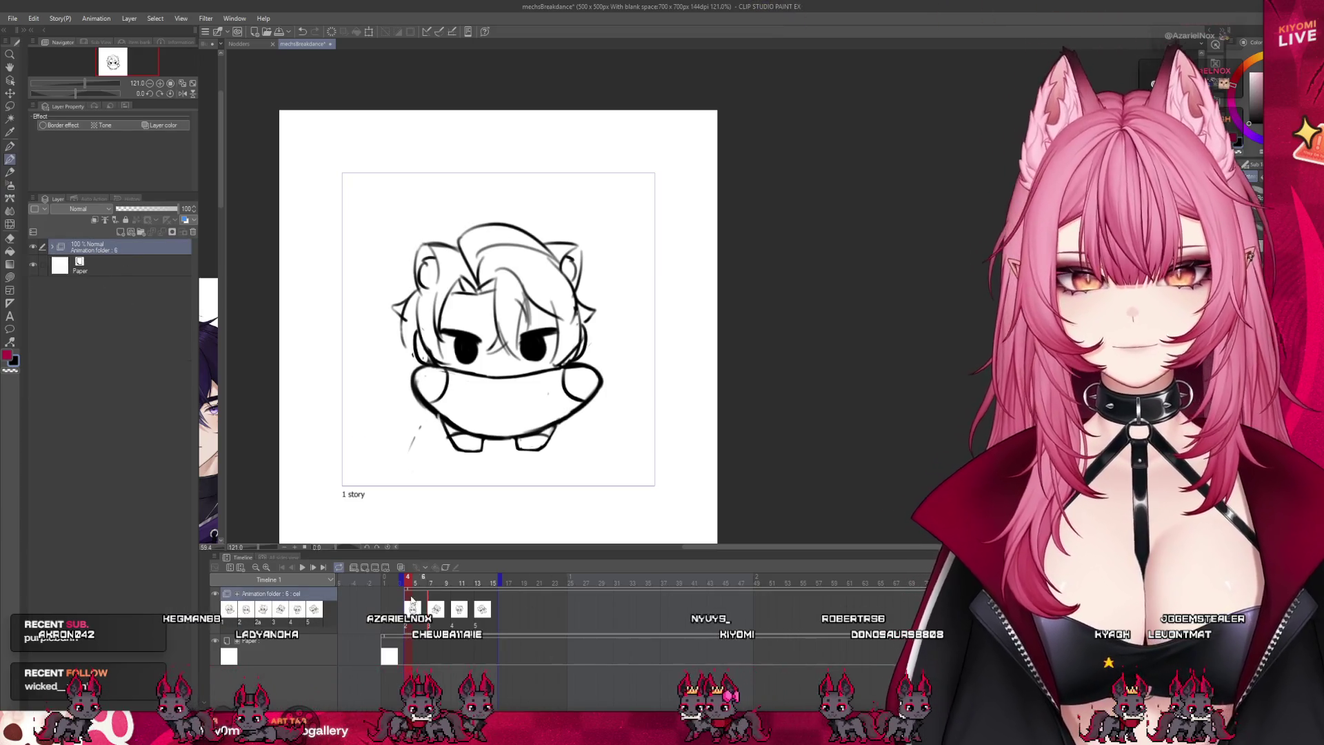
Step: Add animation folder 'Folder 1' with a blank Layer 3 cel and restart playback
key(ctrl+g)
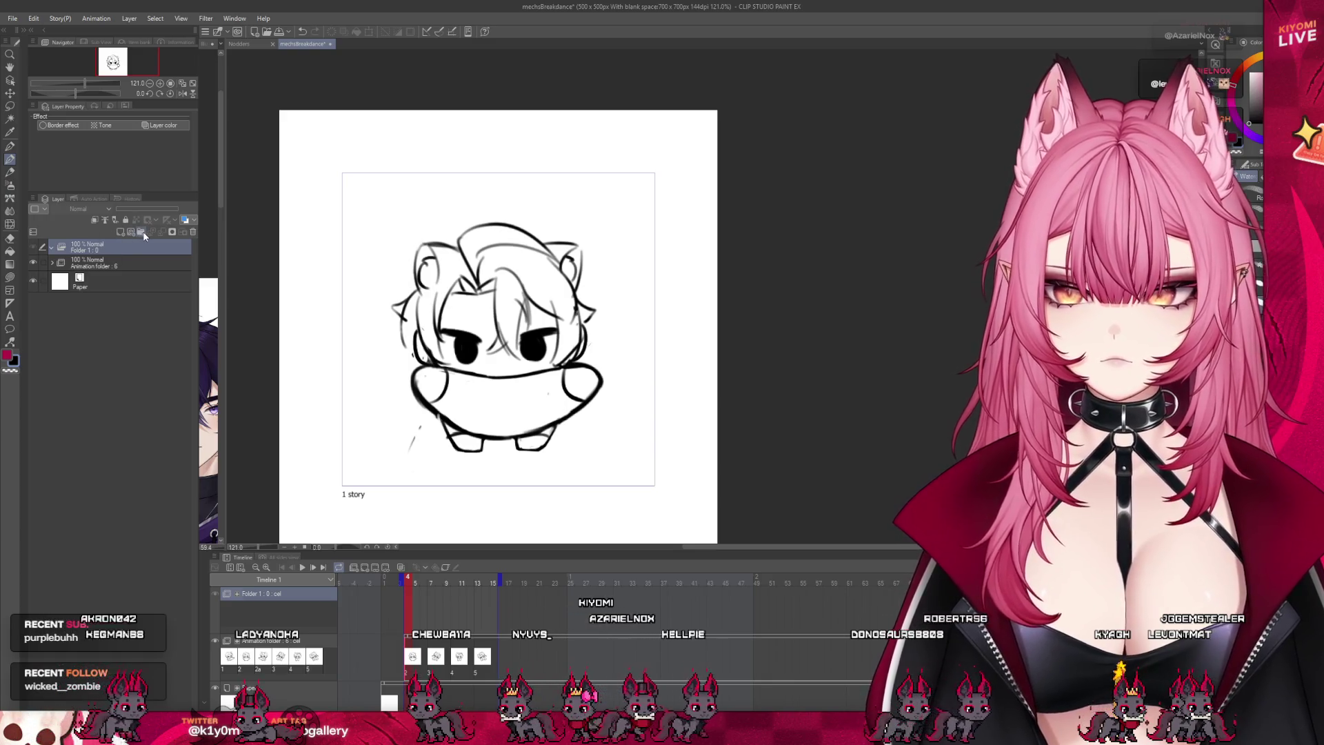
click(140, 232)
click(119, 232)
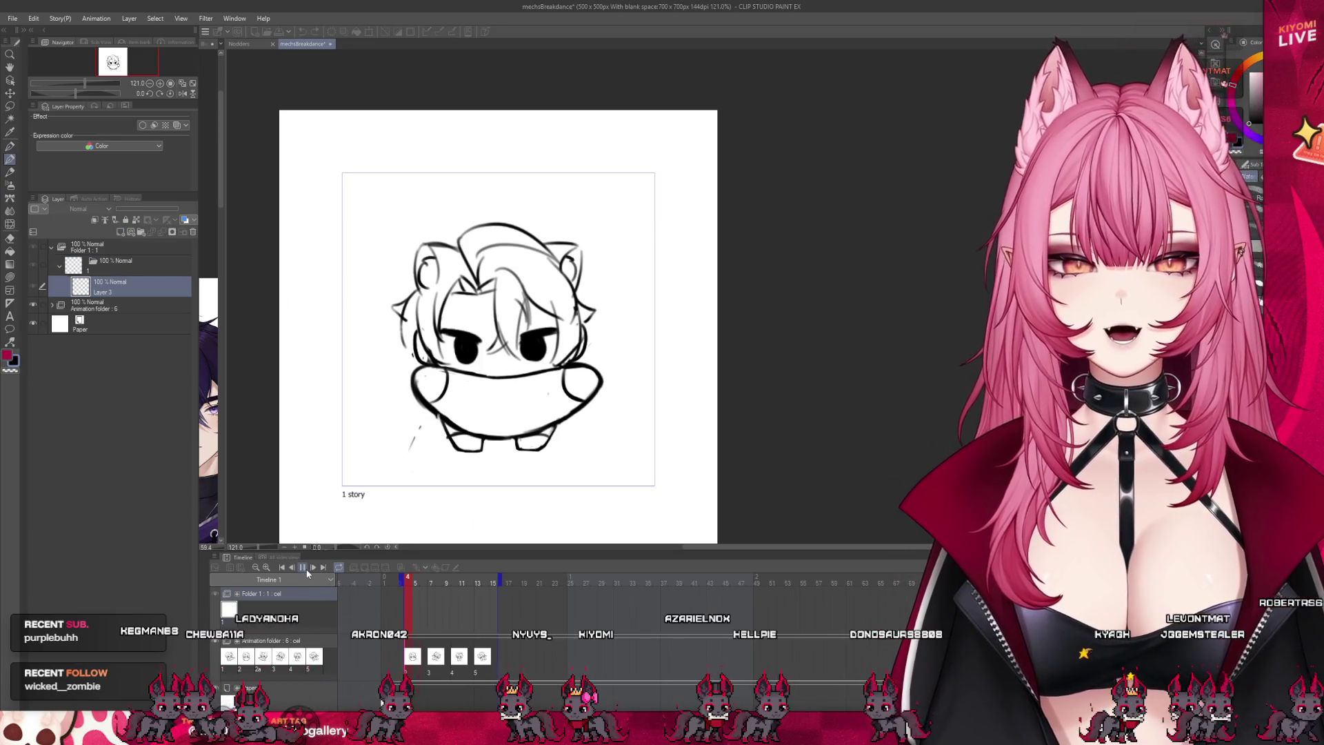
click(307, 572)
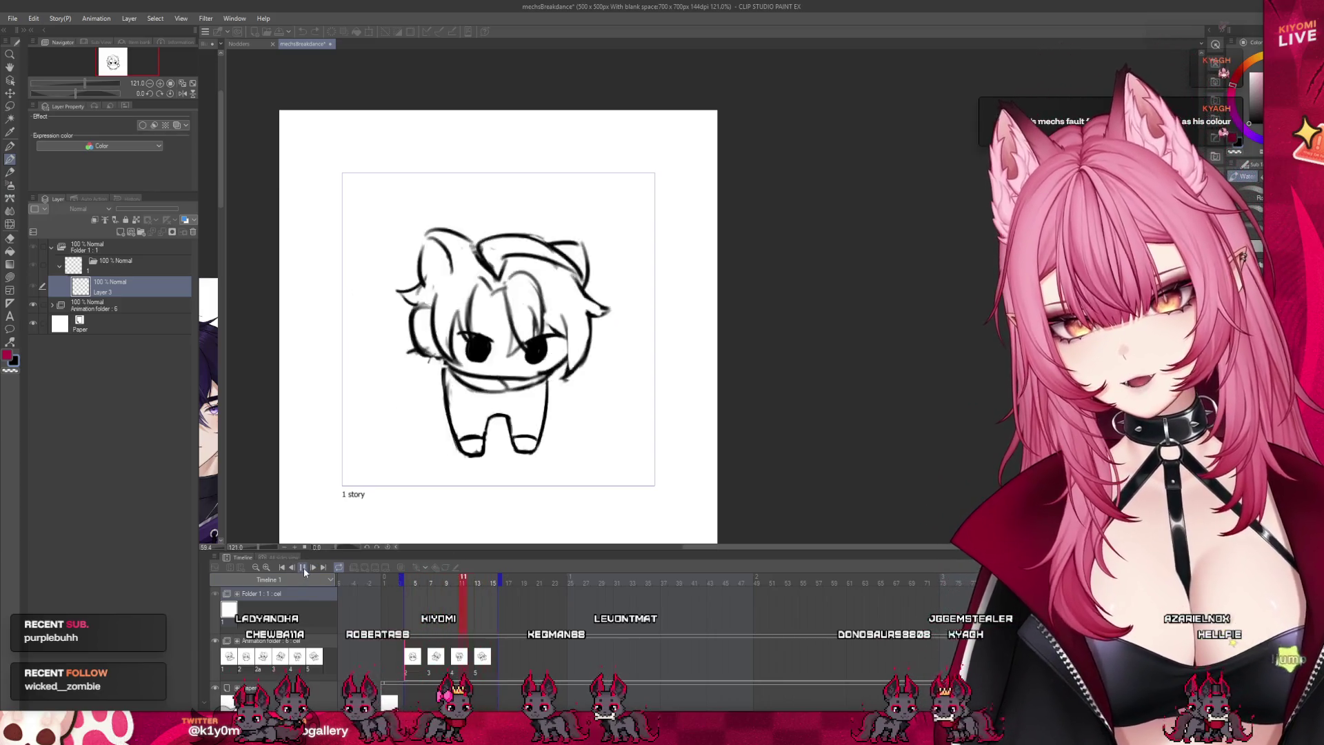
Step: Stop playback, add Layer 10, and create a new cel at frame 4
click(304, 571)
scroll(389, 293, down, 1)
scroll(389, 293, up, 2)
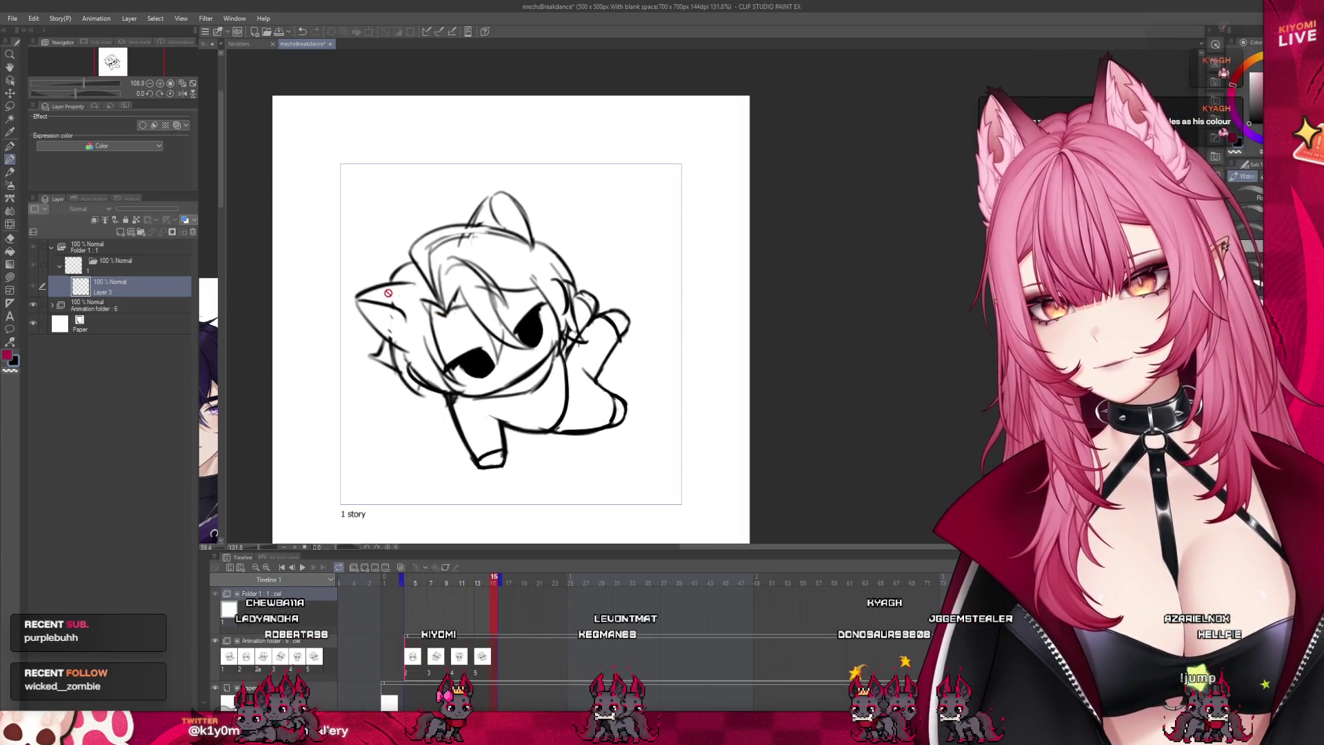
click(131, 232)
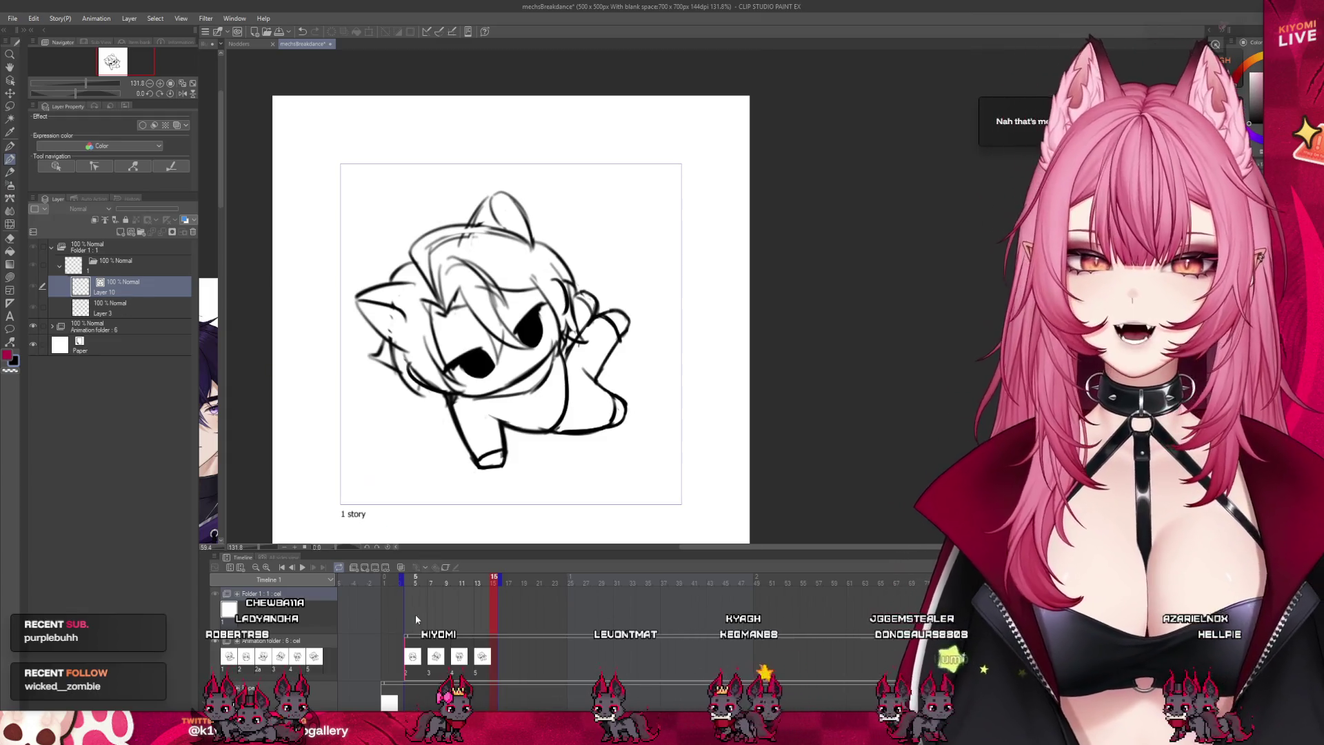
click(408, 618)
click(363, 567)
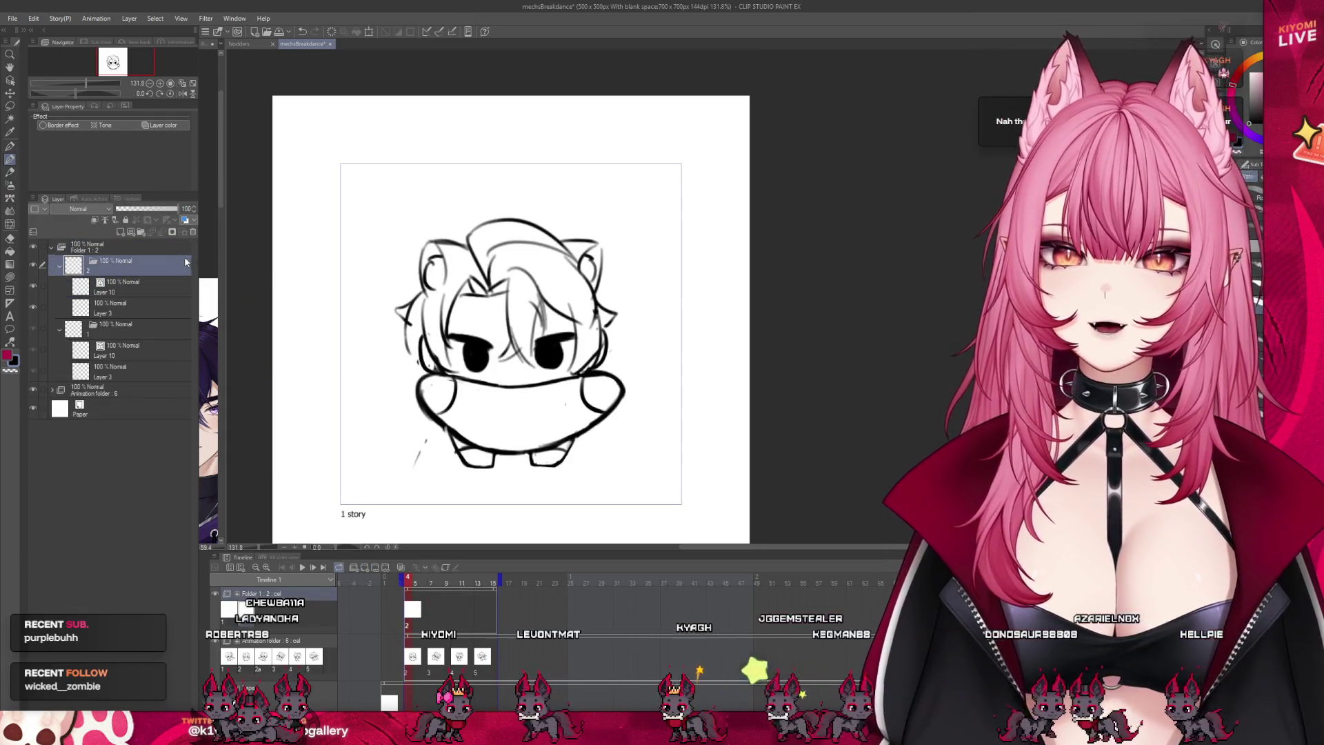
Step: Delete folder 1 and Layer 3, fade the Animation folder to 34%, select Layer 10
click(191, 232)
click(122, 304)
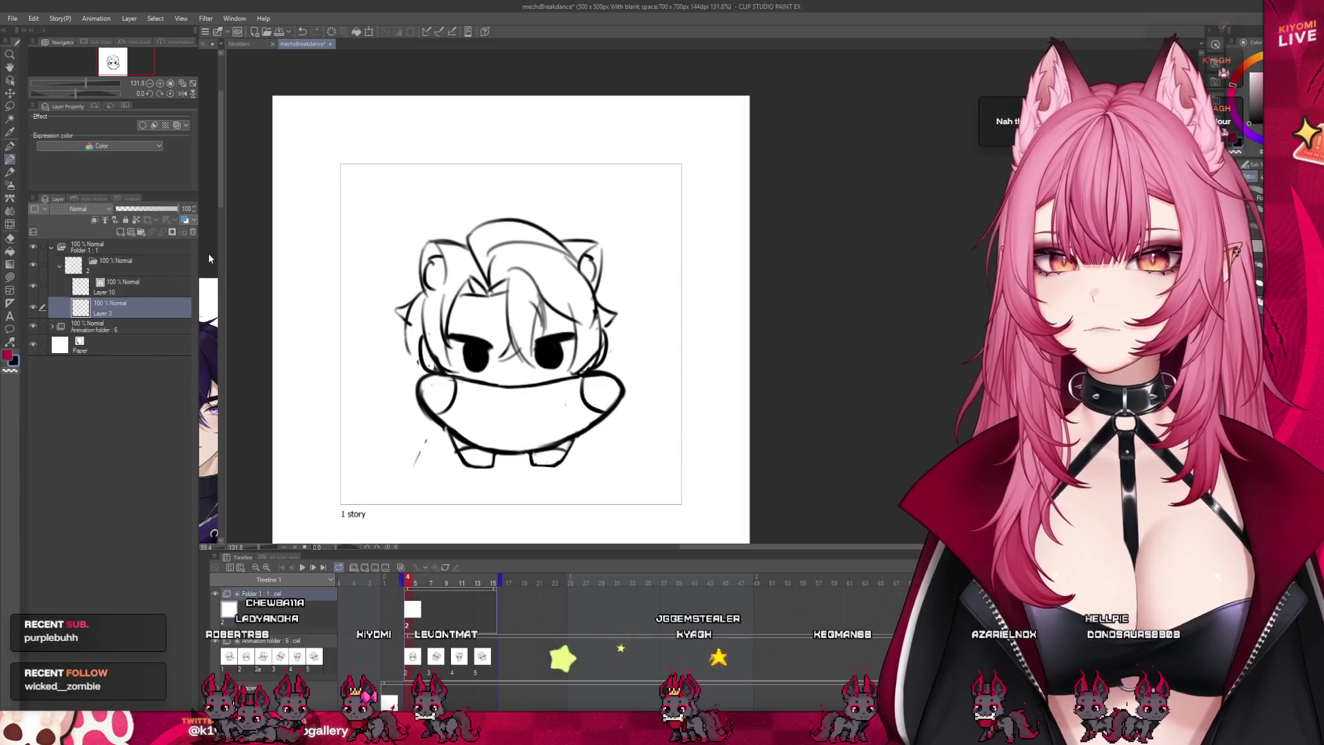
click(193, 231)
click(110, 305)
click(137, 208)
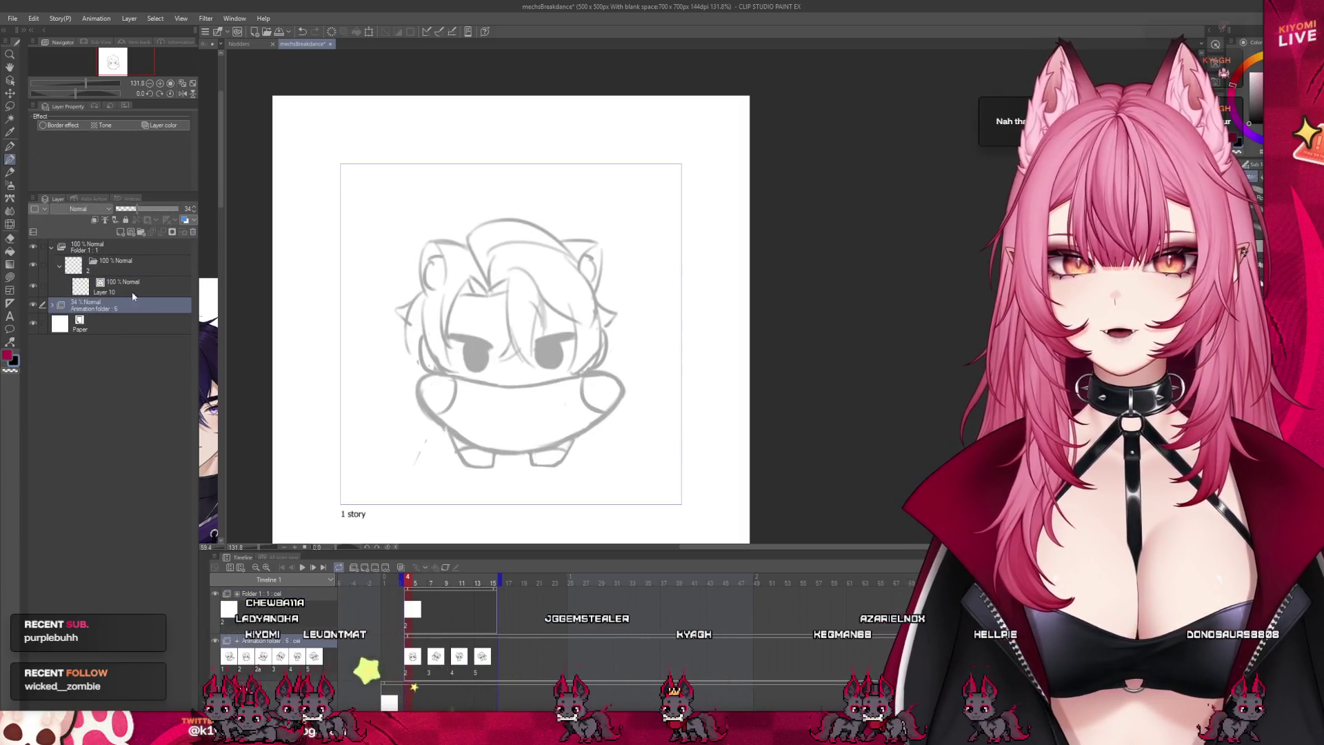
click(137, 286)
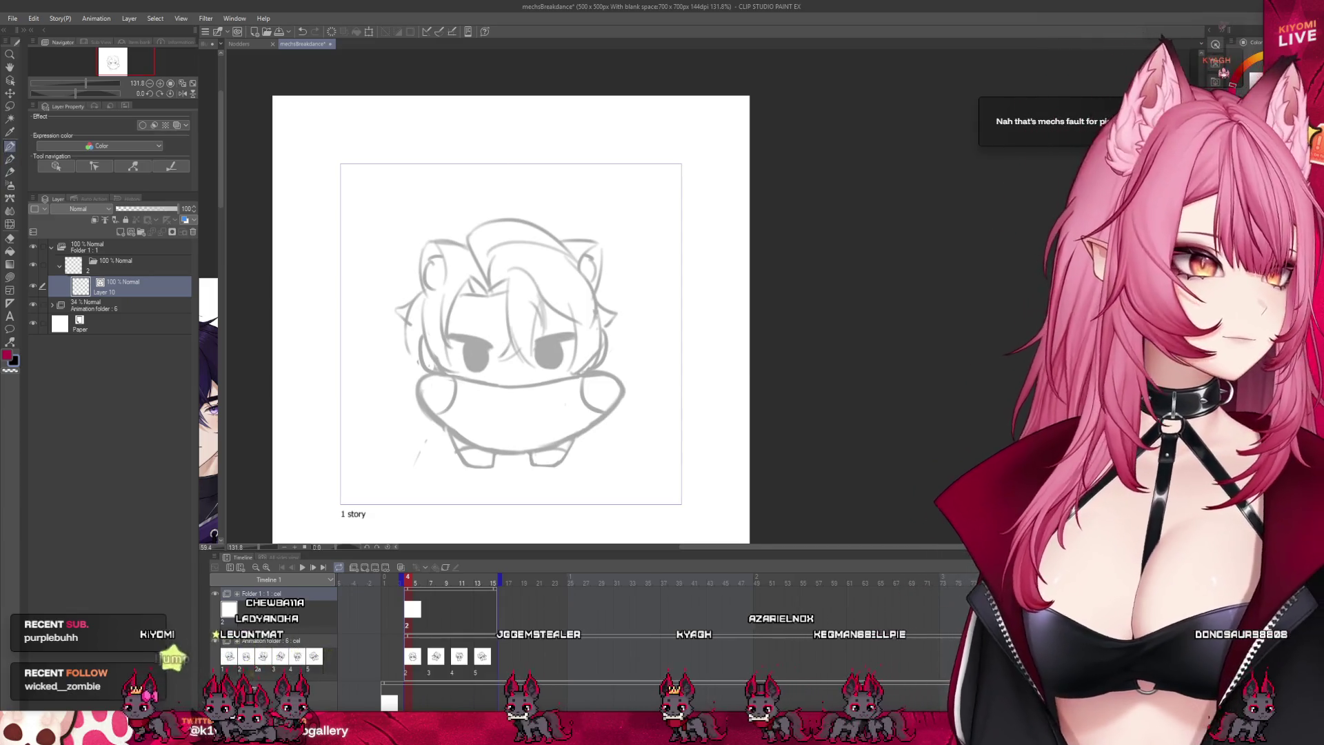
Step: Test a stroke along the body's left edge, discard it, and reselect the Animation folder
scroll(712, 296, up, 3)
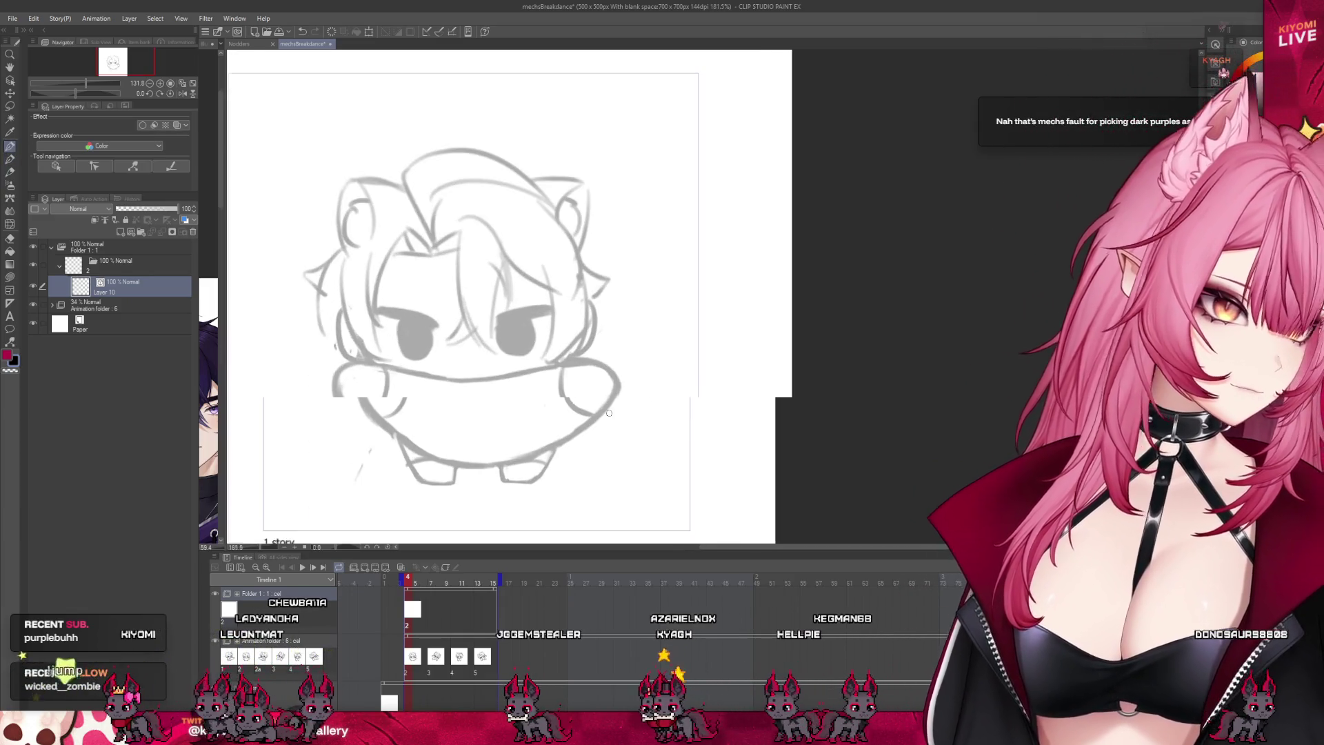
scroll(423, 482, up, 2)
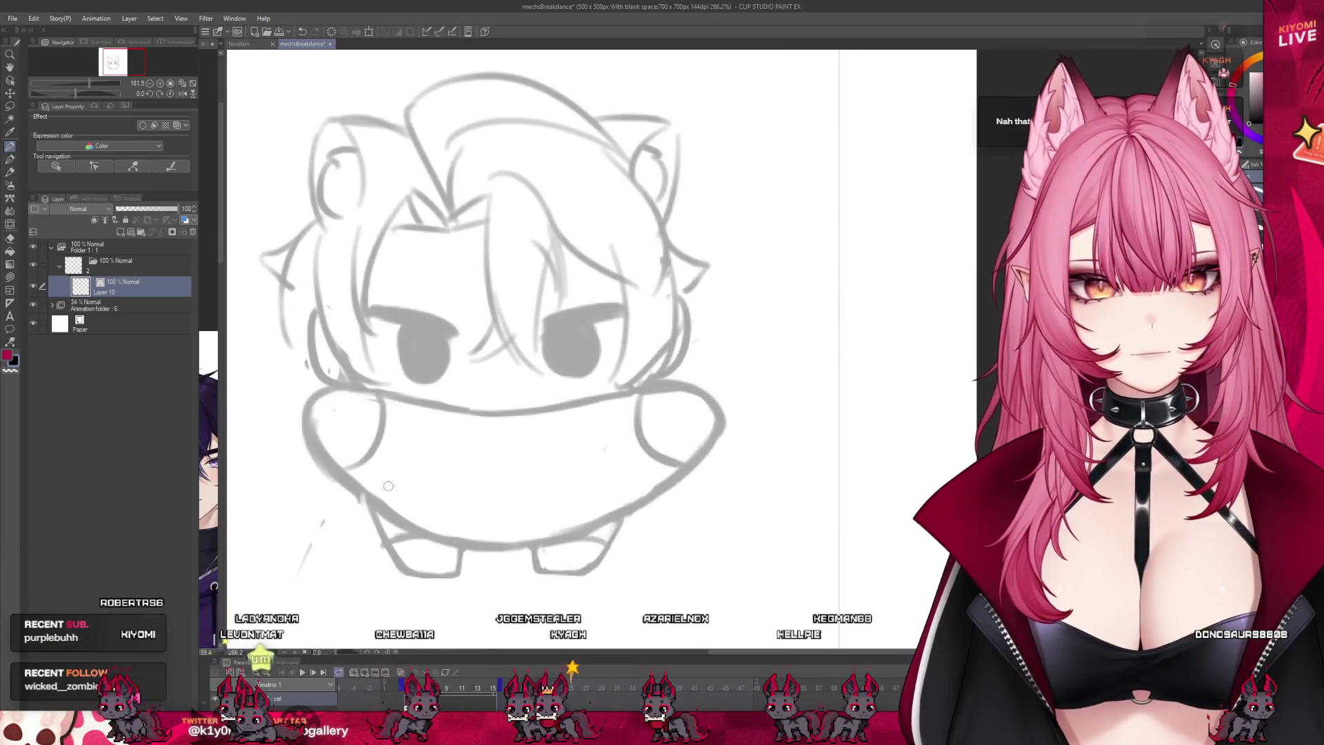
drag(318, 380, 302, 472)
key(ctrl+z)
scroll(623, 390, down, 4)
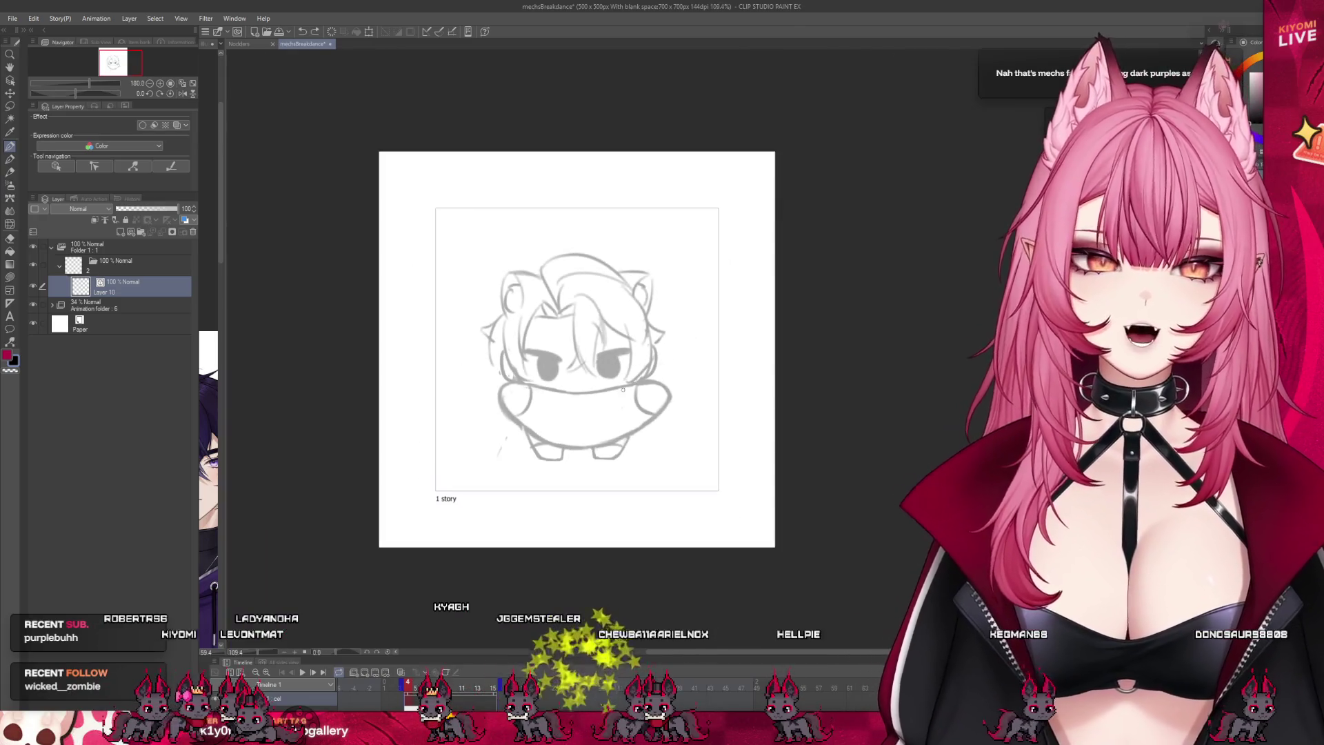
click(98, 306)
Step: Scale the faded sketch up slightly and apply the transform
click(368, 33)
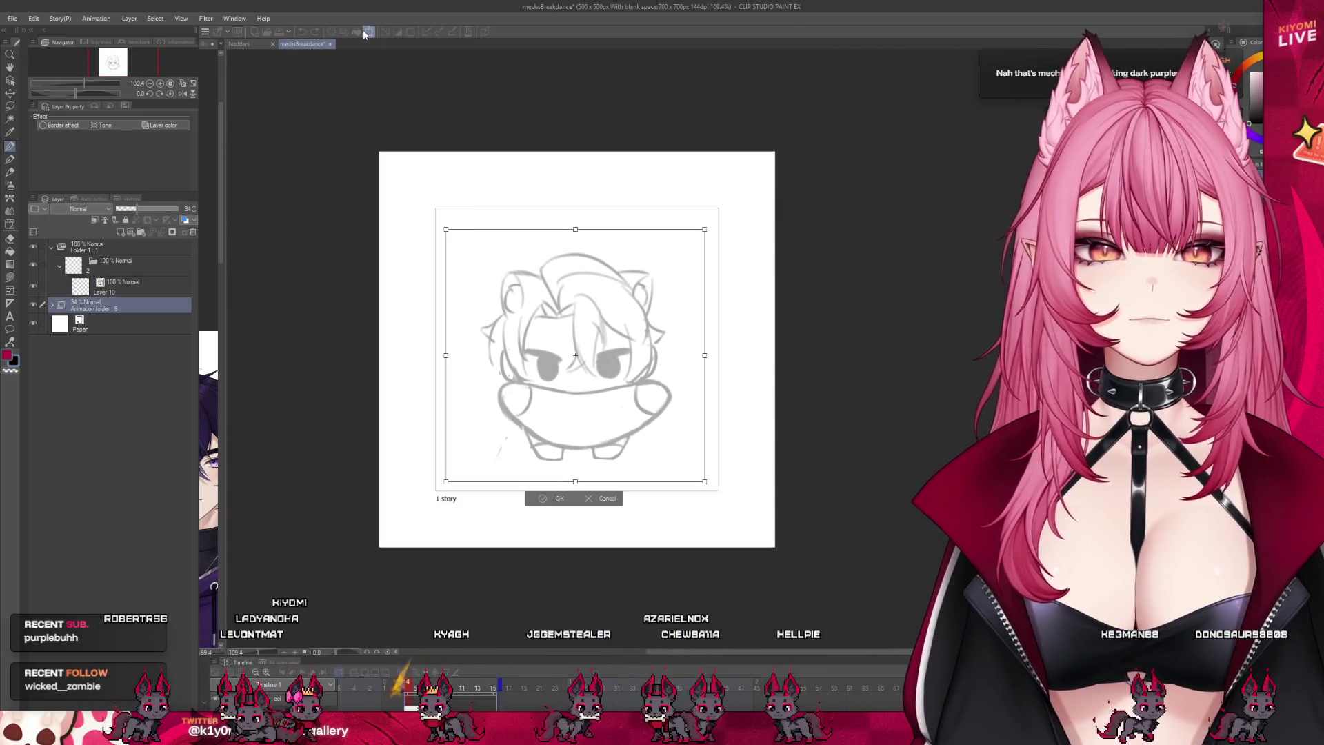
mouse_move(446, 229)
mouse_down()
mouse_move(428, 205)
mouse_move(434, 215)
mouse_up()
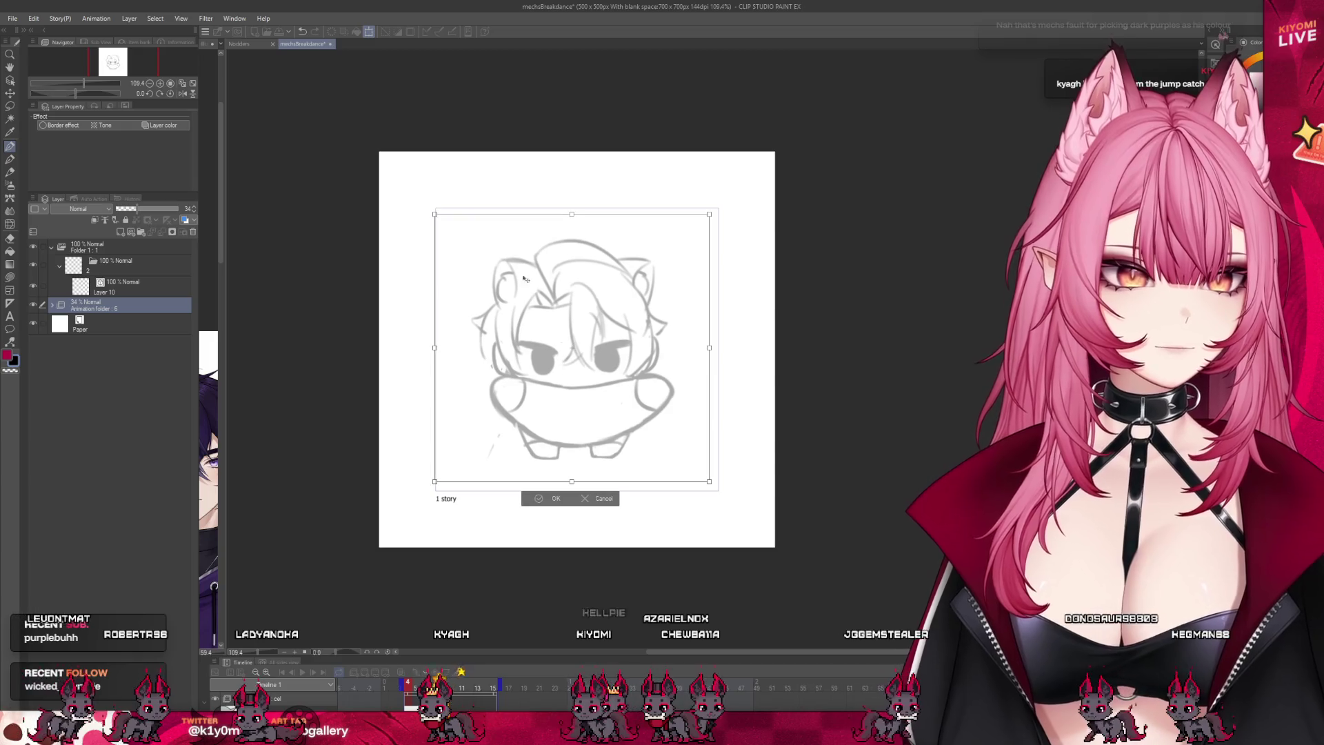
click(544, 498)
scroll(529, 459, down, 2)
Step: On frame 15, nudge and slightly enlarge the sketch, commit it, and start playback
mouse_move(412, 693)
mouse_down()
mouse_move(498, 694)
mouse_move(439, 690)
mouse_up()
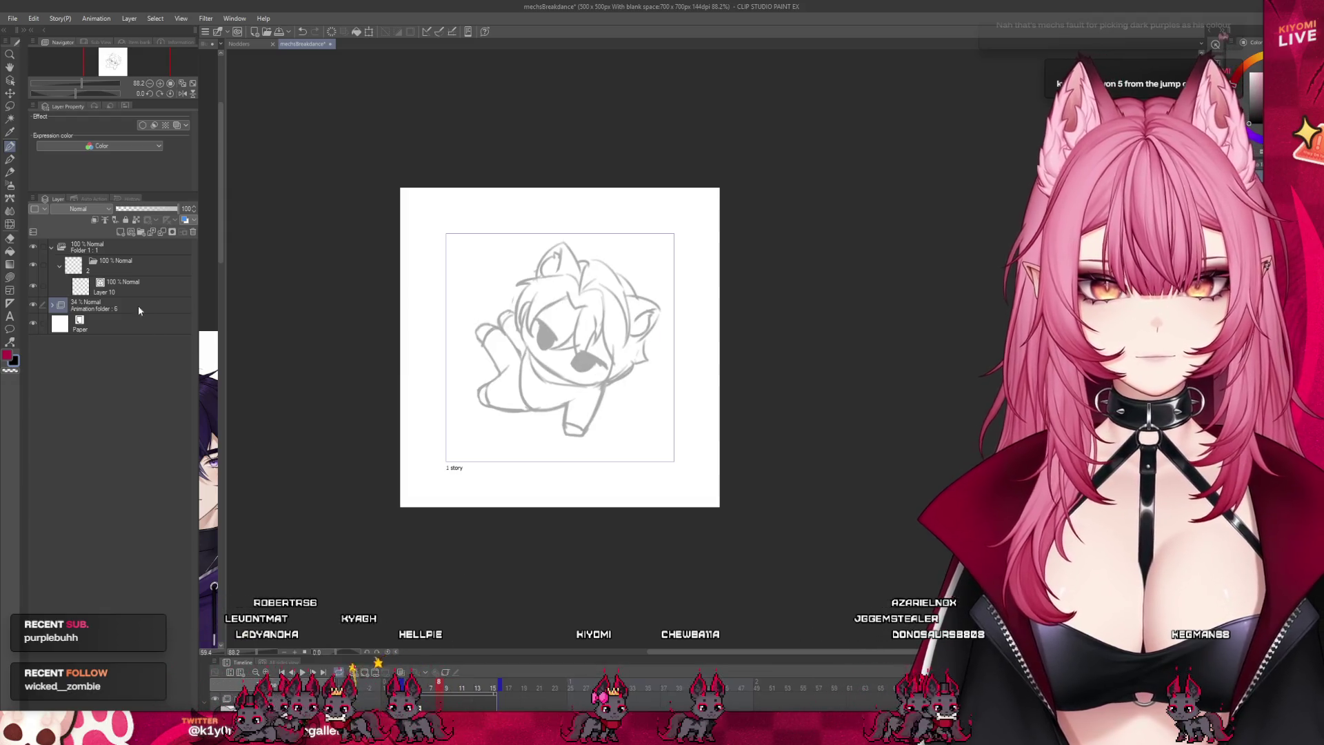
click(110, 306)
click(368, 33)
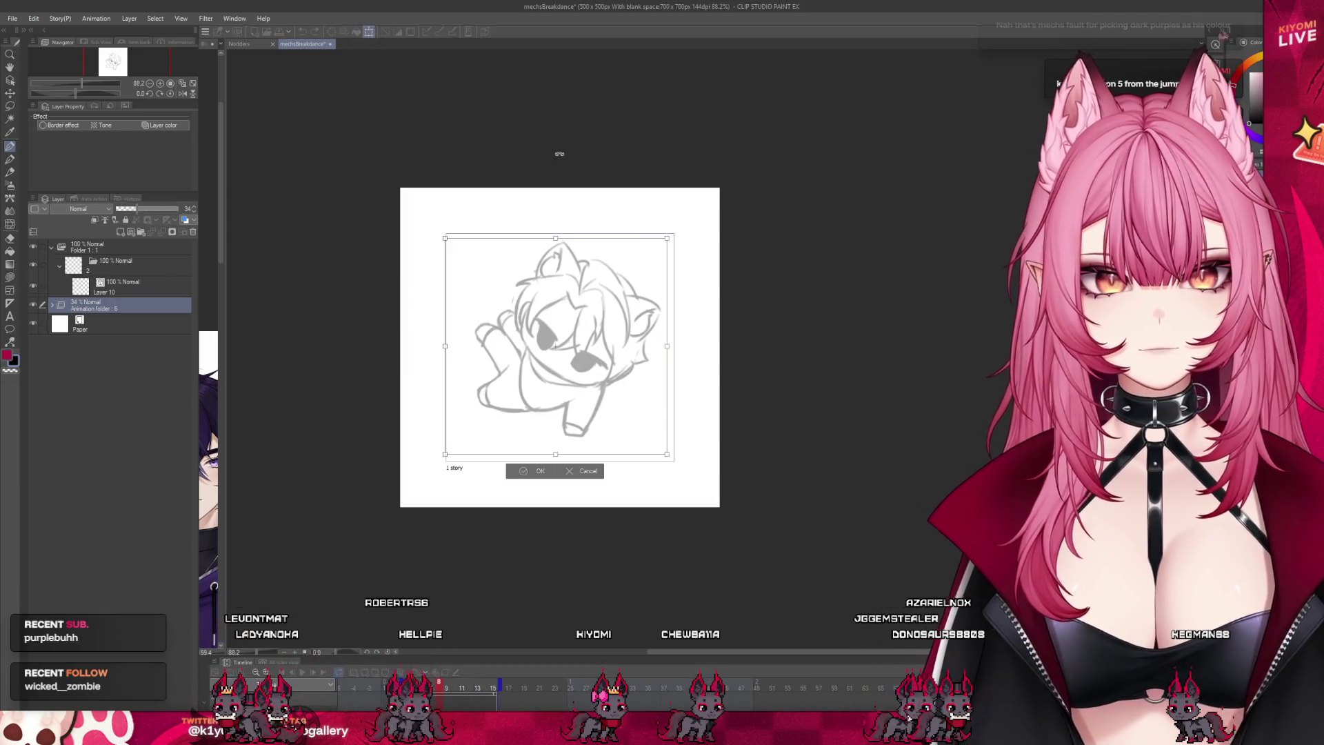
key(Right)
key(Right)
key(Right)
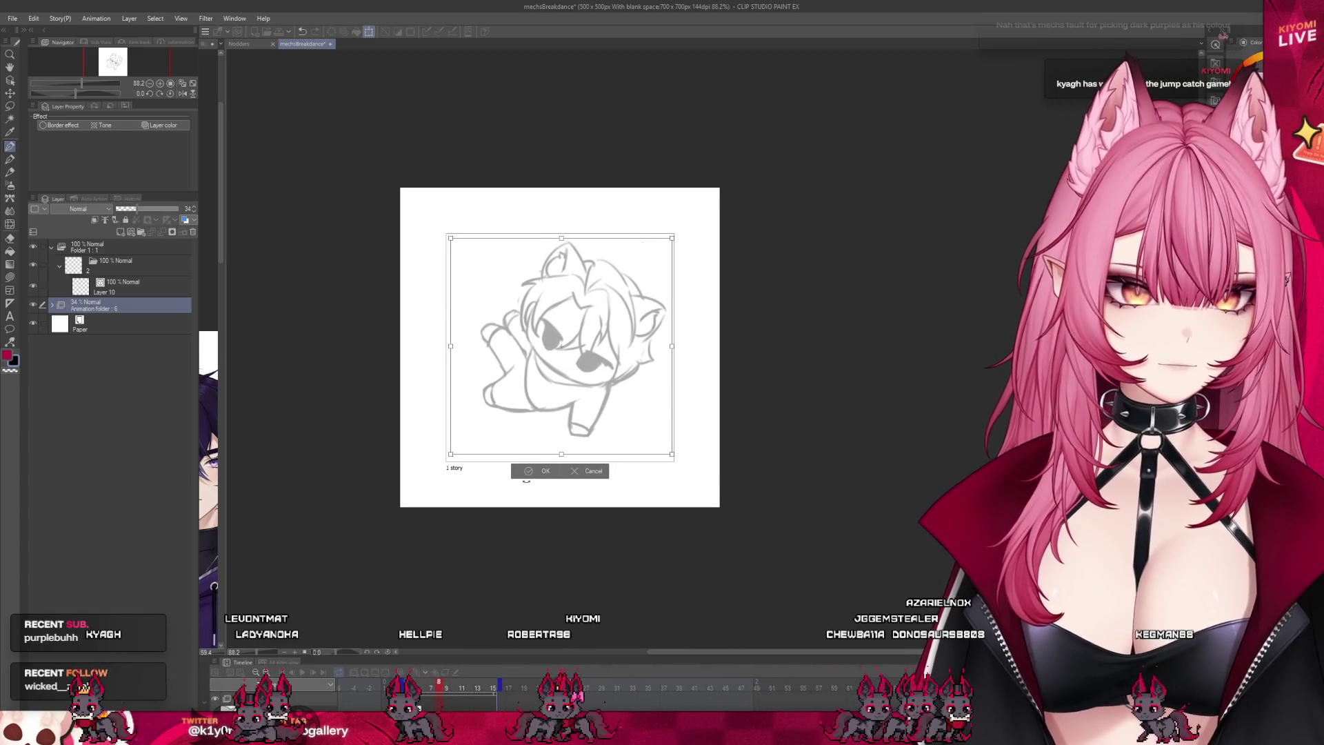
key(Left)
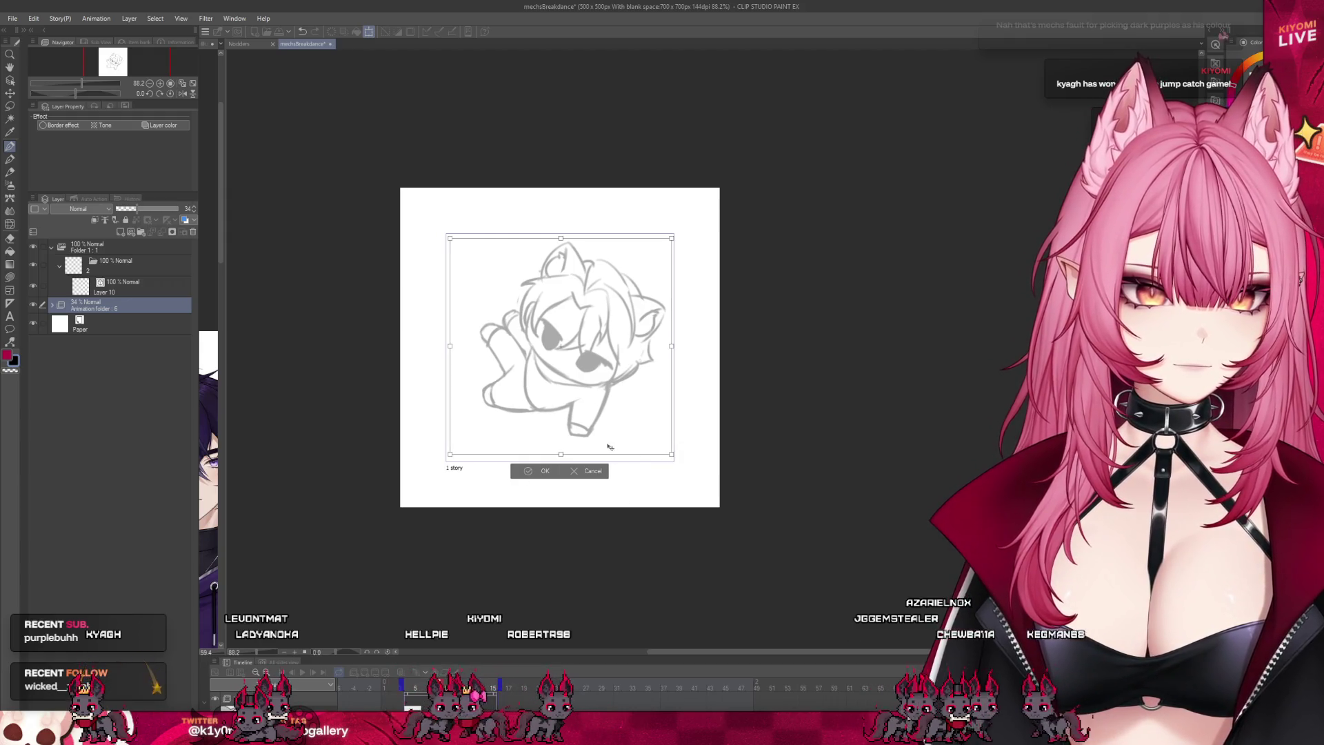
drag(670, 456, 674, 457)
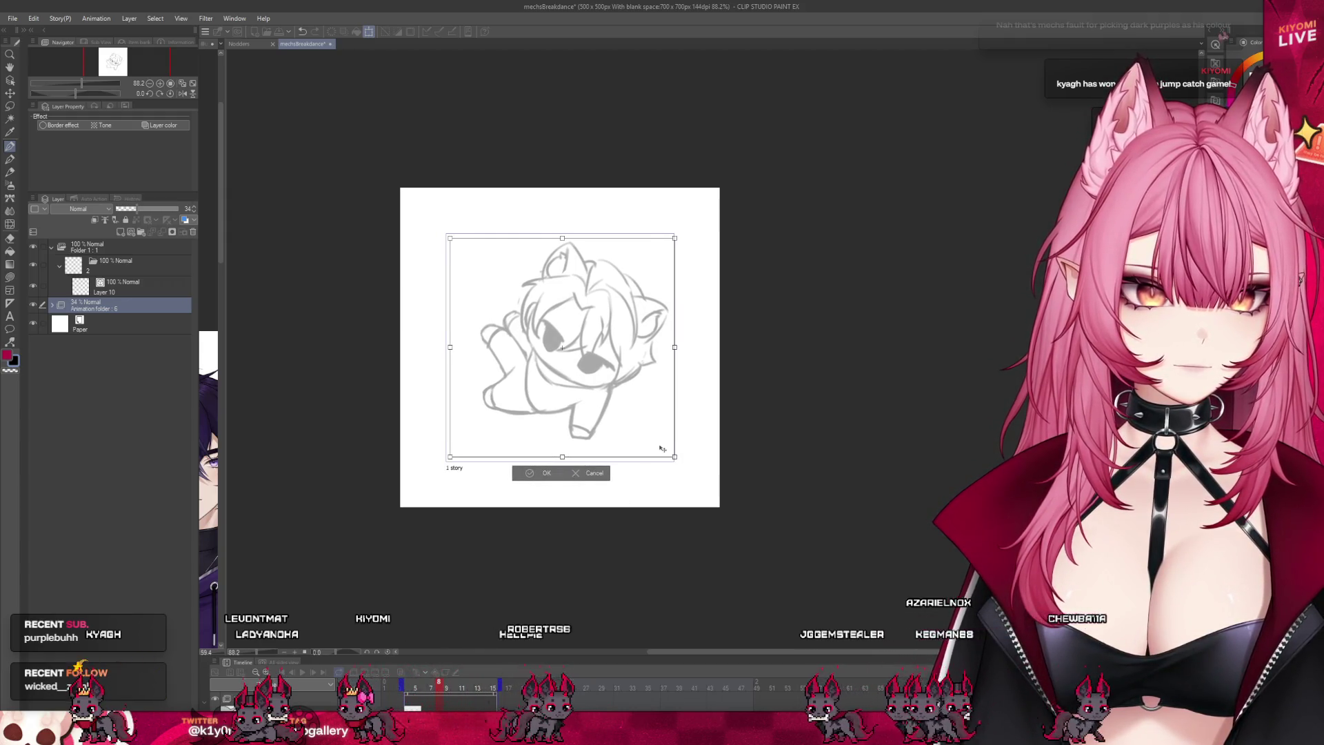
key(Left)
key(Left)
key(Left)
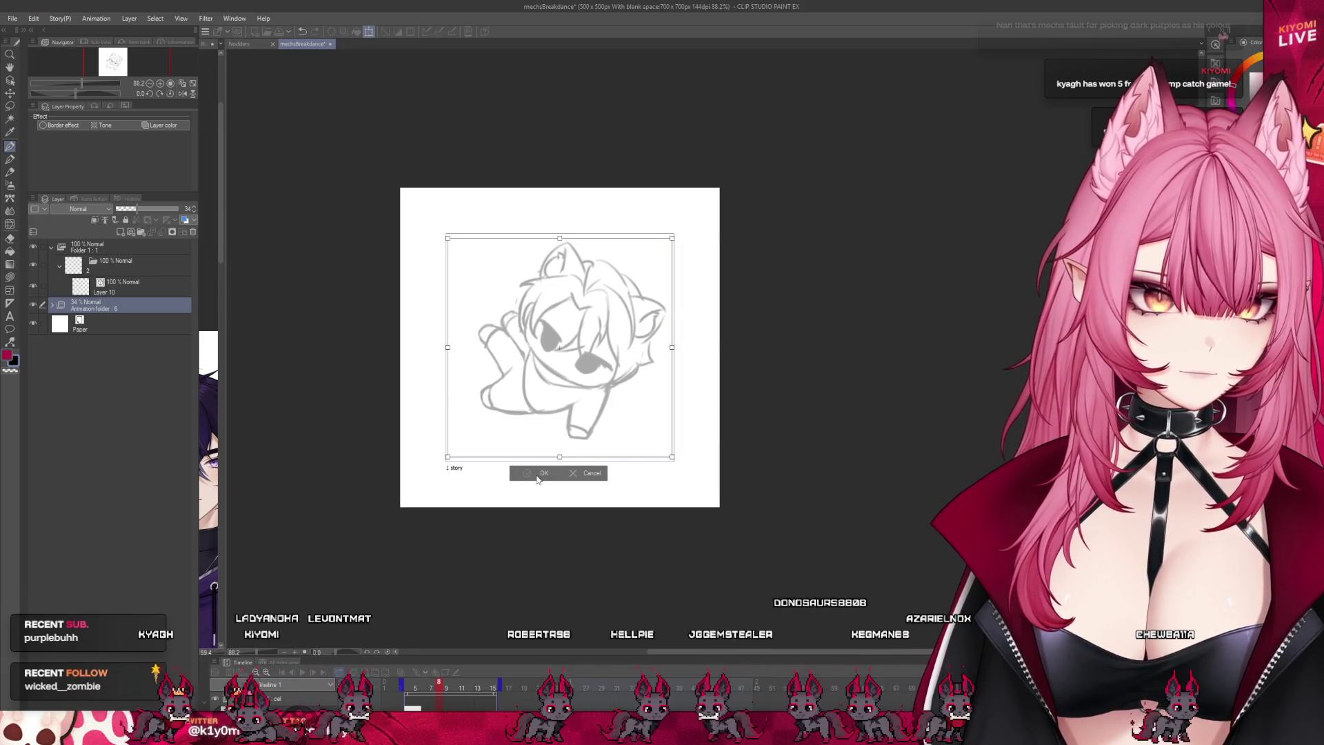
click(538, 473)
click(303, 672)
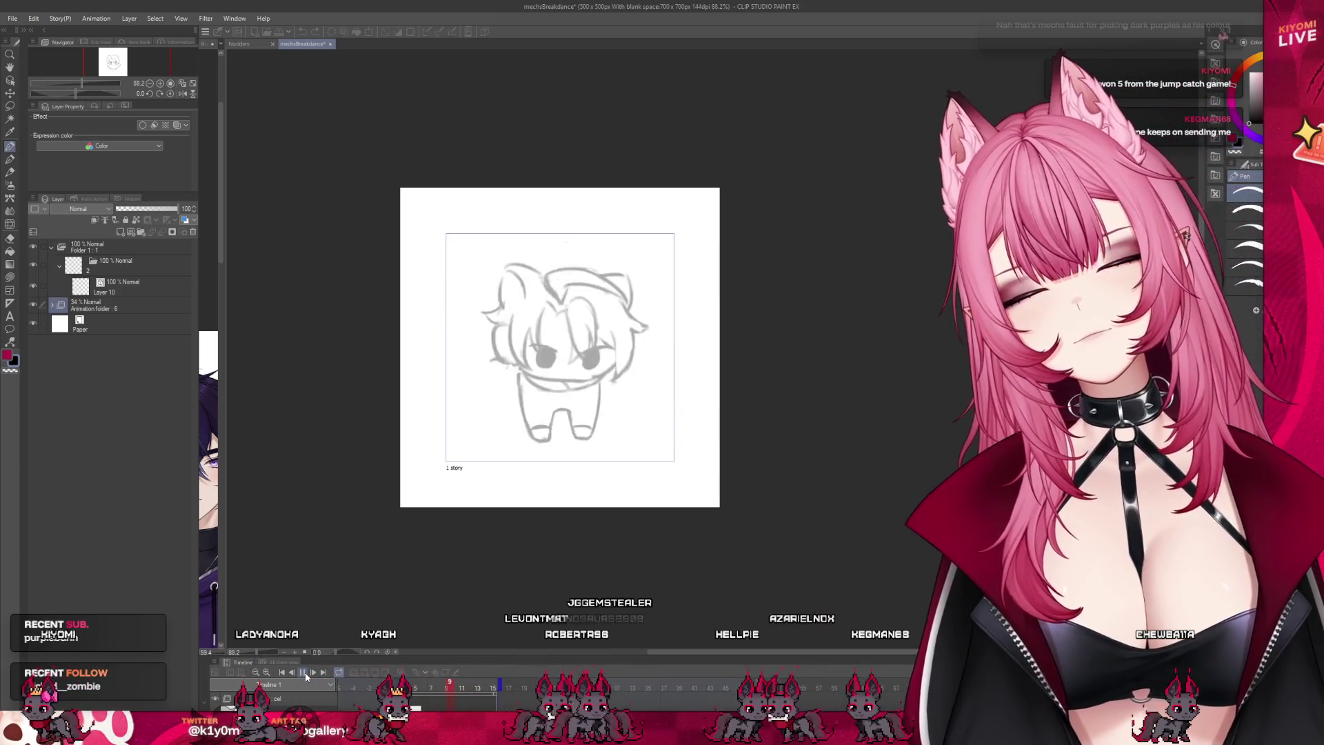
Step: Stop playback and ink the right half of the body's top edge in black
click(305, 672)
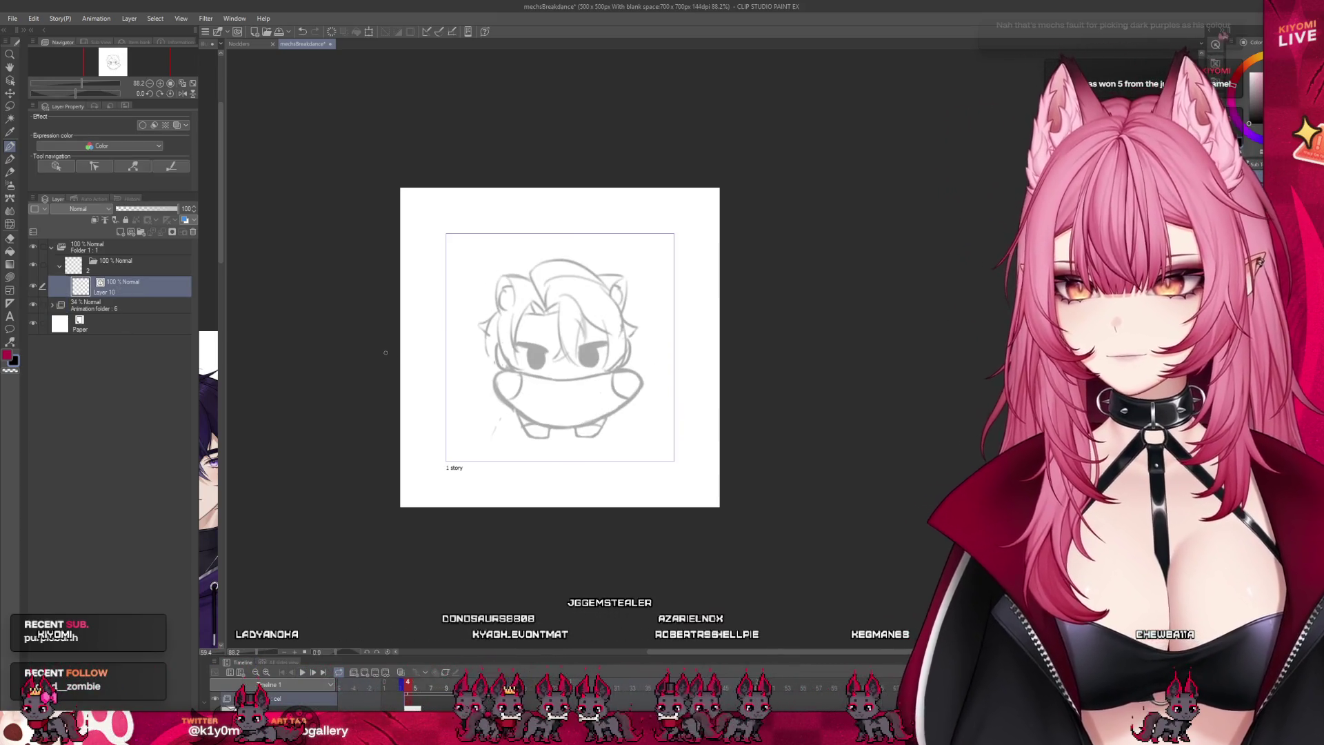
scroll(584, 338, up, 4)
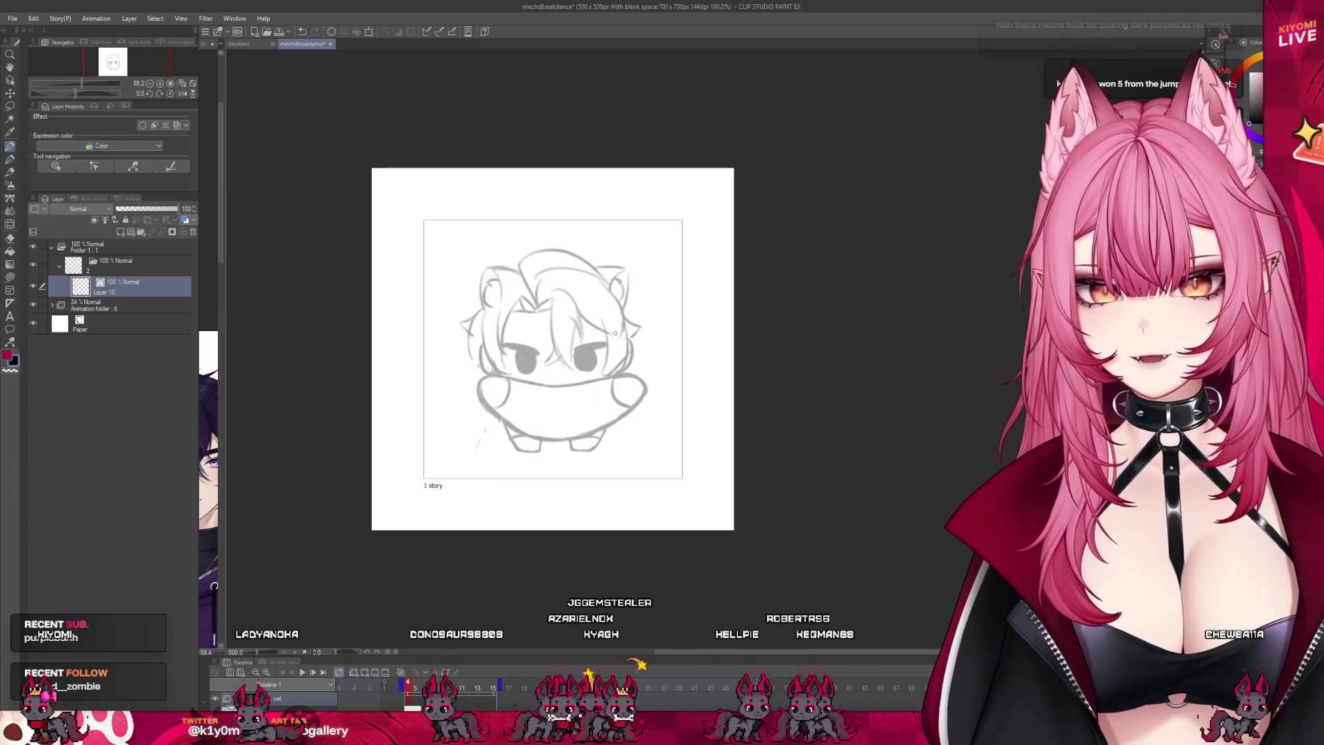
scroll(595, 366, up, 2)
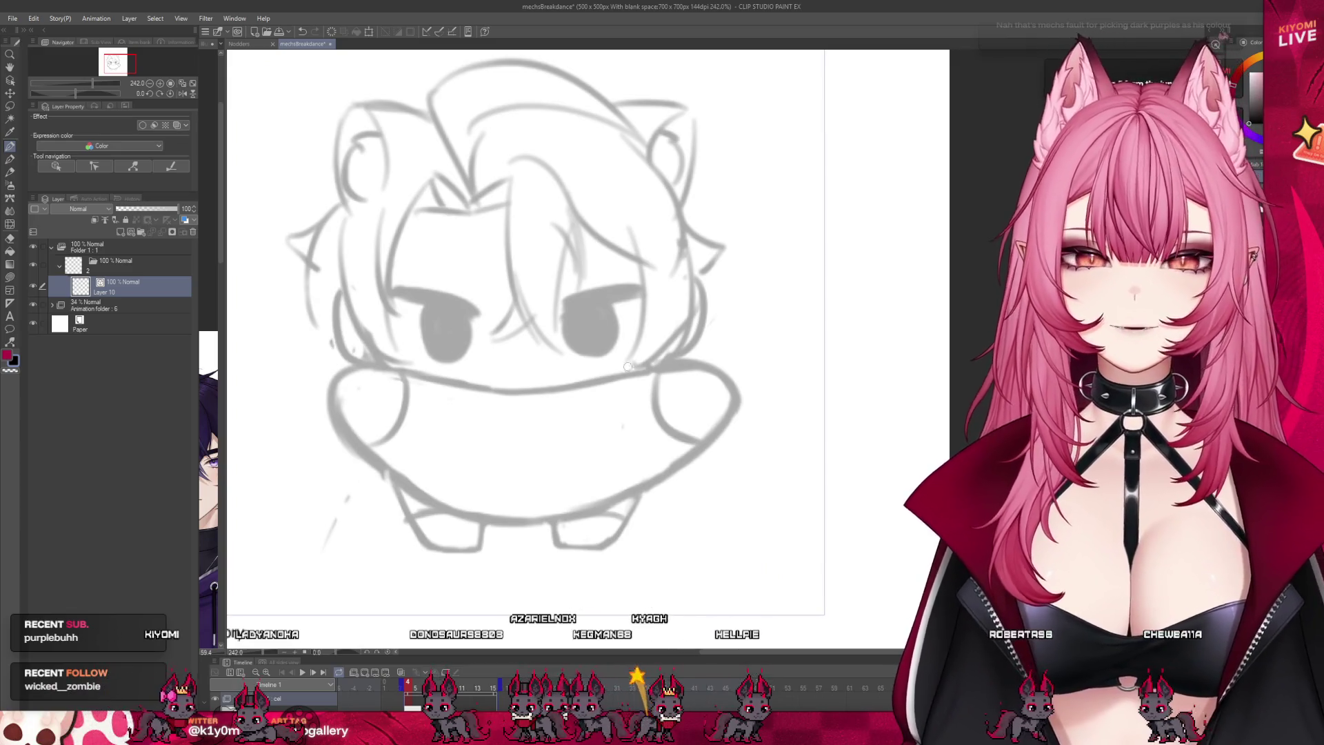
drag(530, 392, 643, 374)
drag(522, 394, 679, 377)
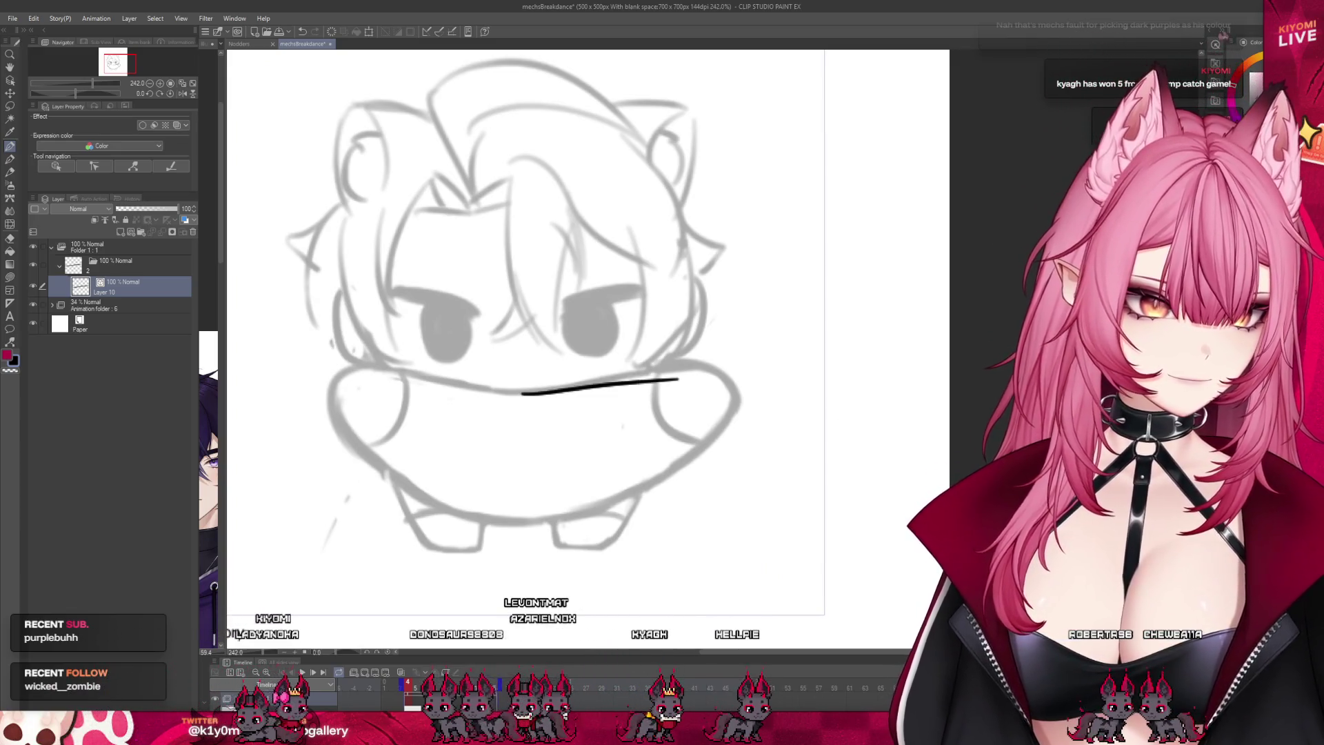
key(ctrl+z)
drag(526, 393, 666, 376)
key(ctrl+z)
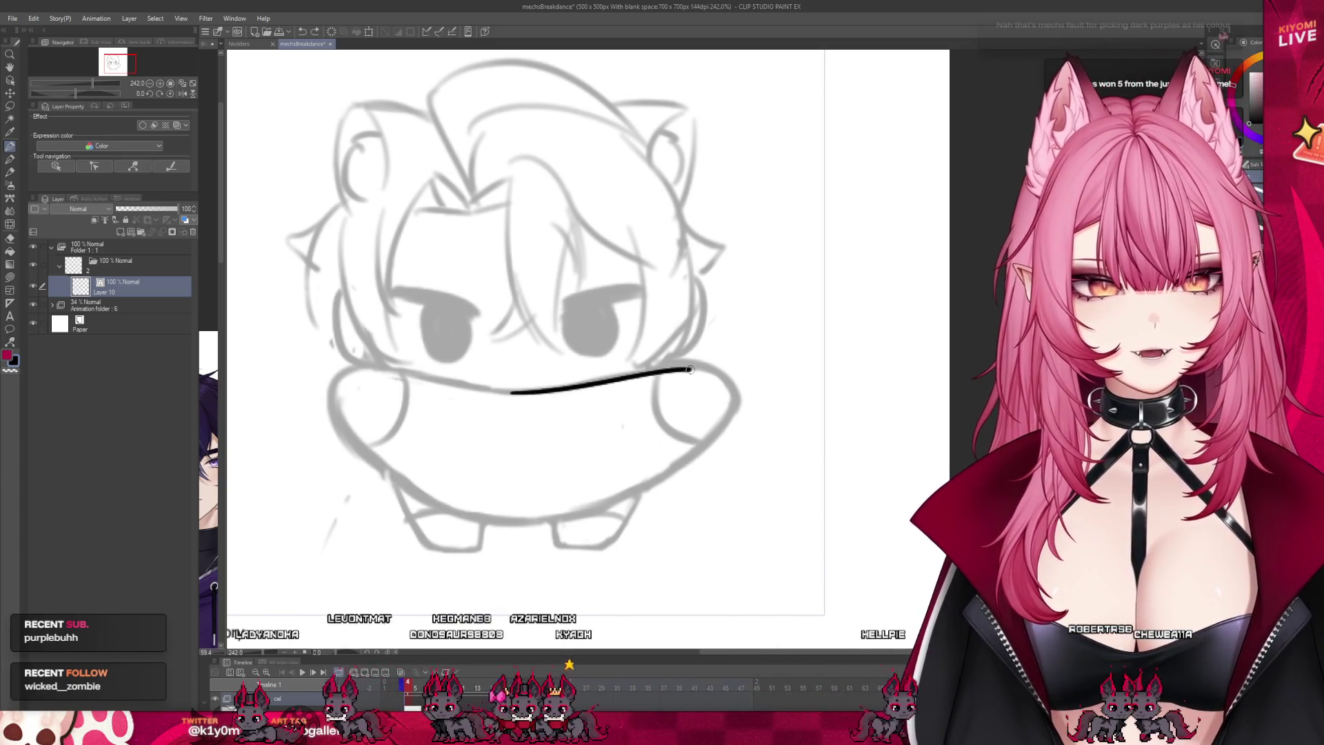
drag(423, 683, 493, 690)
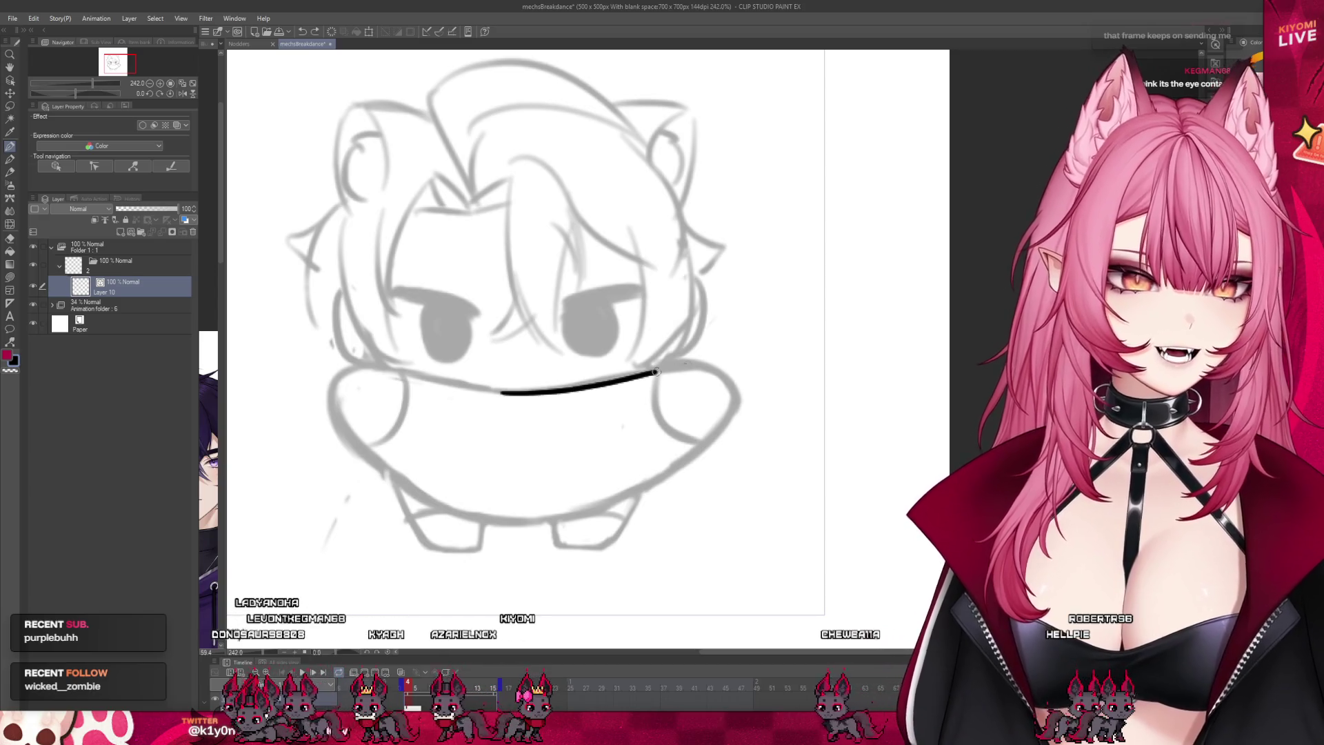
mouse_move(680, 364)
mouse_down()
mouse_move(713, 368)
mouse_move(734, 415)
mouse_move(718, 427)
mouse_up()
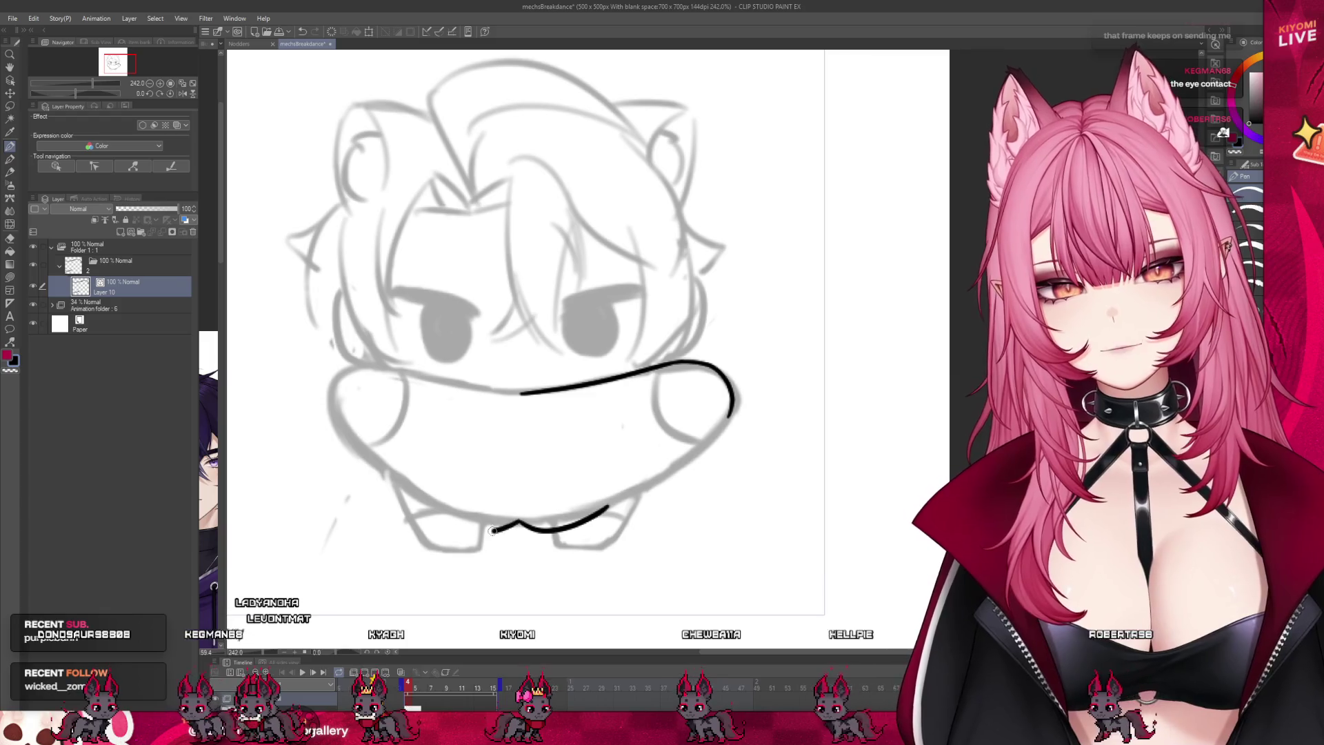
key(ctrl+z)
Step: Attempt the left part of the top edge repeatedly, discarding each try and keeping the right curve
drag(312, 402, 440, 504)
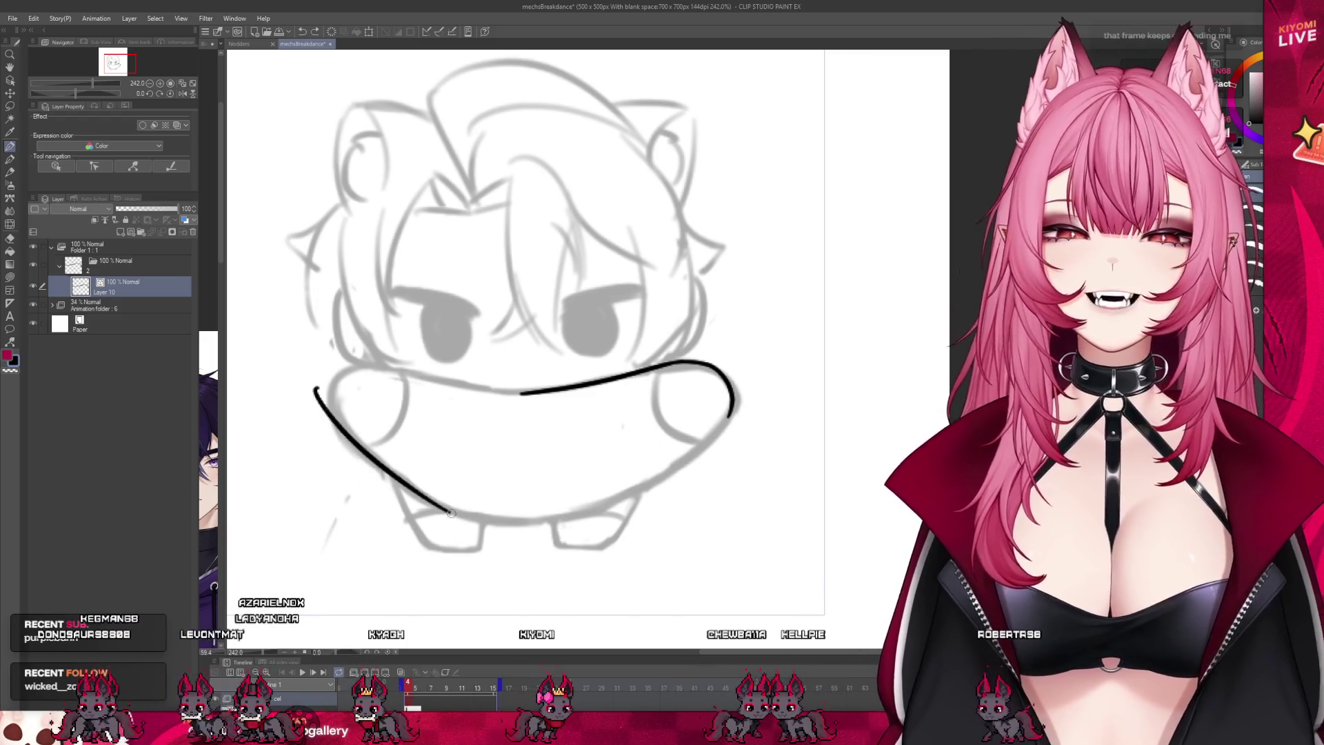
key(ctrl+z)
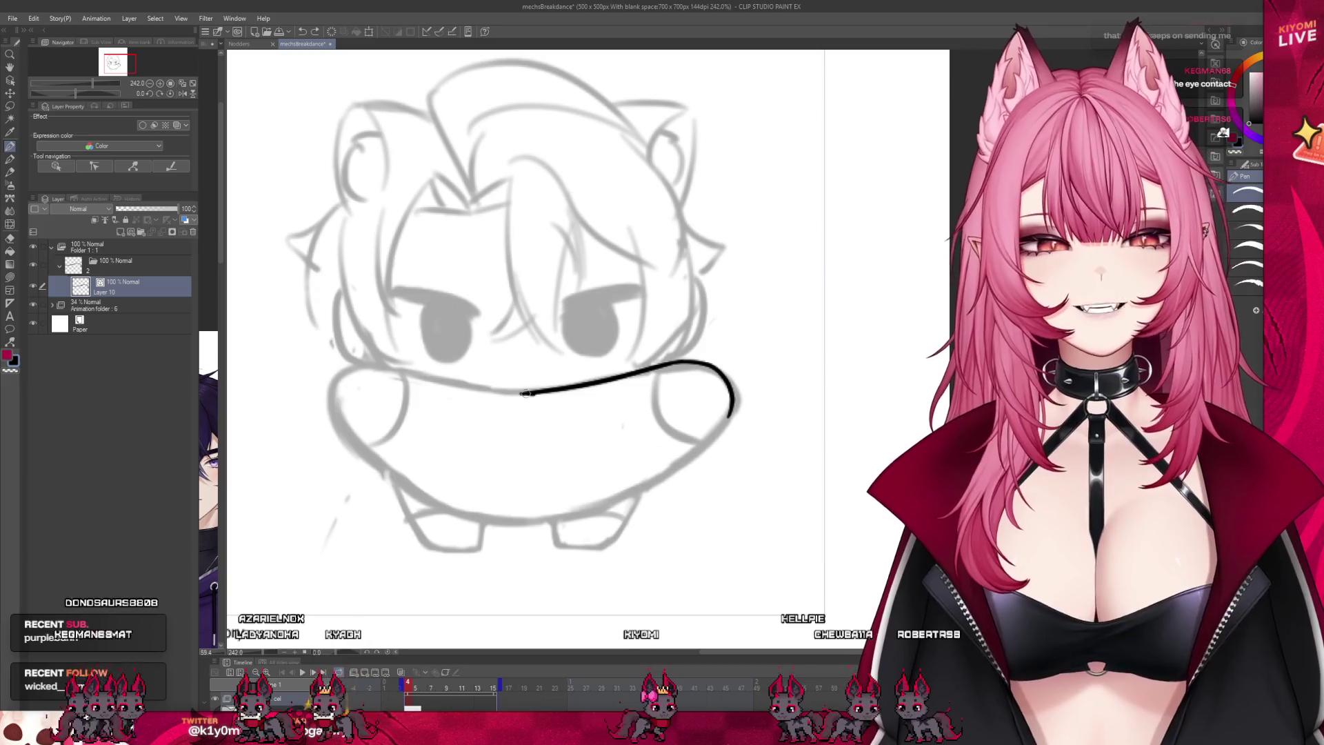
drag(384, 363, 531, 393)
key(ctrl+z)
drag(397, 372, 531, 394)
key(ctrl+z)
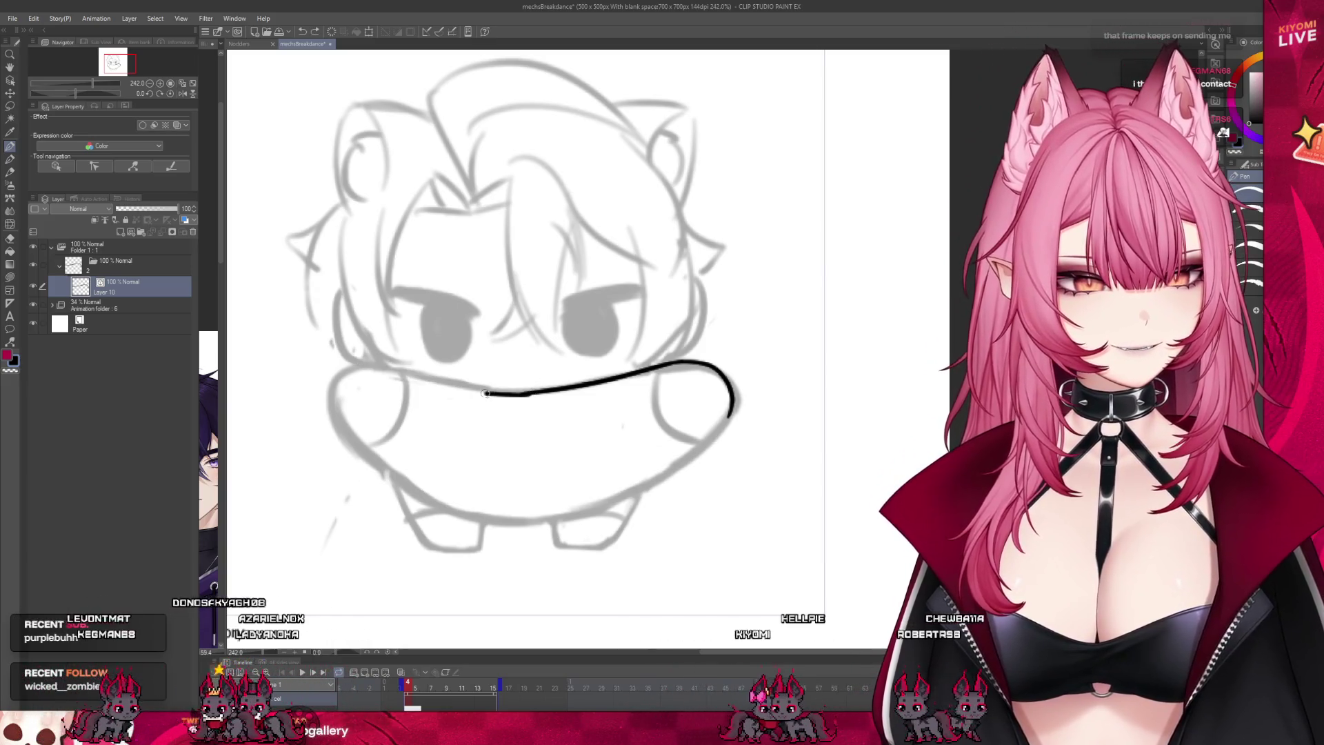
drag(366, 367, 524, 393)
key(ctrl+z)
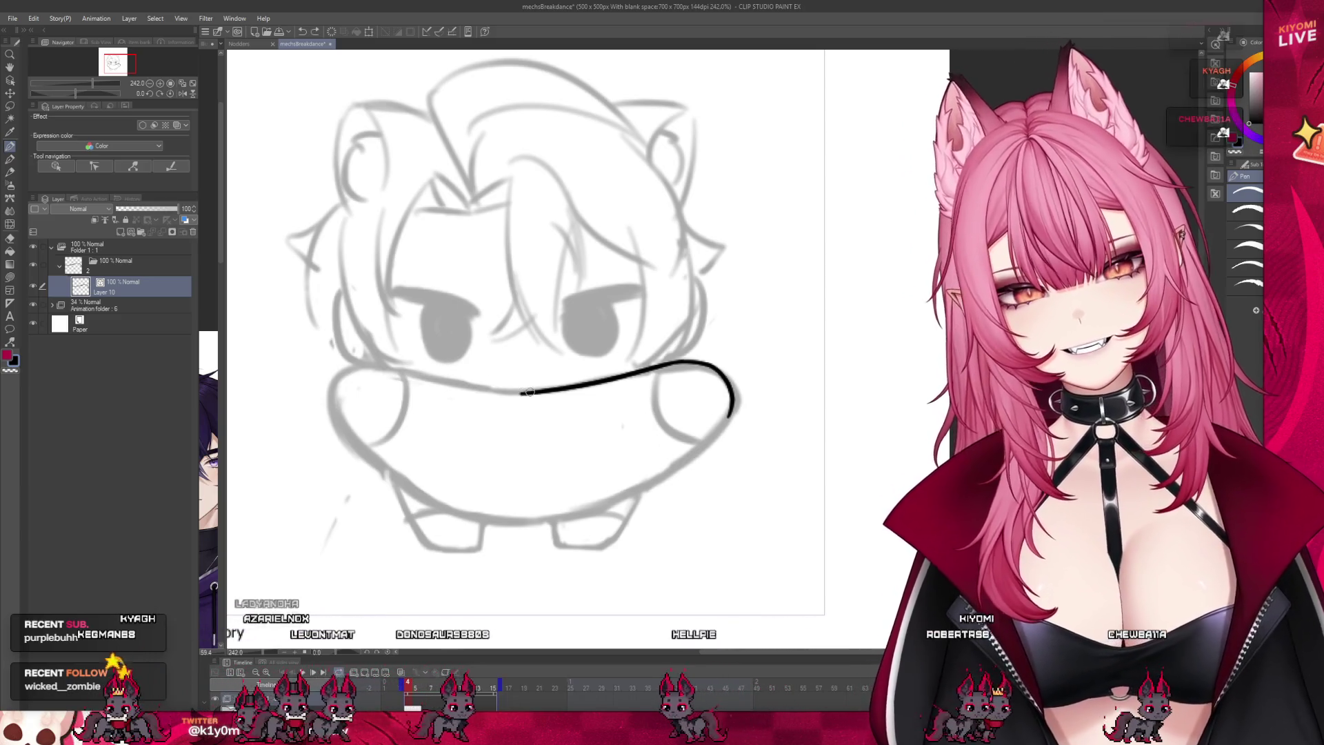
key(ctrl+z)
drag(352, 378, 528, 394)
key(ctrl+z)
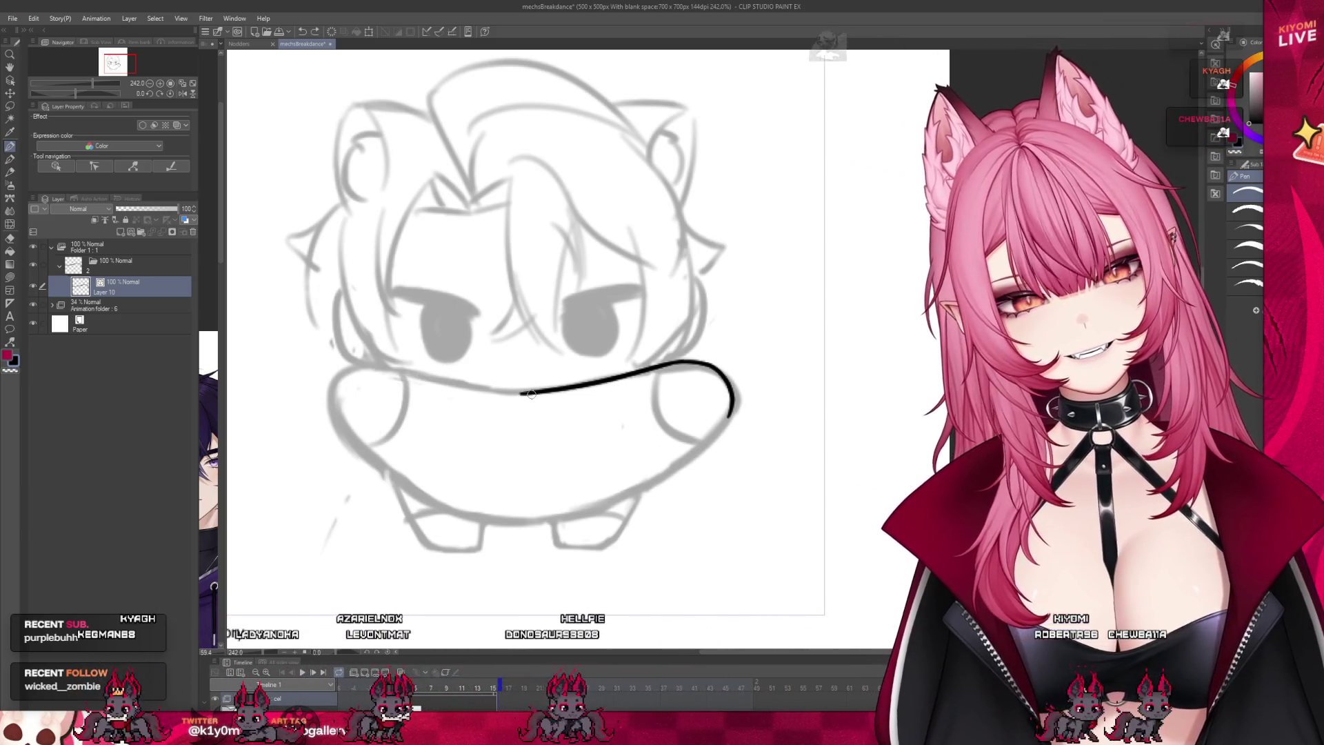
key(ctrl+z)
drag(423, 378, 521, 393)
key(ctrl+z)
drag(356, 367, 461, 379)
key(ctrl+z)
drag(357, 376, 511, 395)
key(ctrl+z)
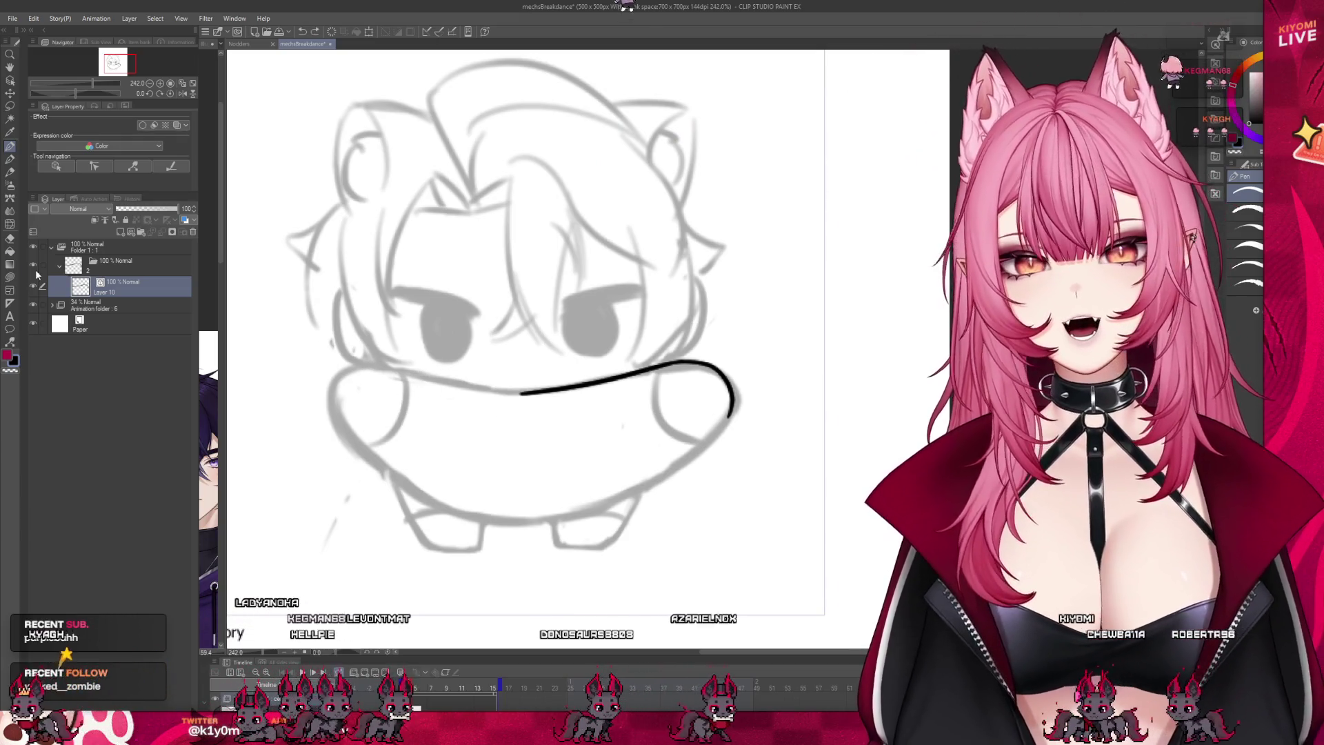
Step: Hide the ink layer, fit the canvas, play and stop the animation, then return to frame 4
click(34, 267)
key(ctrl+0)
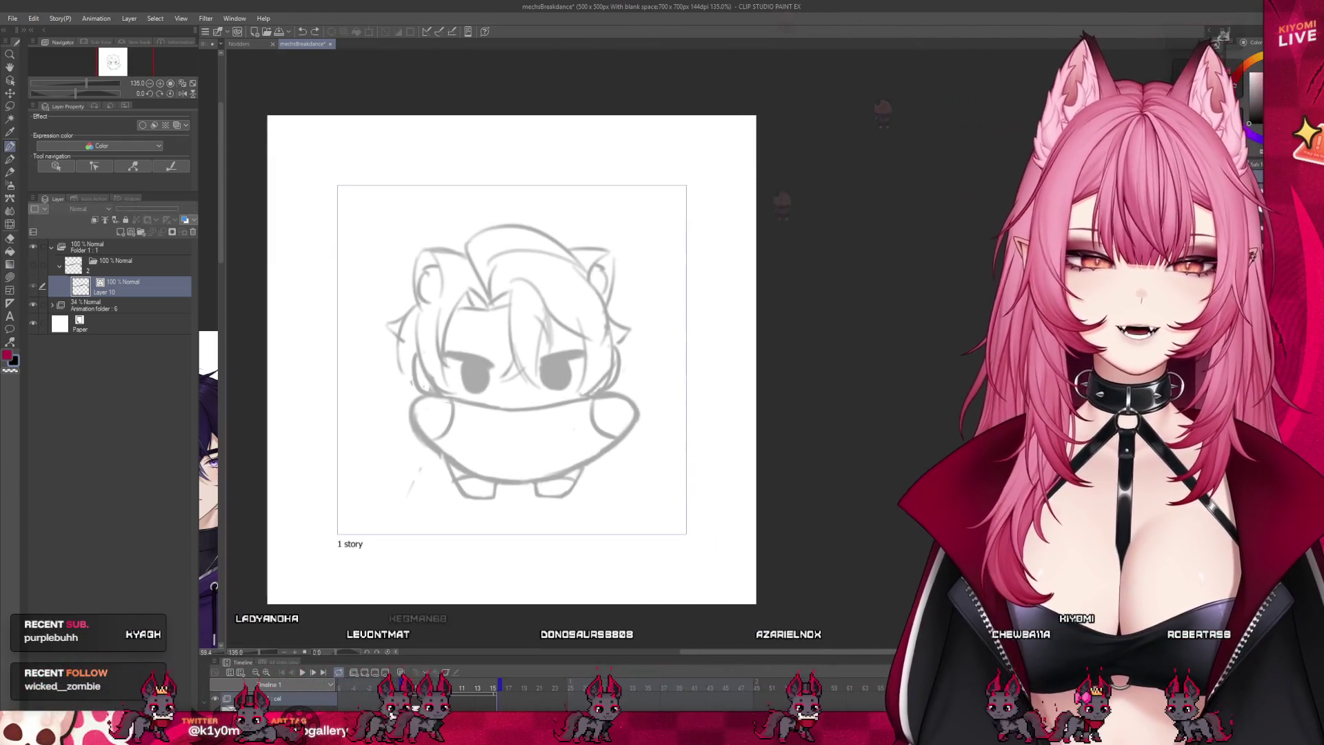
click(303, 674)
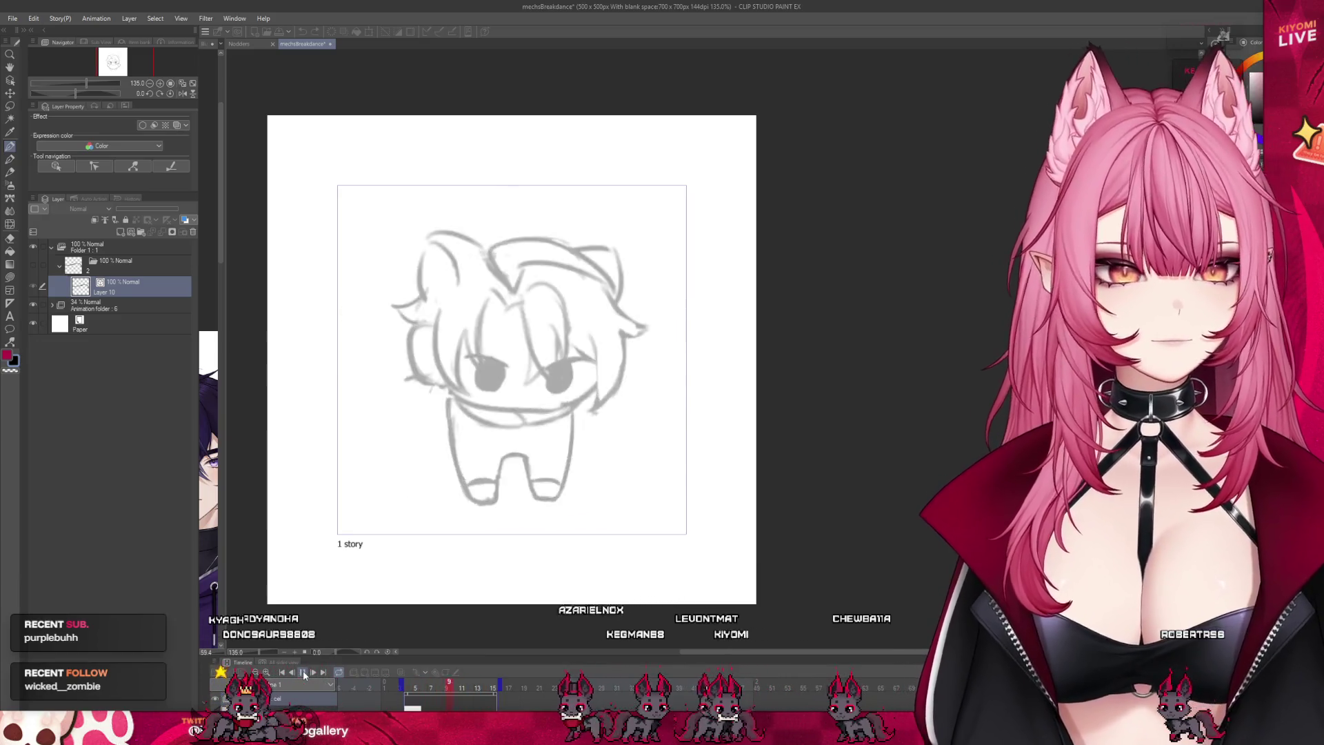
click(304, 671)
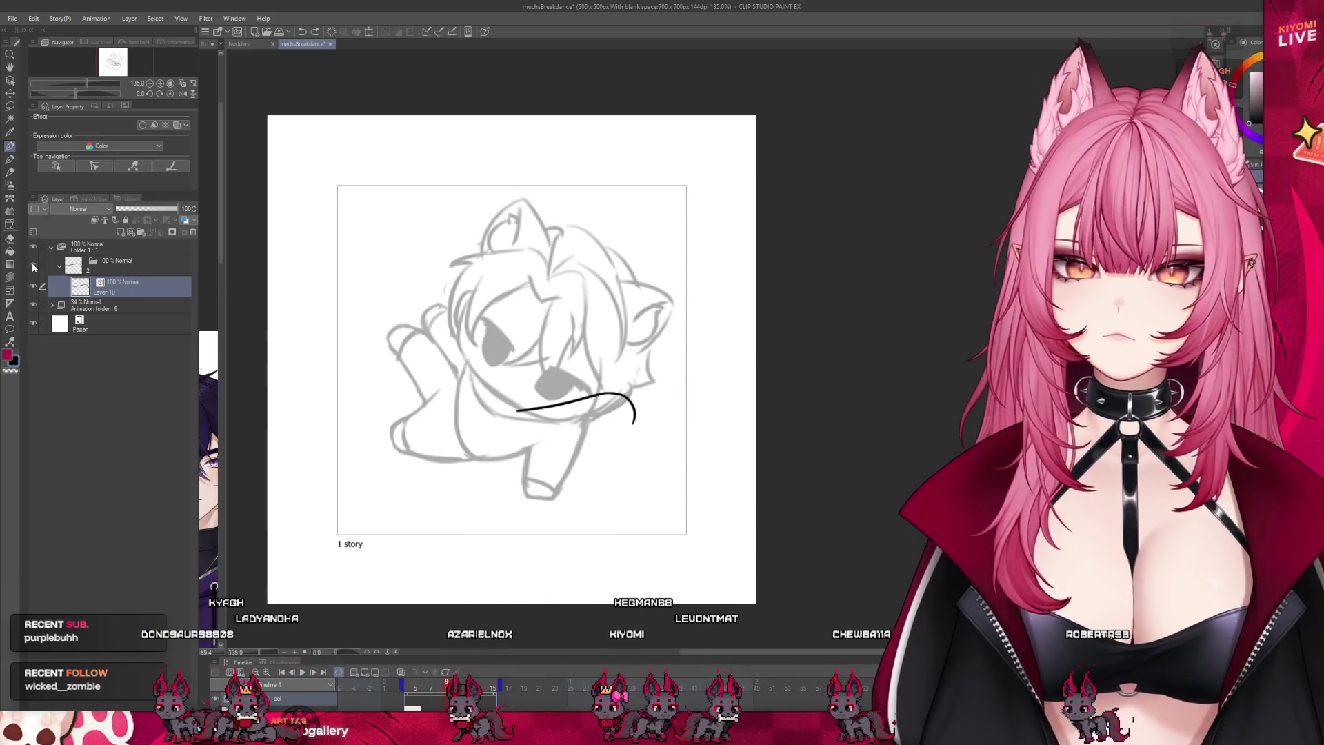
click(408, 683)
scroll(581, 477, up, 5)
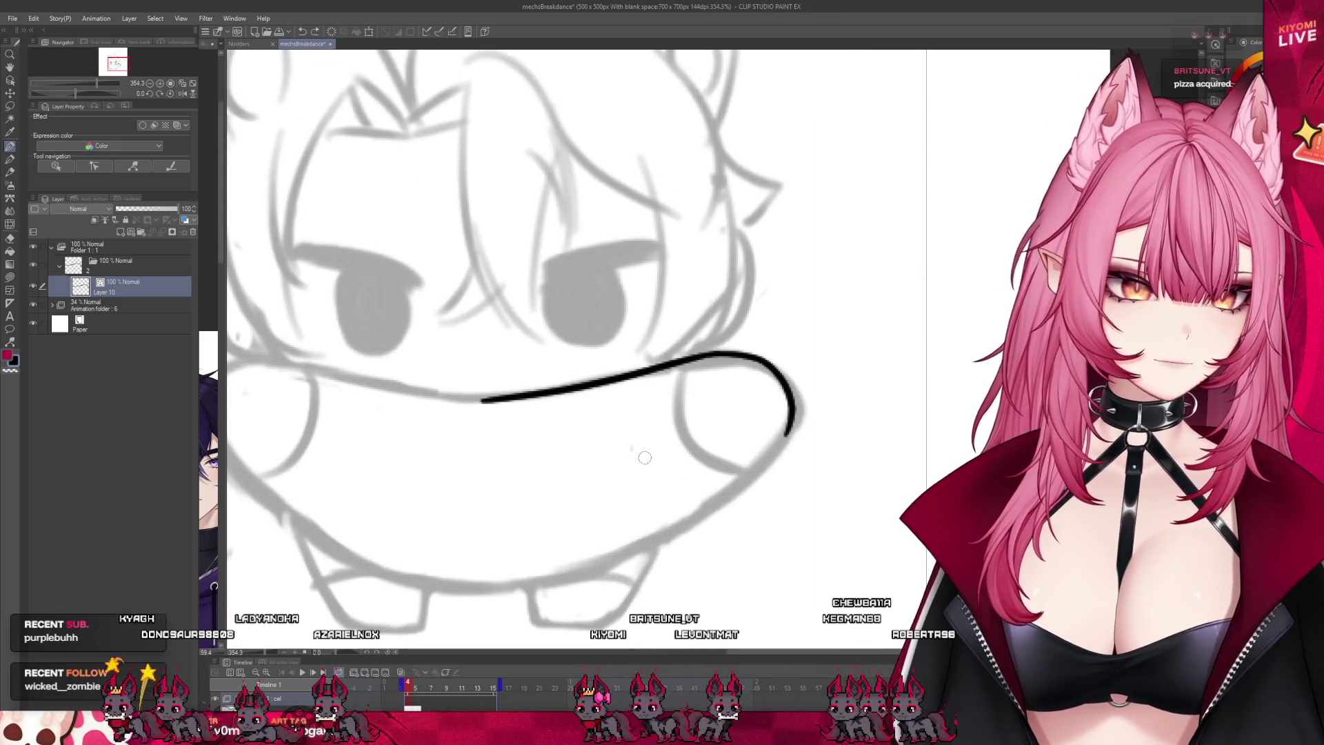
Step: Ink the body's top edge, redrawing the left stroke until it joins the right curve
scroll(631, 456, down, 2)
key(ctrl+z)
drag(330, 380, 471, 405)
key(ctrl+z)
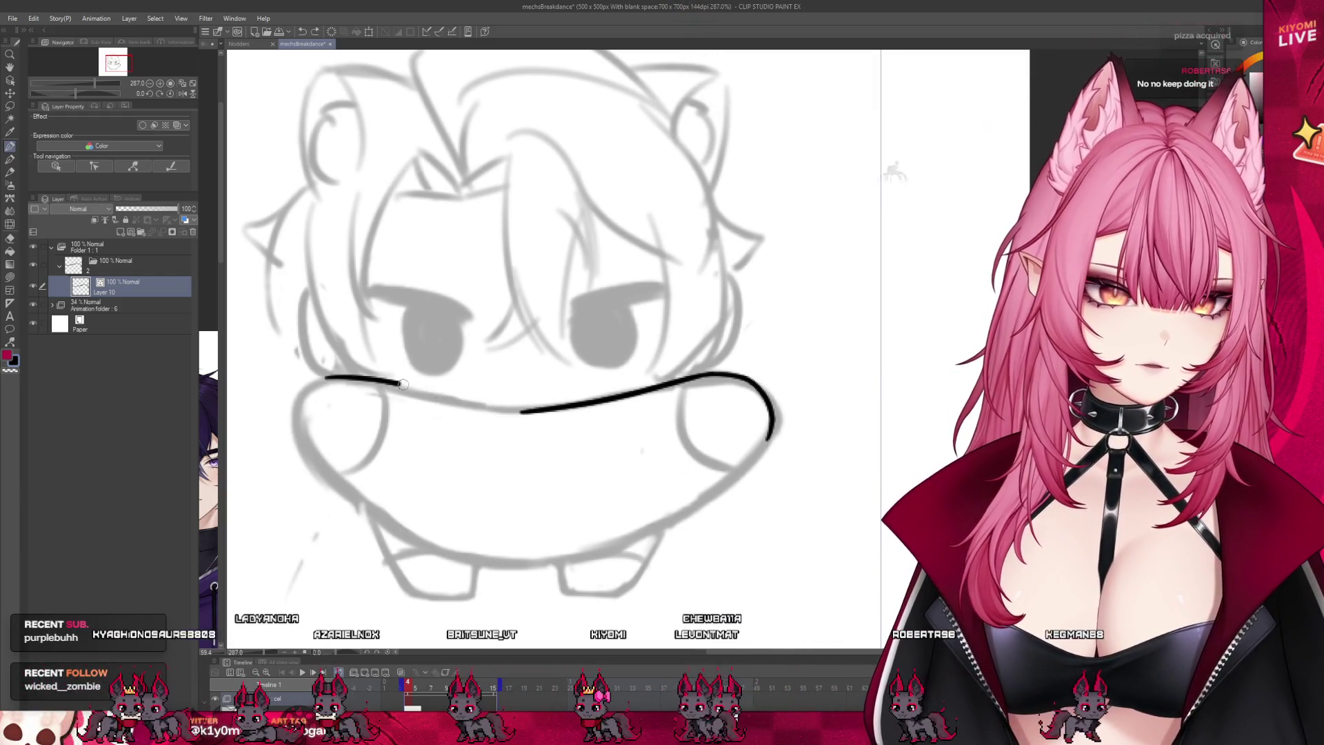
drag(324, 379, 497, 407)
key(ctrl+z)
drag(324, 379, 493, 405)
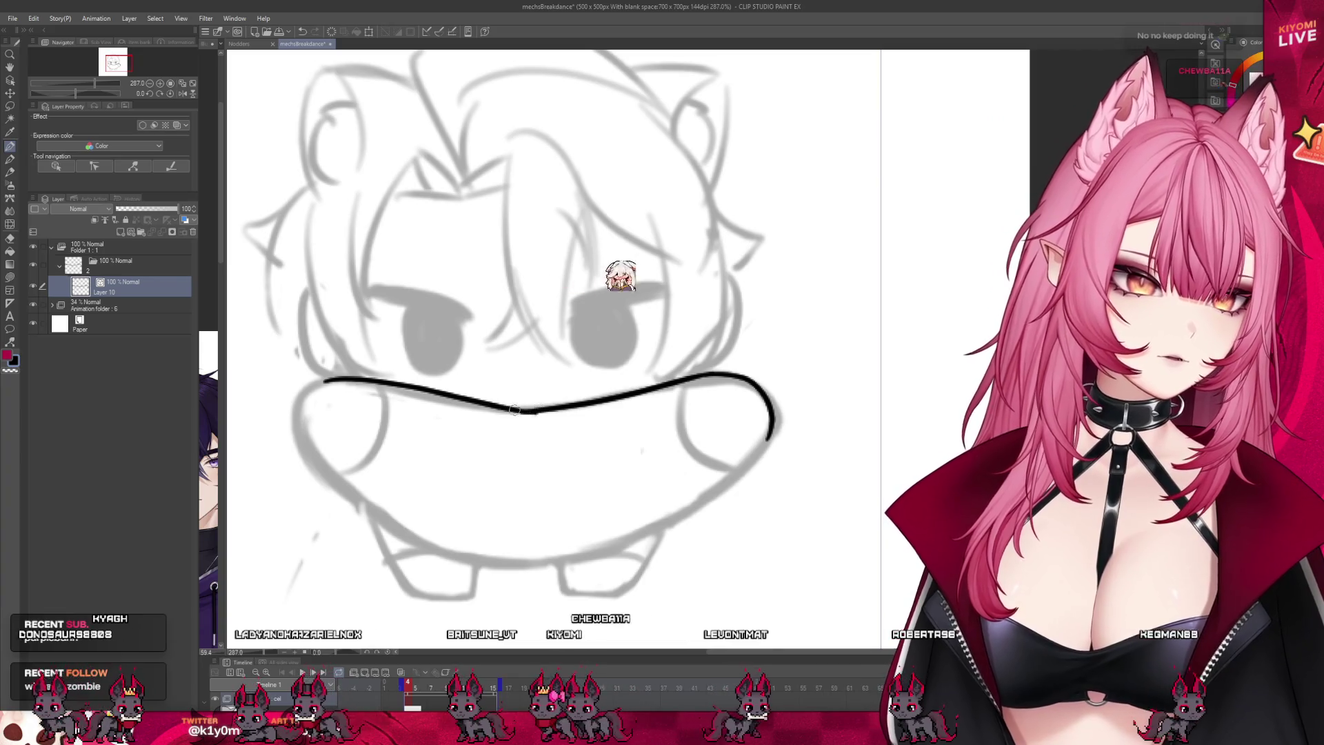
key(ctrl+z)
drag(313, 381, 531, 411)
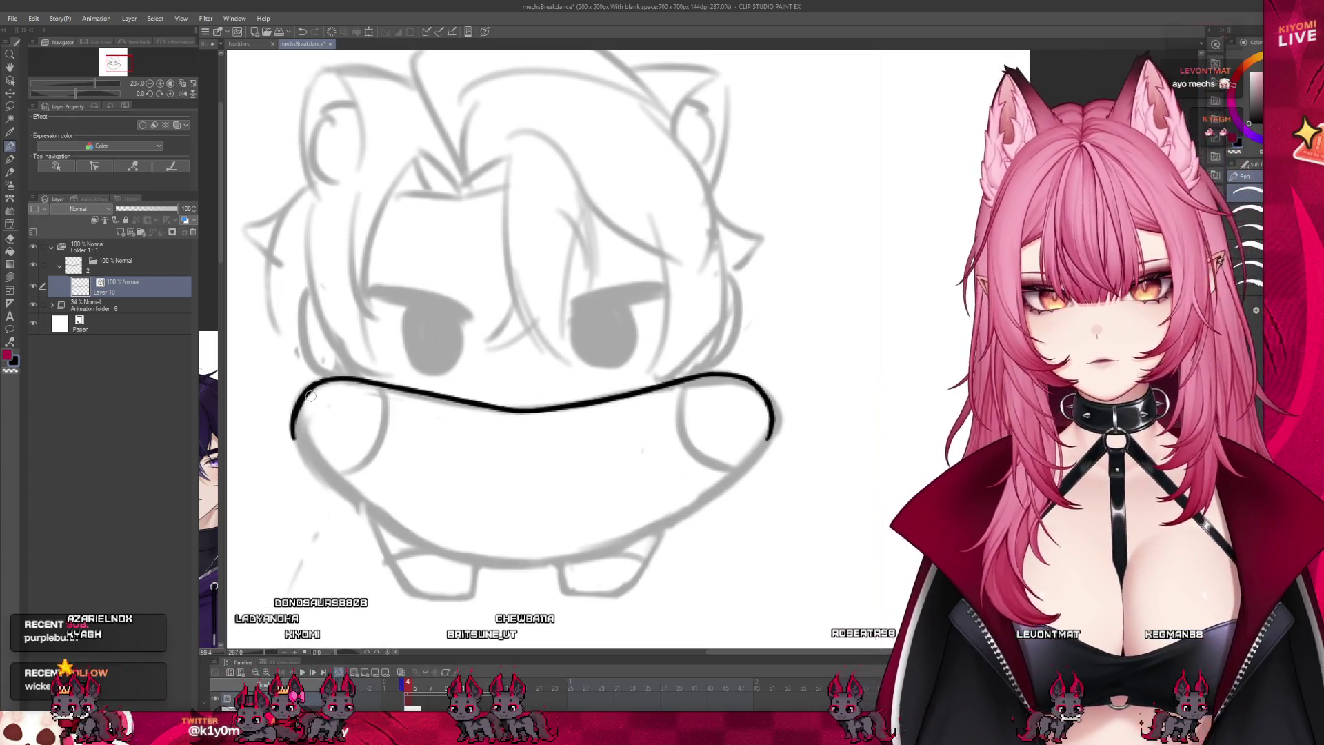
Step: Ink the left and right sides curving down and join the bottom of the body outline
drag(295, 438, 308, 464)
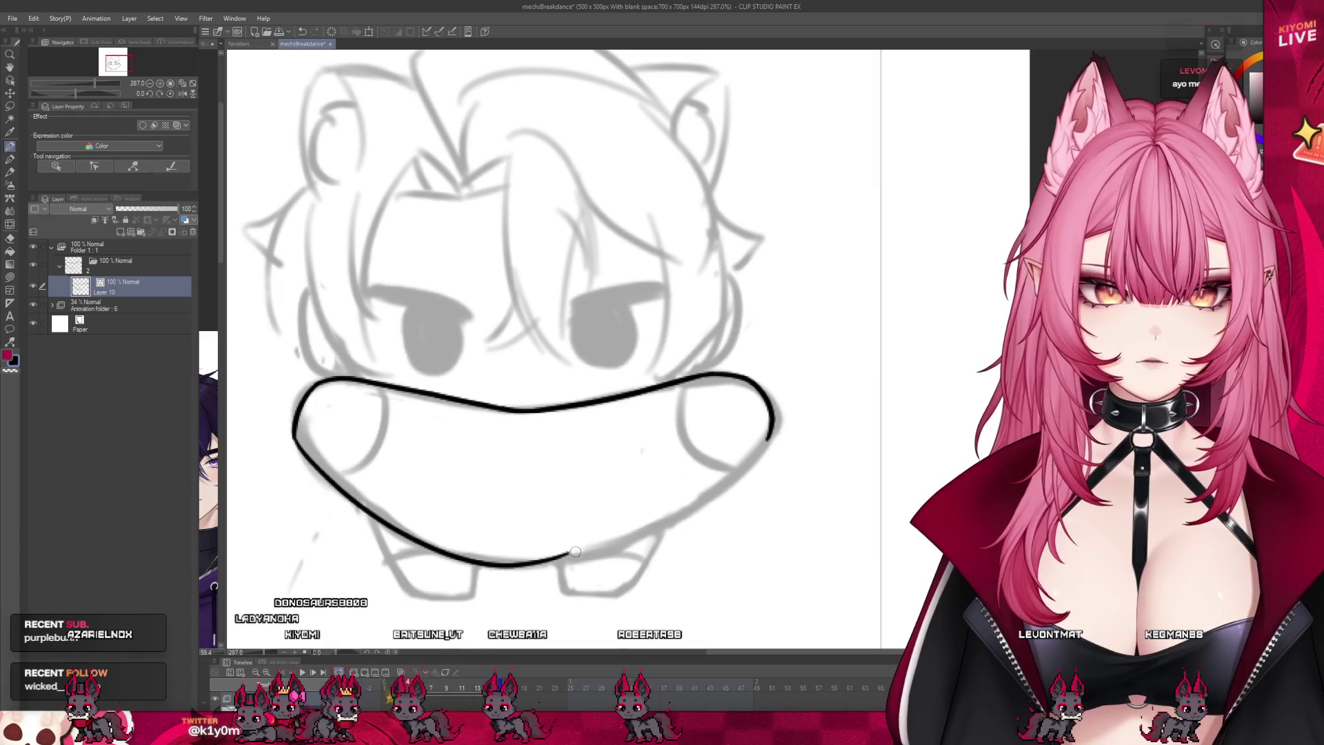
key(ctrl+z)
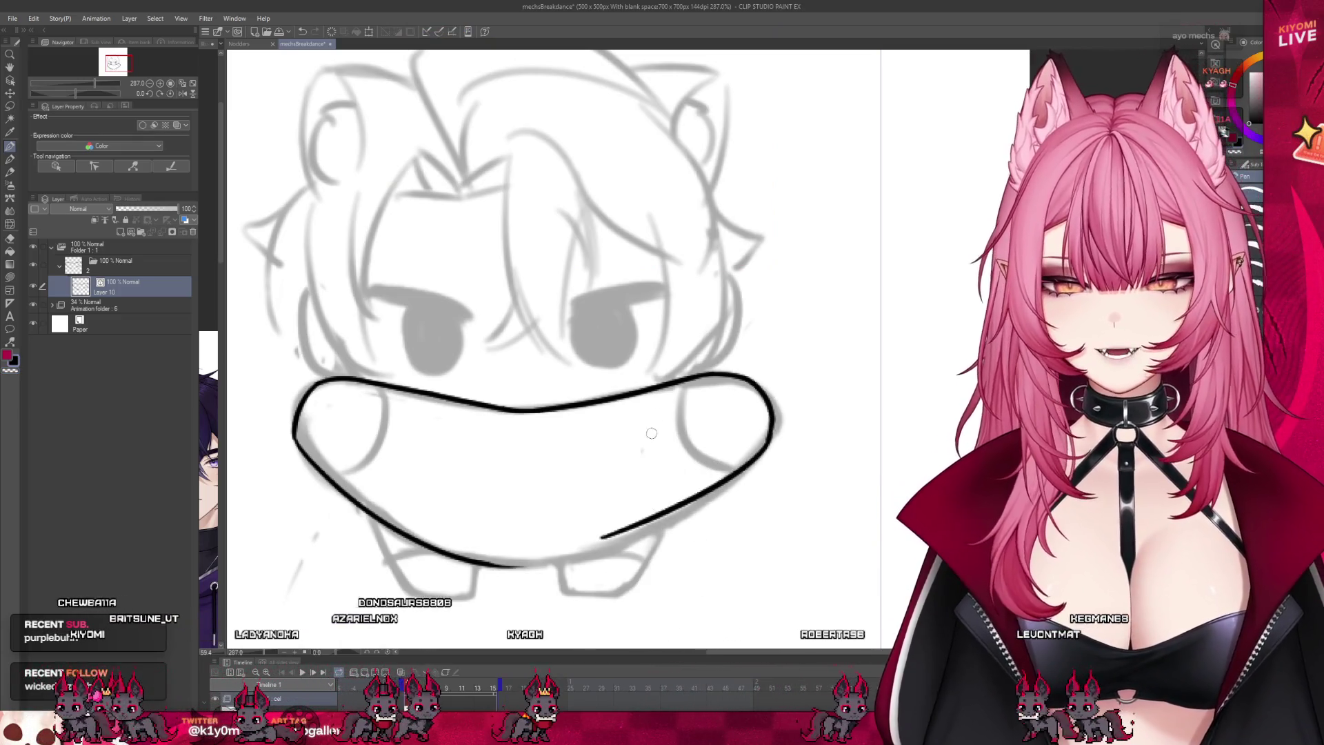
key(ctrl+z)
drag(767, 441, 572, 571)
key(ctrl+z)
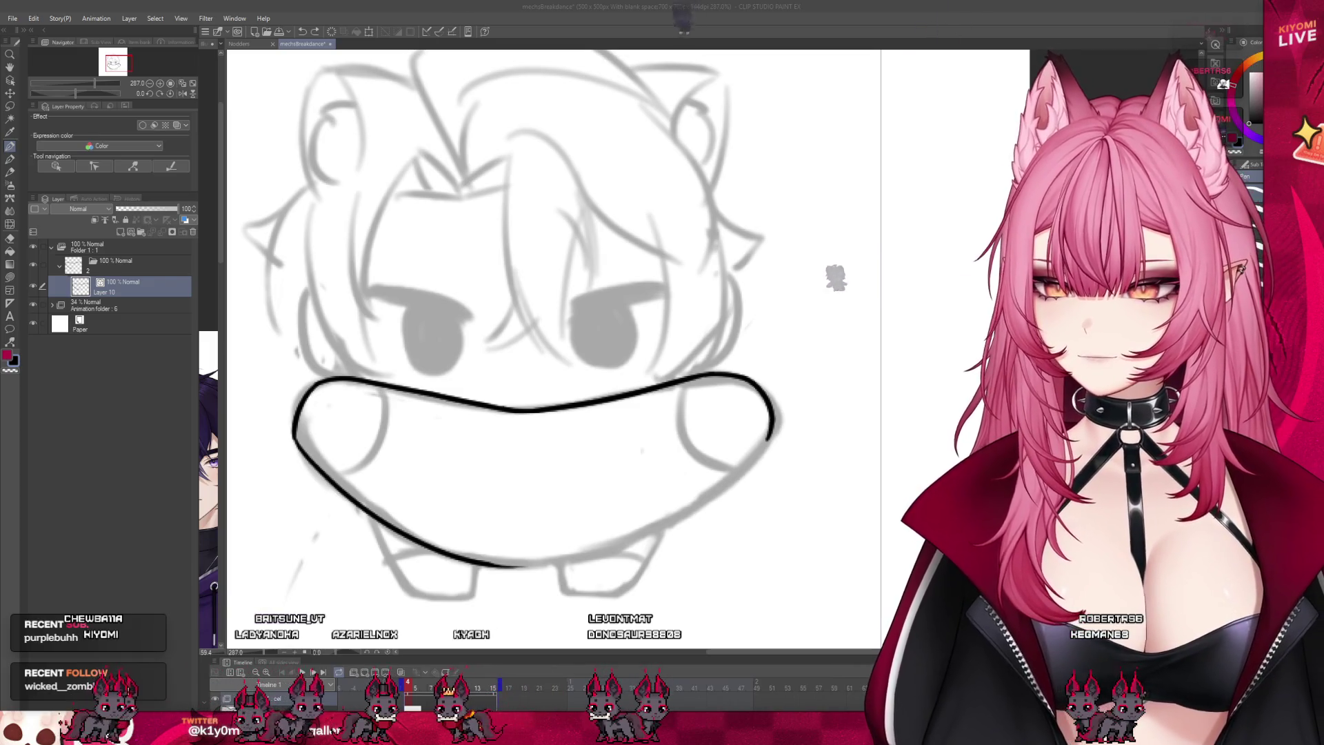
drag(768, 438, 648, 519)
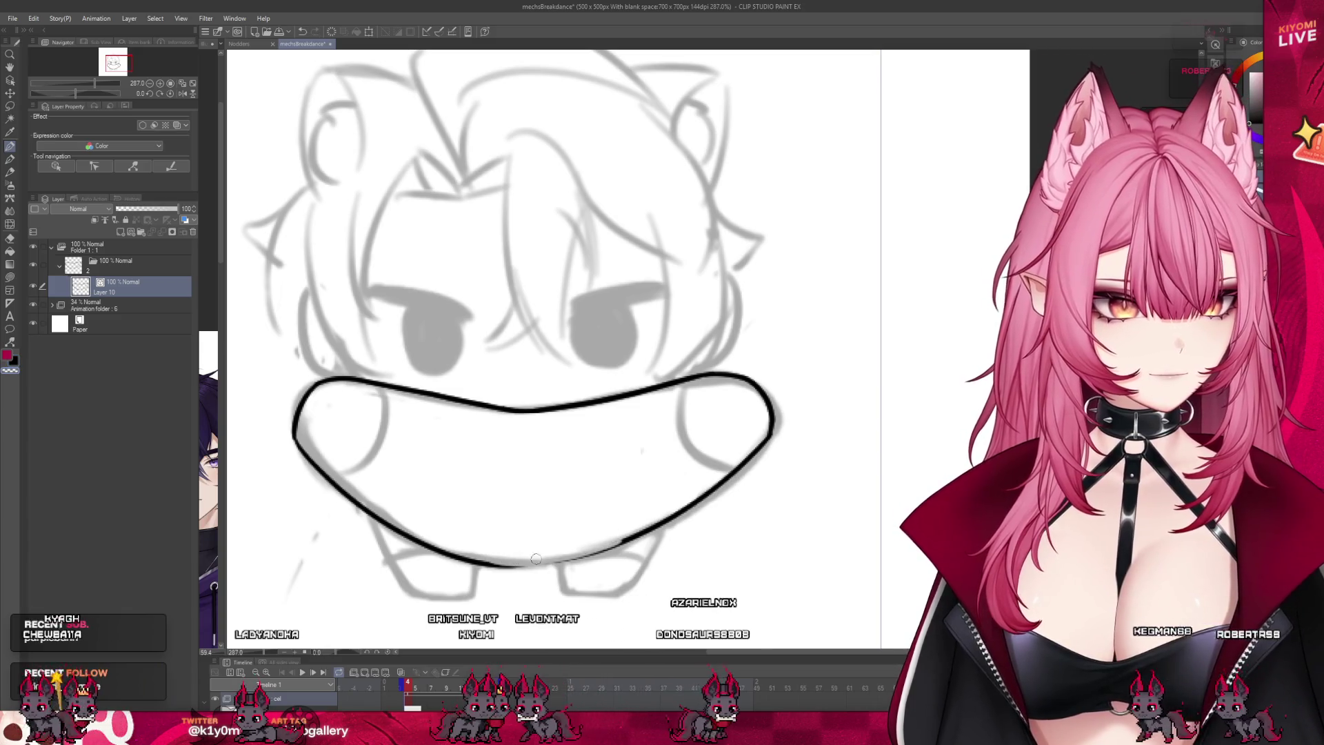
drag(481, 560, 626, 552)
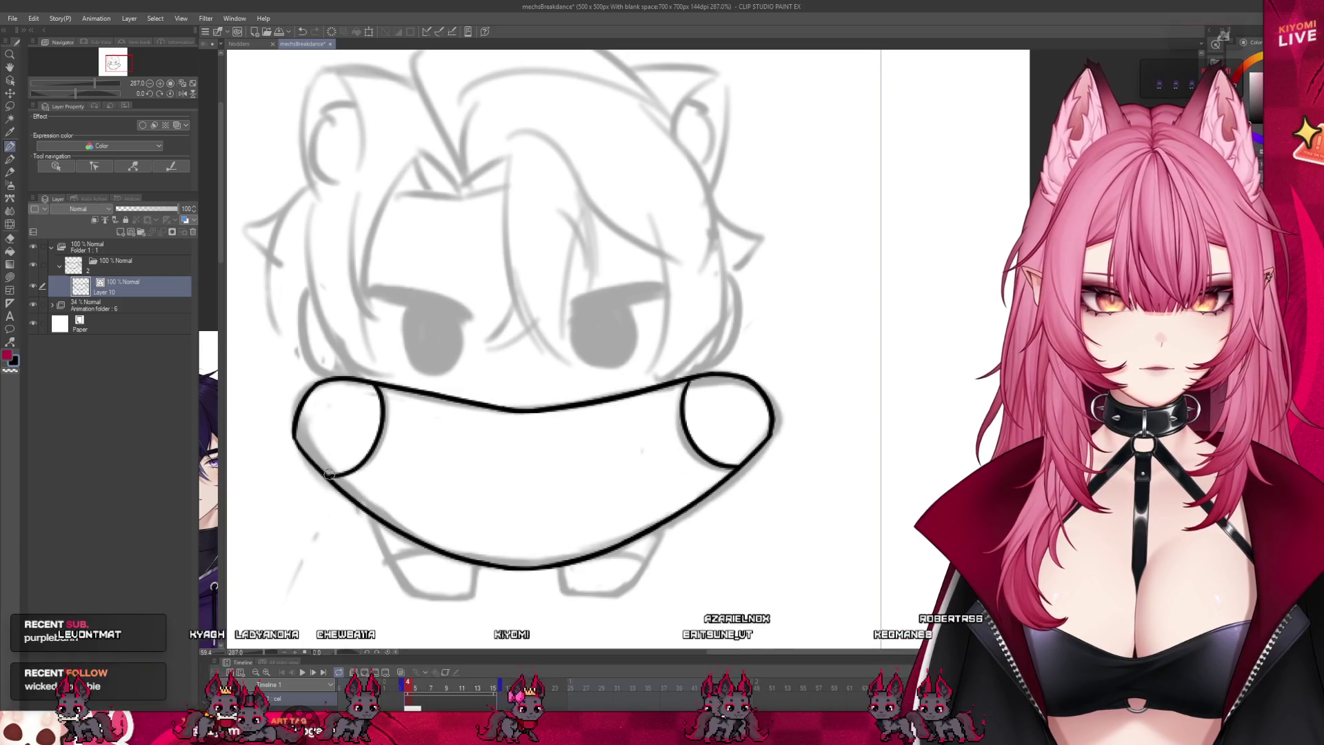
Step: Outline the left leg and the right leg below the body
mouse_move(367, 514)
mouse_down()
mouse_move(405, 592)
mouse_move(476, 567)
mouse_up()
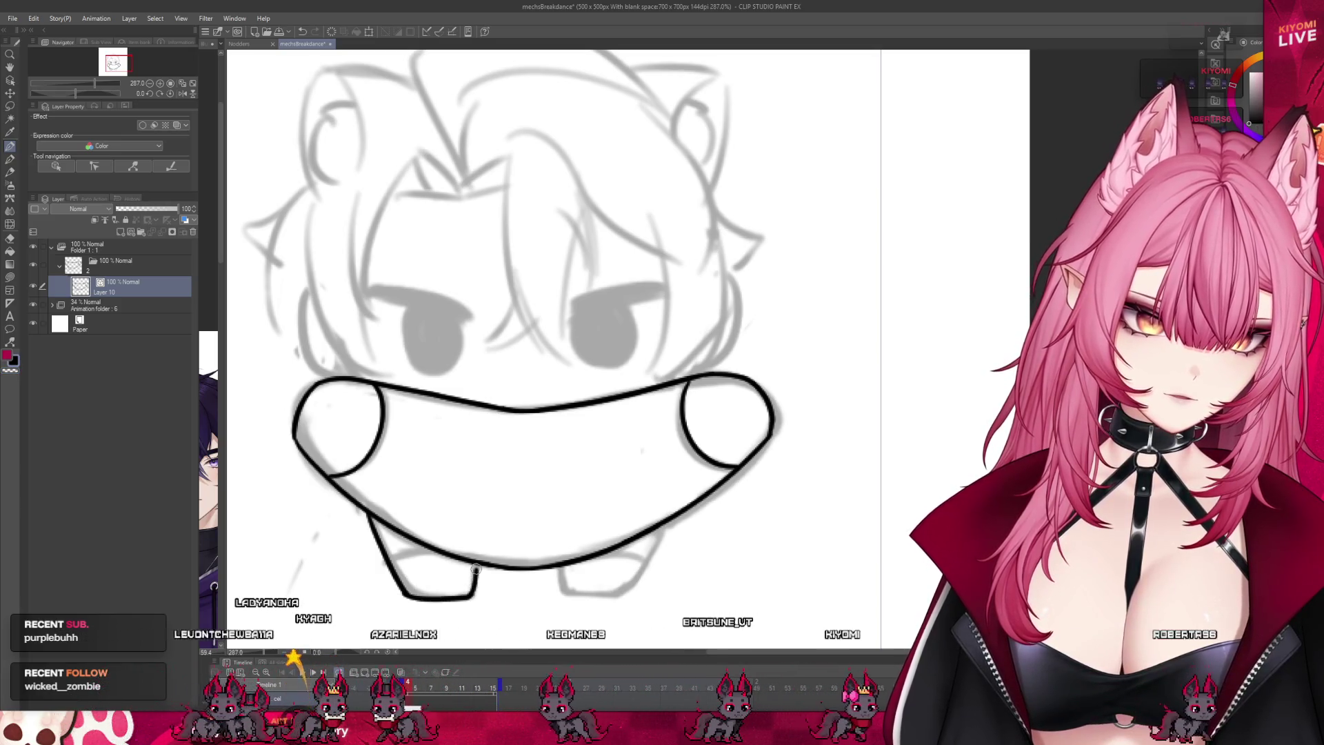
drag(560, 568, 562, 590)
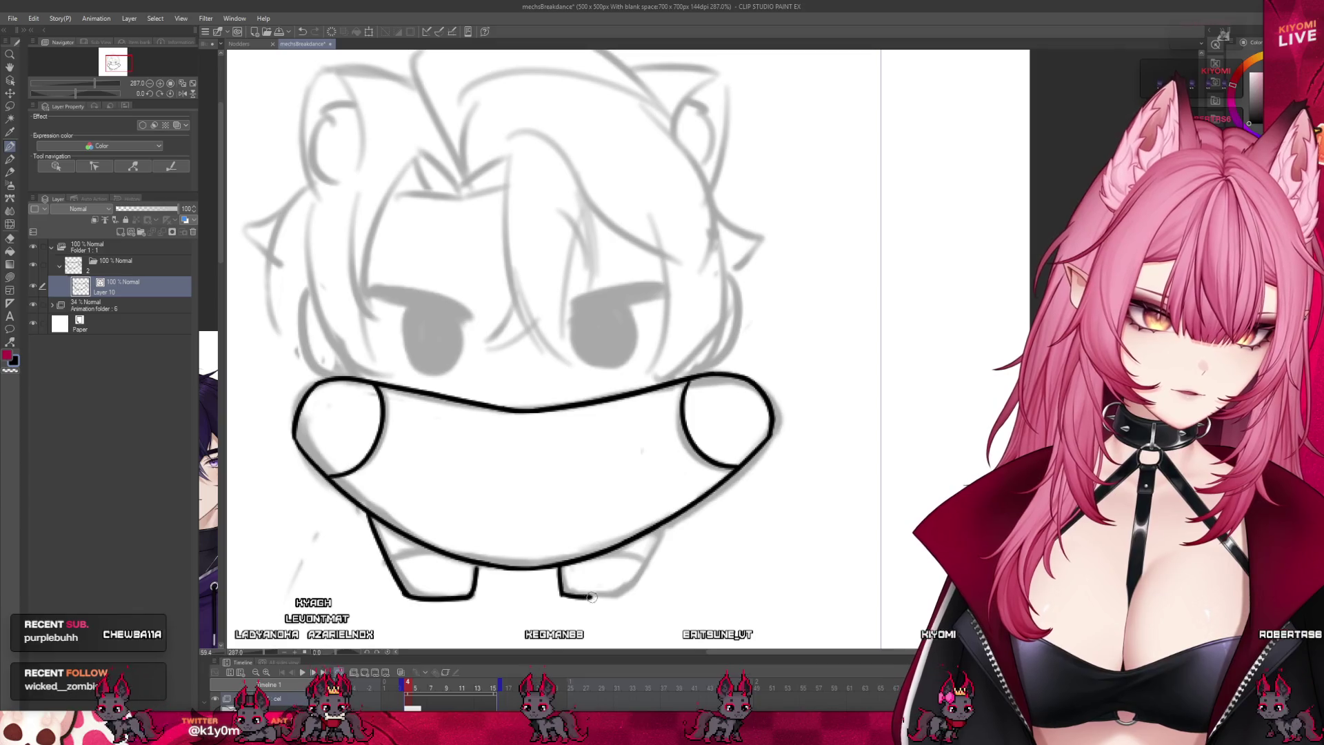
drag(668, 522, 628, 592)
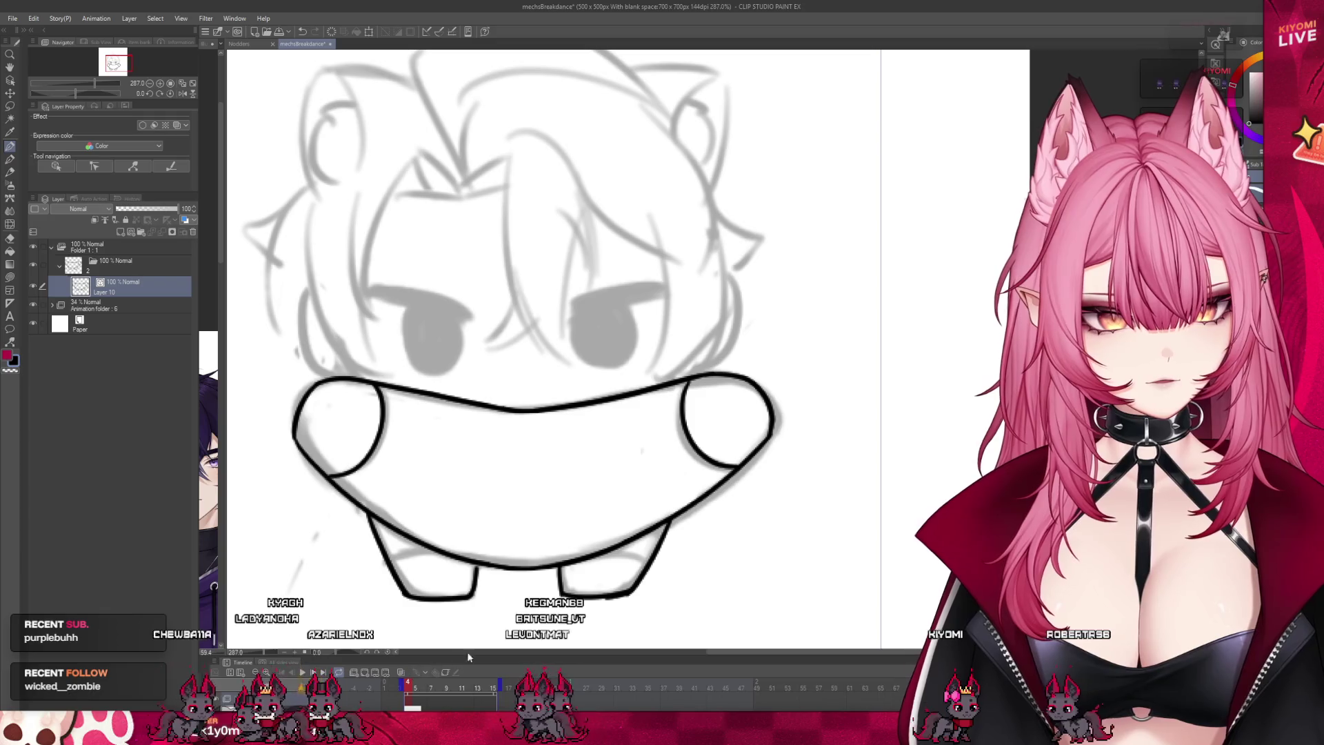
click(399, 671)
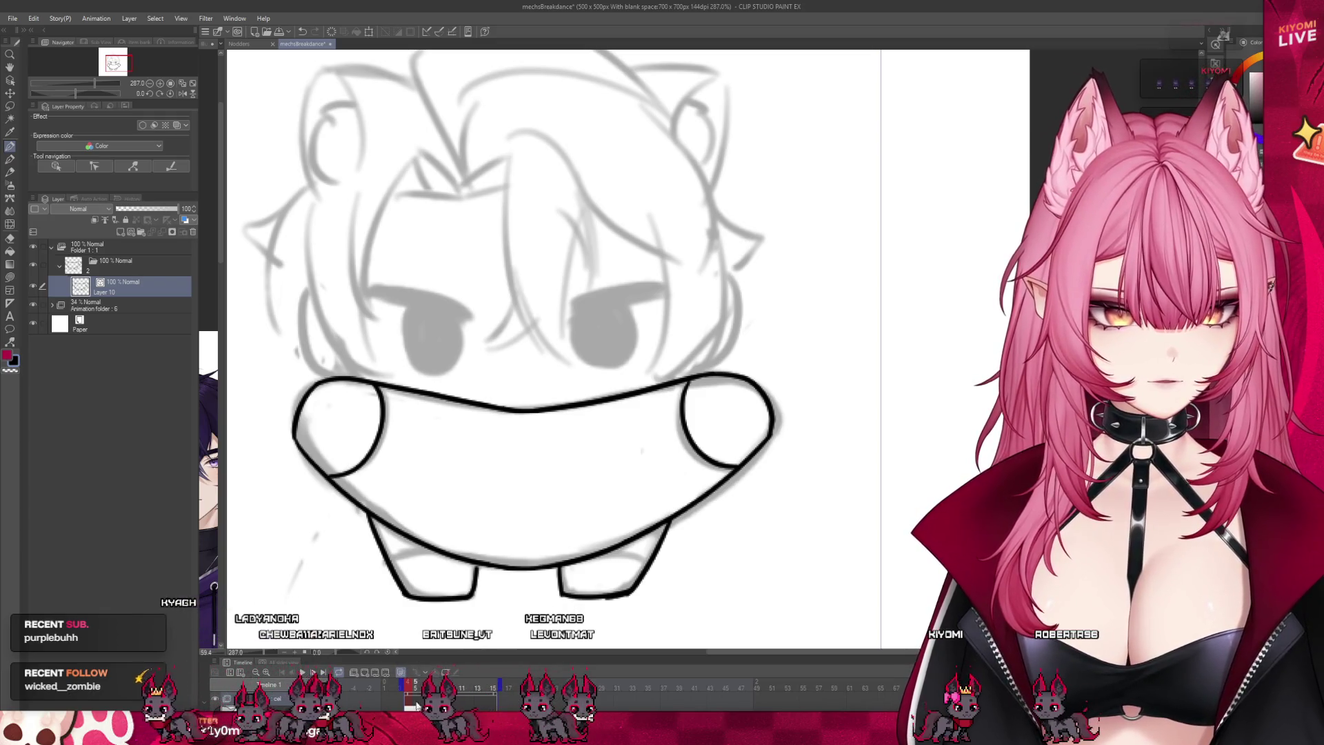
drag(450, 658, 450, 594)
click(411, 699)
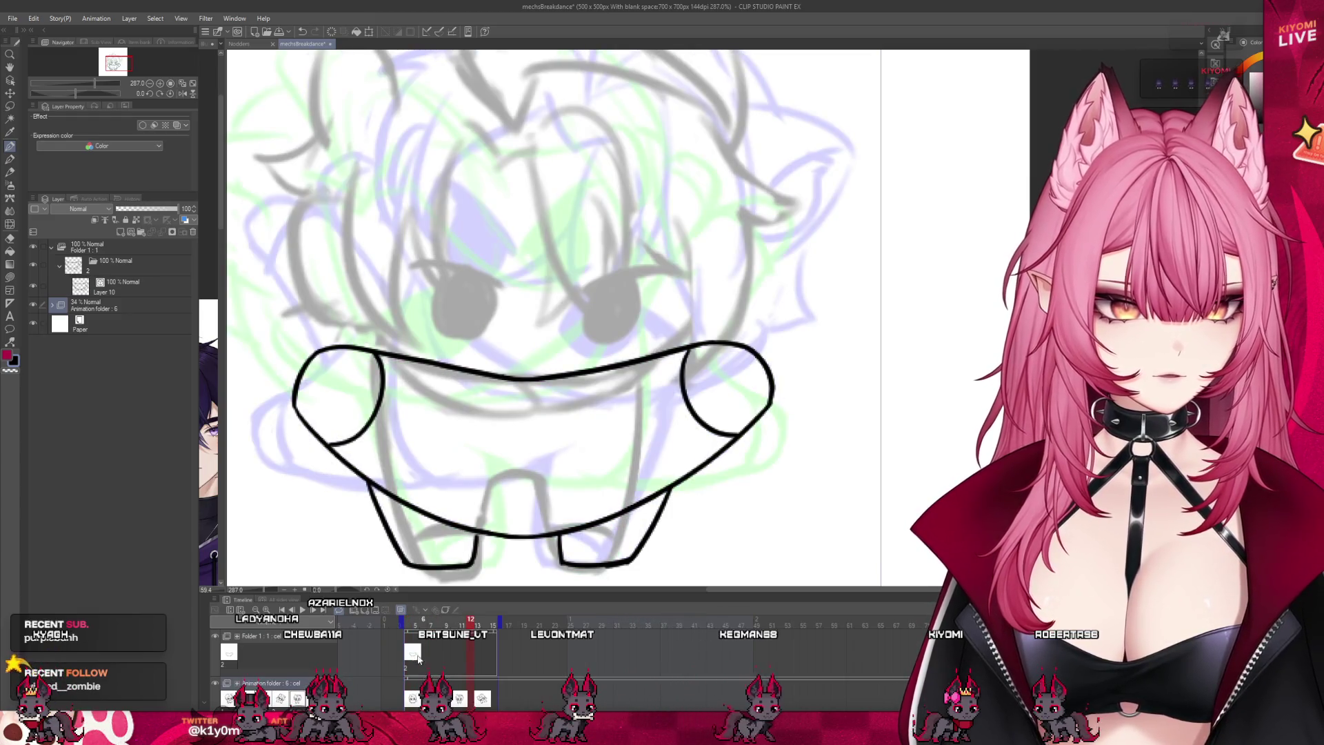
click(448, 651)
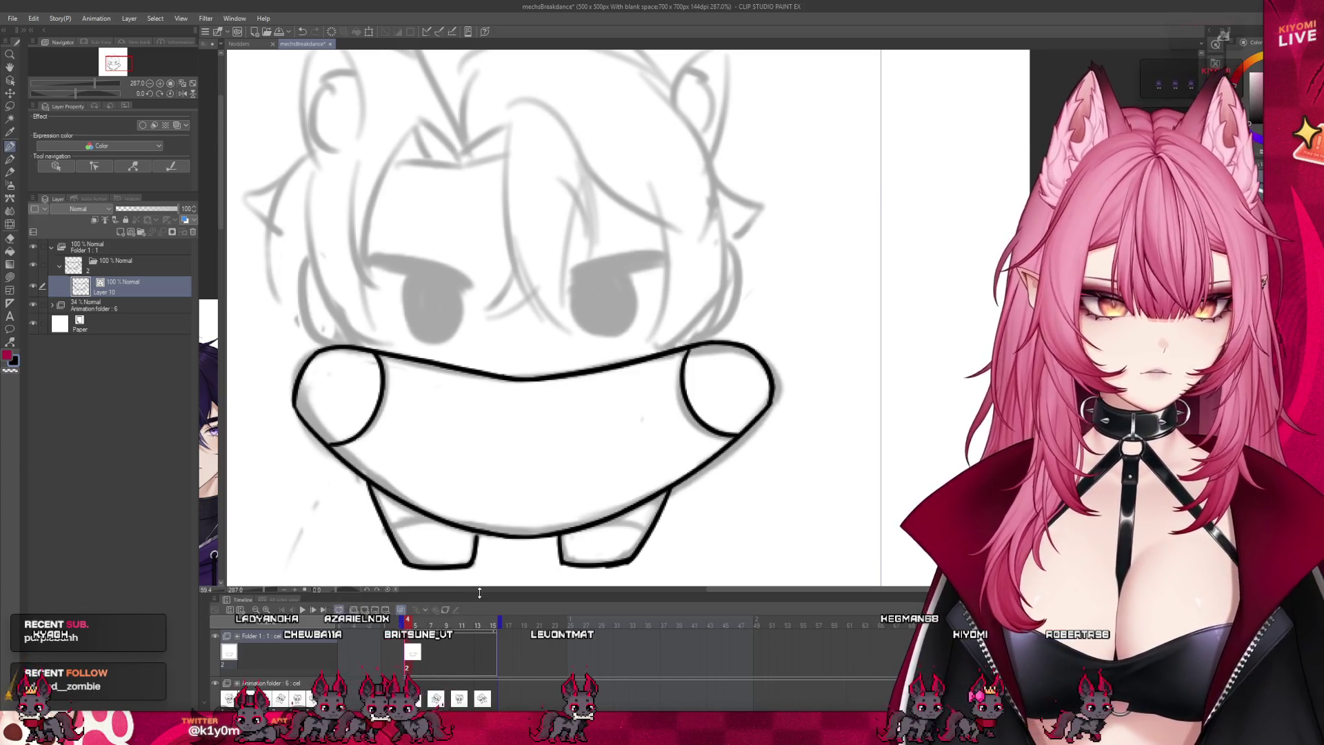
drag(478, 594, 477, 668)
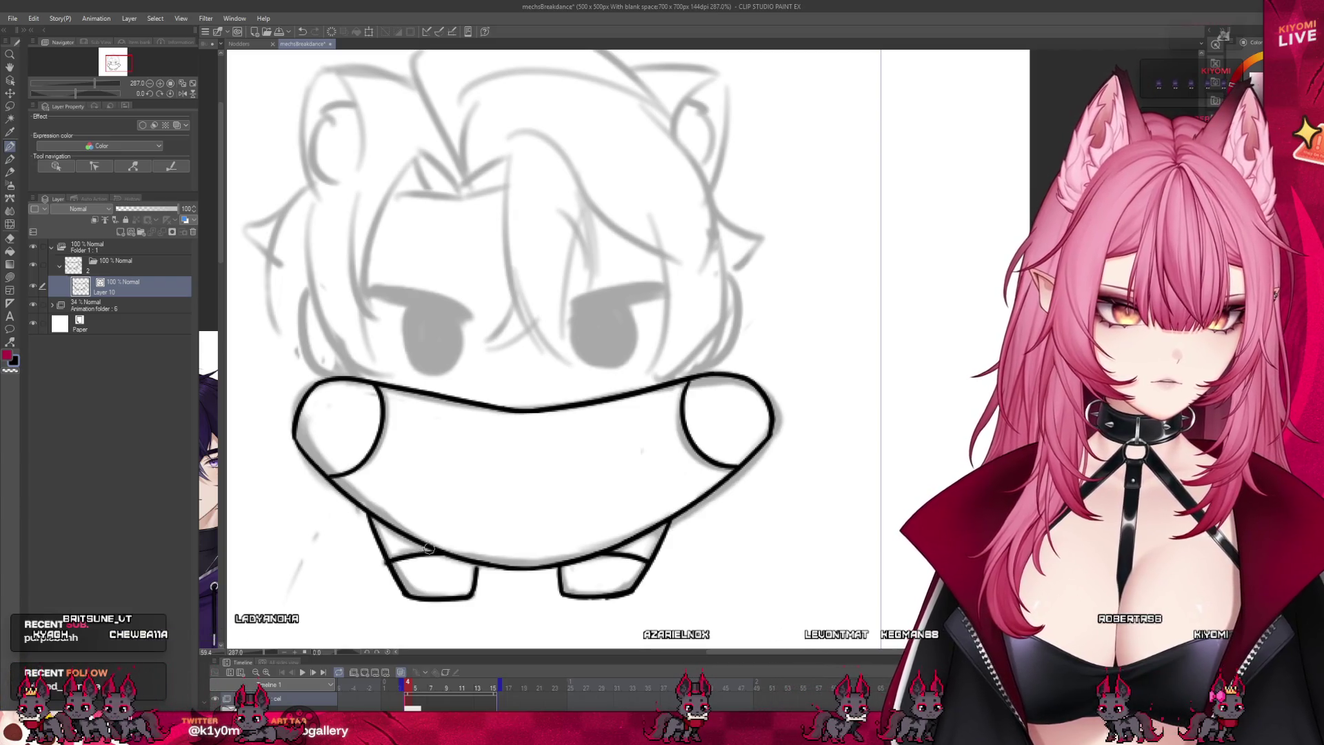
scroll(444, 516, down, 5)
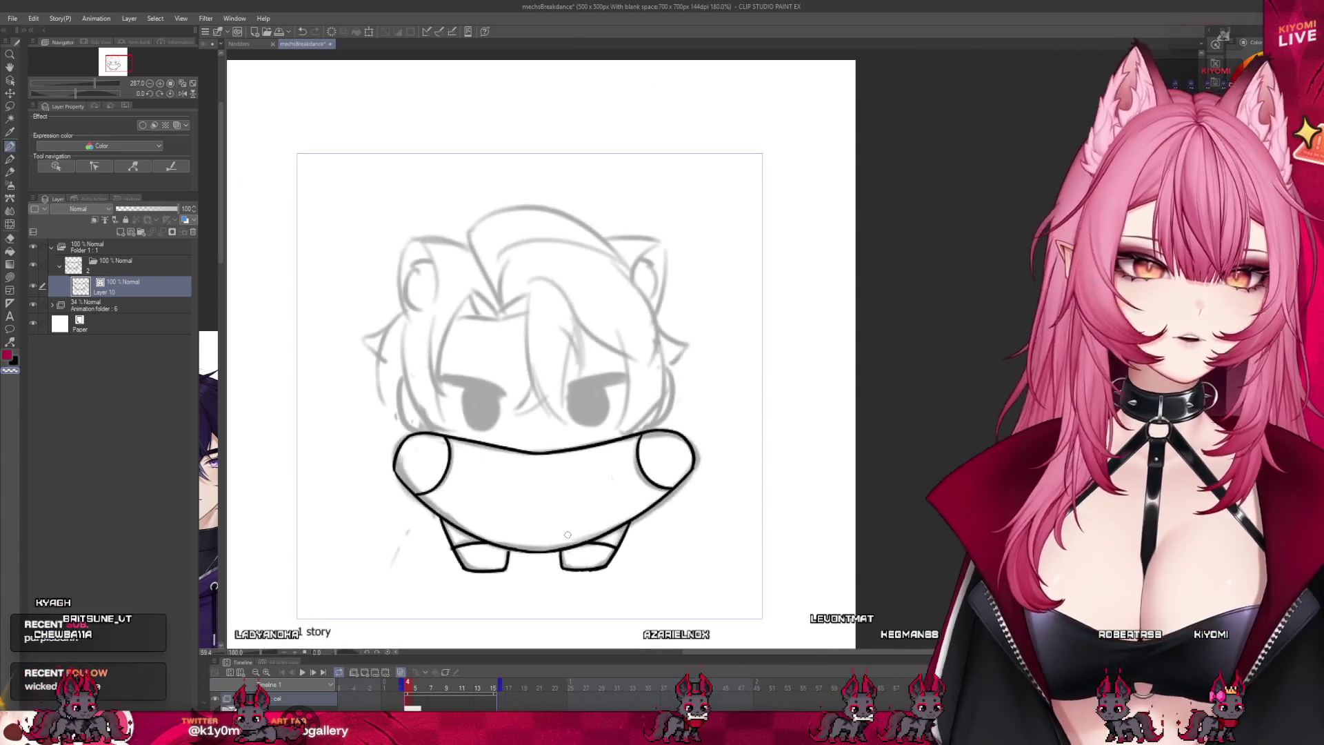
Step: In frame 5, lasso the sketched foot, shift it left and clear the selection
scroll(549, 564, up, 4)
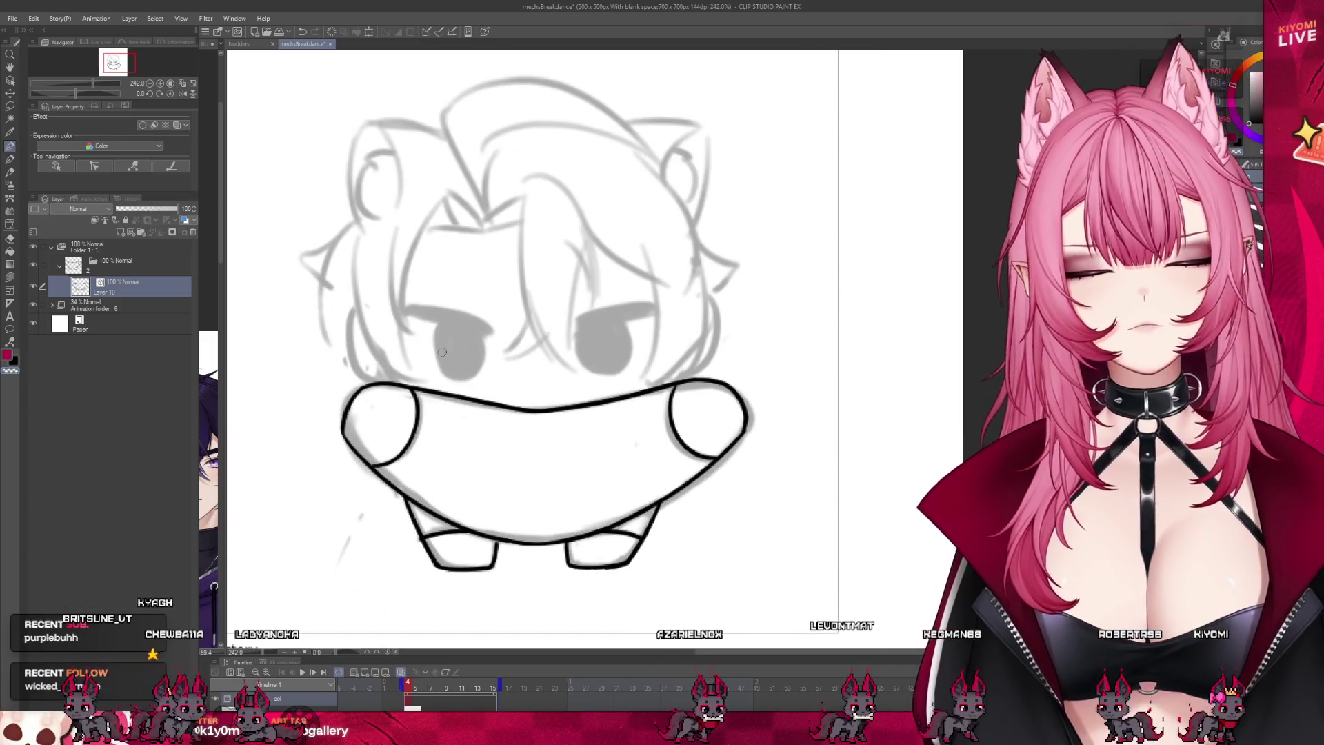
key(m)
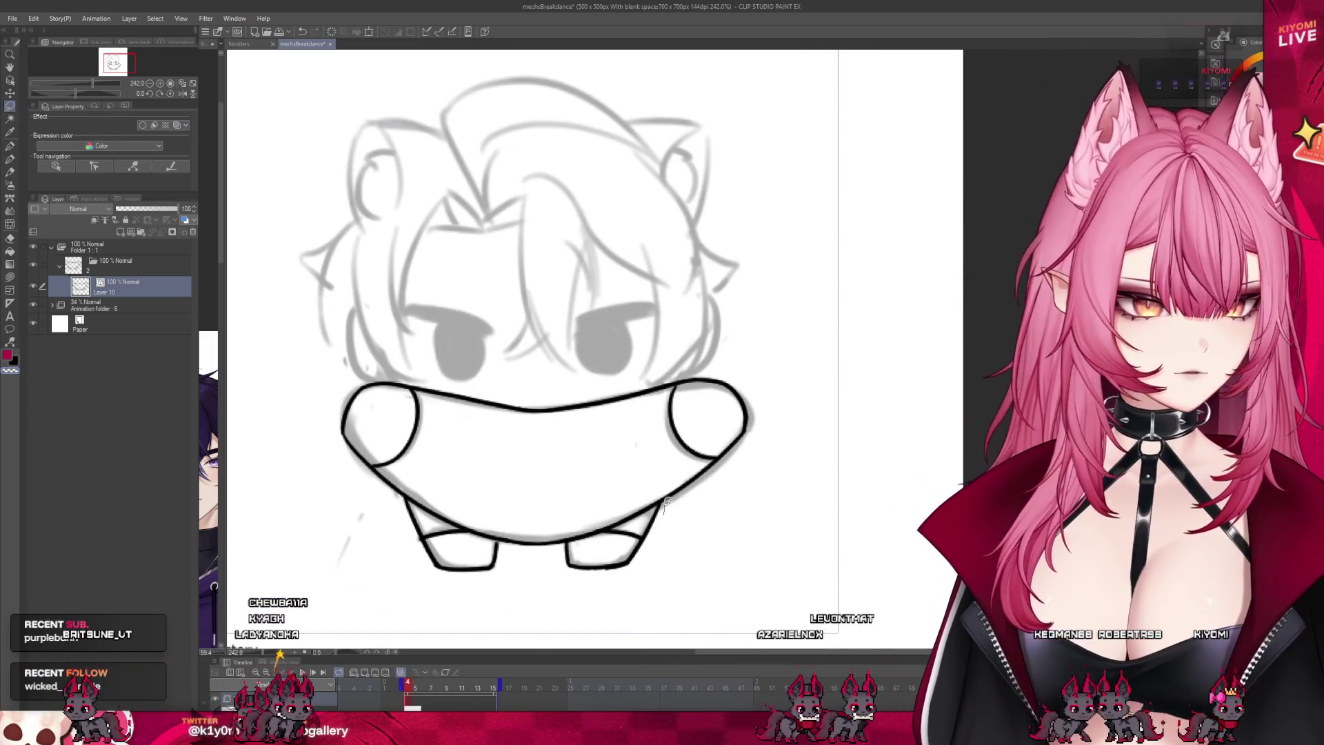
scroll(596, 475, down, 6)
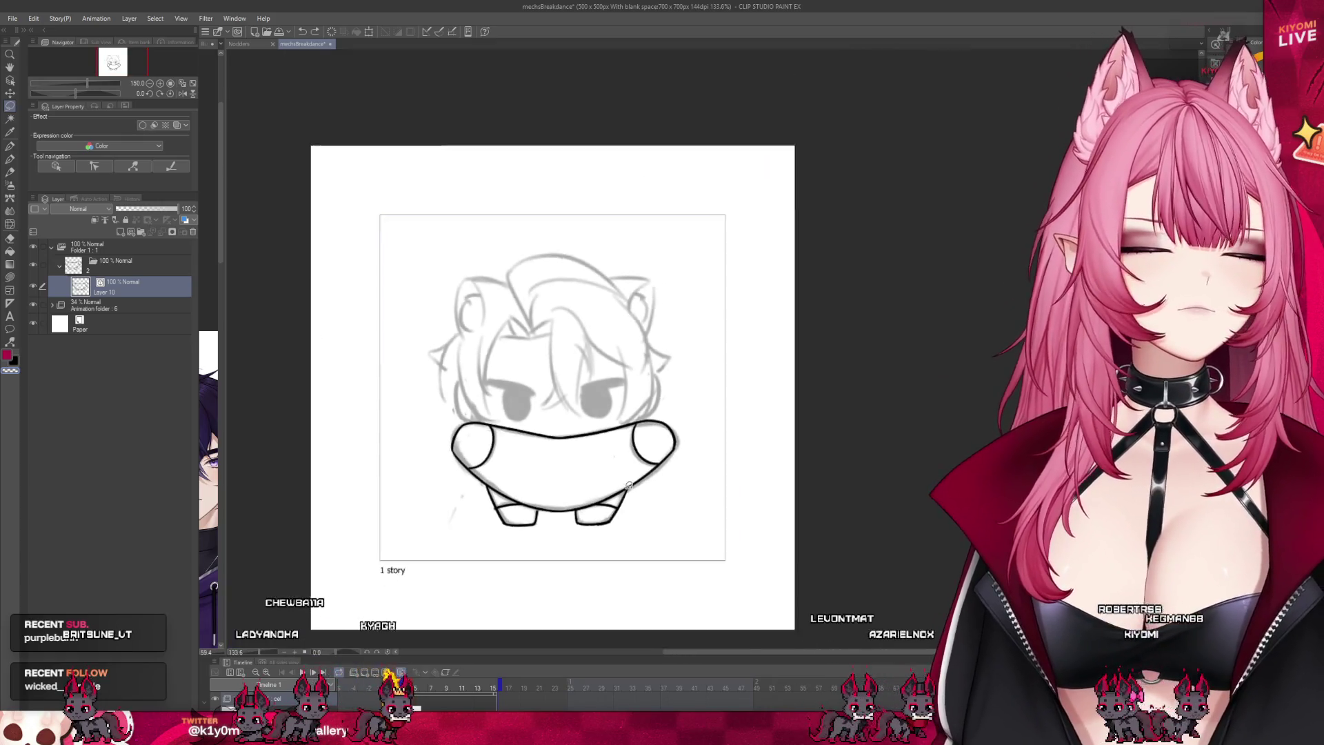
mouse_move(414, 690)
mouse_down()
mouse_move(437, 690)
mouse_move(415, 689)
mouse_up()
scroll(598, 544, up, 9)
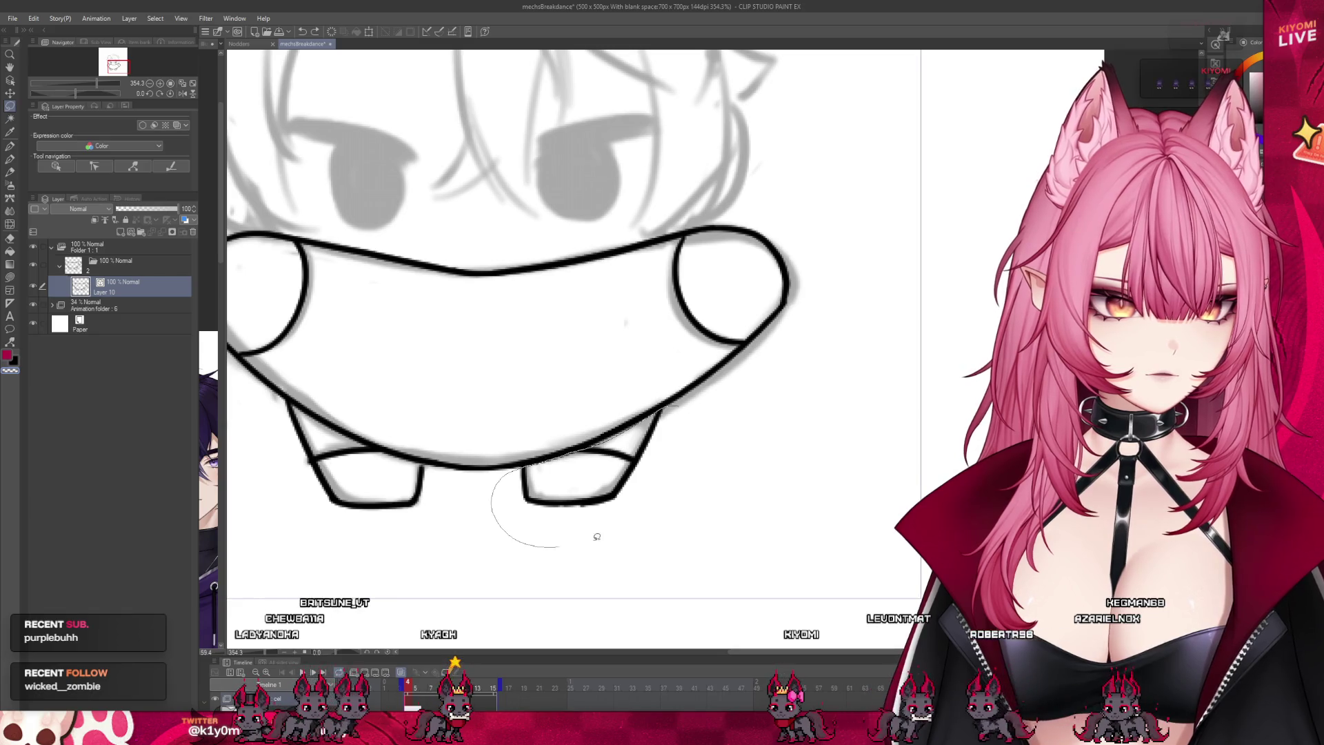
drag(571, 543, 631, 422)
key(ctrl+t)
drag(629, 523, 604, 525)
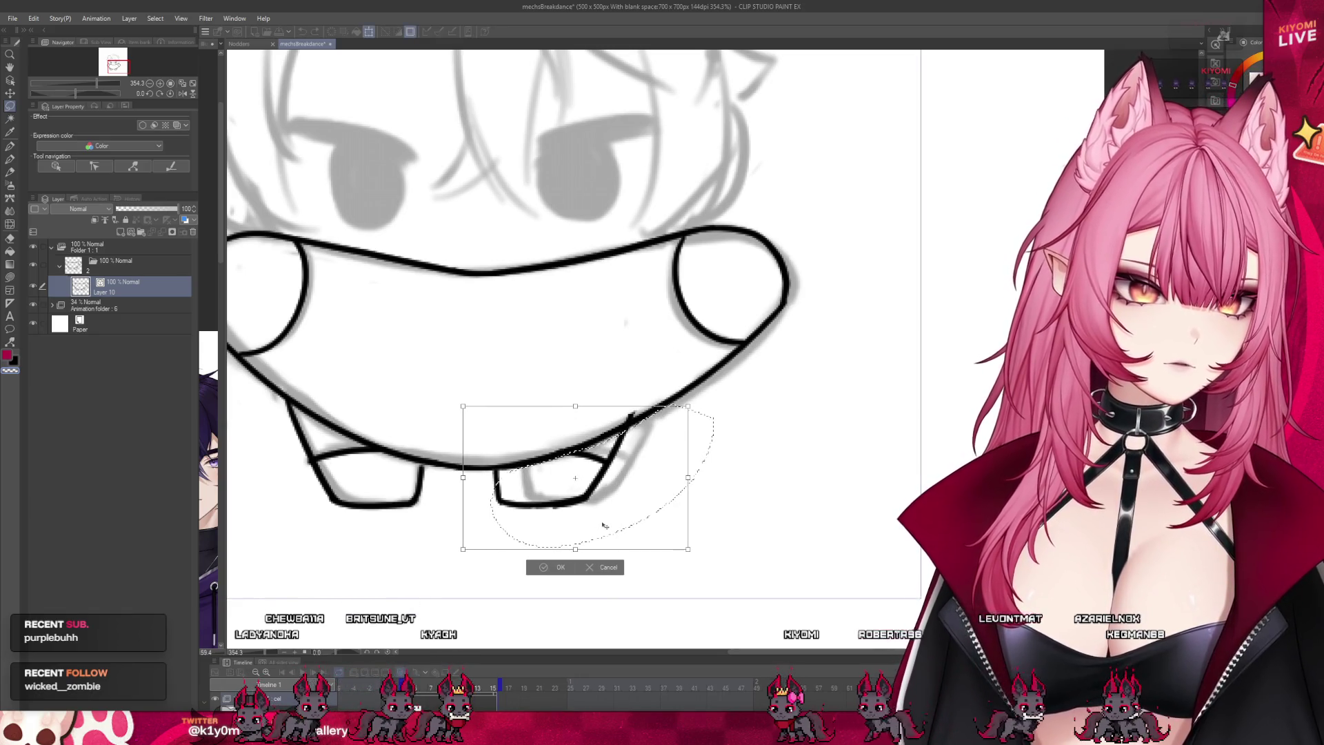
click(541, 570)
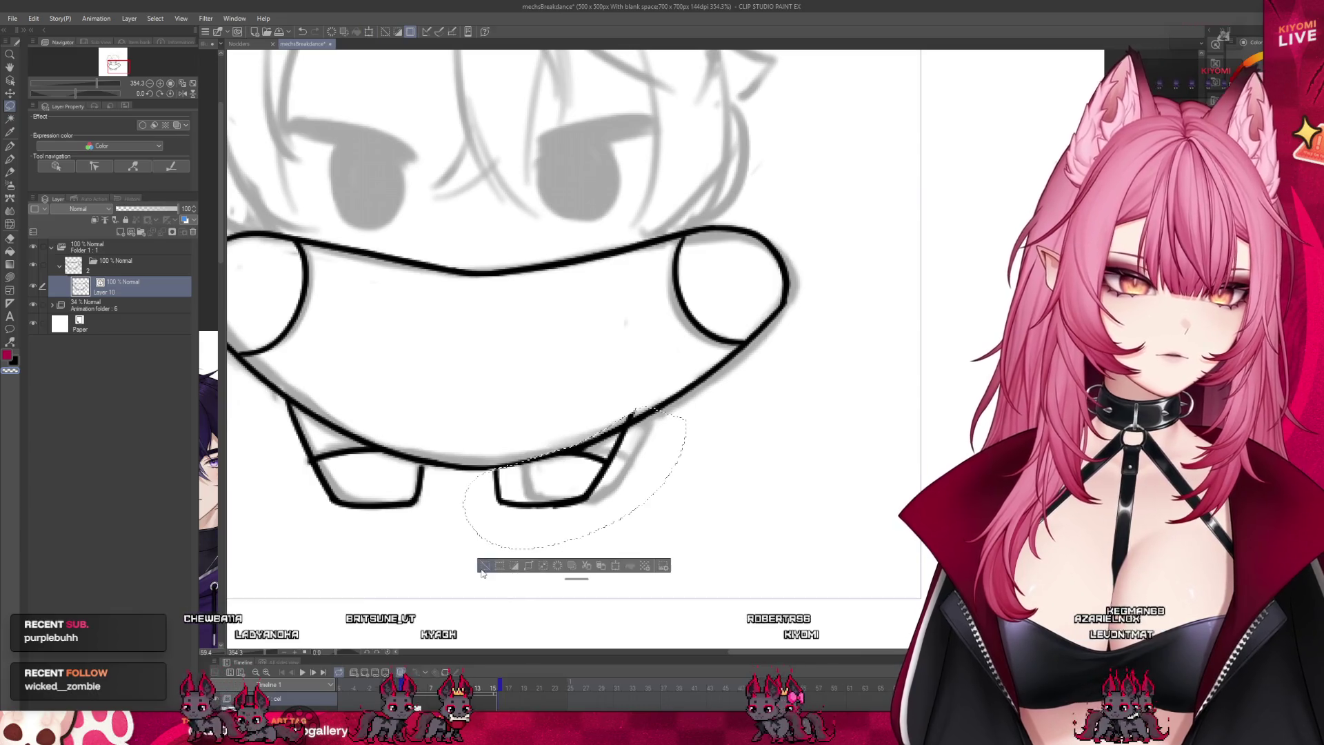
scroll(465, 587, down, 3)
click(467, 585)
Step: In frame 14, lasso the sketched left leg, nudge it right and deselect
scroll(466, 586, down, 3)
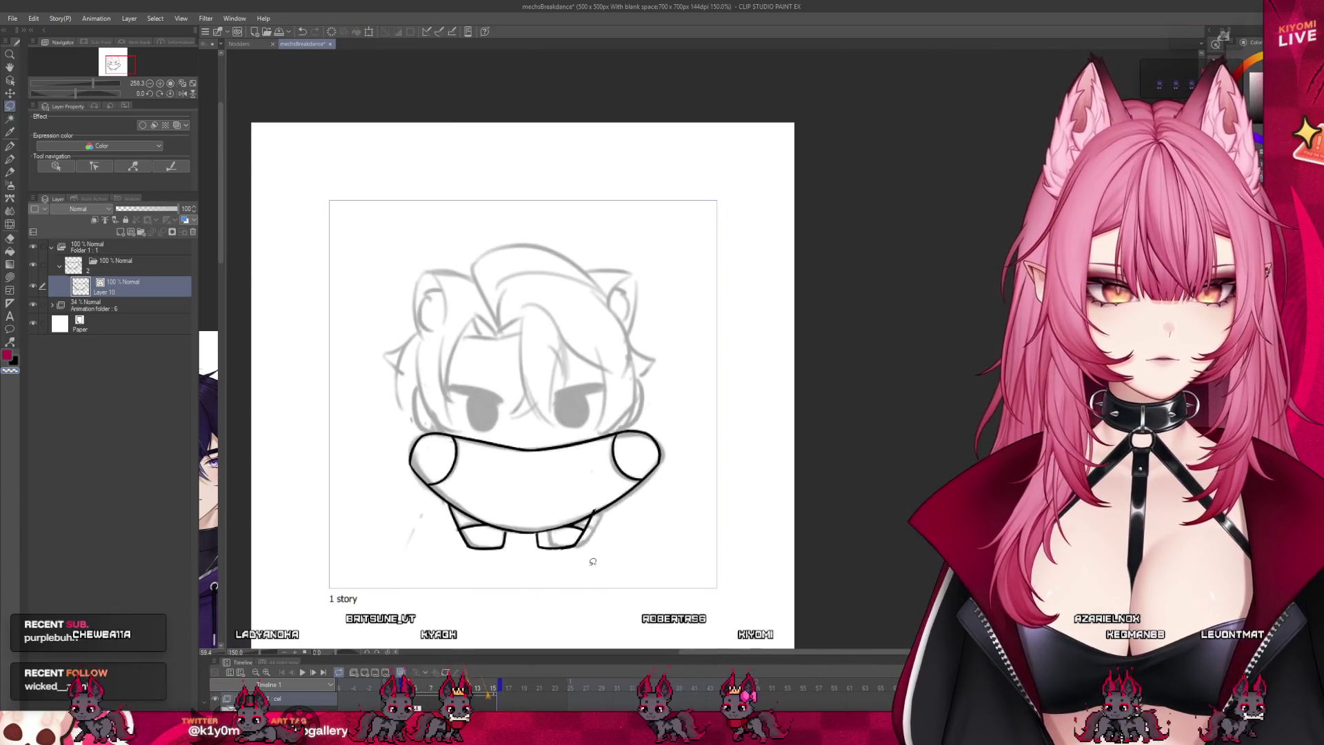
click(432, 685)
drag(433, 685, 488, 695)
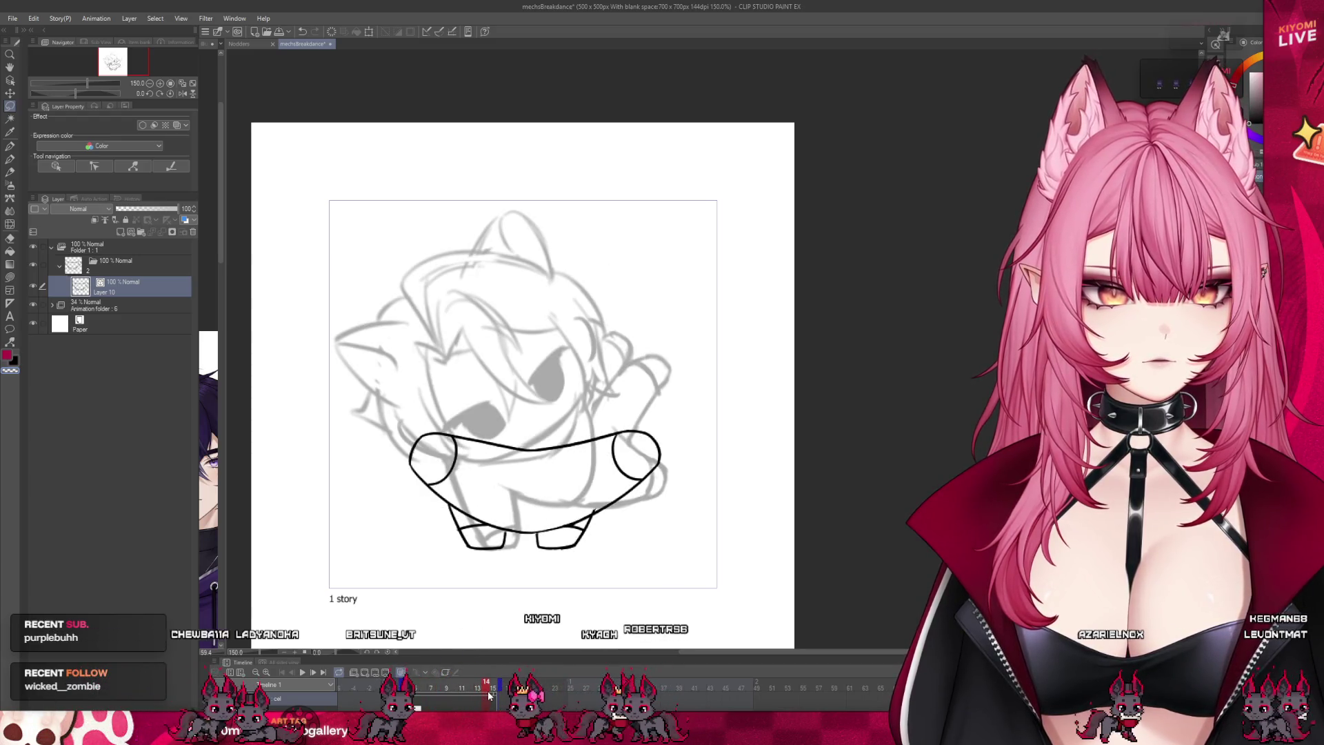
scroll(537, 586, up, 2)
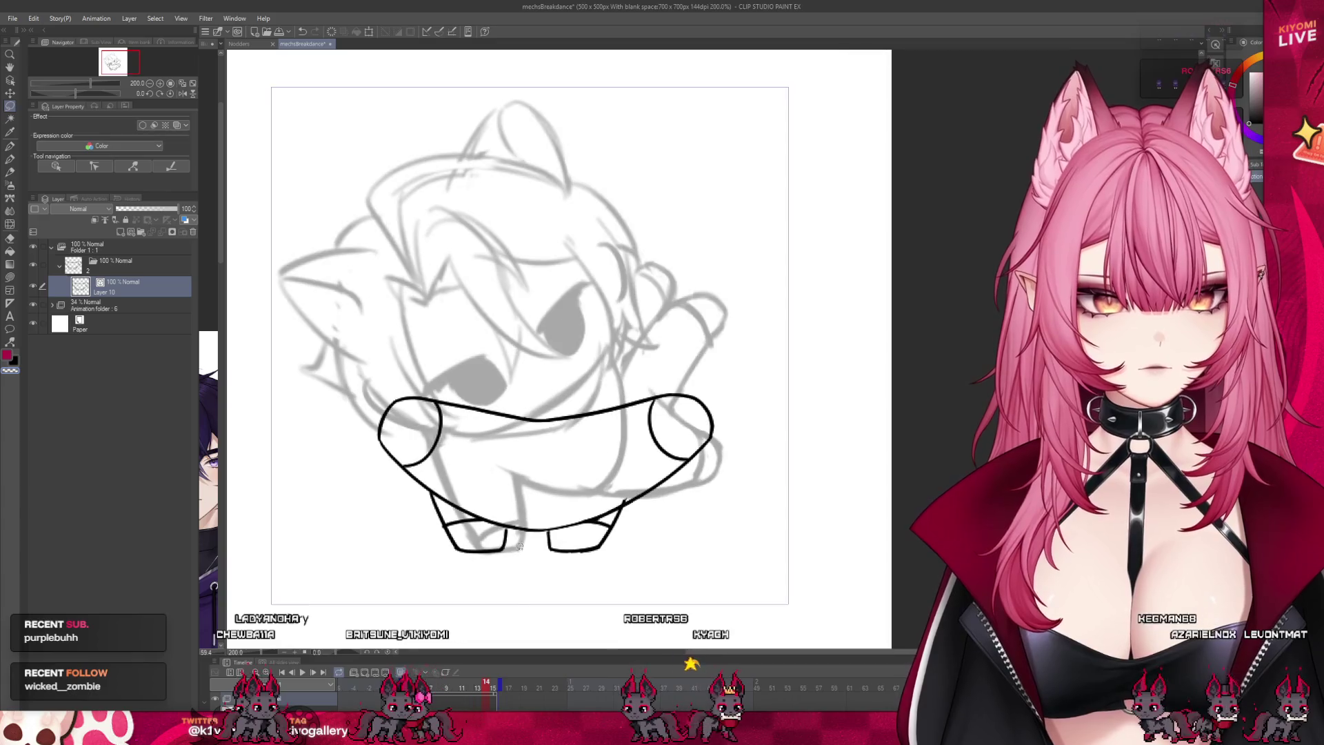
scroll(513, 524, up, 3)
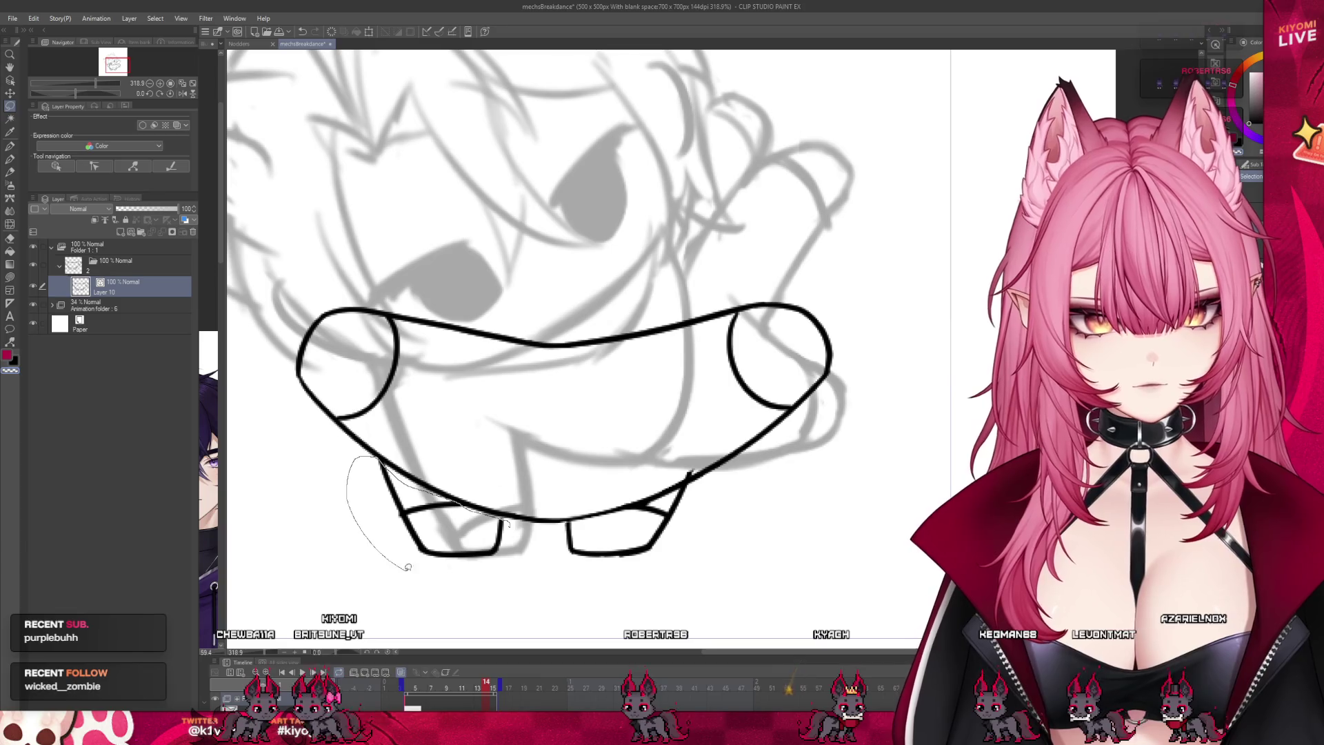
drag(407, 567, 516, 545)
click(469, 605)
key(Right)
key(Right)
key(Right)
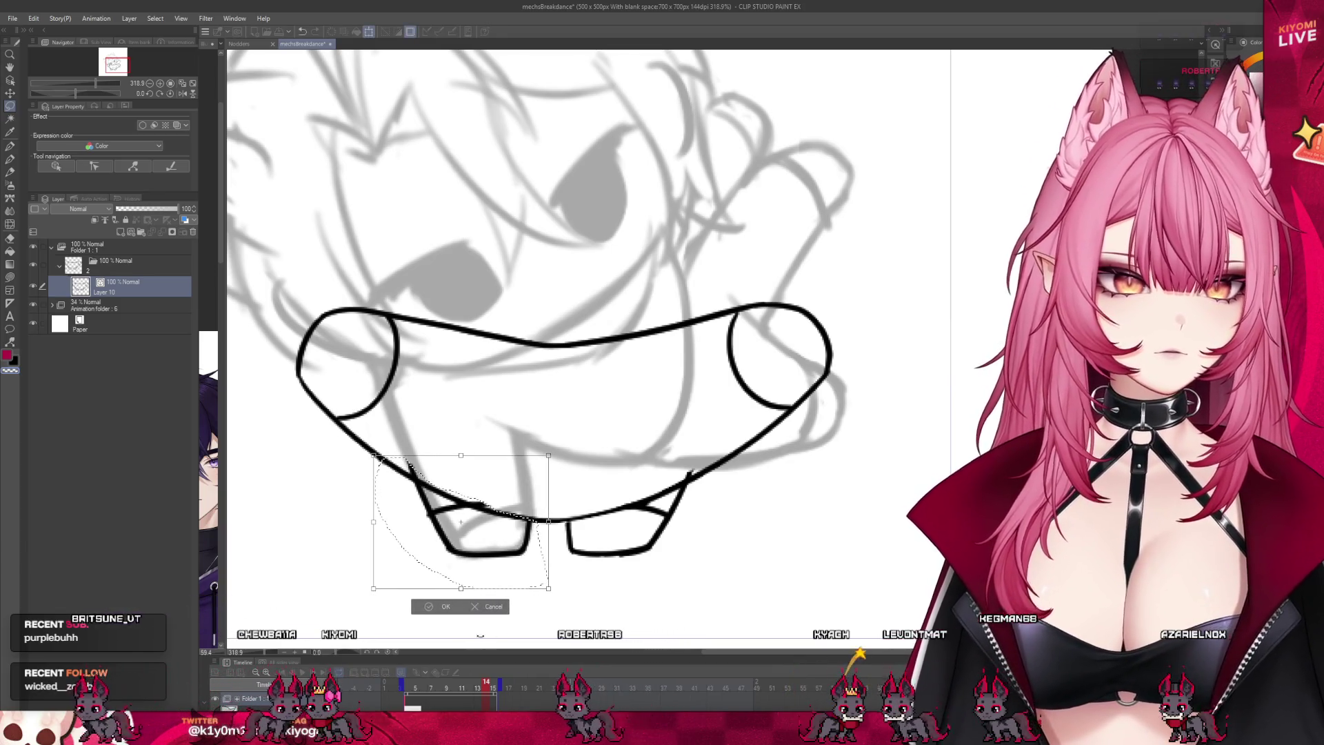
click(443, 606)
click(373, 605)
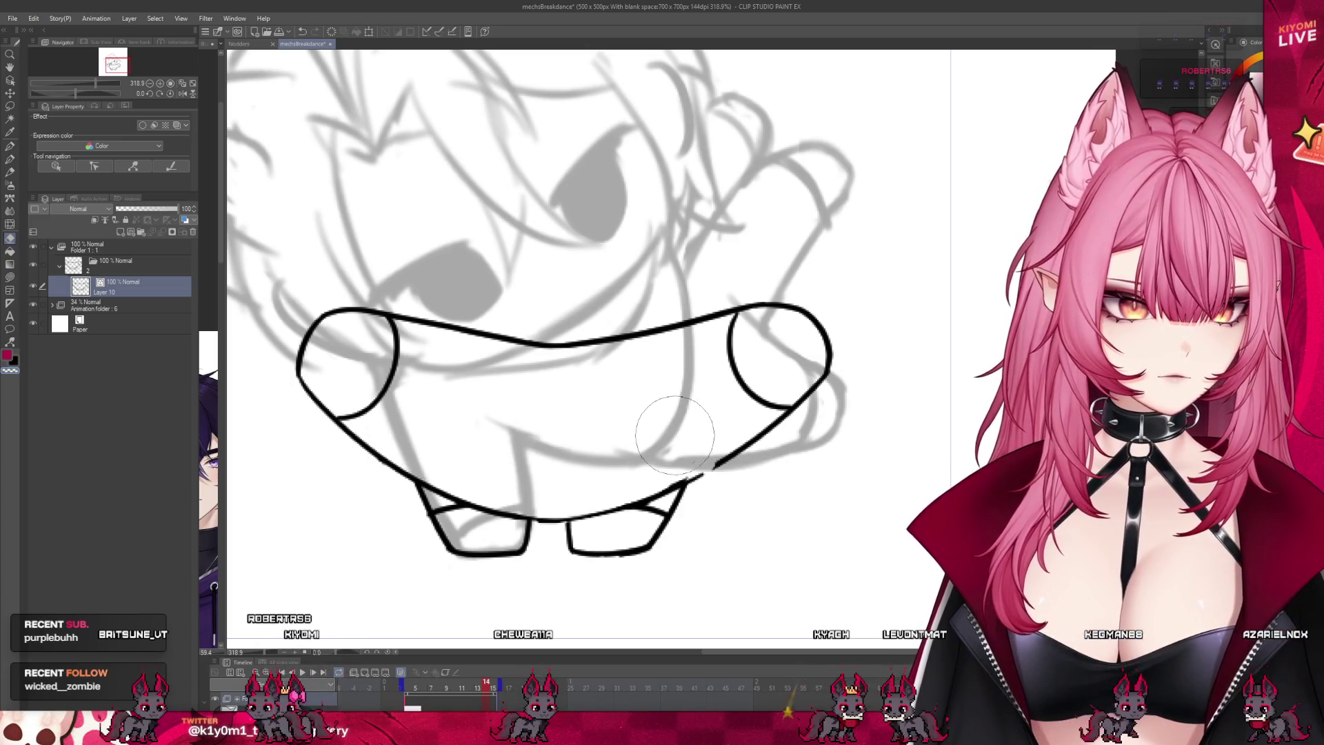
Step: Erase the stray piece of the lower black line
scroll(707, 530, up, 2)
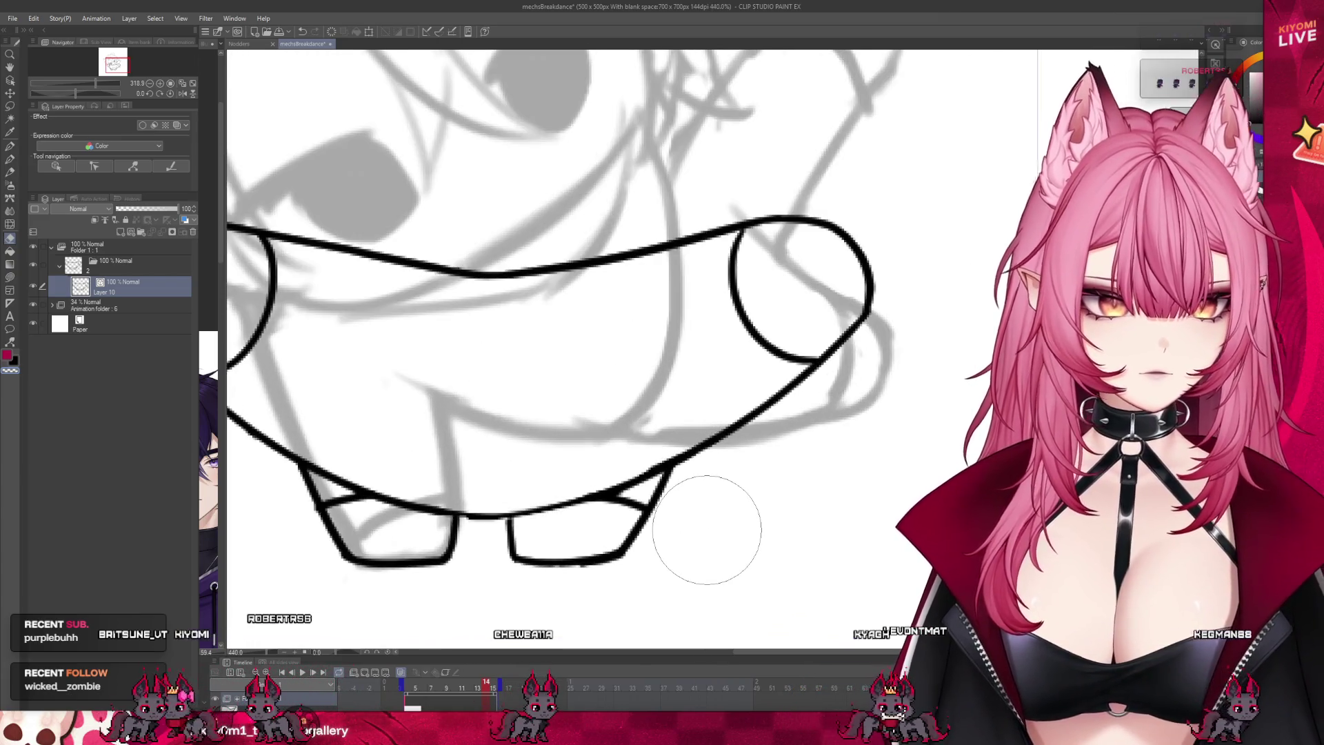
click(10, 146)
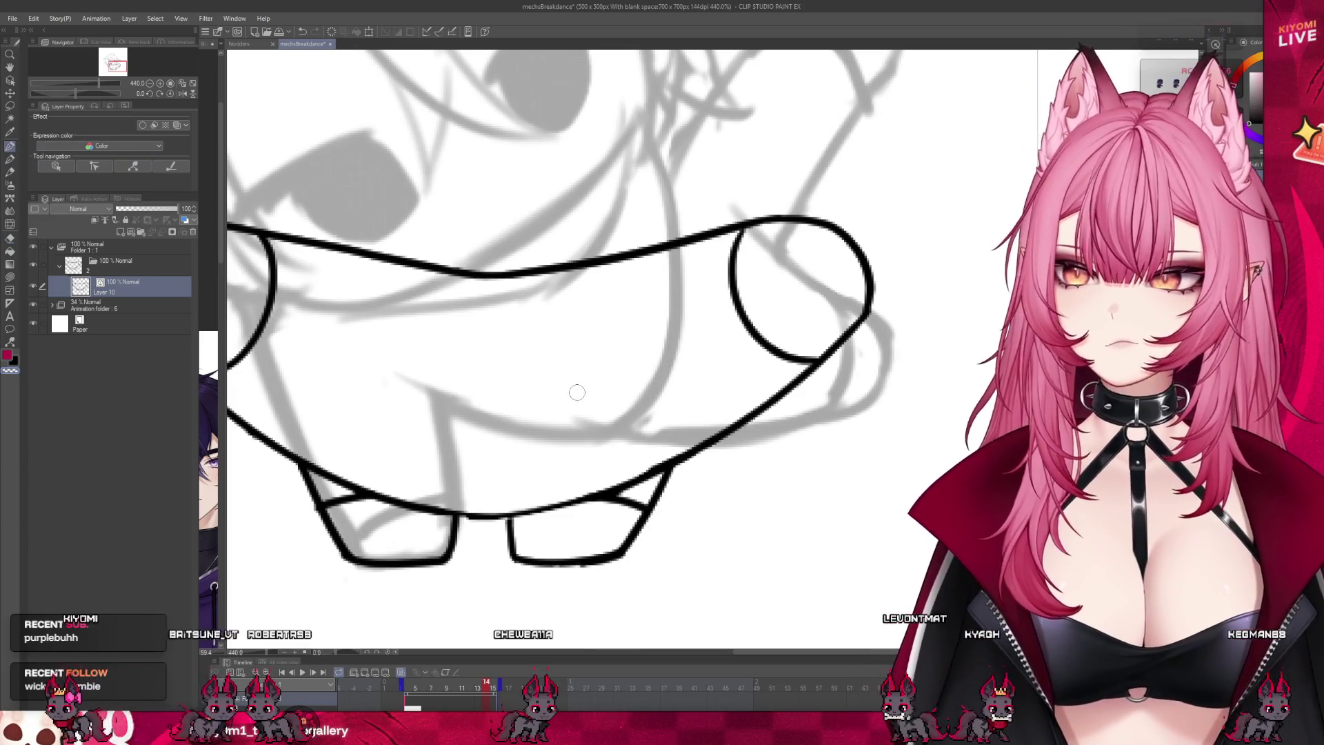
mouse_move(476, 515)
mouse_down()
mouse_move(613, 481)
mouse_move(509, 514)
mouse_up()
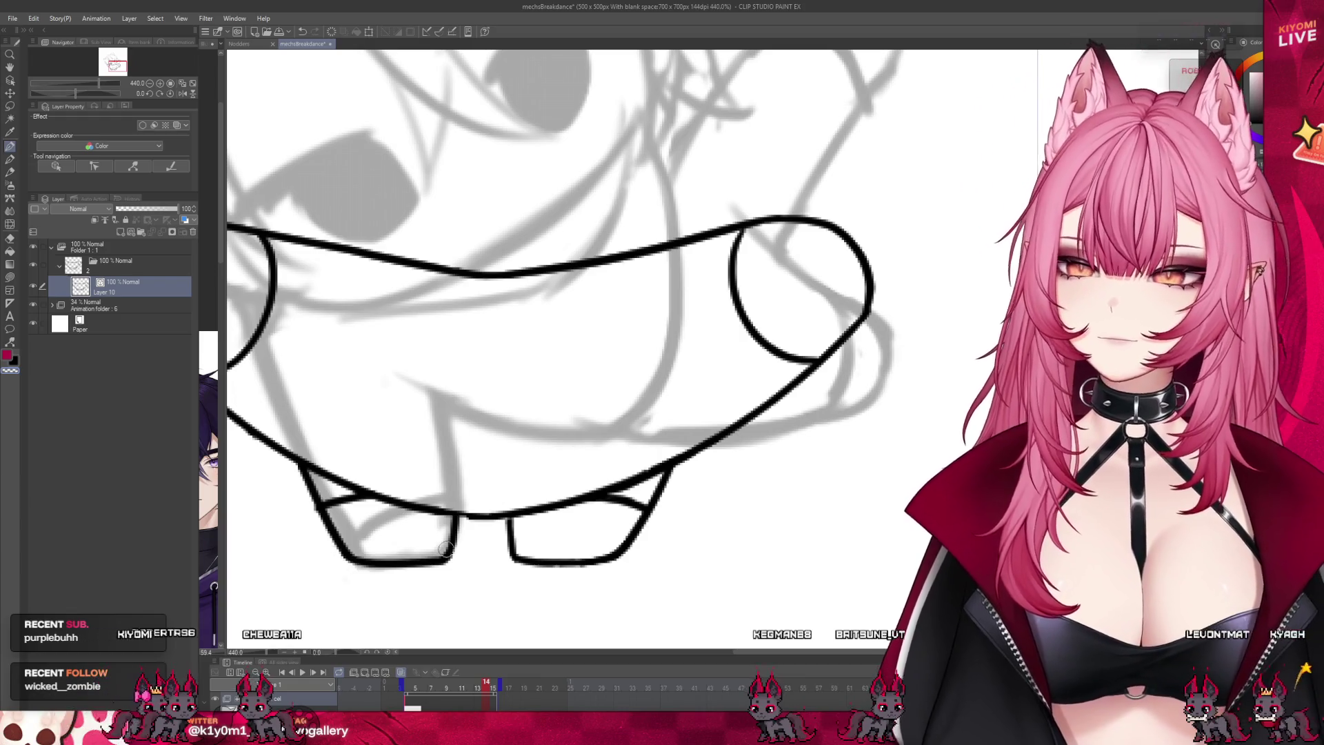
Step: Scrub back to frame 4 and add a new layer above Layer 10
scroll(446, 548, down, 6)
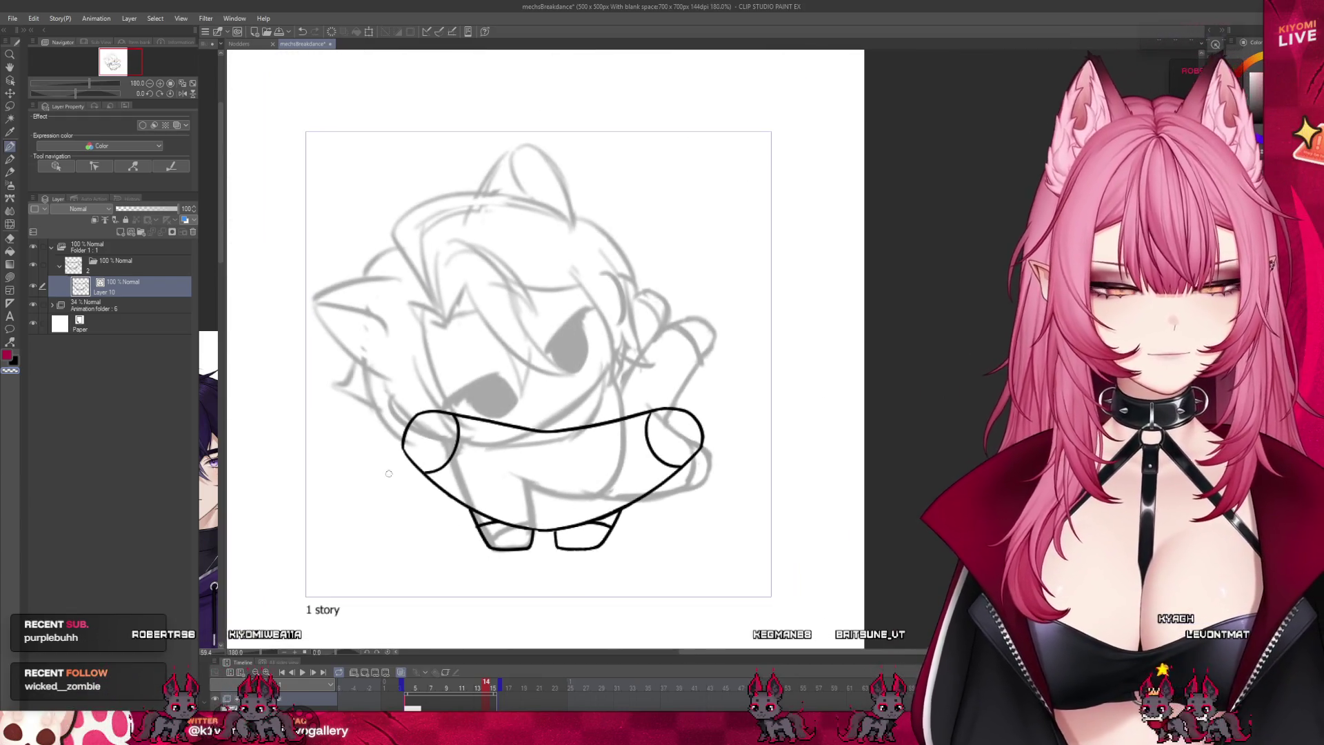
click(410, 684)
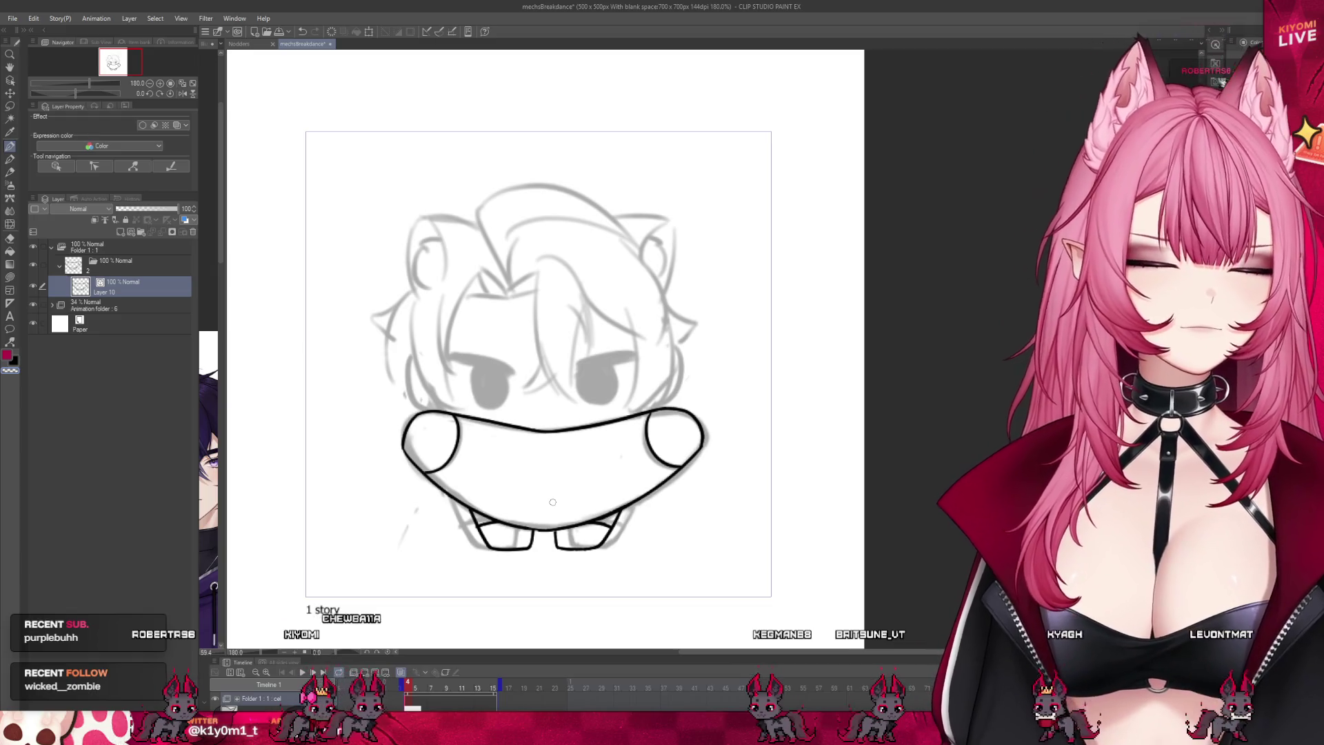
mouse_move(441, 686)
mouse_down()
mouse_move(515, 684)
mouse_move(417, 685)
mouse_up()
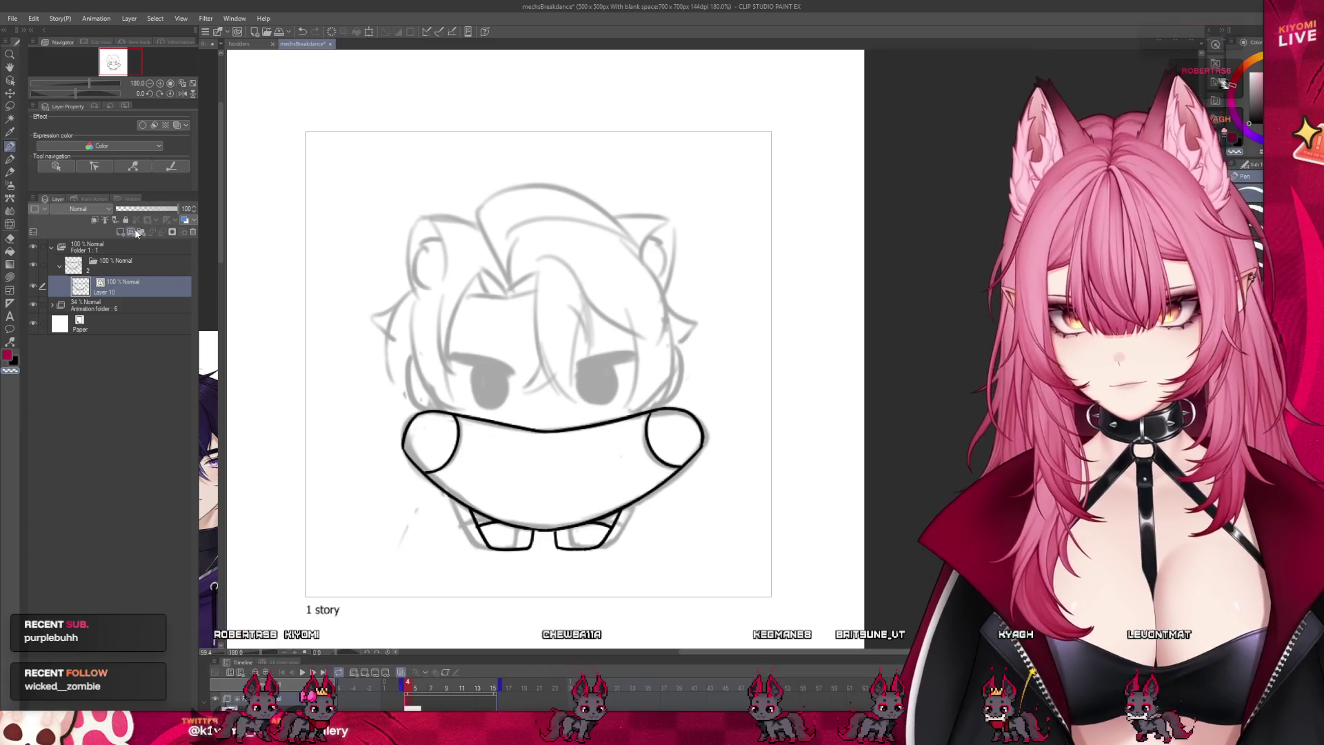
click(134, 235)
scroll(569, 360, up, 5)
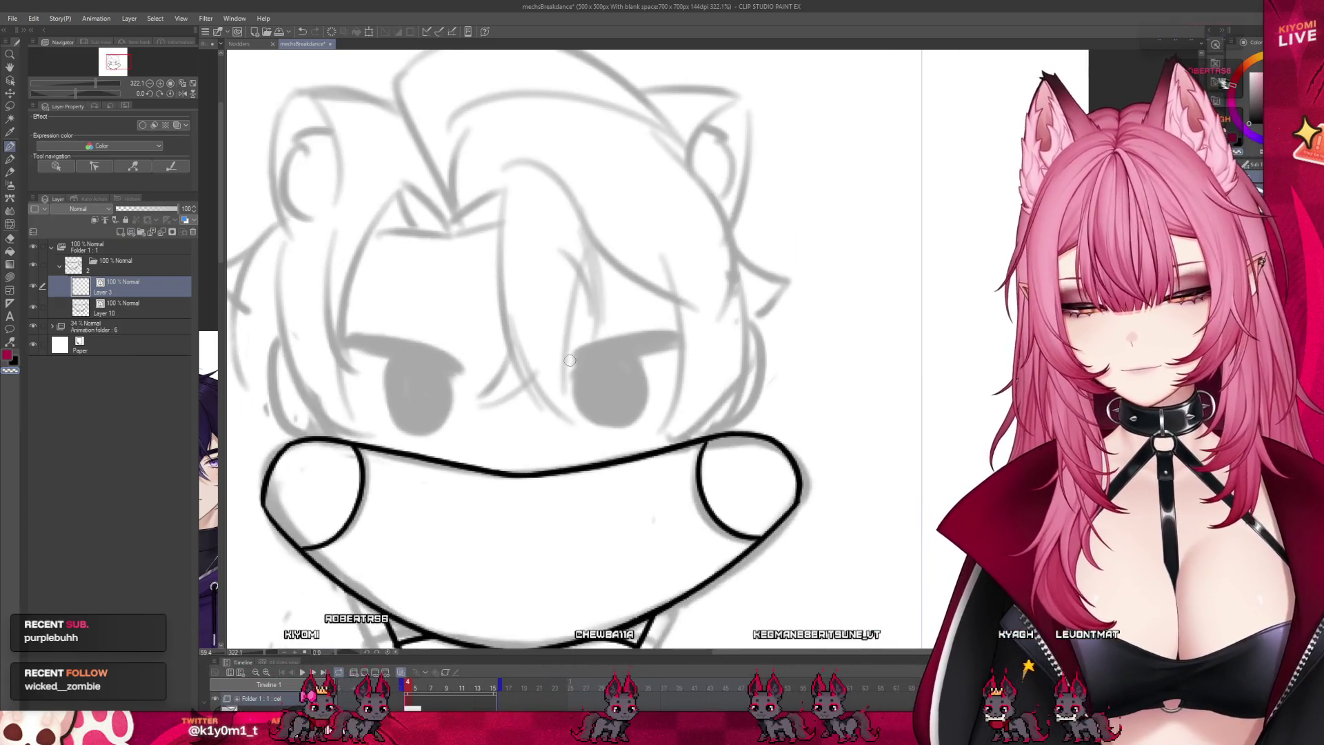
Step: Redraw the left cheek curve until it sits right
scroll(570, 360, down, 1)
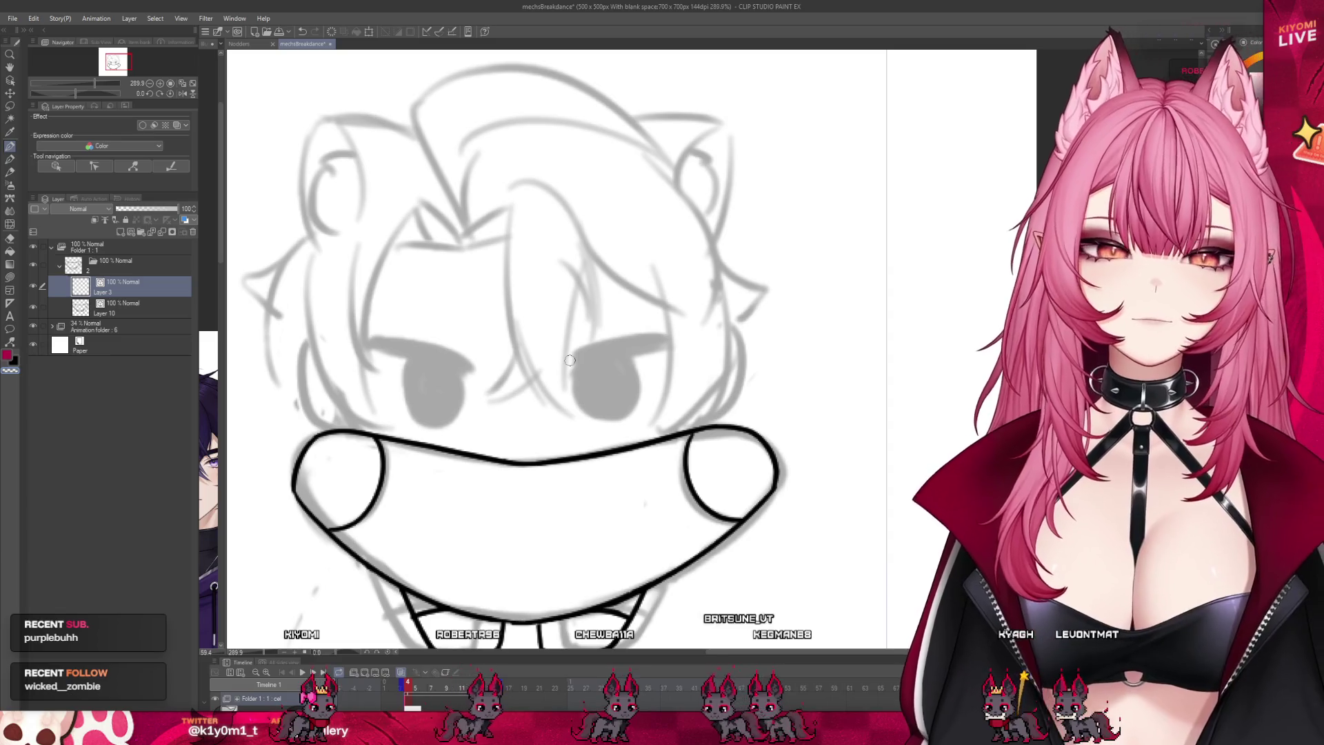
drag(320, 342, 319, 424)
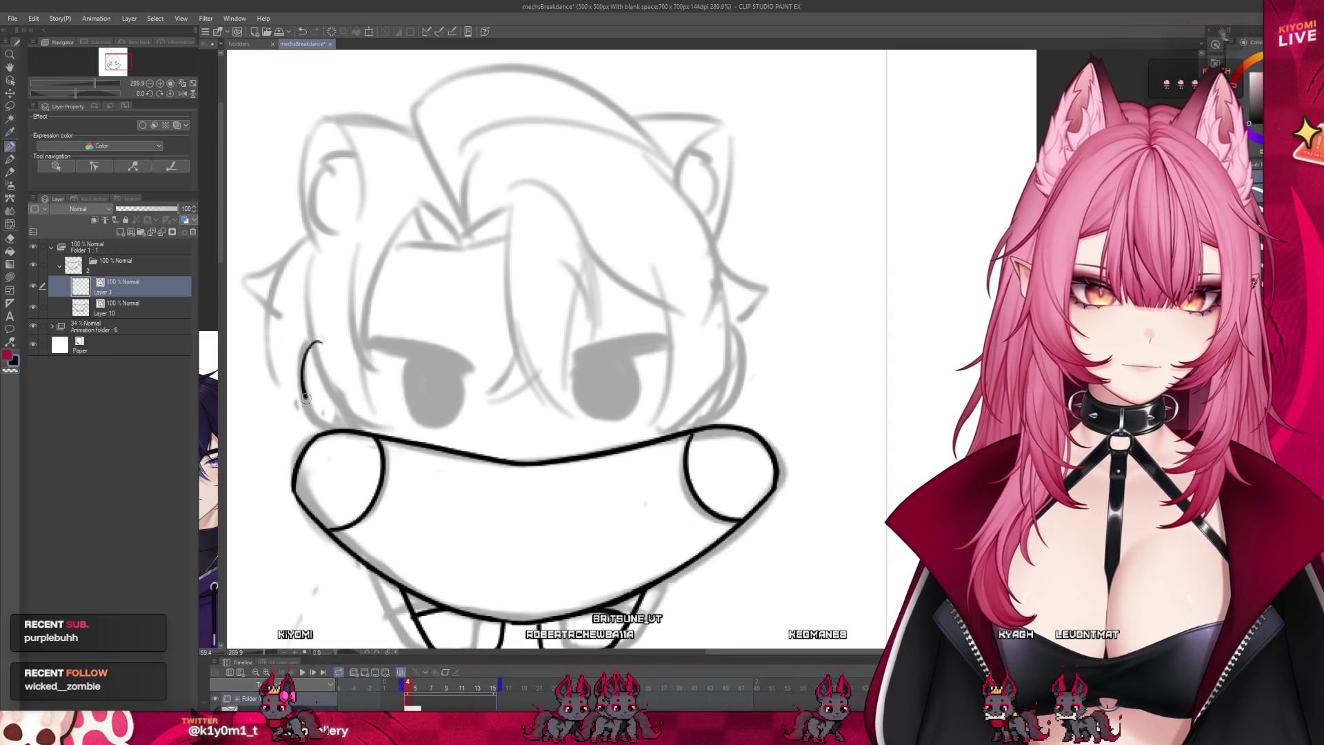
key(ctrl+z)
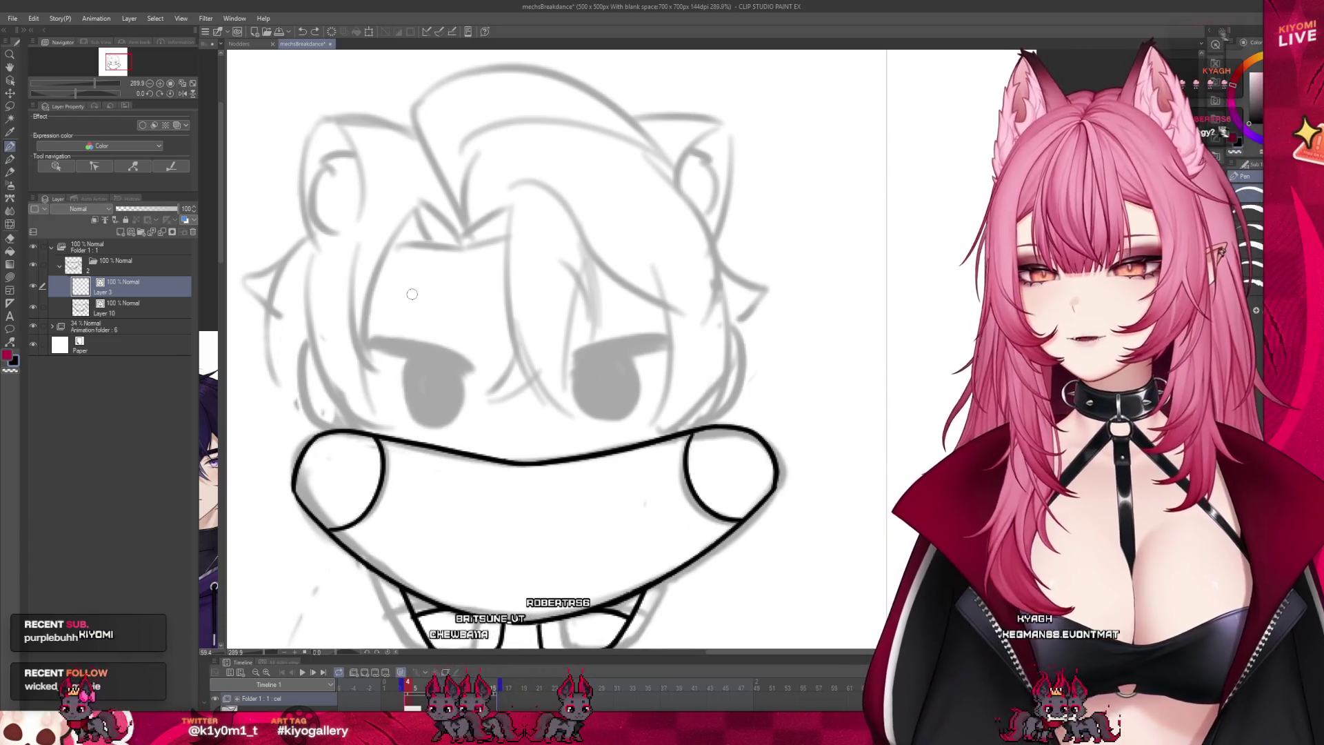
drag(330, 340, 336, 425)
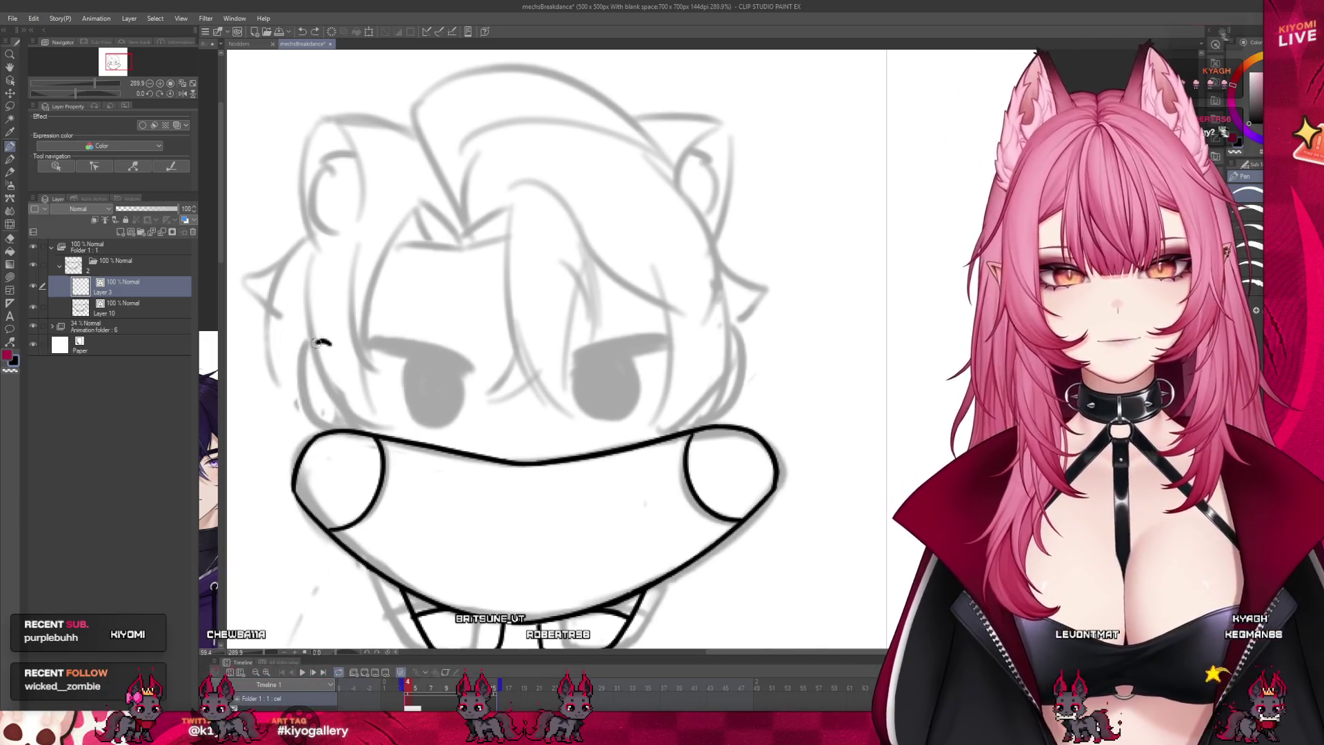
key(ctrl+z)
drag(330, 341, 337, 428)
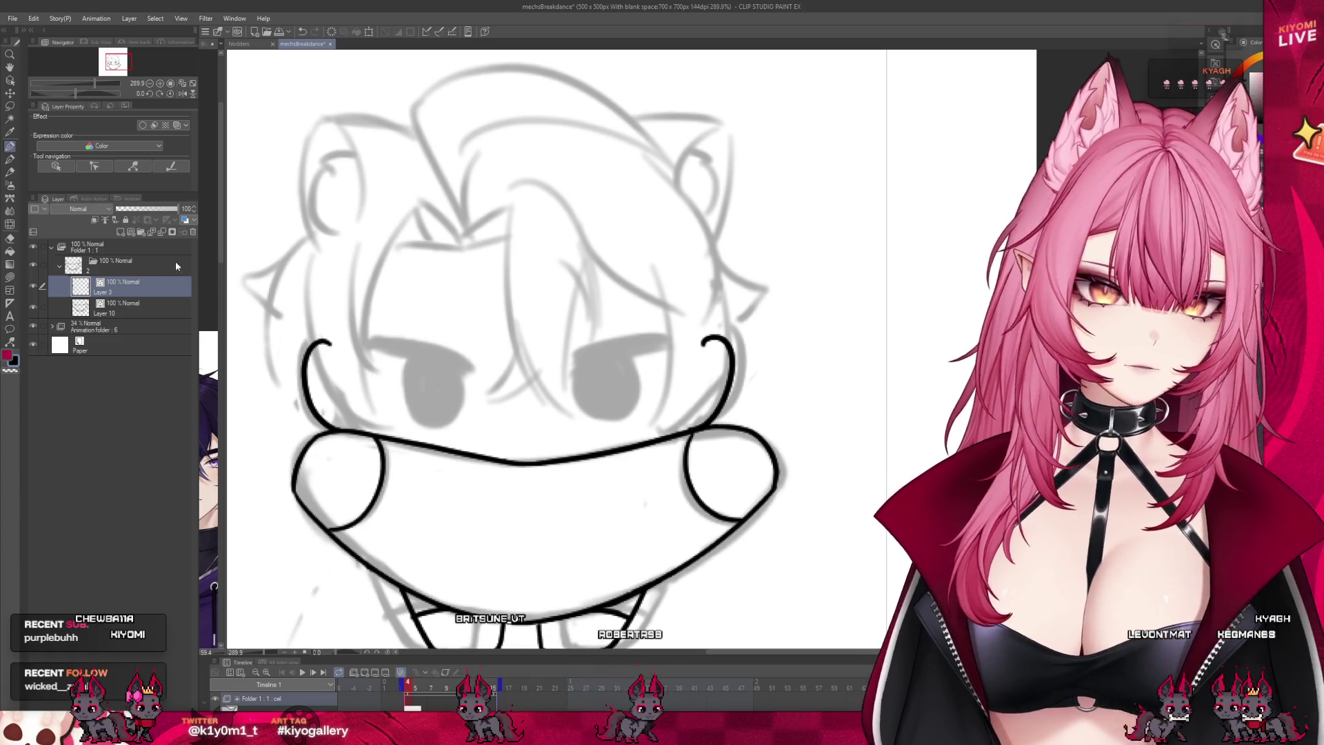
Step: On a new eye layer, draw both upper lids, fill the right eye black and add a lash flick
key(ctrl+shift+n)
drag(371, 343, 461, 366)
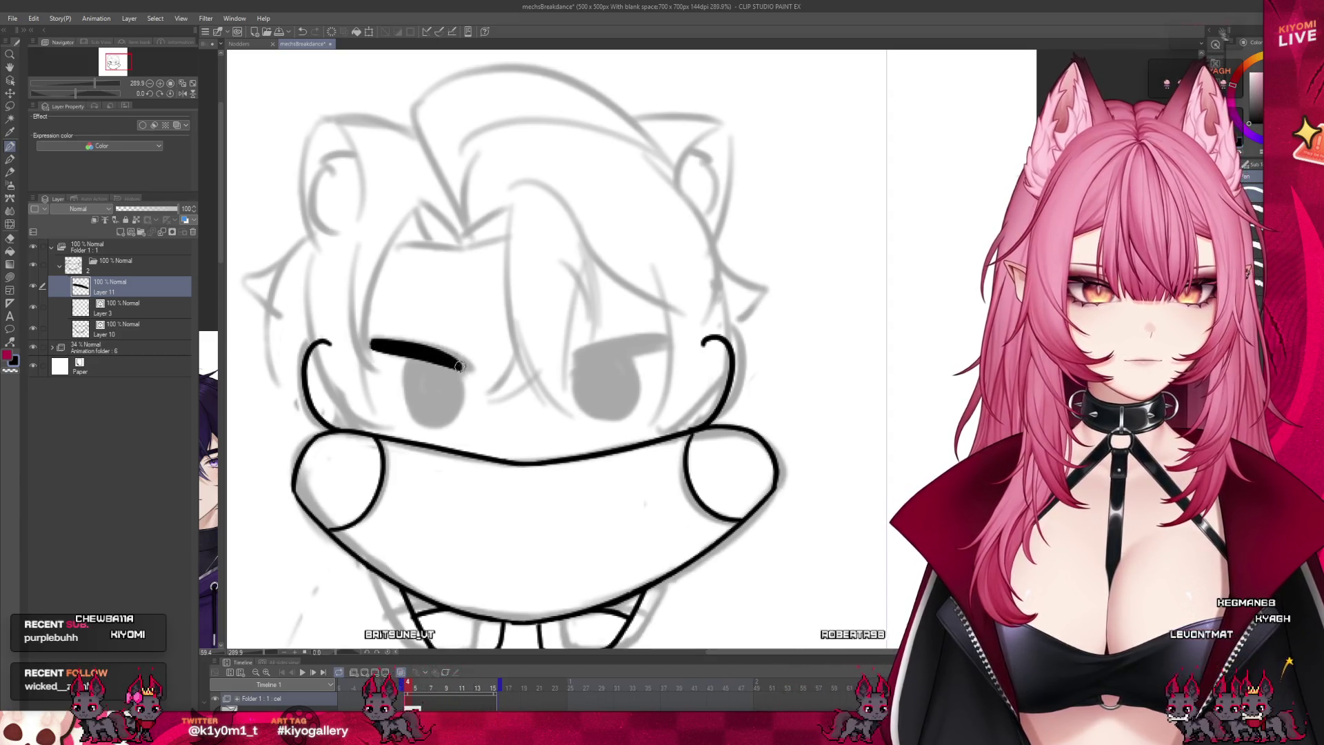
drag(661, 336, 573, 363)
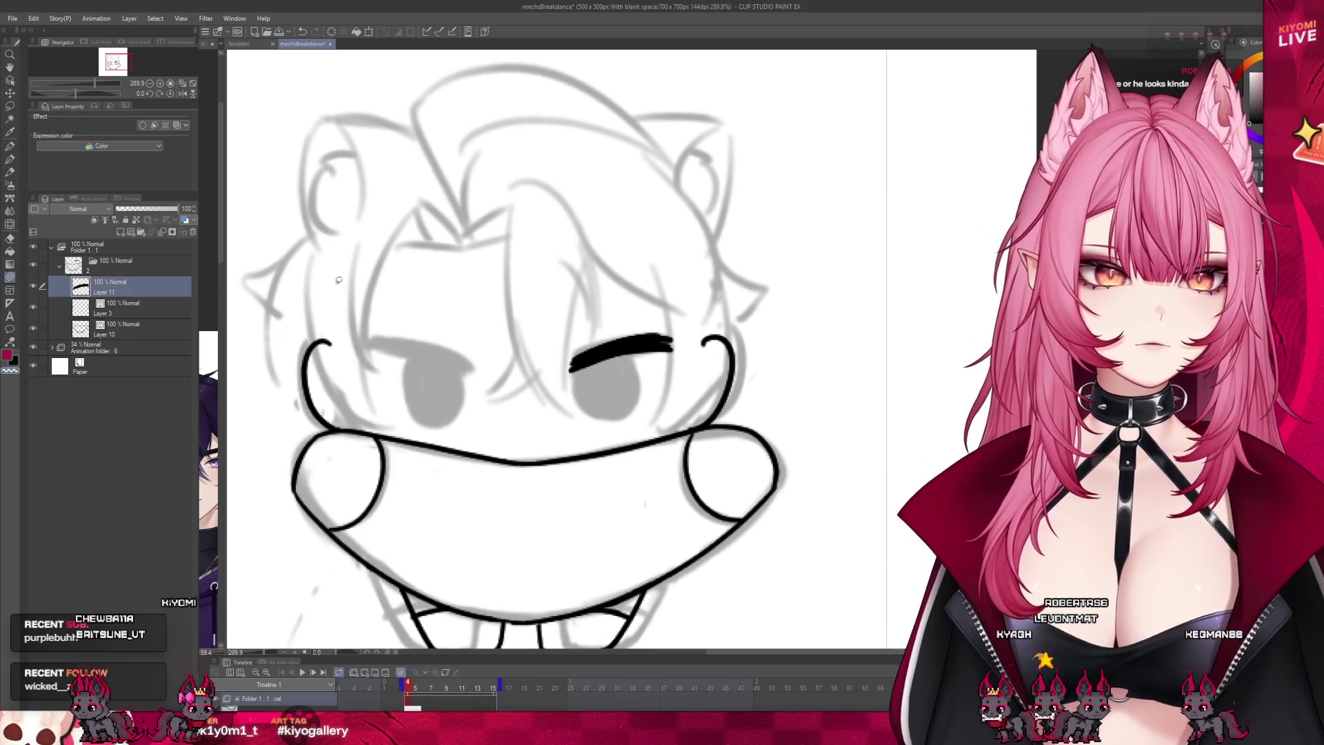
mouse_move(574, 364)
mouse_down()
mouse_move(587, 427)
mouse_move(628, 360)
mouse_up()
key(ctrl+z)
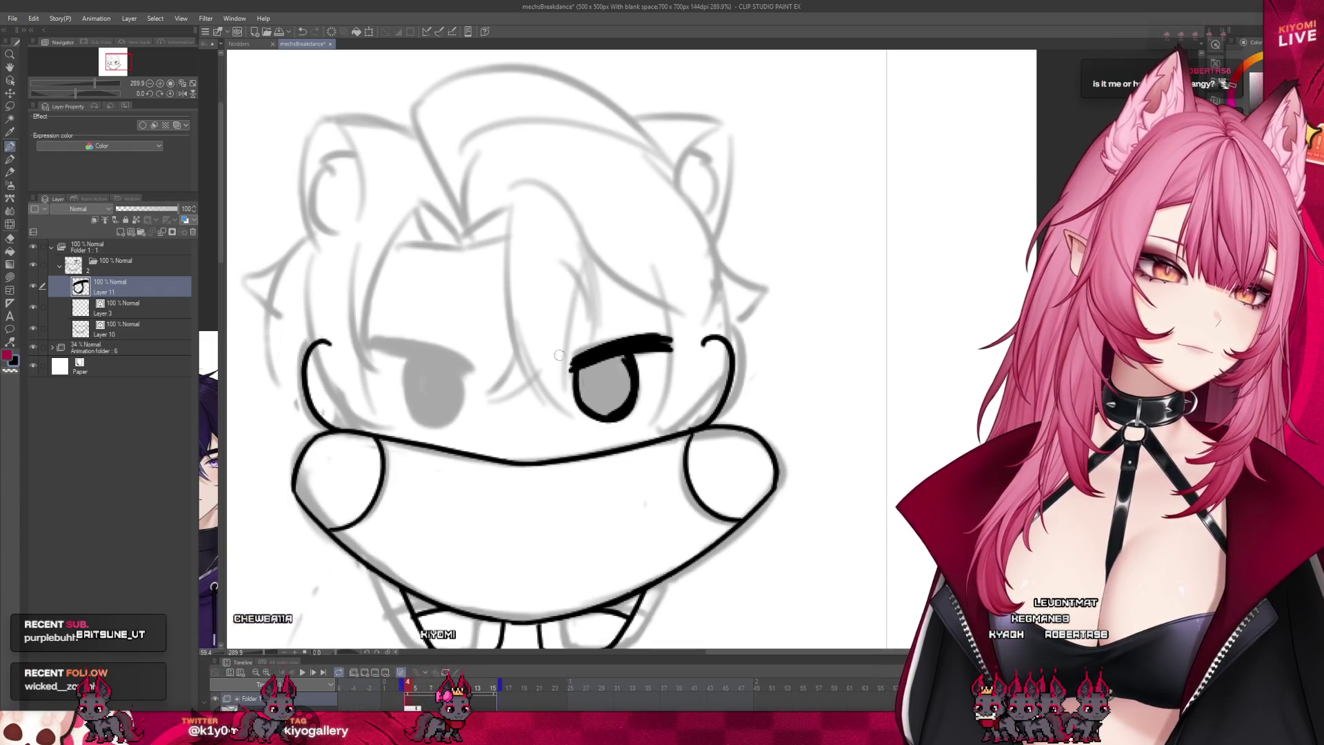
click(606, 384)
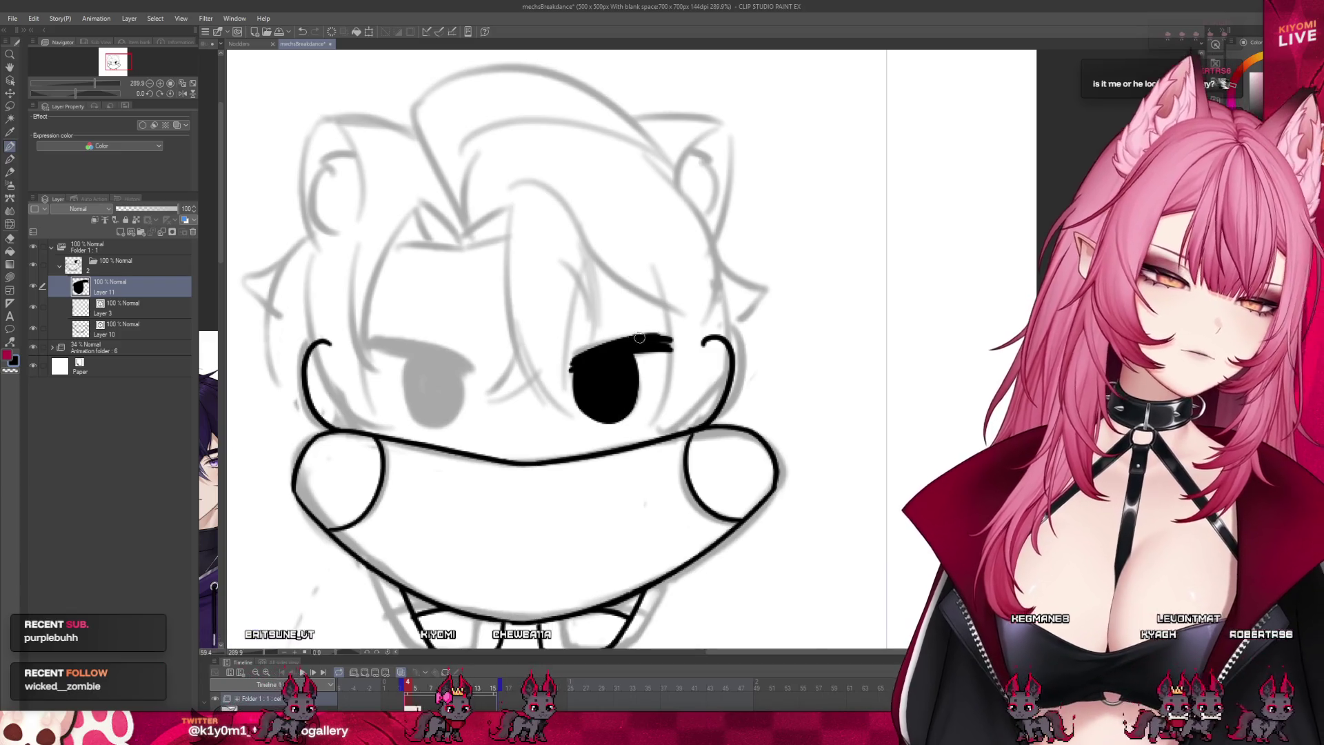
drag(677, 346, 666, 376)
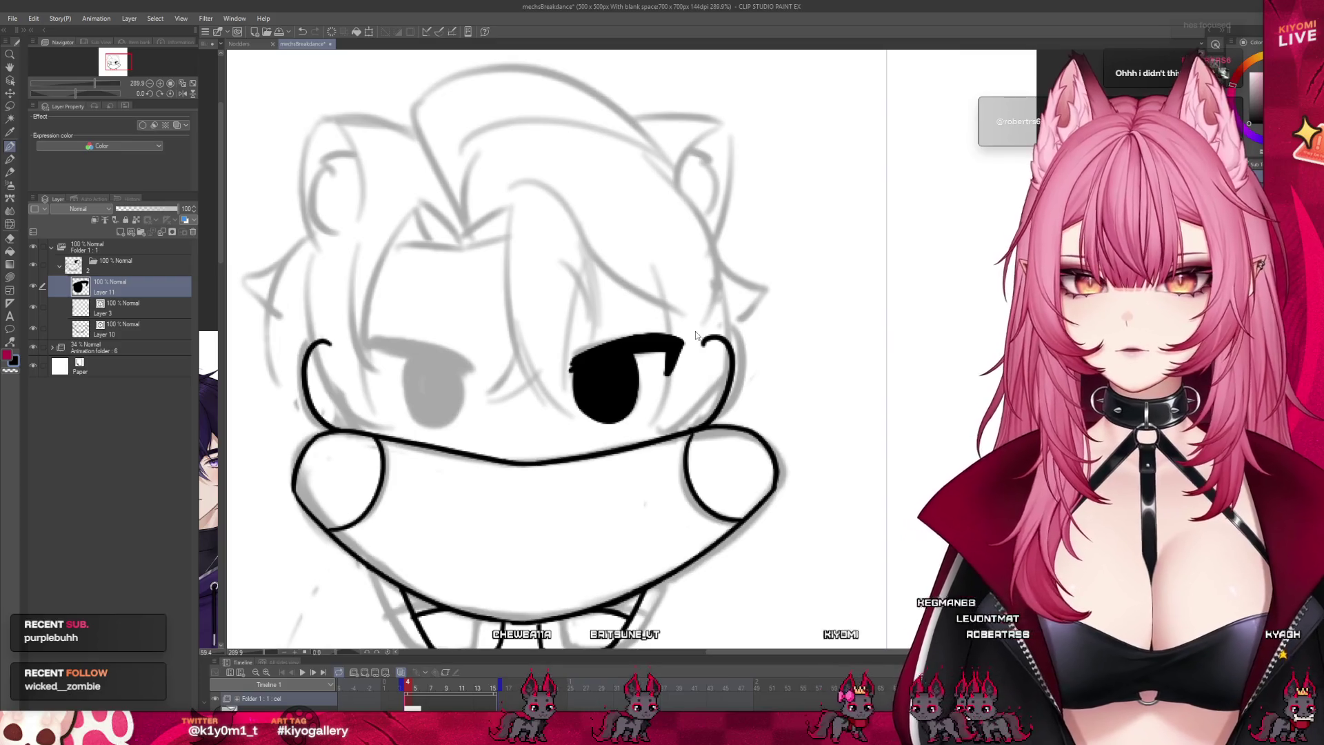
Step: Copy the right eye, flip it horizontally and place it over the left eye
key(ctrl+c)
key(ctrl+v)
key(ctrl+t)
key(h)
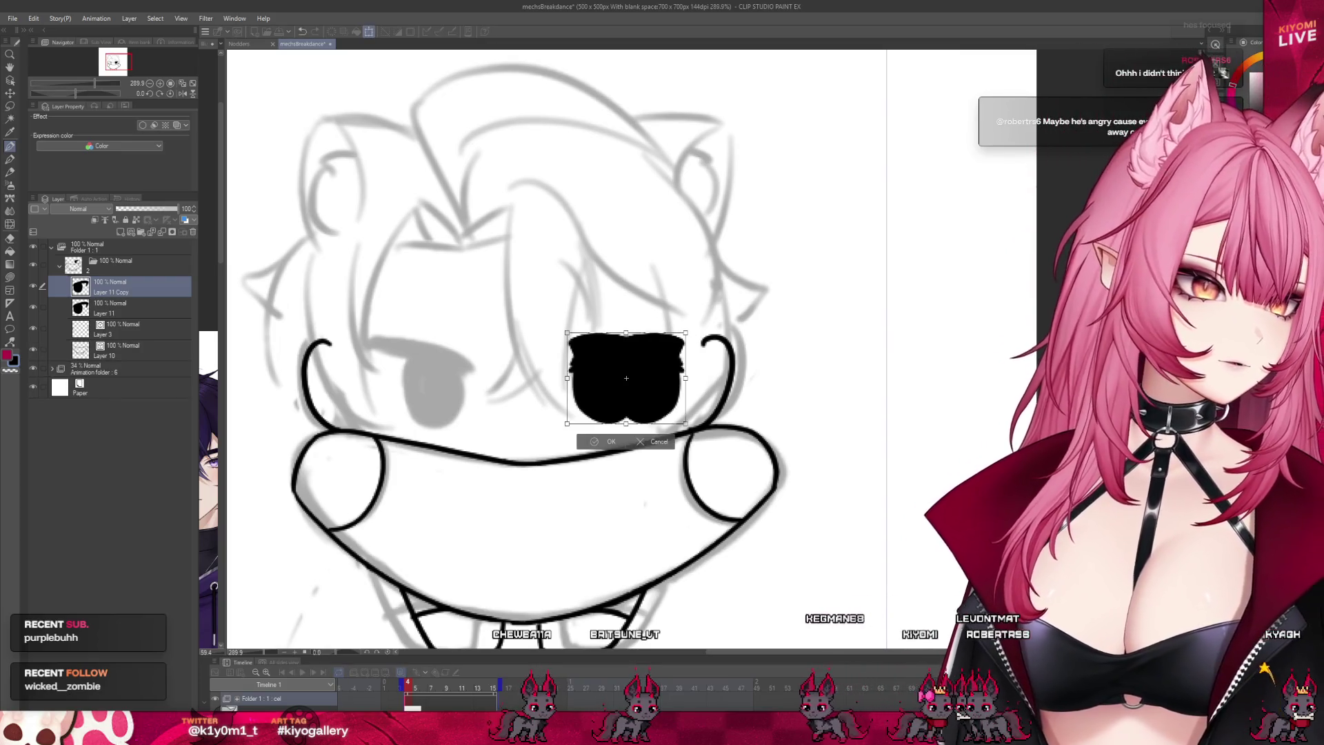
key(Left)
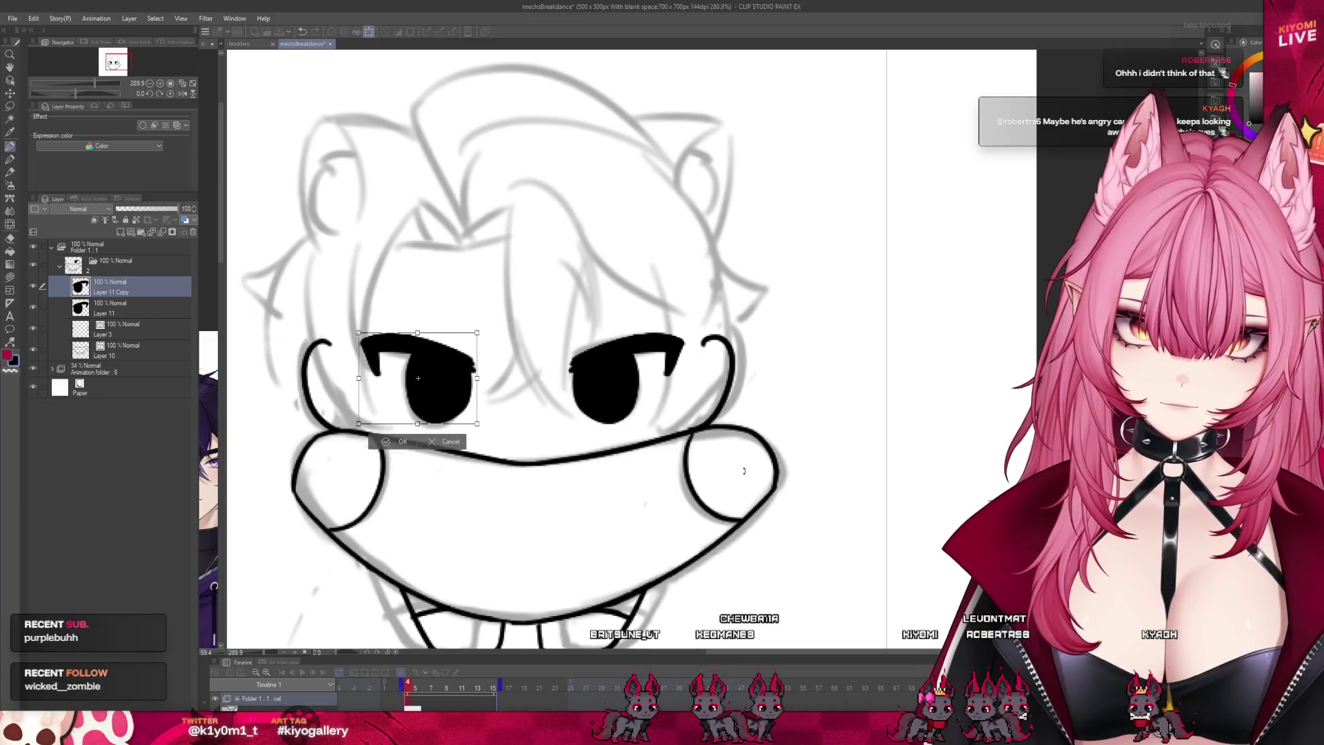
click(381, 445)
Step: Nudge the mirrored left eye slightly right and recheck the original right eye's position
scroll(553, 394, down, 5)
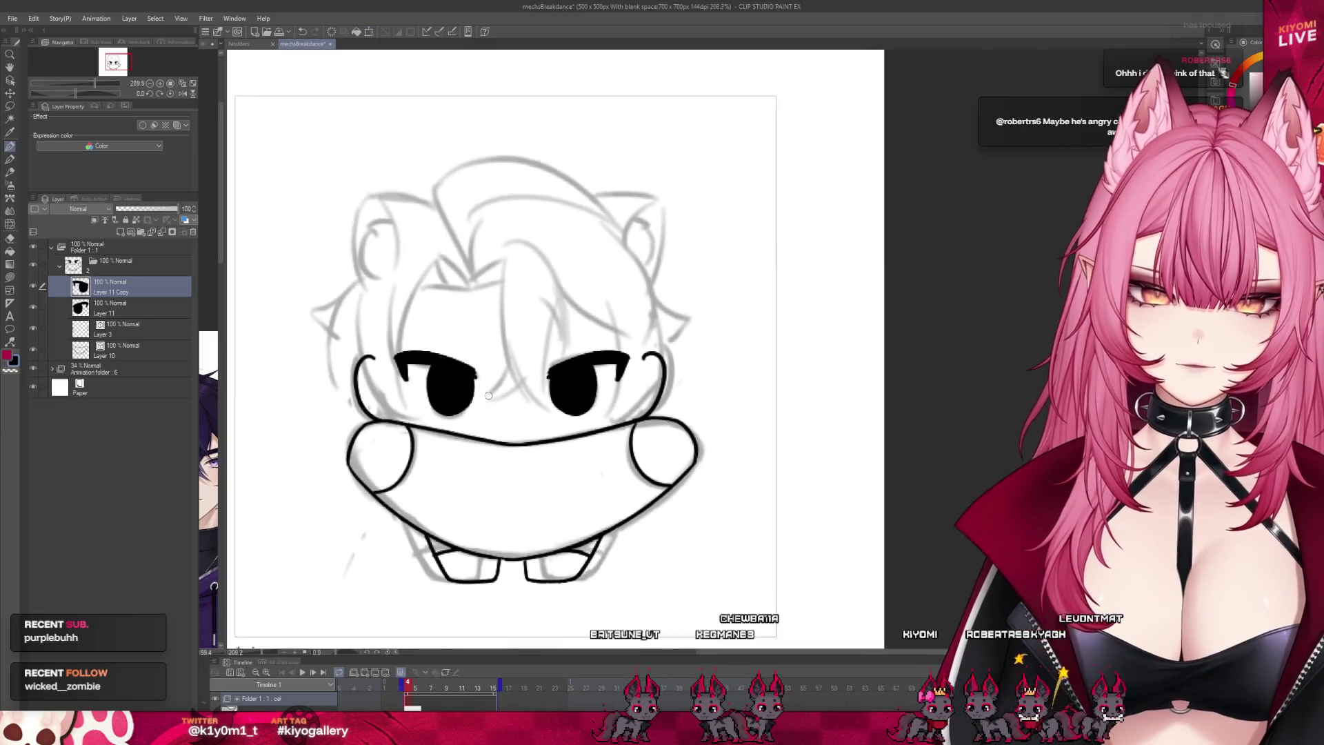
scroll(501, 385, up, 2)
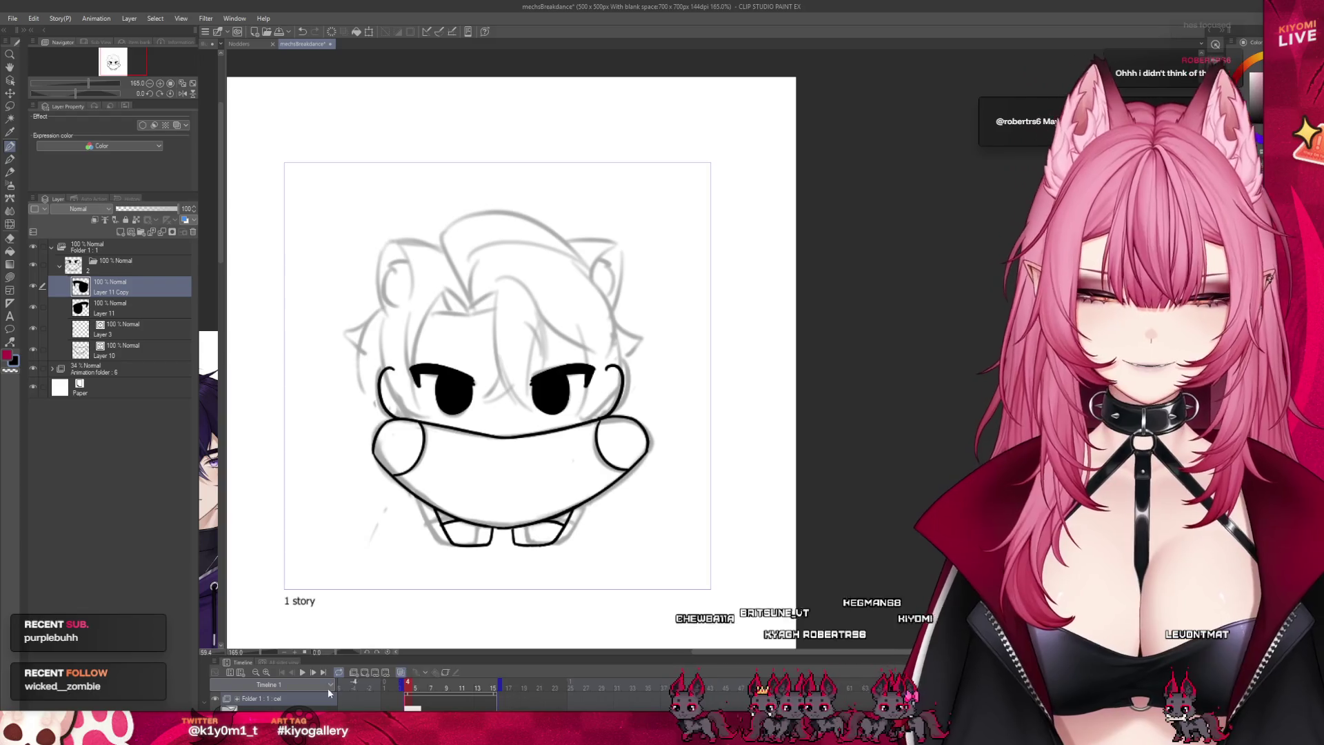
drag(408, 692, 415, 693)
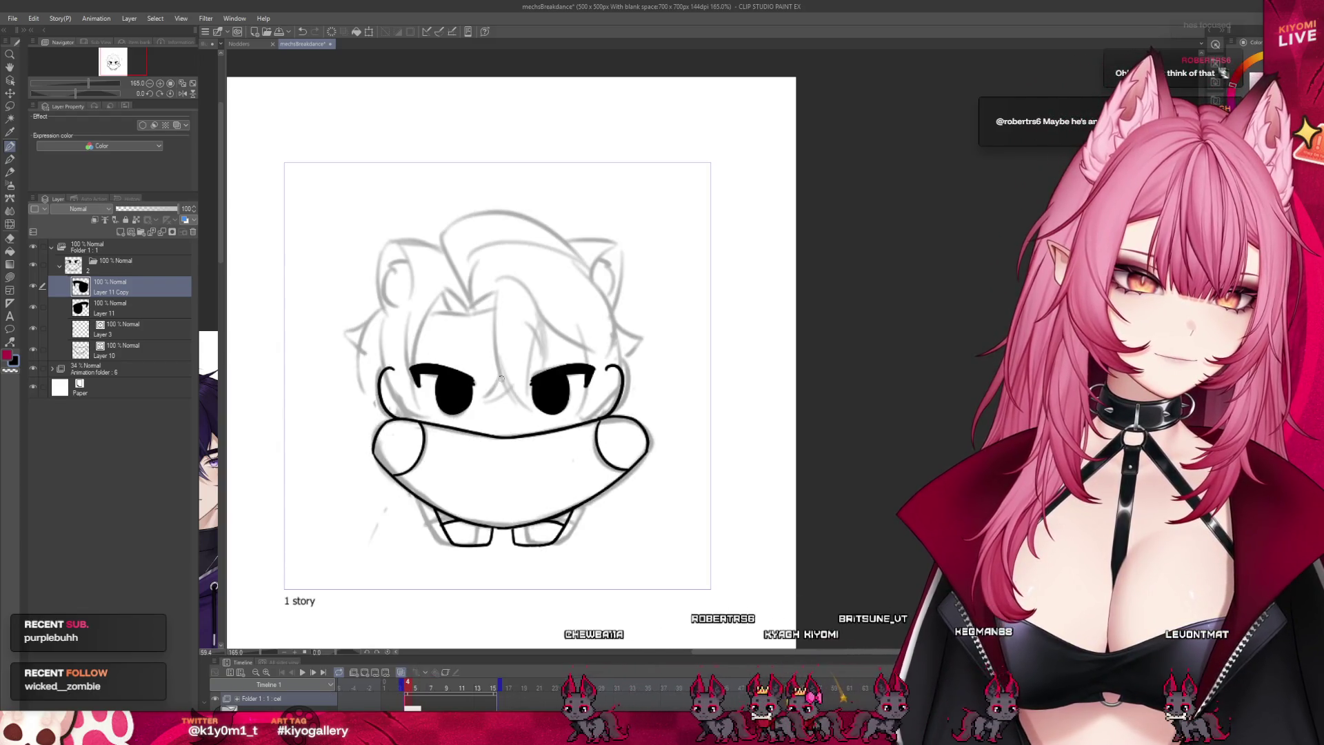
scroll(507, 391, up, 3)
click(370, 33)
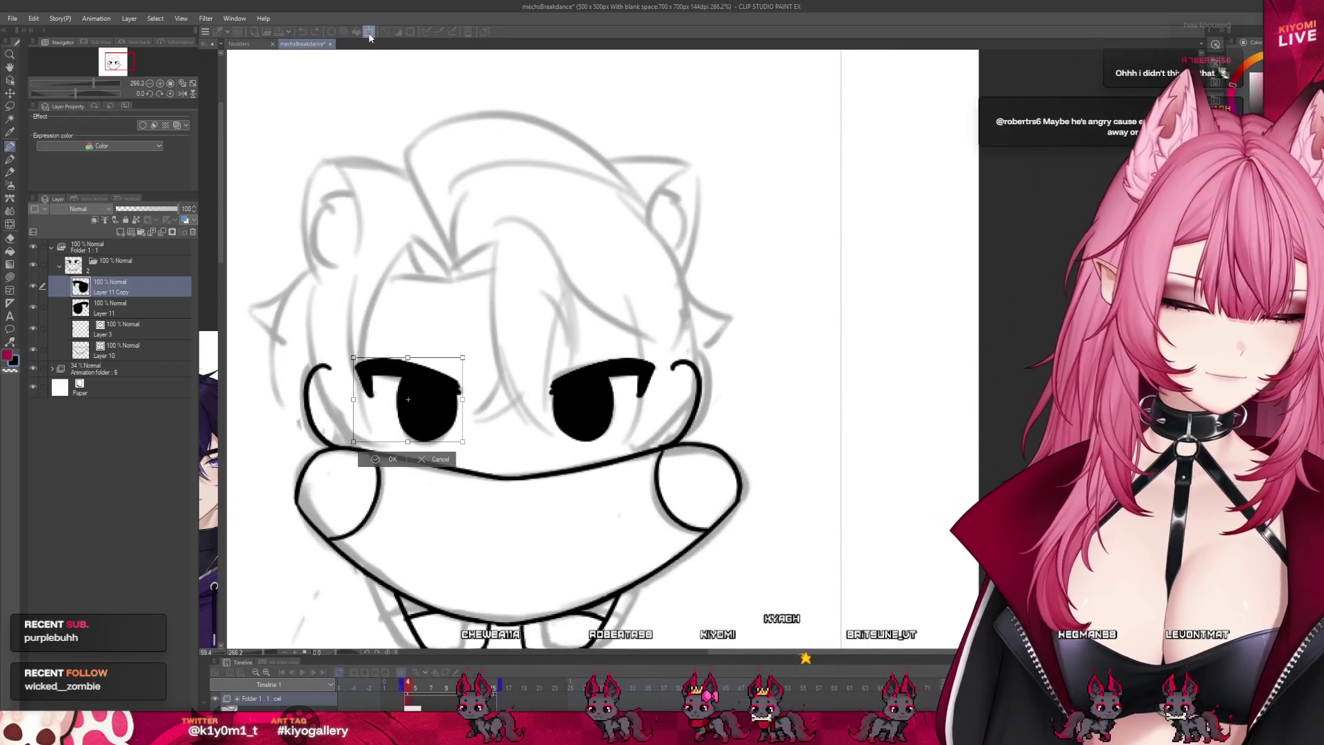
drag(413, 400, 416, 400)
click(383, 462)
key(alt+bracketleft)
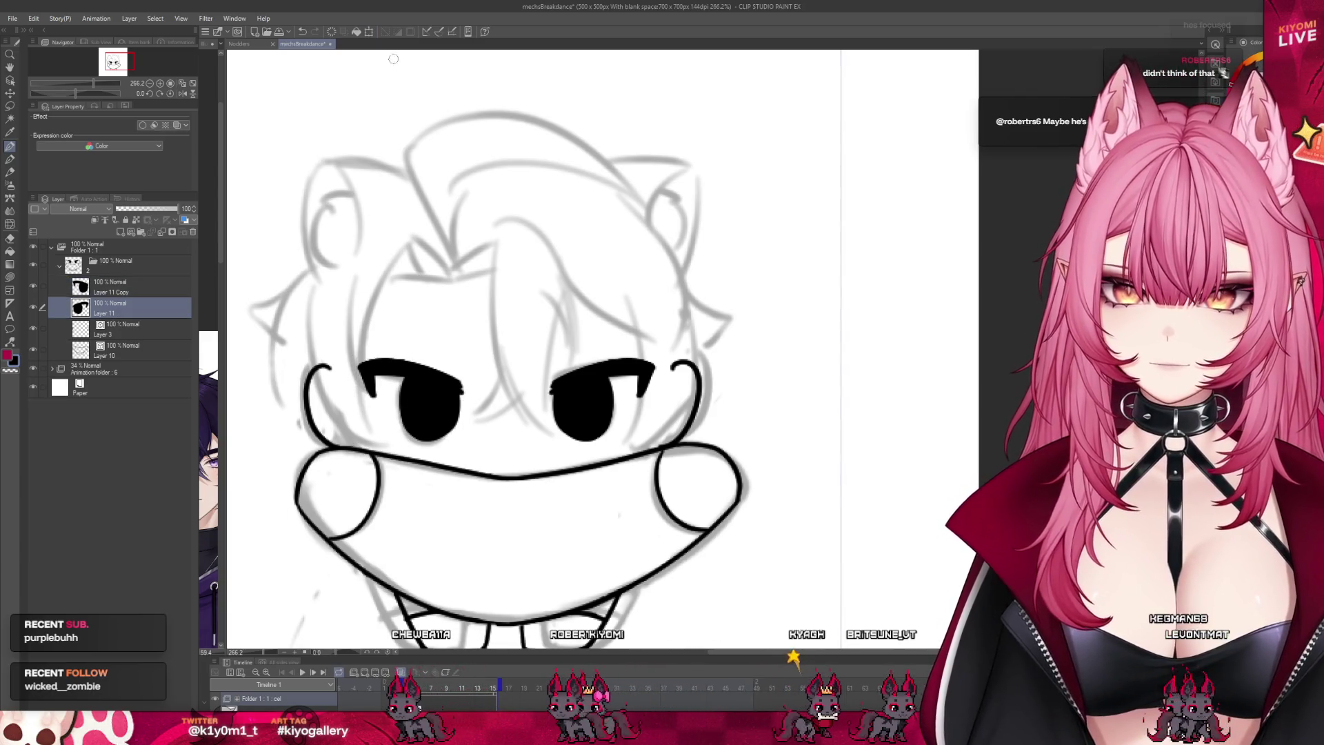
click(369, 34)
click(569, 460)
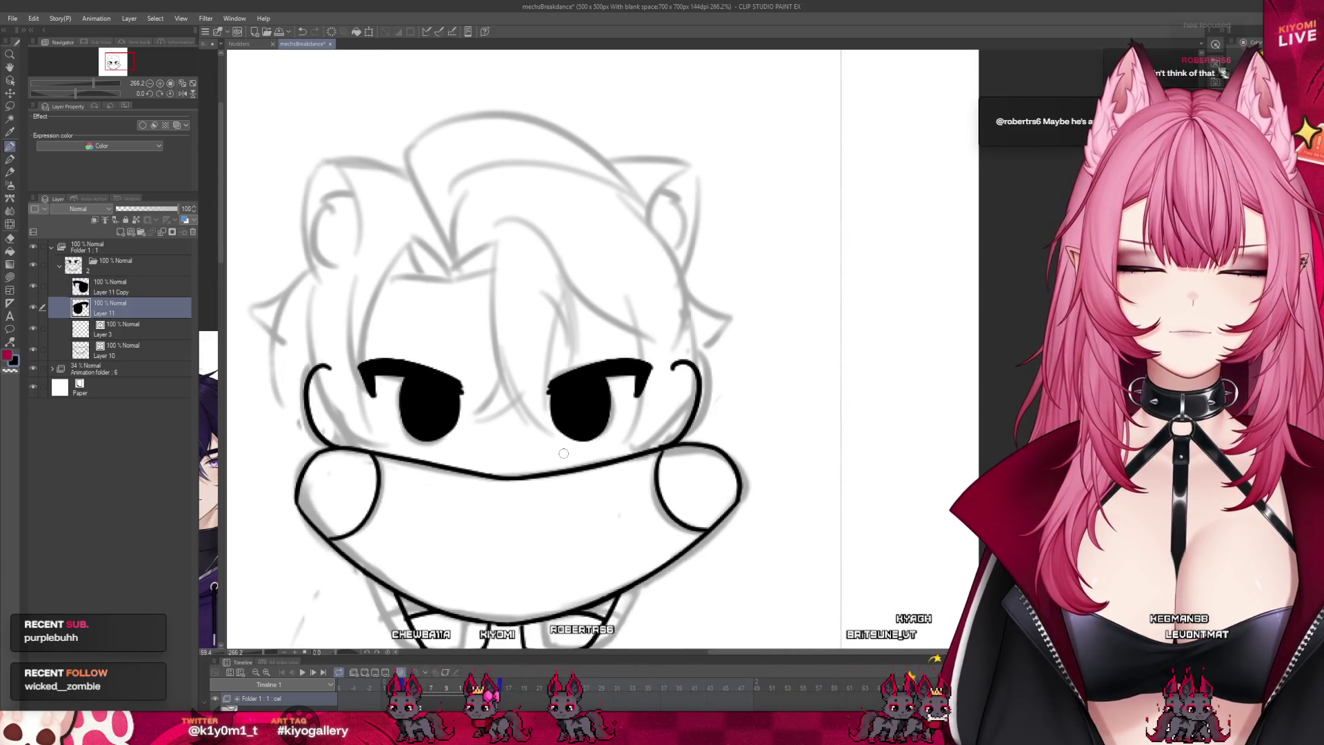
Step: Check the lineart with the sketch hidden, then merge the left-eye copy into Layer 11
scroll(569, 441, down, 5)
scroll(567, 428, up, 2)
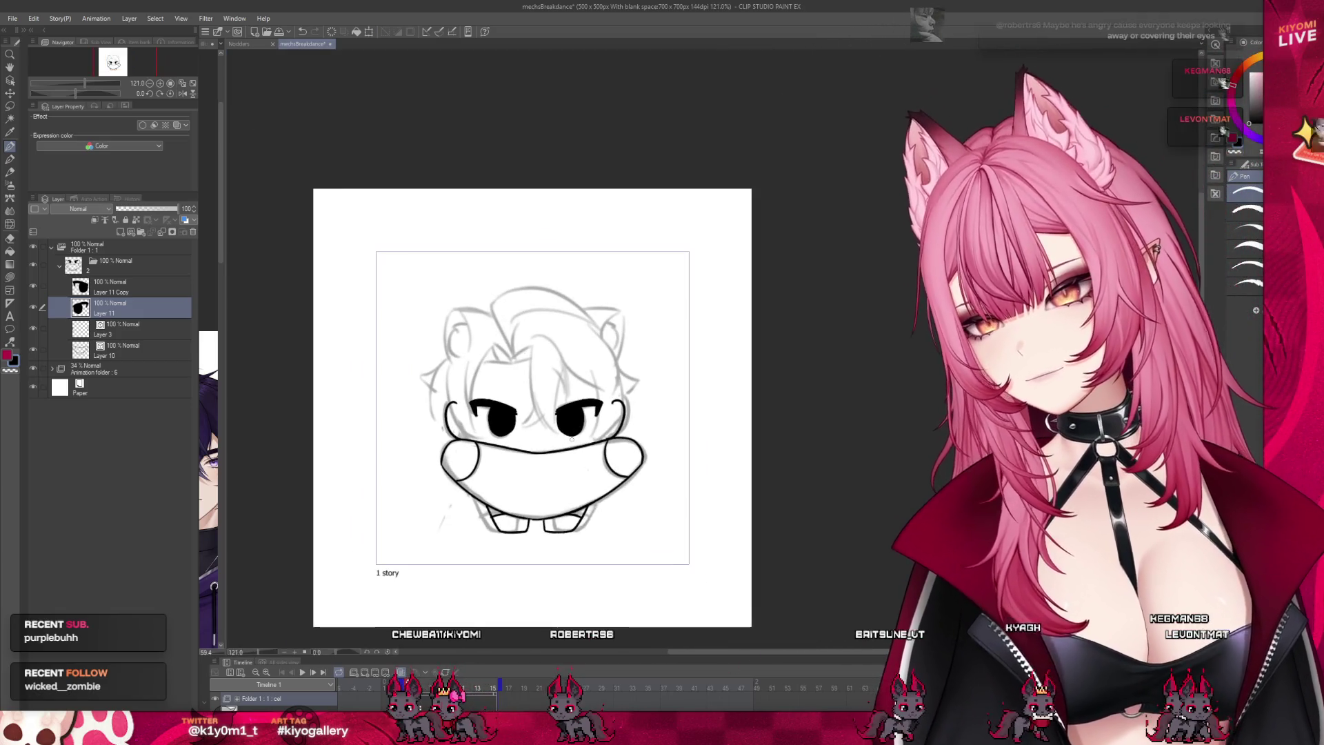
click(35, 371)
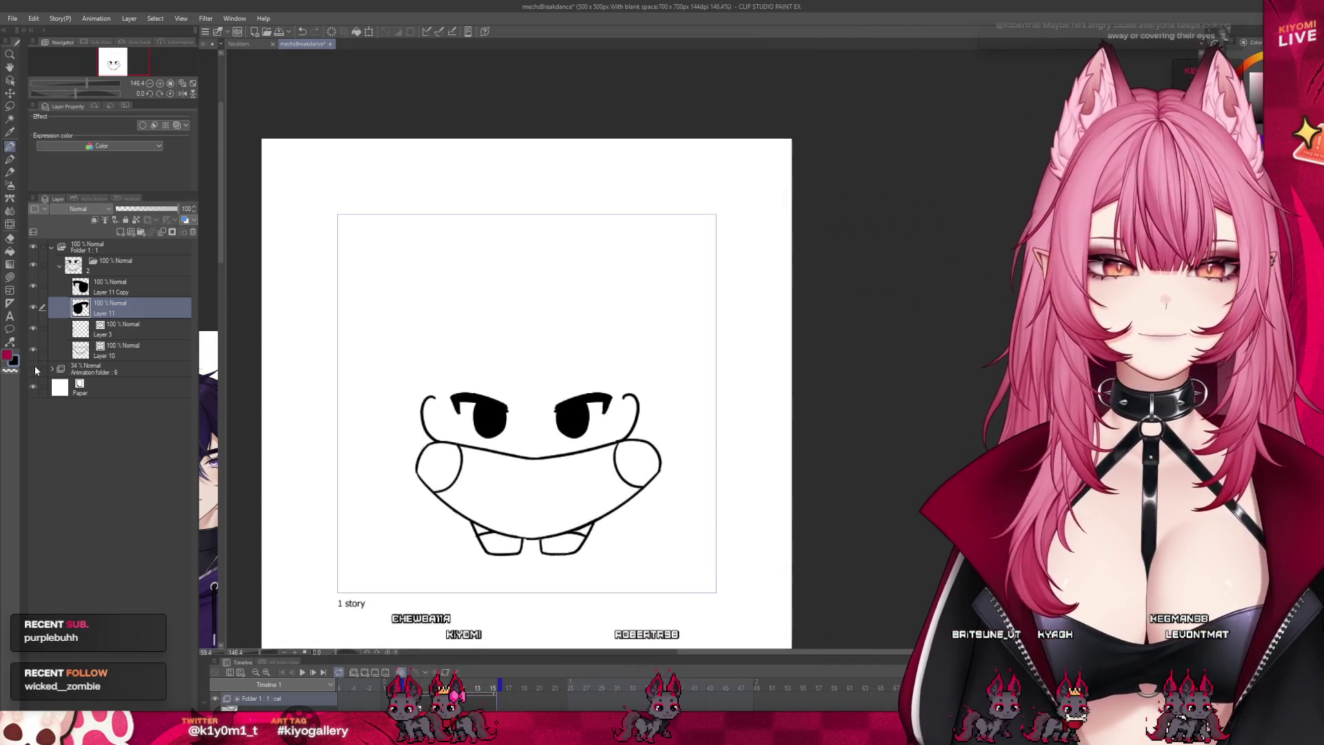
click(35, 371)
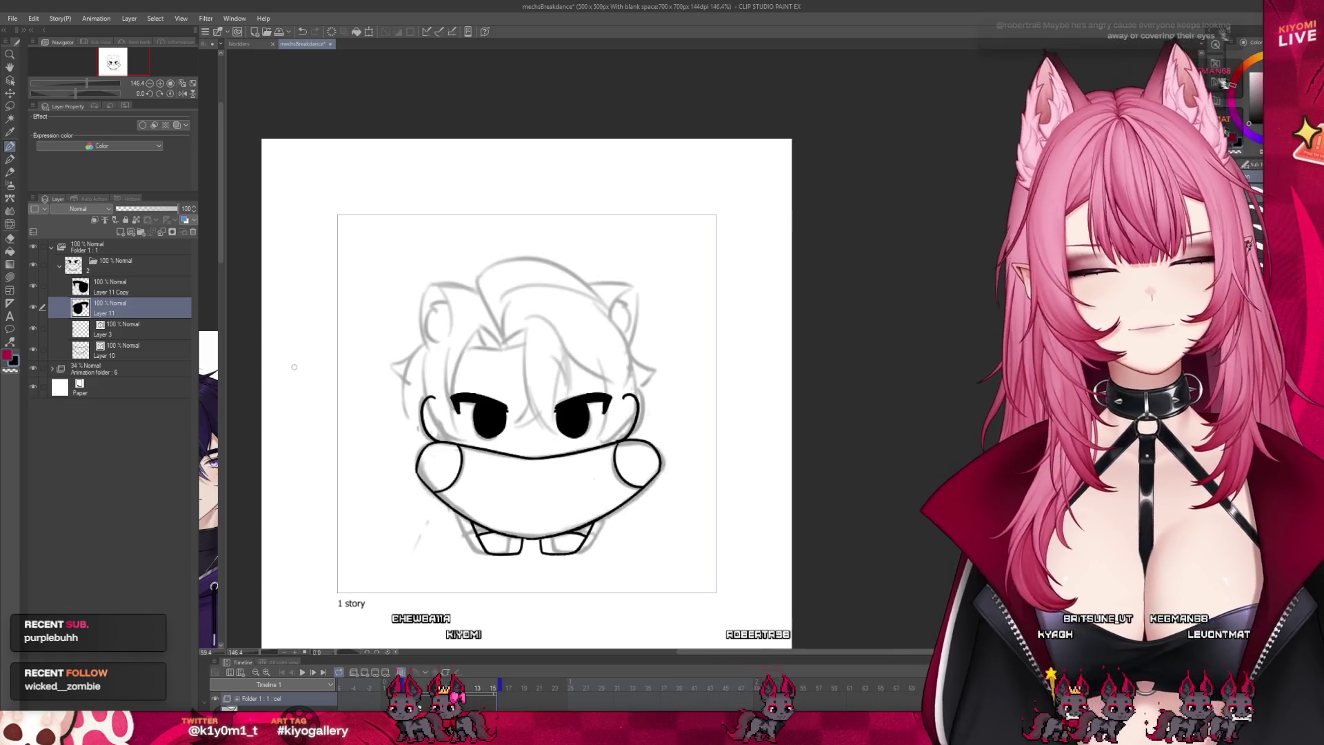
scroll(617, 392, up, 1)
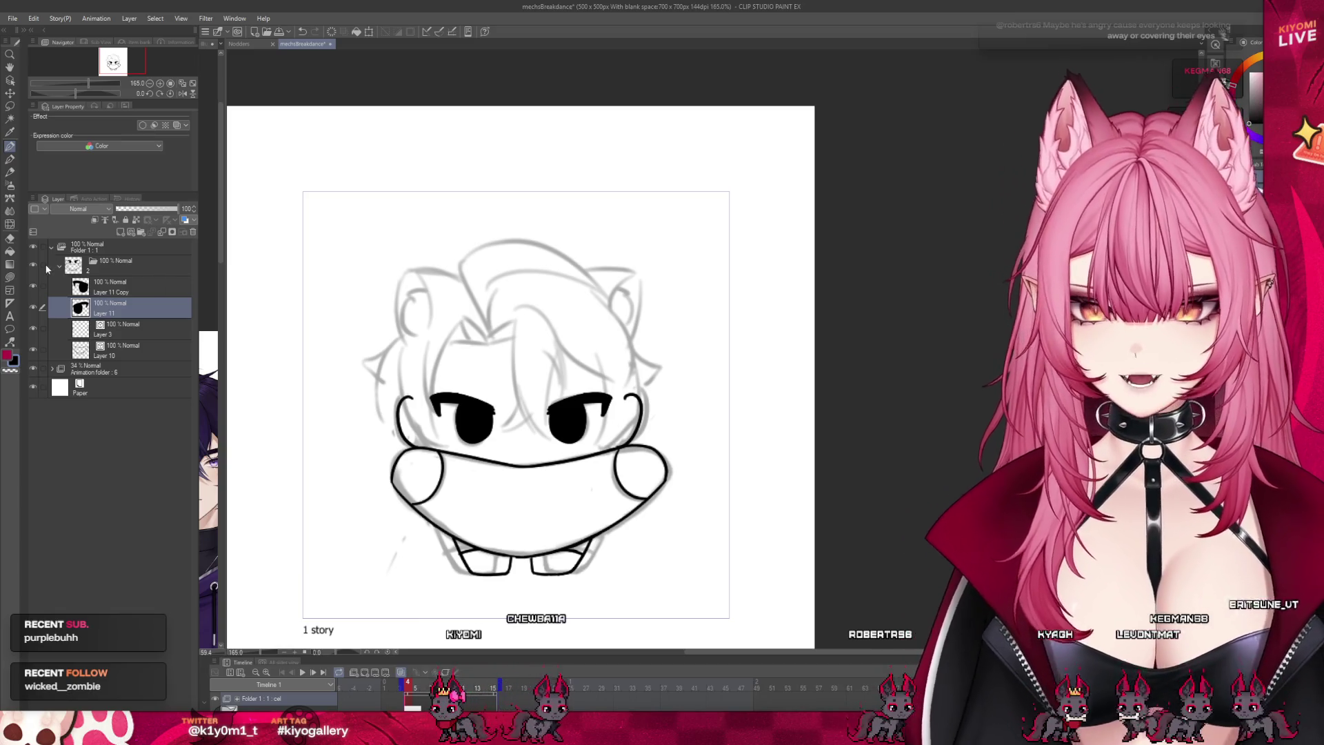
click(117, 286)
click(162, 233)
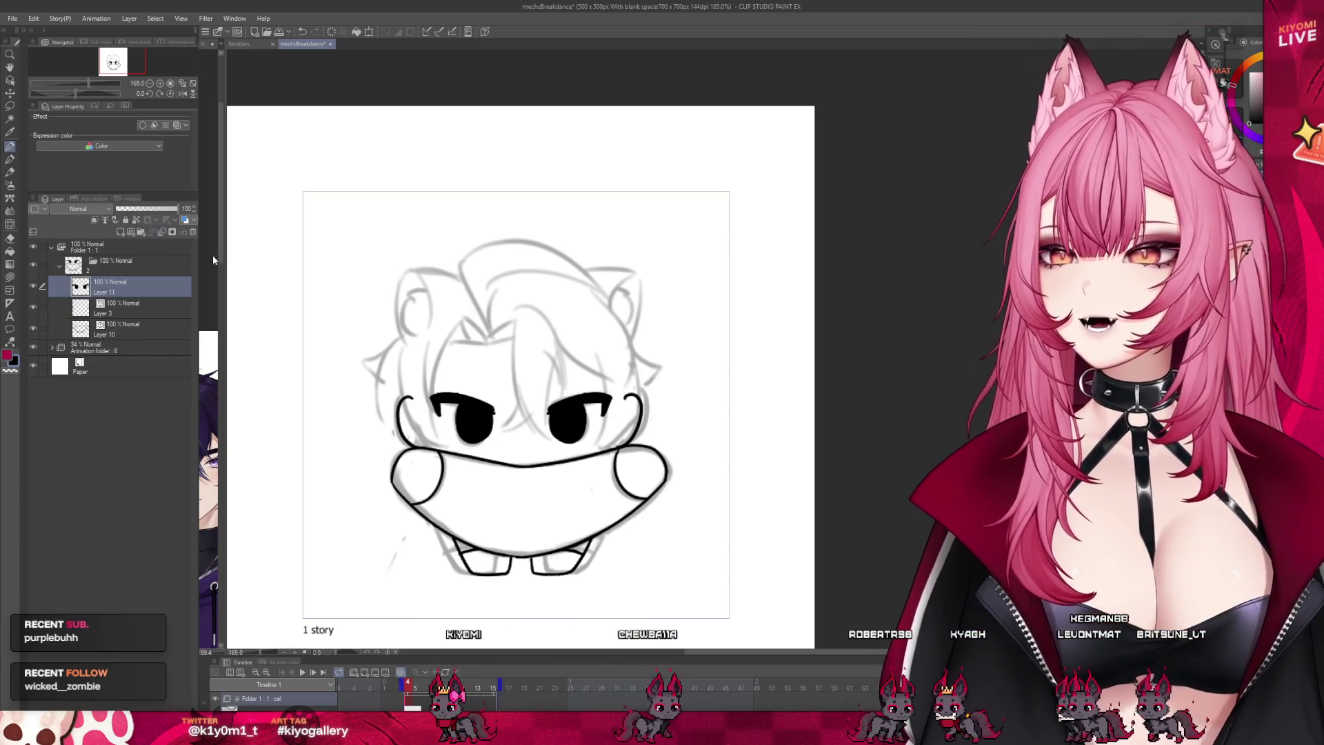
Step: Zoom in, add a new Layer 12, then expand the timeline and go to frame 7
key(ctrl+plus)
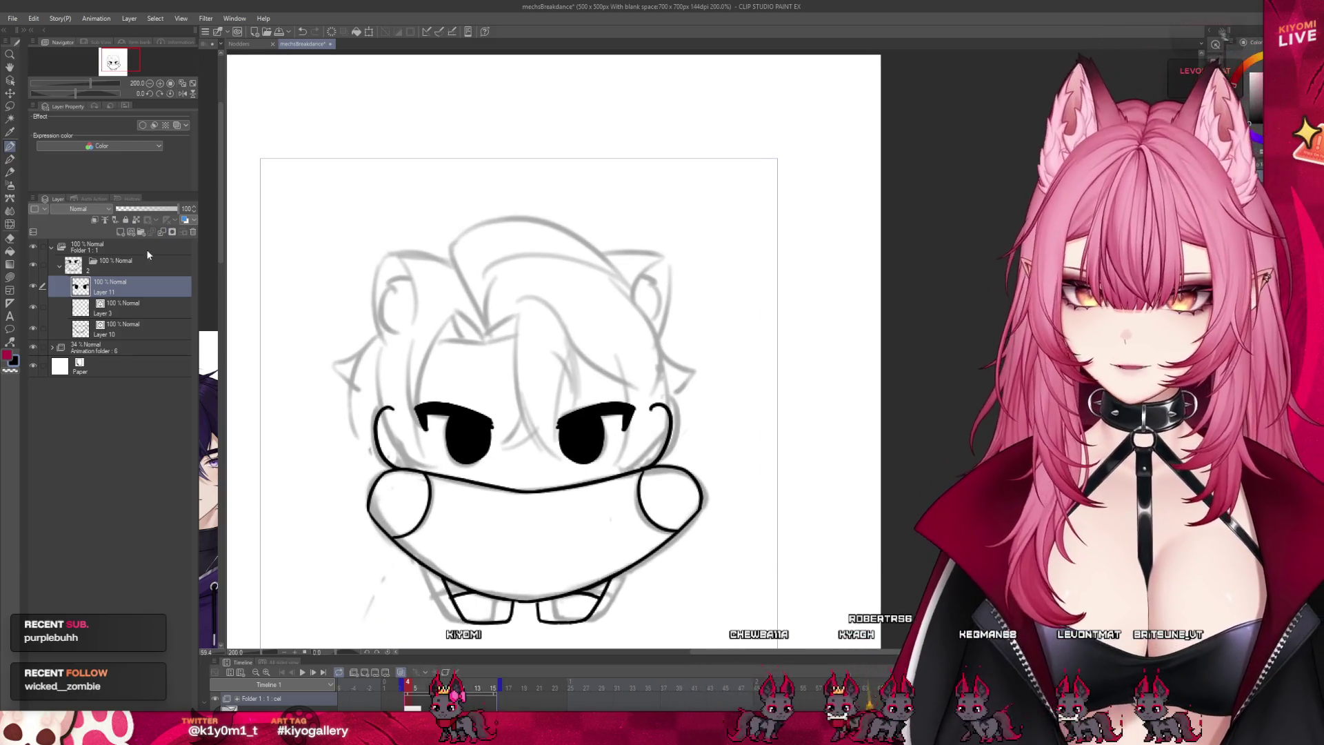
click(136, 235)
scroll(474, 428, up, 1)
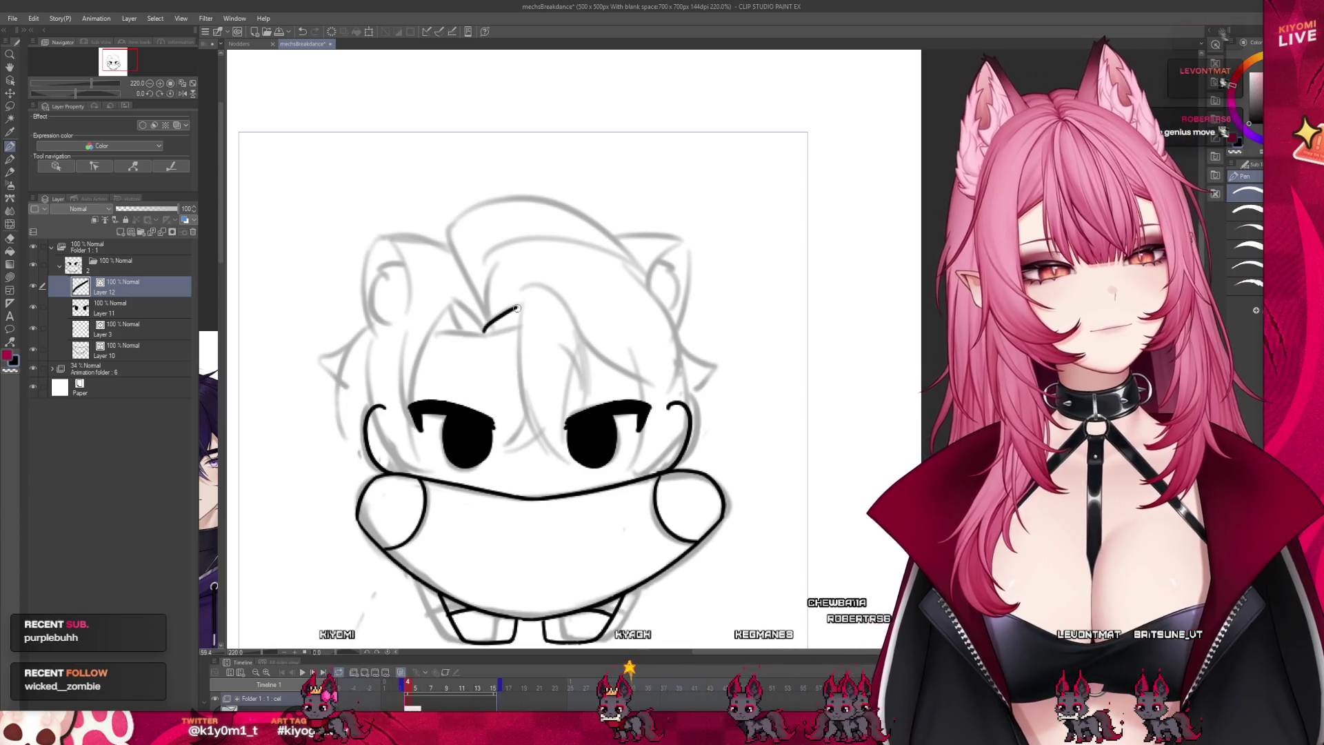
scroll(518, 304, up, 1)
drag(517, 307, 481, 334)
key(ctrl+z)
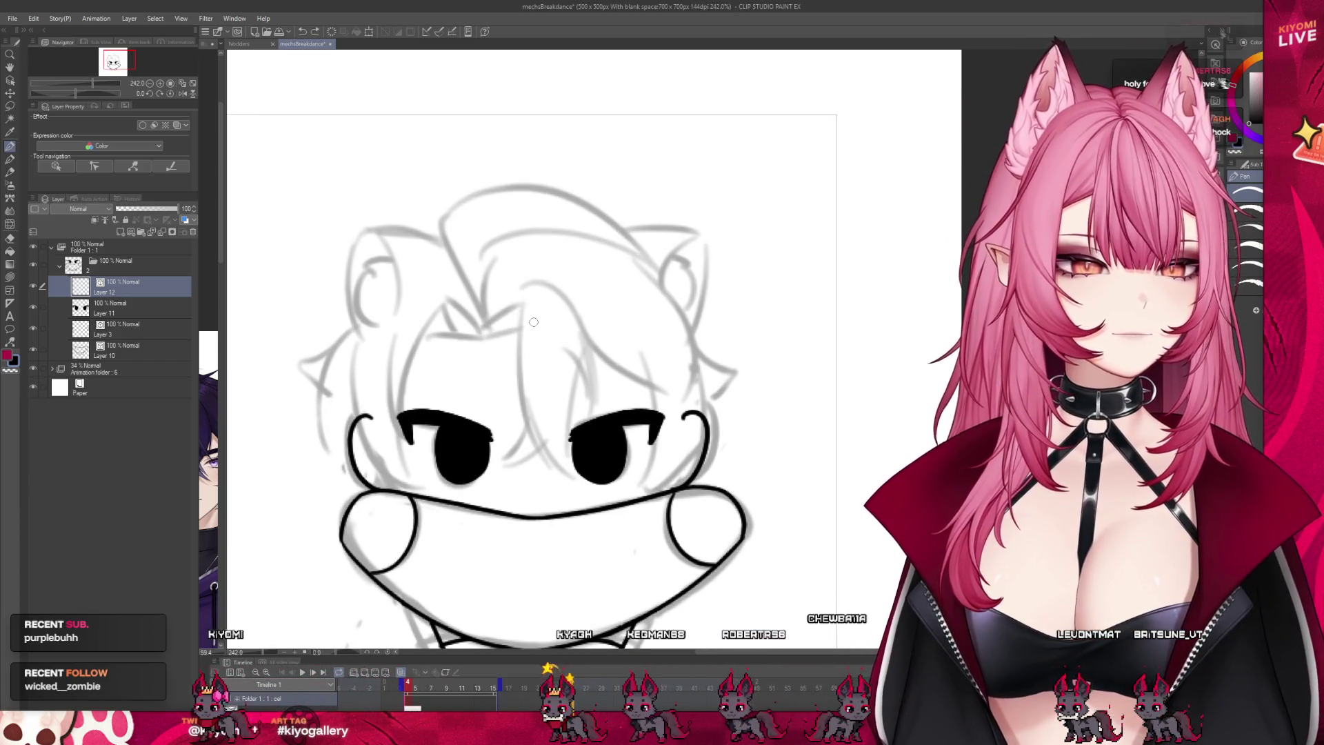
scroll(502, 263, down, 4)
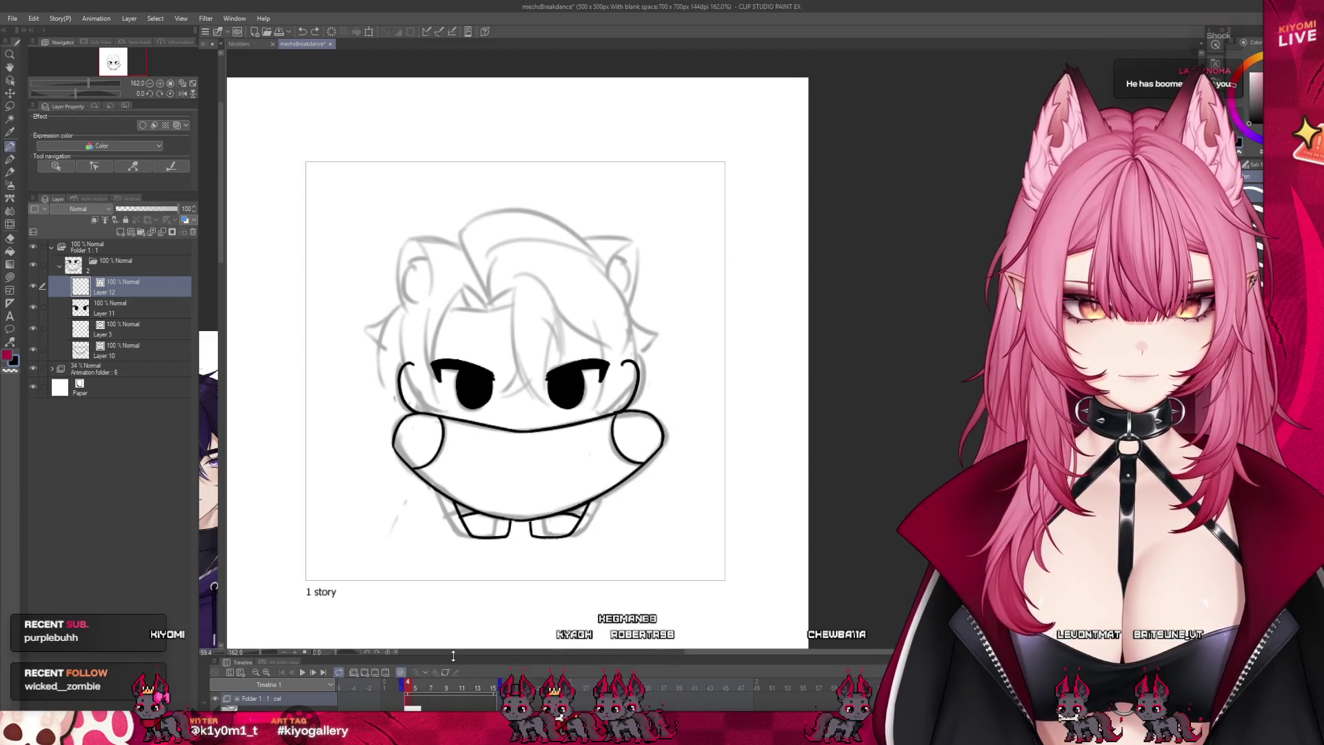
drag(457, 659, 458, 505)
click(432, 583)
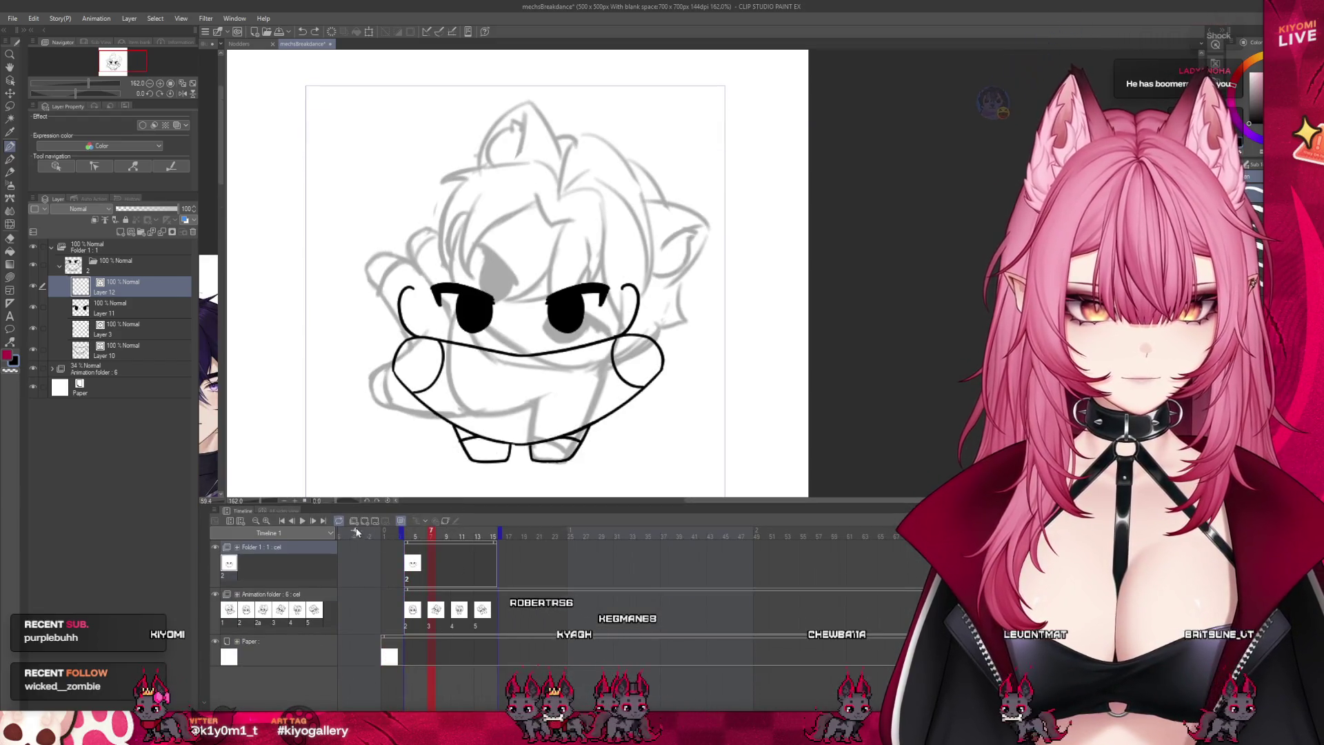
Step: Create a new cel at frame 7 and ink a long diagonal leg line for the pose
click(362, 522)
mouse_move(483, 506)
mouse_down()
mouse_move(500, 683)
mouse_move(461, 704)
mouse_up()
click(114, 354)
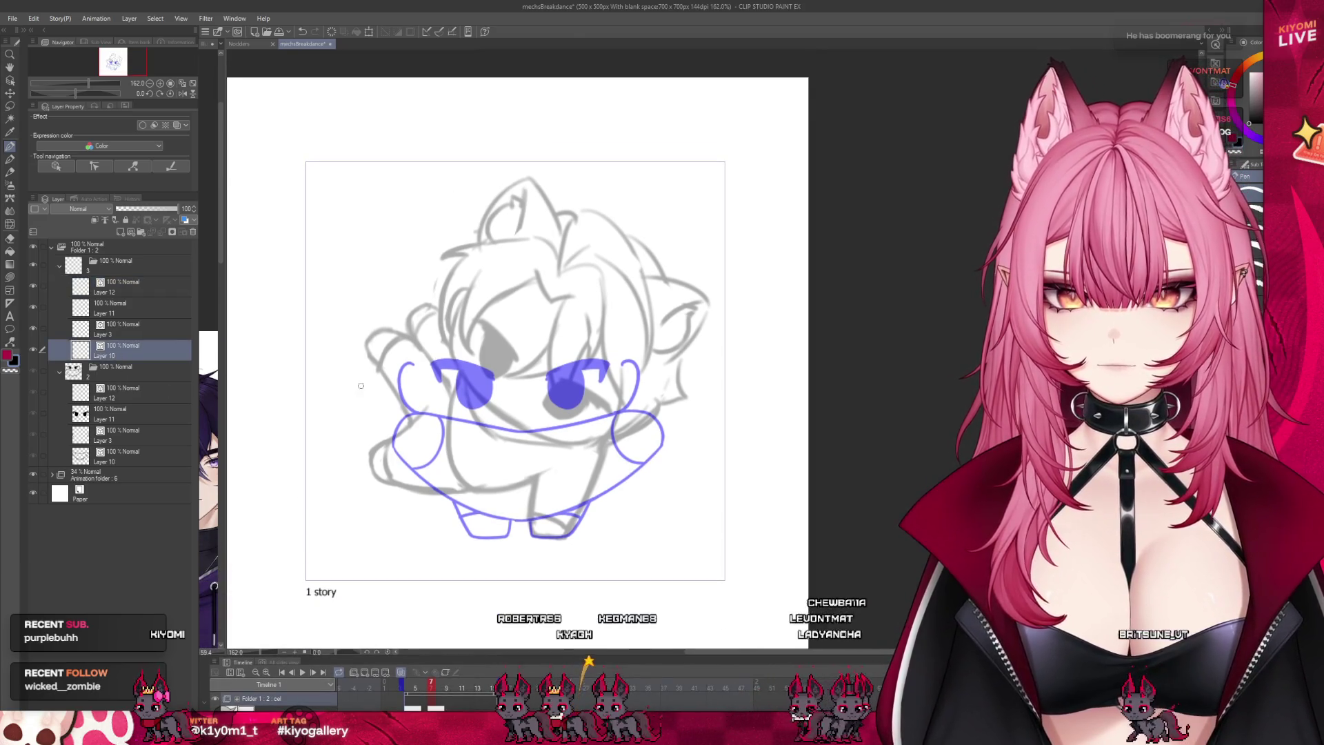
scroll(517, 483, up, 5)
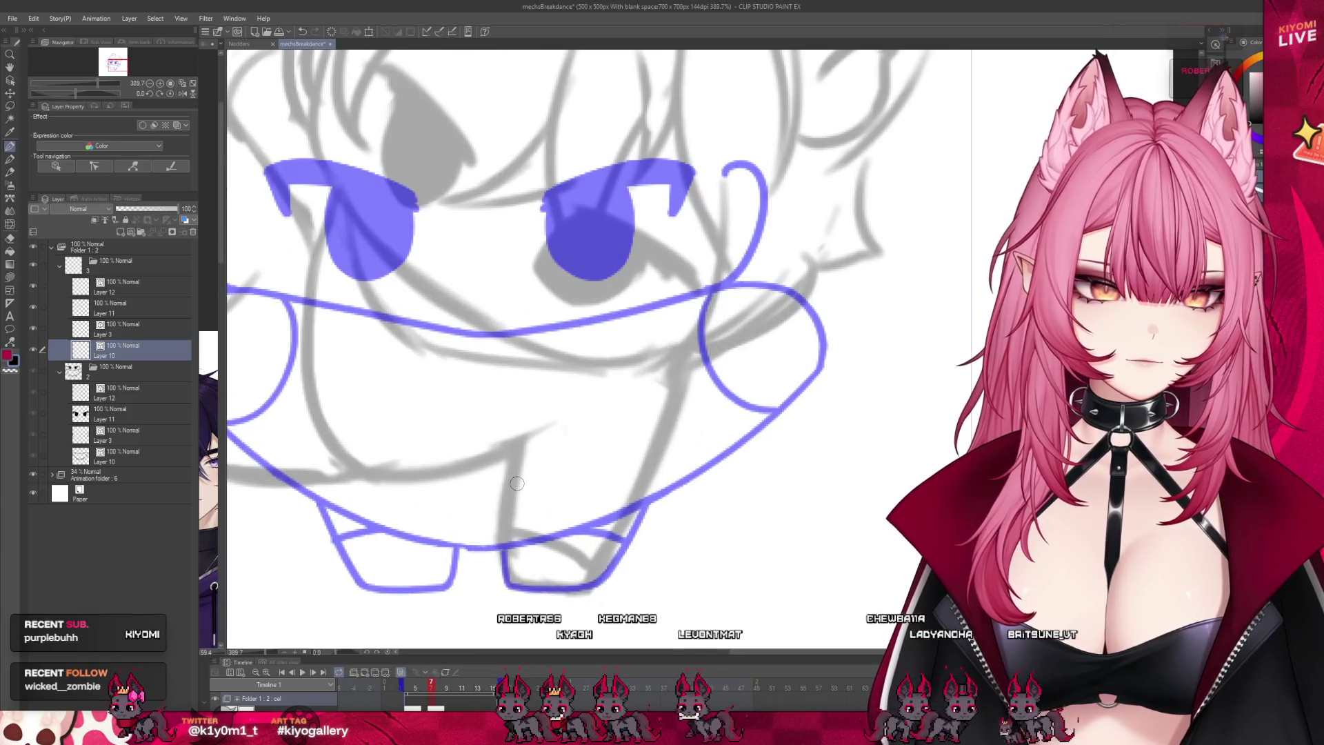
drag(519, 440, 502, 552)
key(ctrl+z)
mouse_move(519, 440)
mouse_down()
mouse_move(505, 576)
mouse_move(582, 584)
mouse_move(662, 424)
mouse_up()
key(ctrl+z)
drag(688, 364, 610, 551)
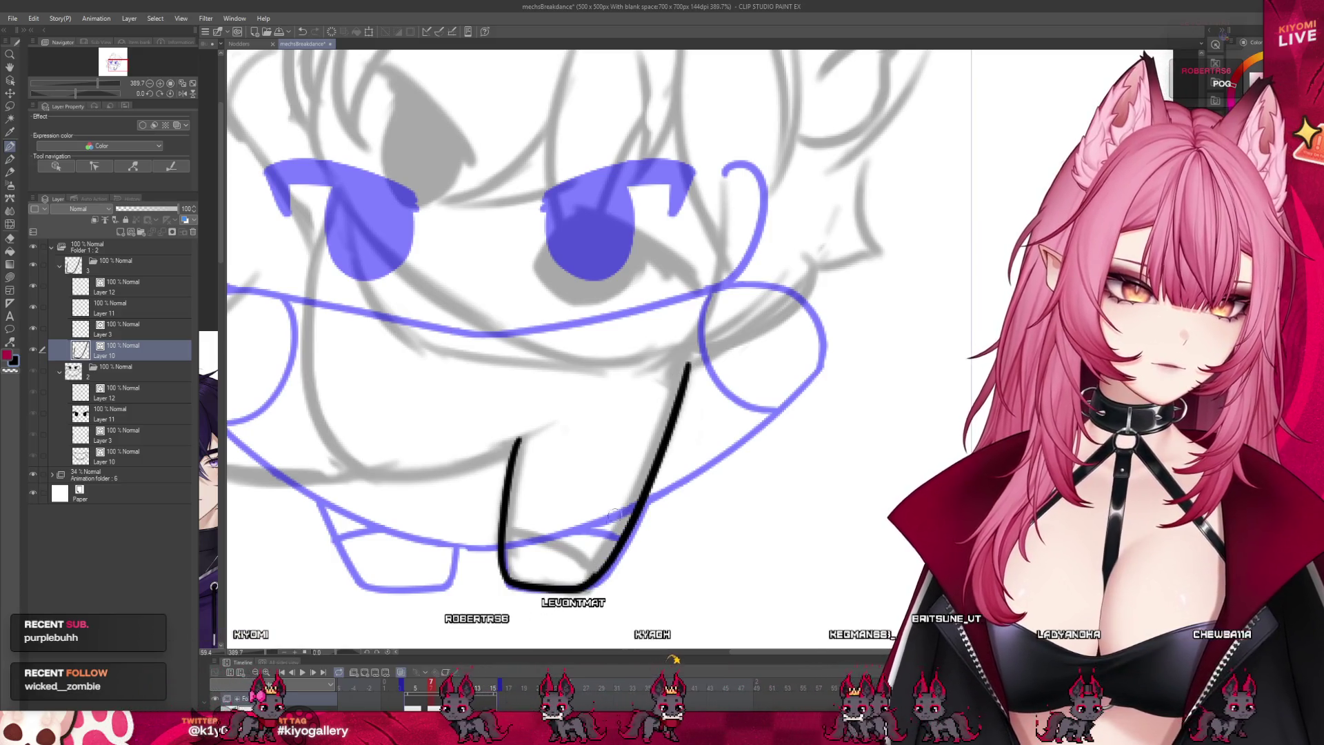
Step: Compare with the previous frame's lineart, briefly hiding the ear curls, then return to the new frame
scroll(665, 422, down, 5)
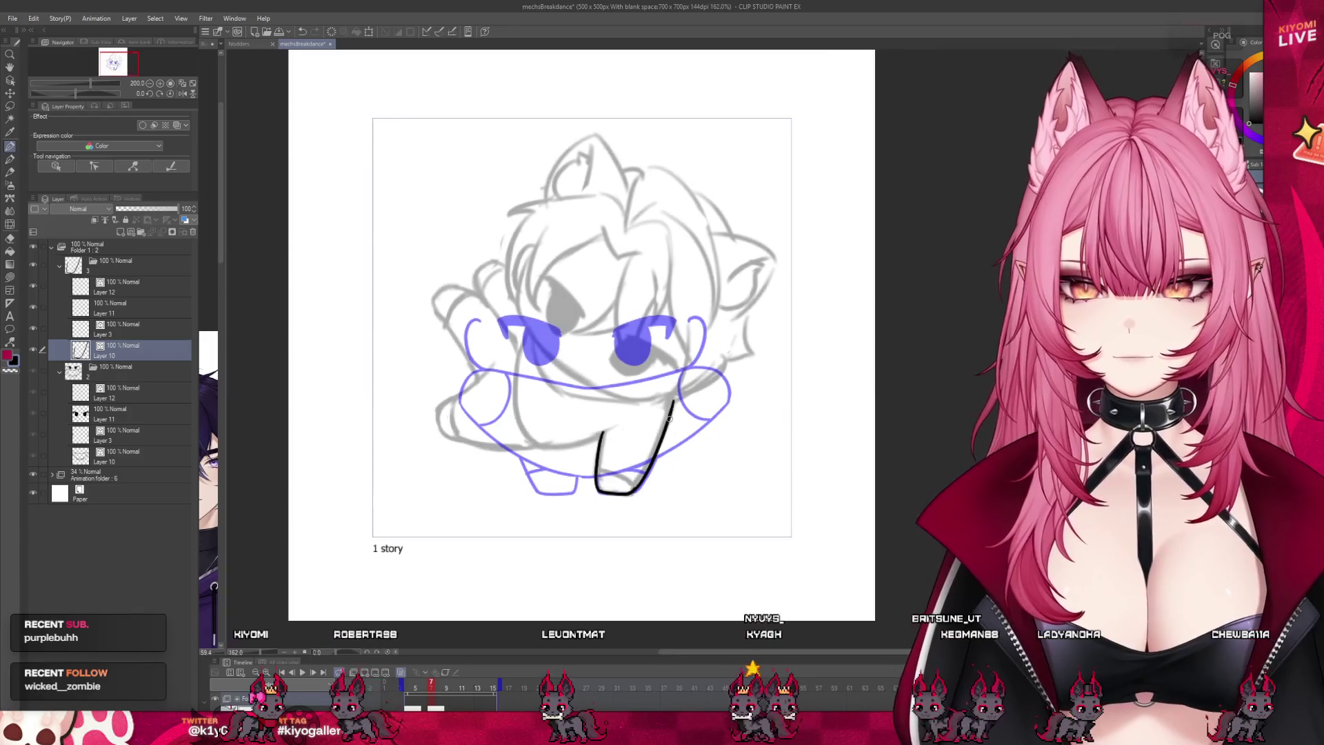
scroll(644, 211, up, 3)
scroll(644, 211, up, 2)
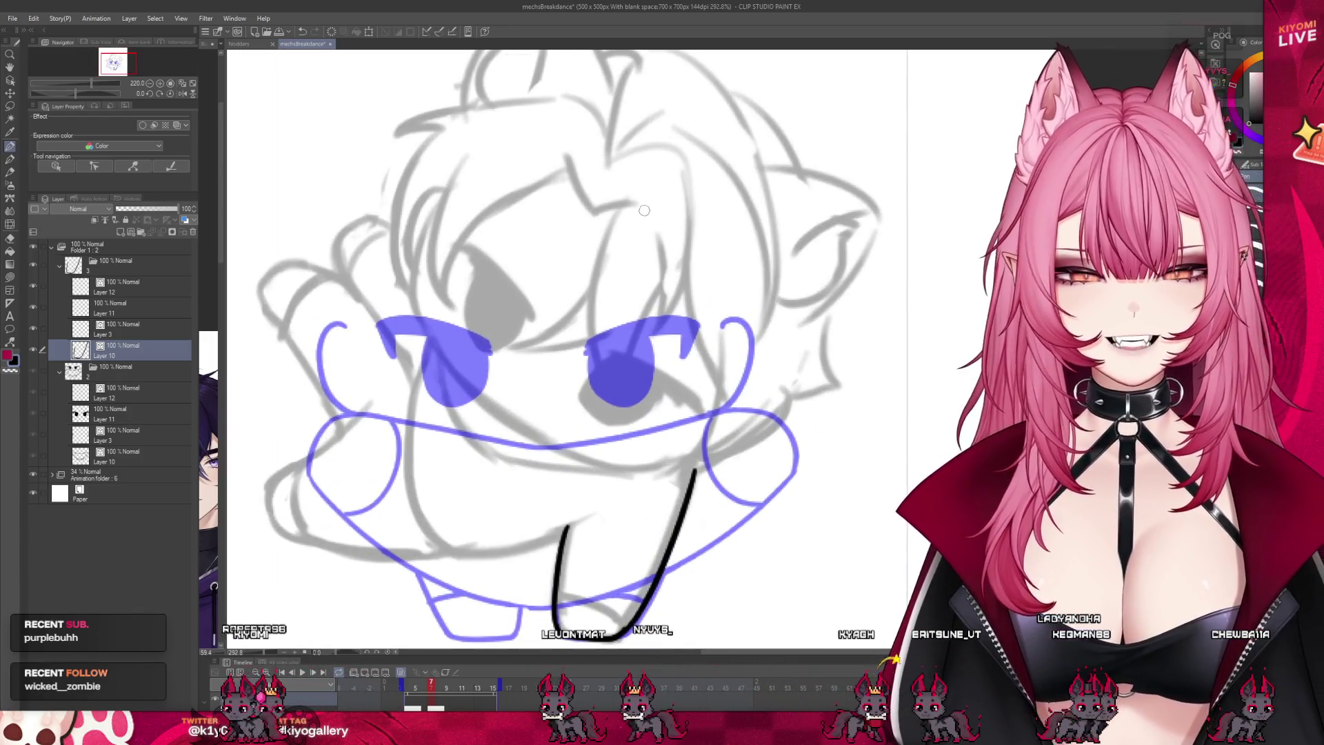
click(129, 442)
click(31, 433)
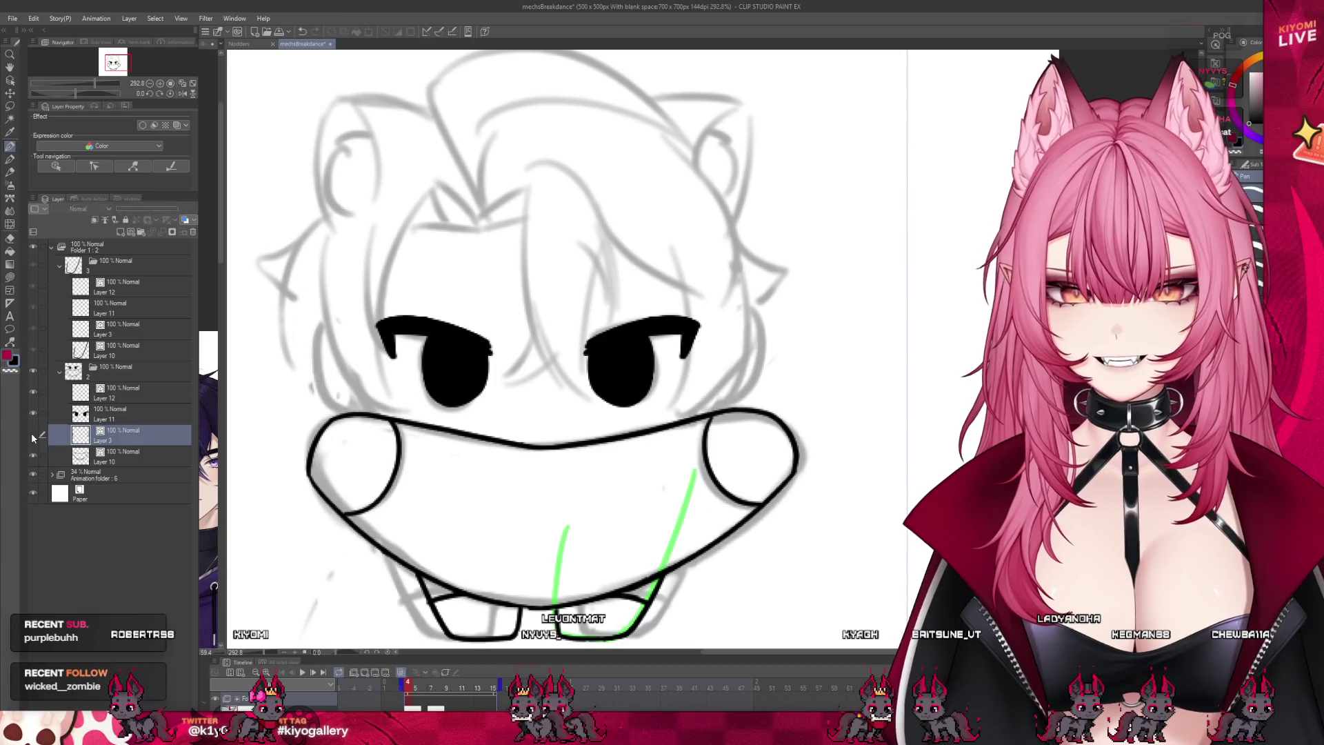
click(31, 433)
click(125, 328)
scroll(621, 323, up, 1)
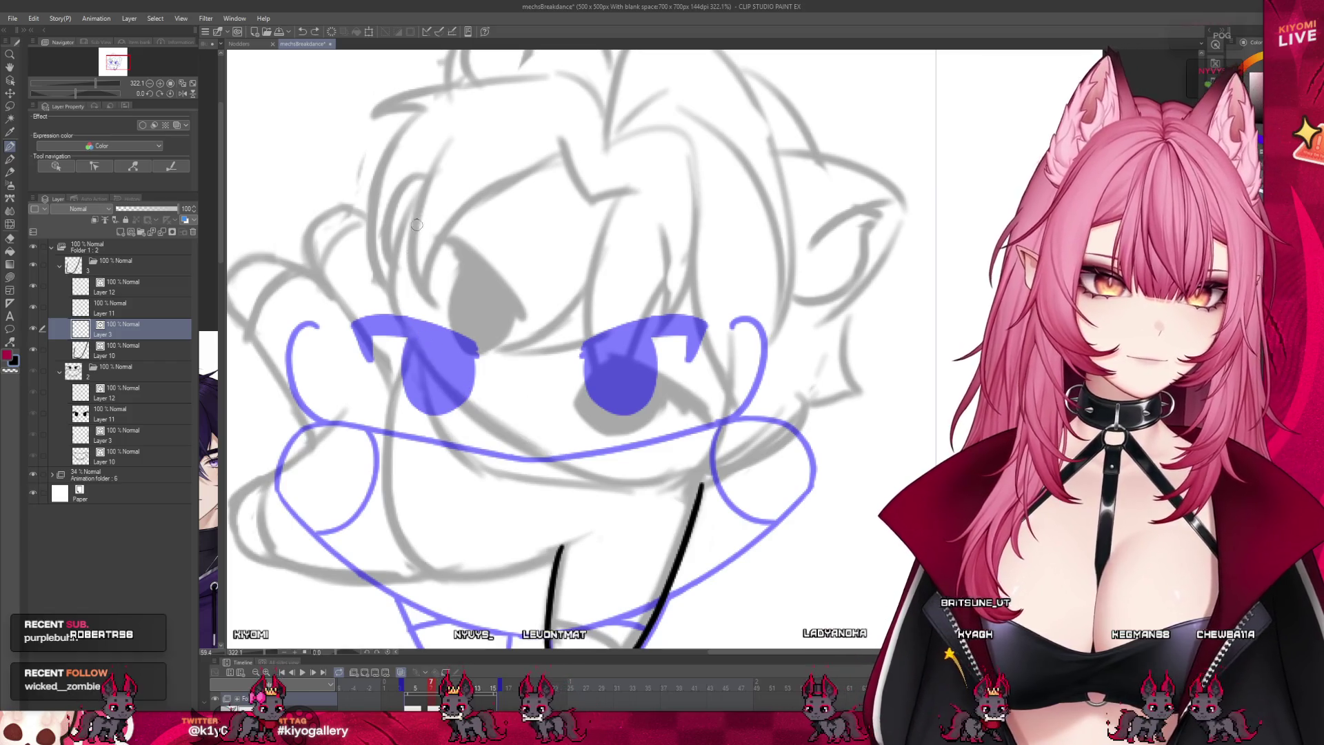
Step: Draw the curved face arc and skew it so its right end lifts
mouse_move(417, 336)
mouse_down()
mouse_move(459, 390)
mouse_move(573, 464)
mouse_move(703, 477)
mouse_up()
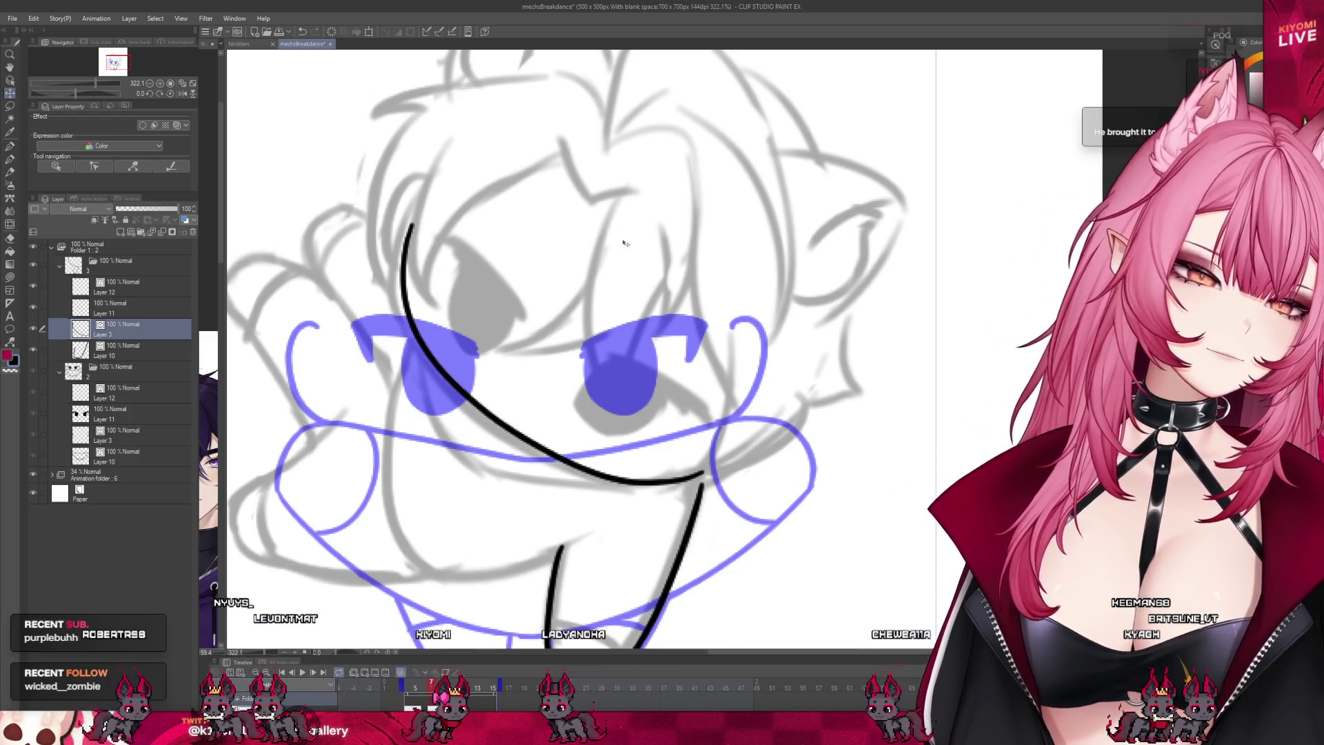
key(ctrl+t)
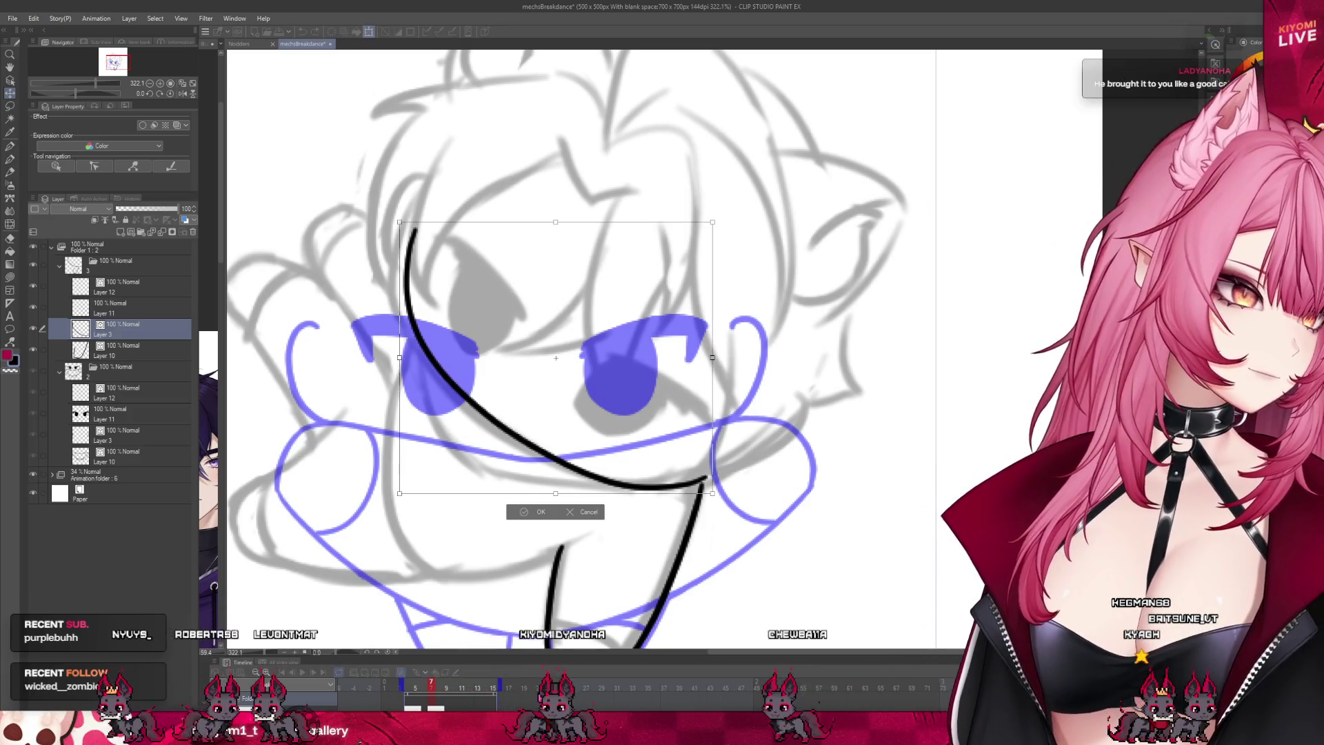
drag(715, 488, 758, 442)
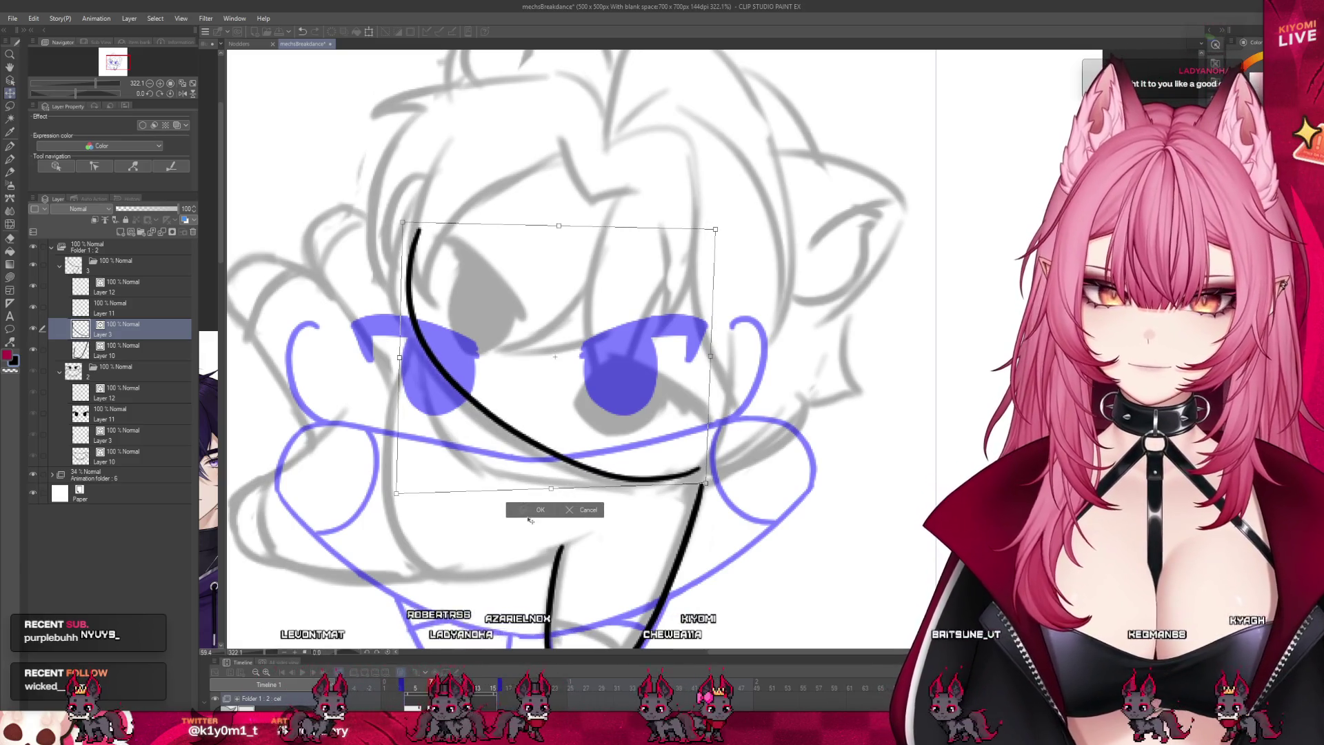
click(533, 512)
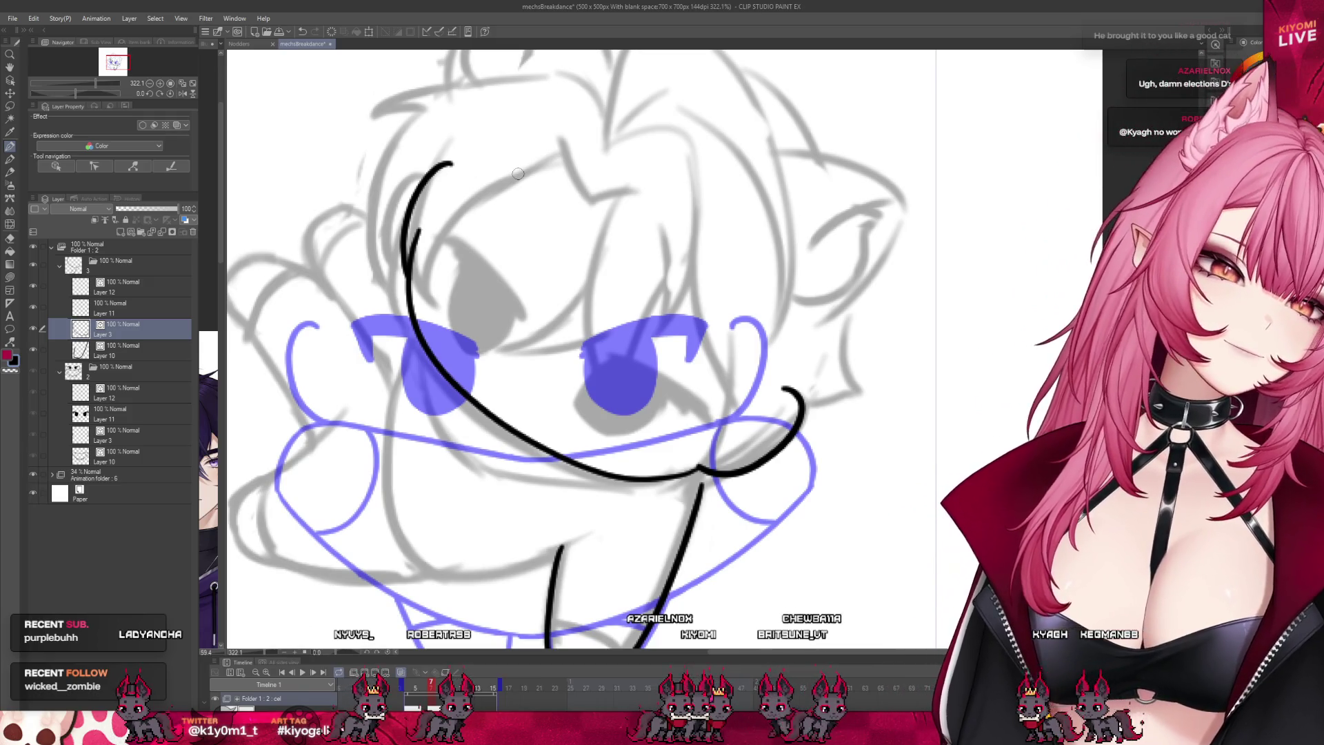
Step: Select the other frame's Layer 11 holding the finished filled eyes
scroll(571, 359, down, 5)
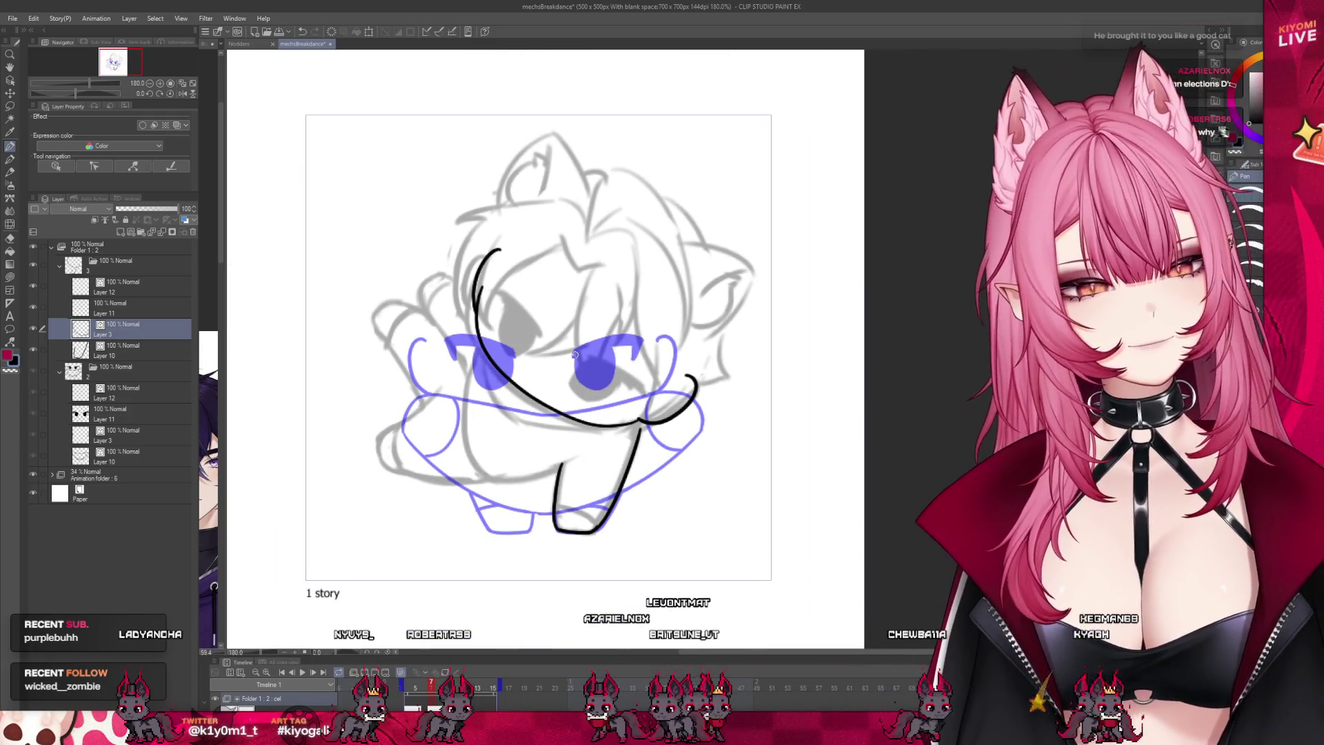
scroll(575, 355, up, 3)
click(141, 314)
scroll(624, 335, up, 2)
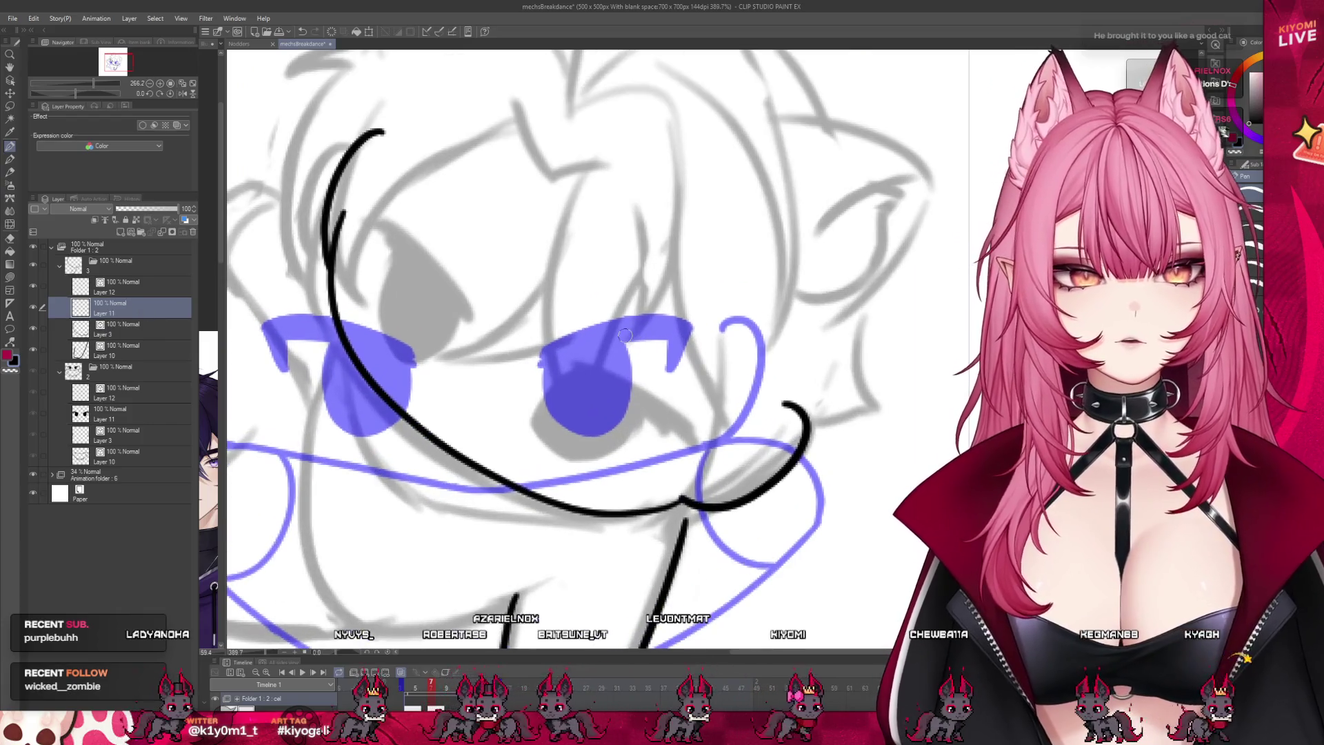
click(124, 414)
scroll(378, 402, down, 3)
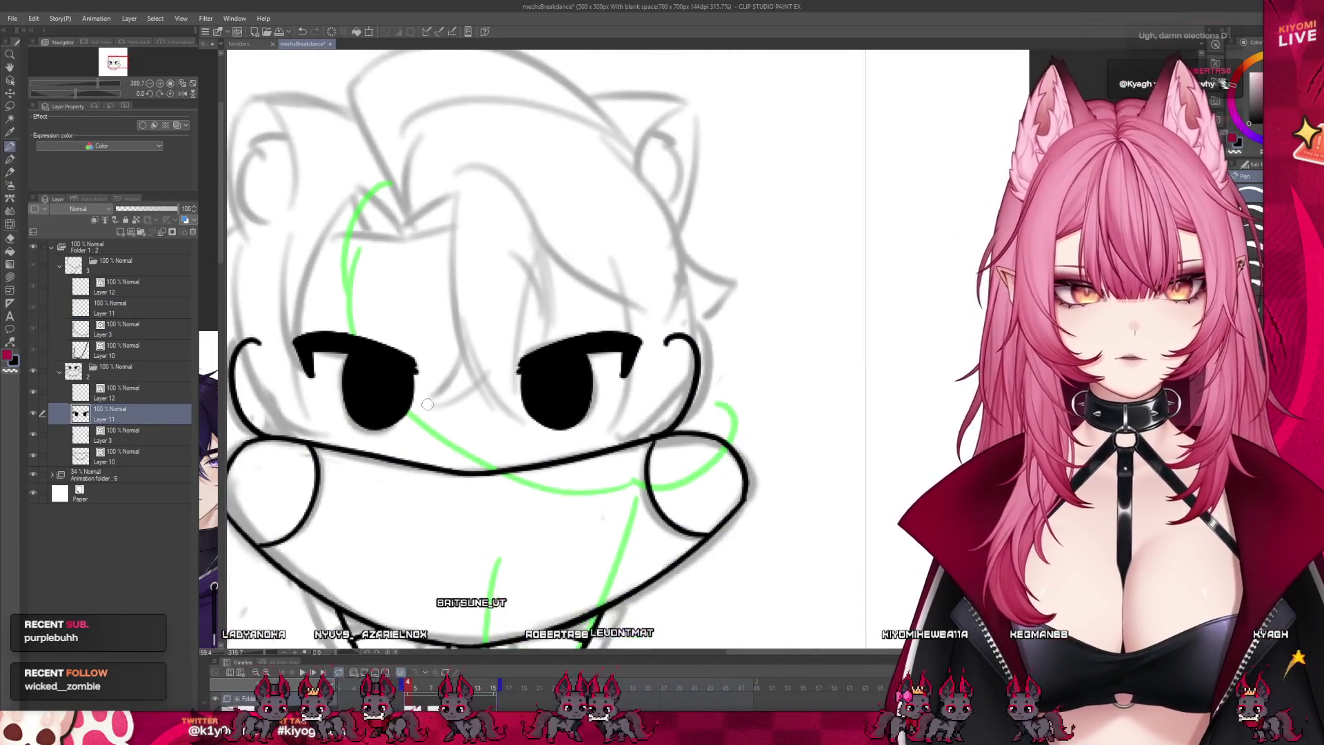
Step: Copy Layer 11's eyes into the new frame and rotate them to match the tilted head
drag(125, 414, 138, 310)
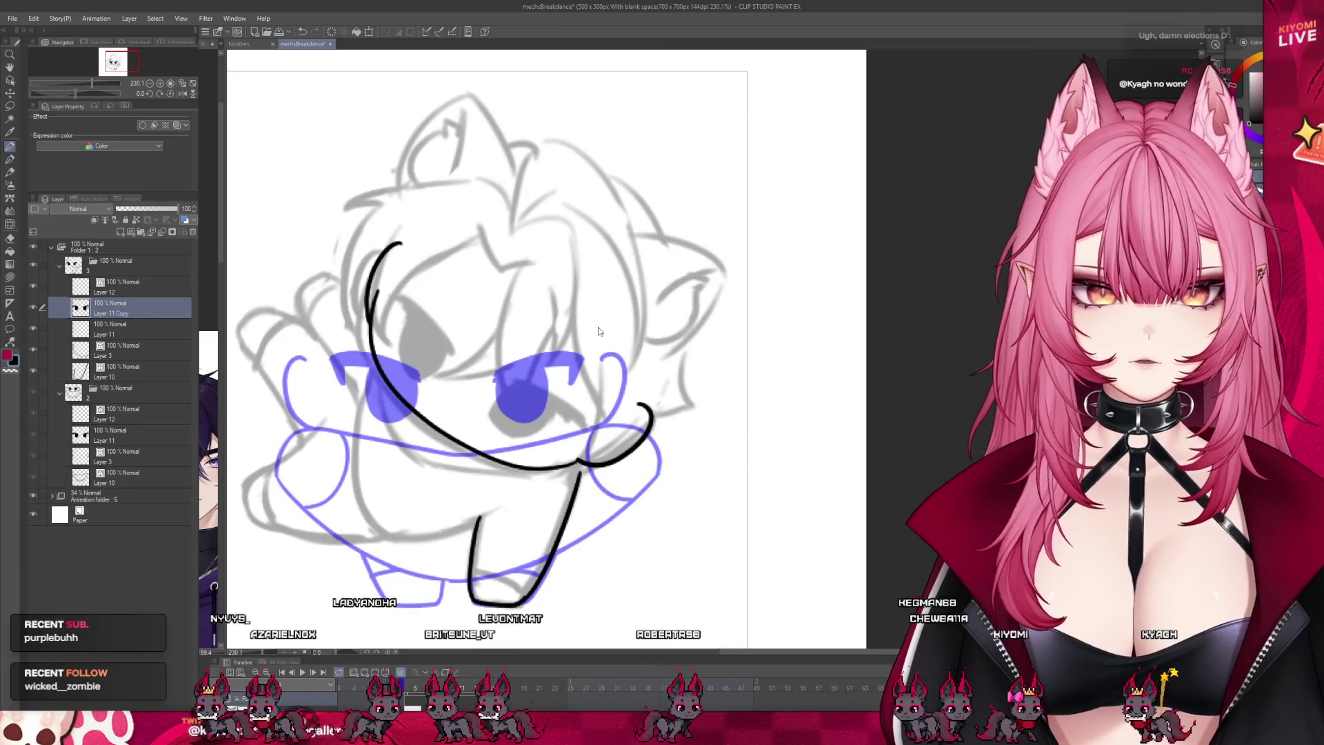
click(370, 32)
mouse_move(483, 386)
mouse_down()
mouse_move(521, 425)
mouse_move(493, 428)
mouse_up()
click(433, 491)
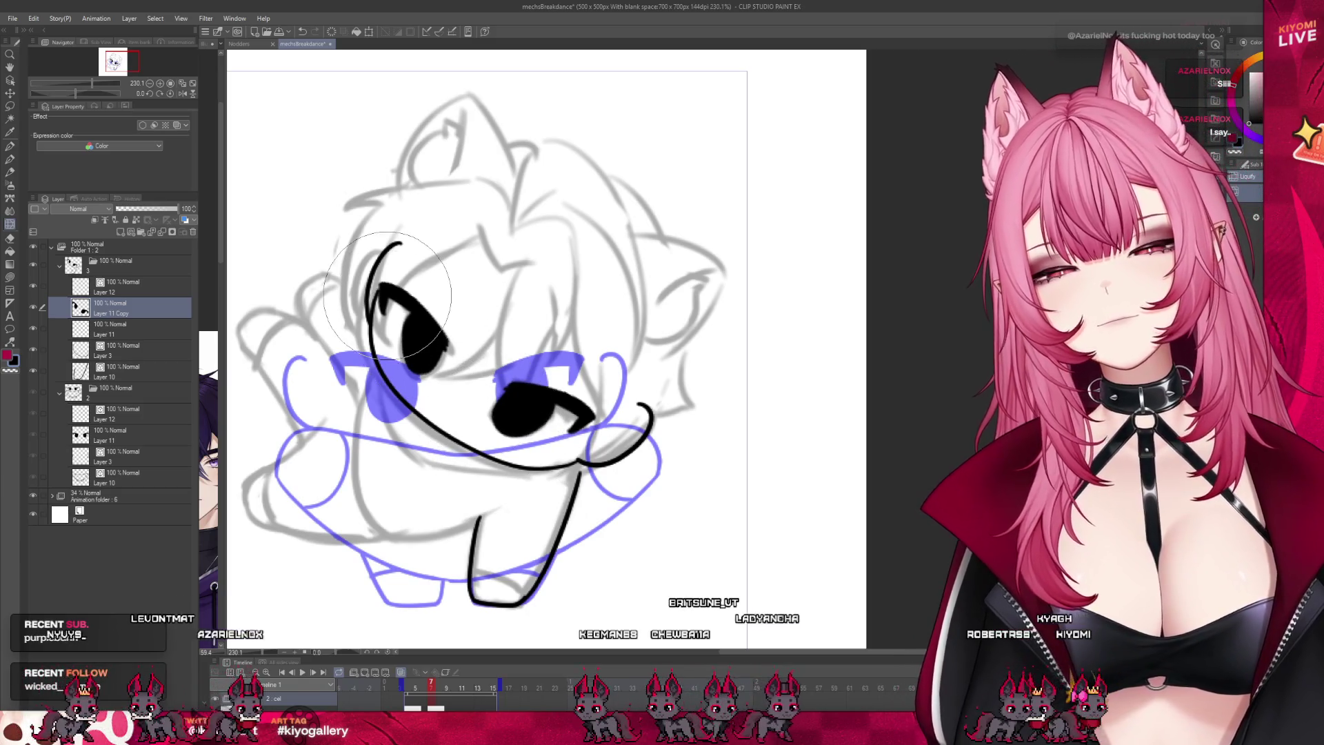
Step: Lasso just the left eye, reposition it and clear the selection
click(9, 105)
drag(459, 283, 449, 382)
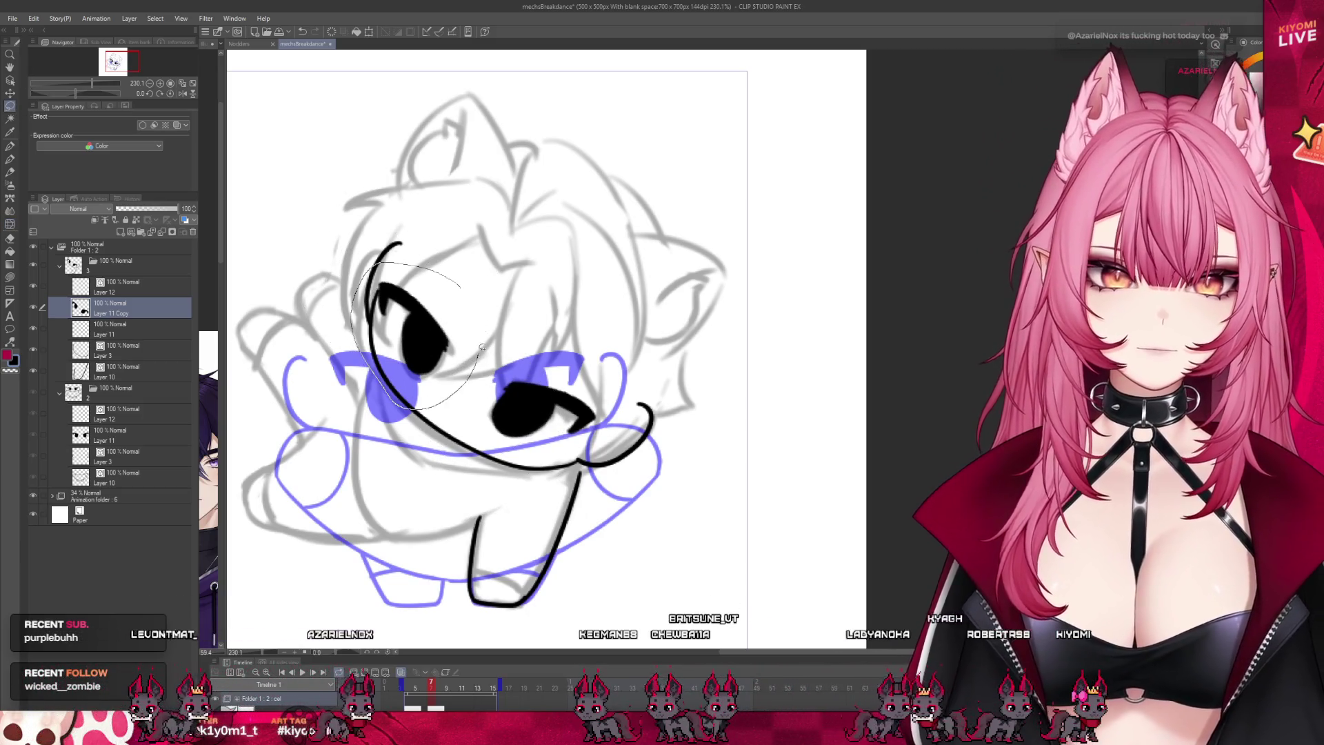
key(ctrl+t)
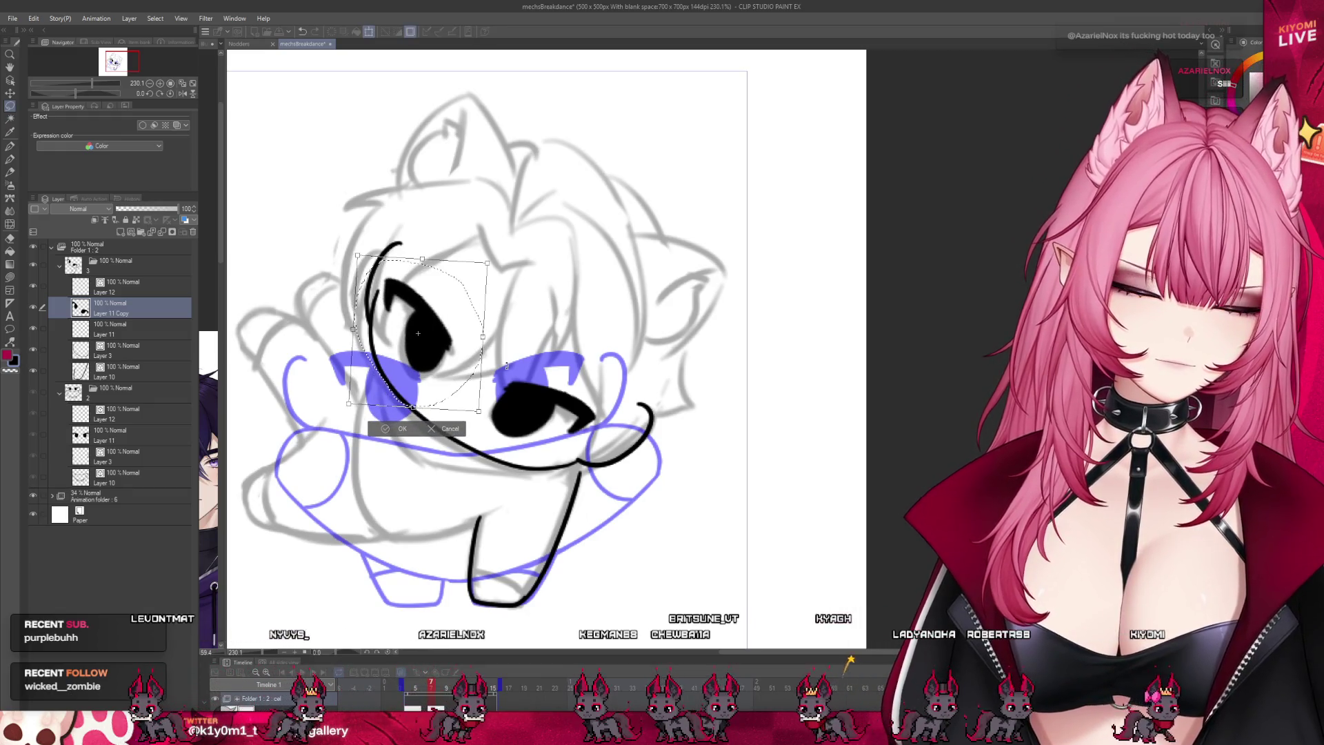
key(Return)
key(ctrl+d)
key(e)
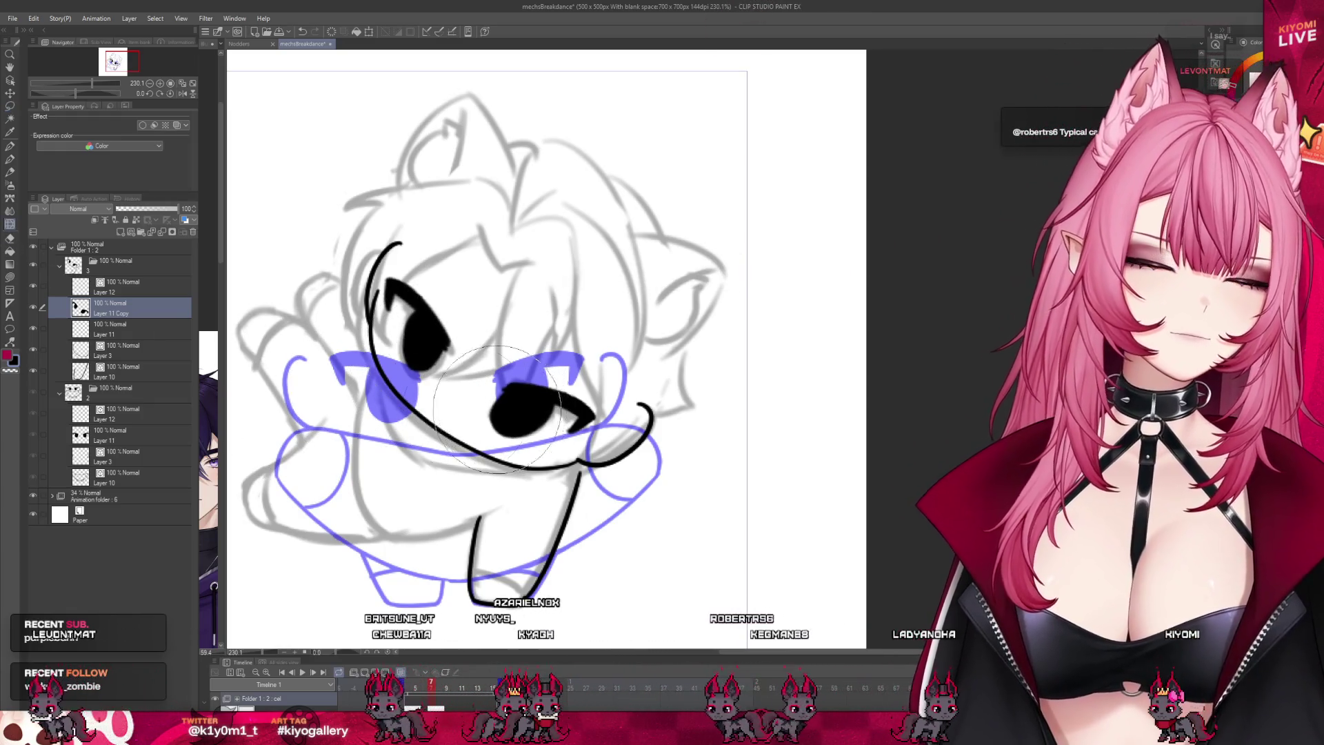
Step: Hide the sketch layers and onion skin, return to frame 7, and zoom to 200% with the pen
scroll(447, 365, down, 1)
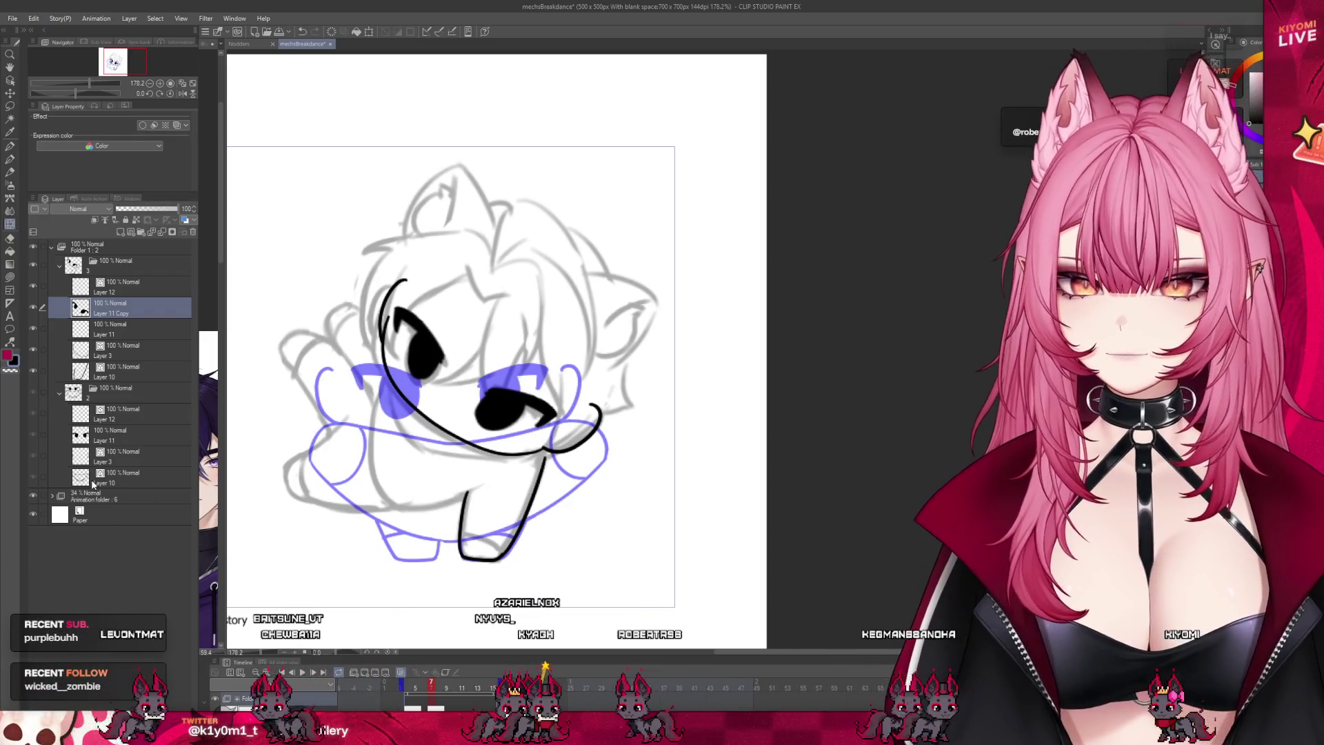
click(33, 496)
click(401, 673)
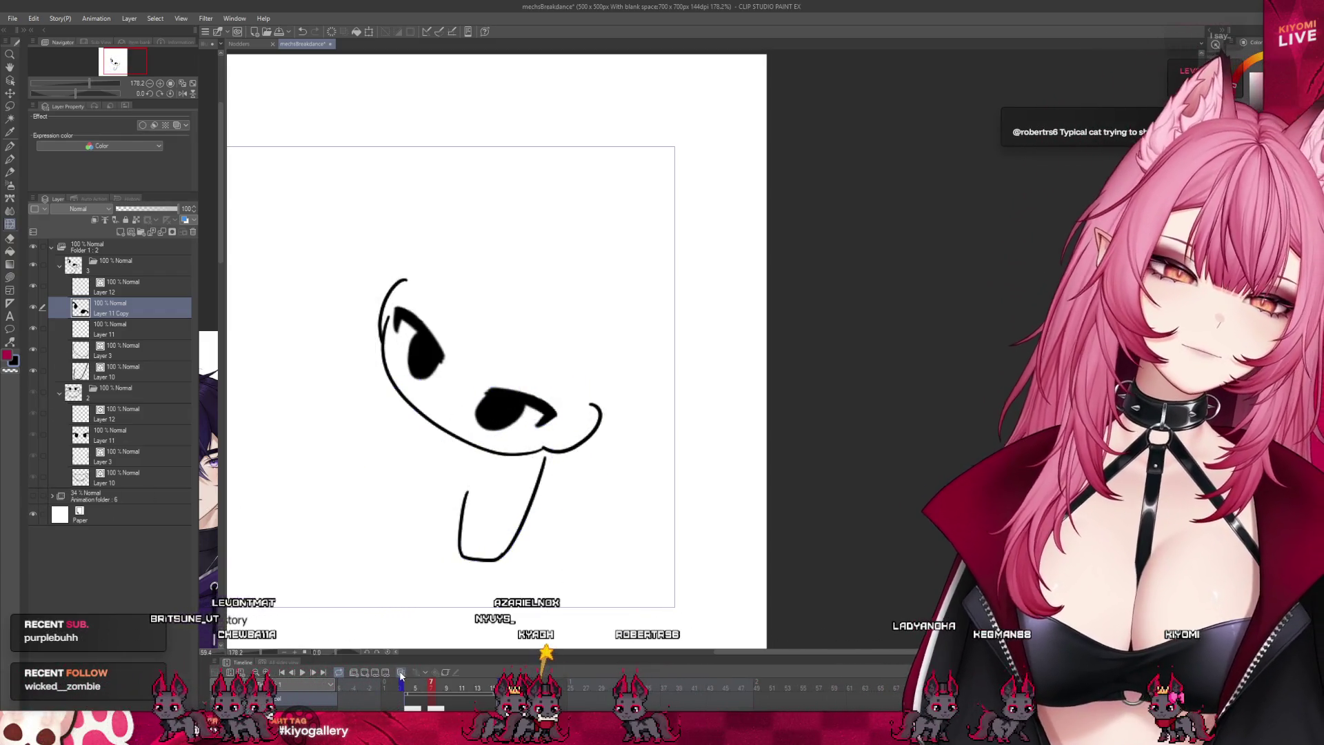
drag(418, 684, 432, 691)
key(p)
key(ctrl+plus)
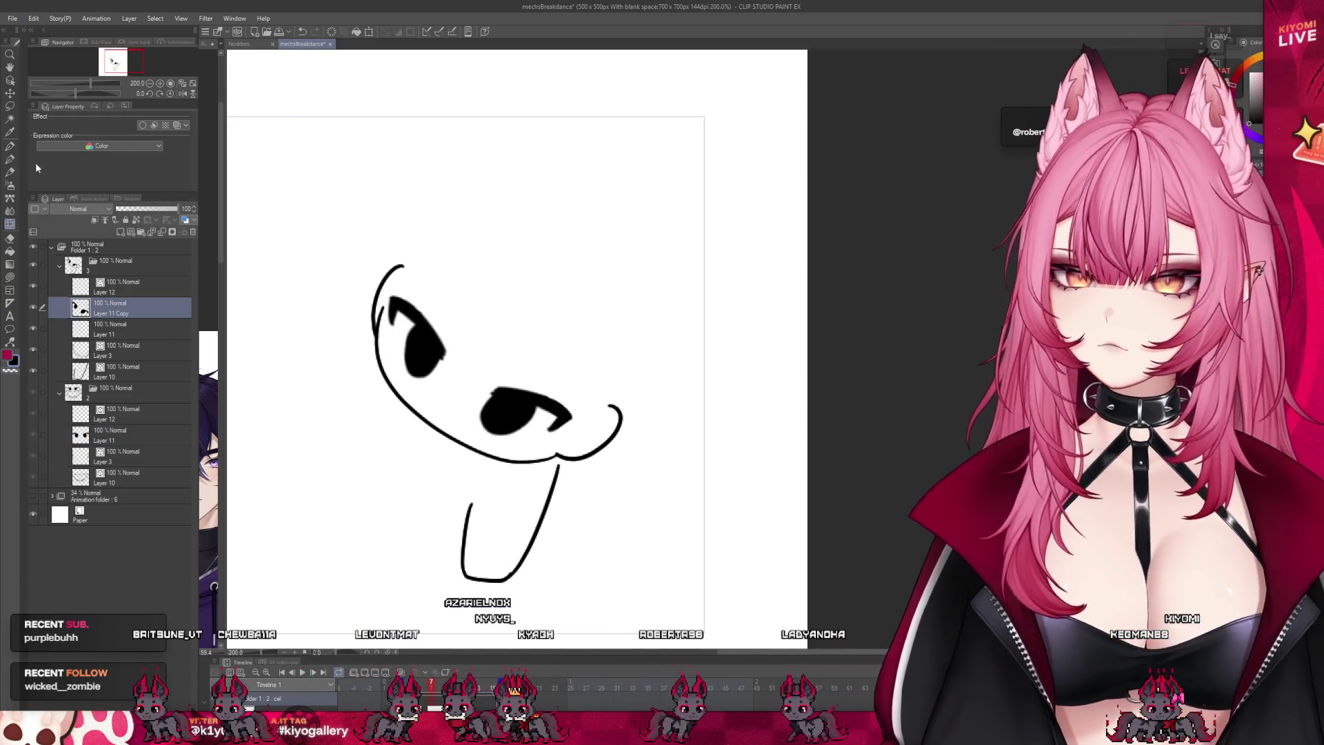
scroll(386, 246, up, 5)
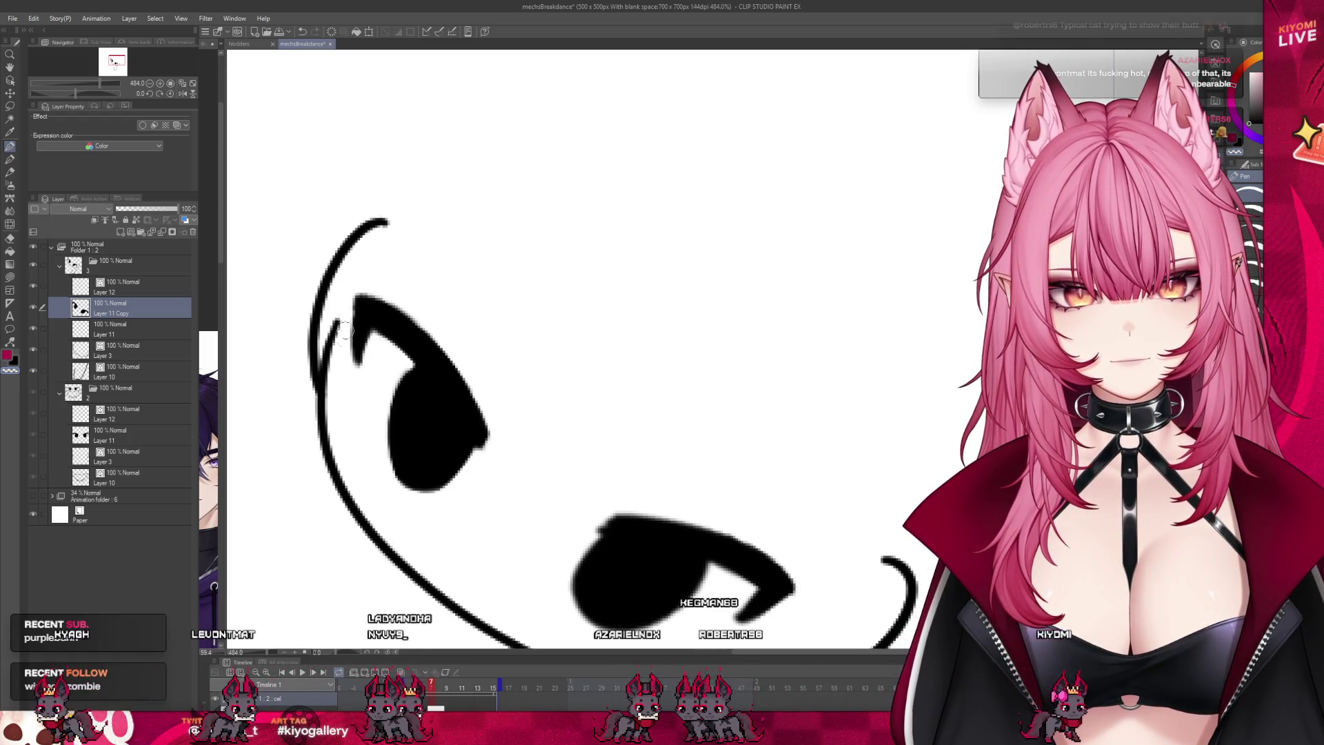
Step: Smooth the left eye's upper-left edge with a pen stroke
drag(353, 296, 356, 362)
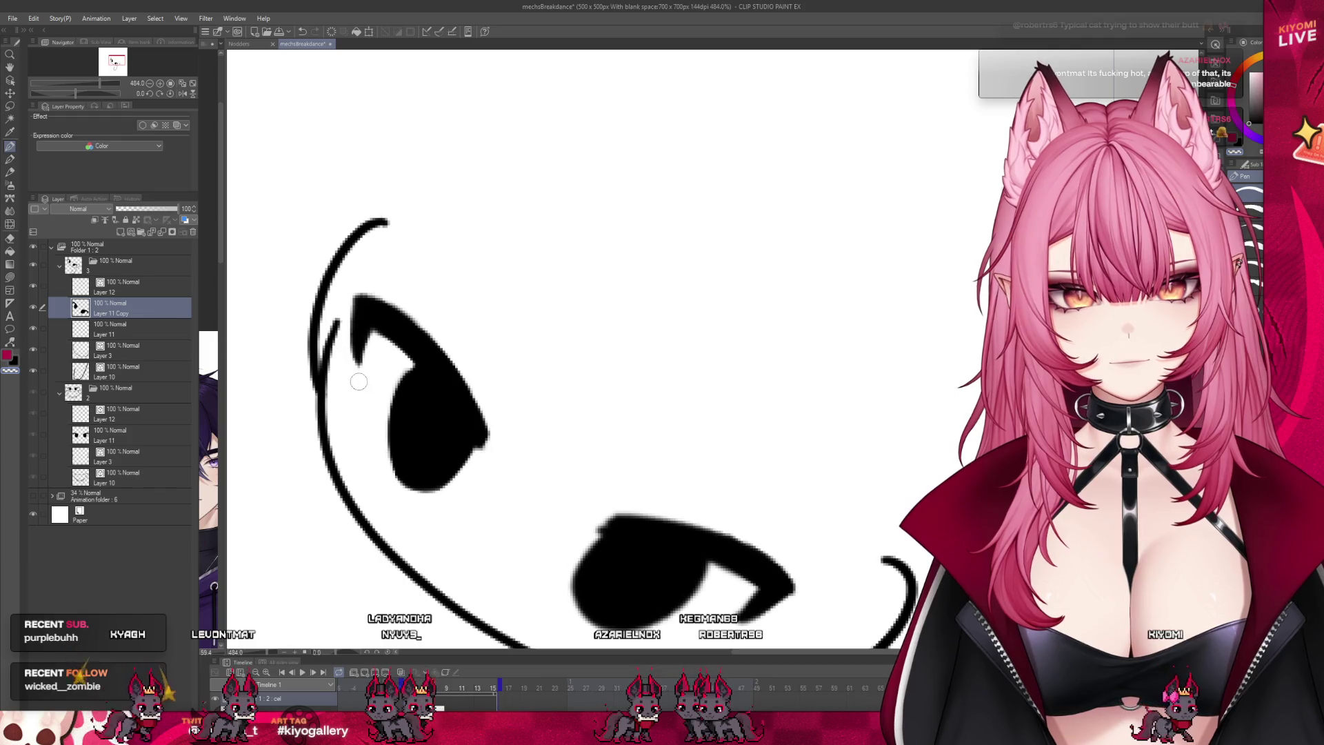
scroll(428, 348, down, 3)
scroll(650, 508, up, 2)
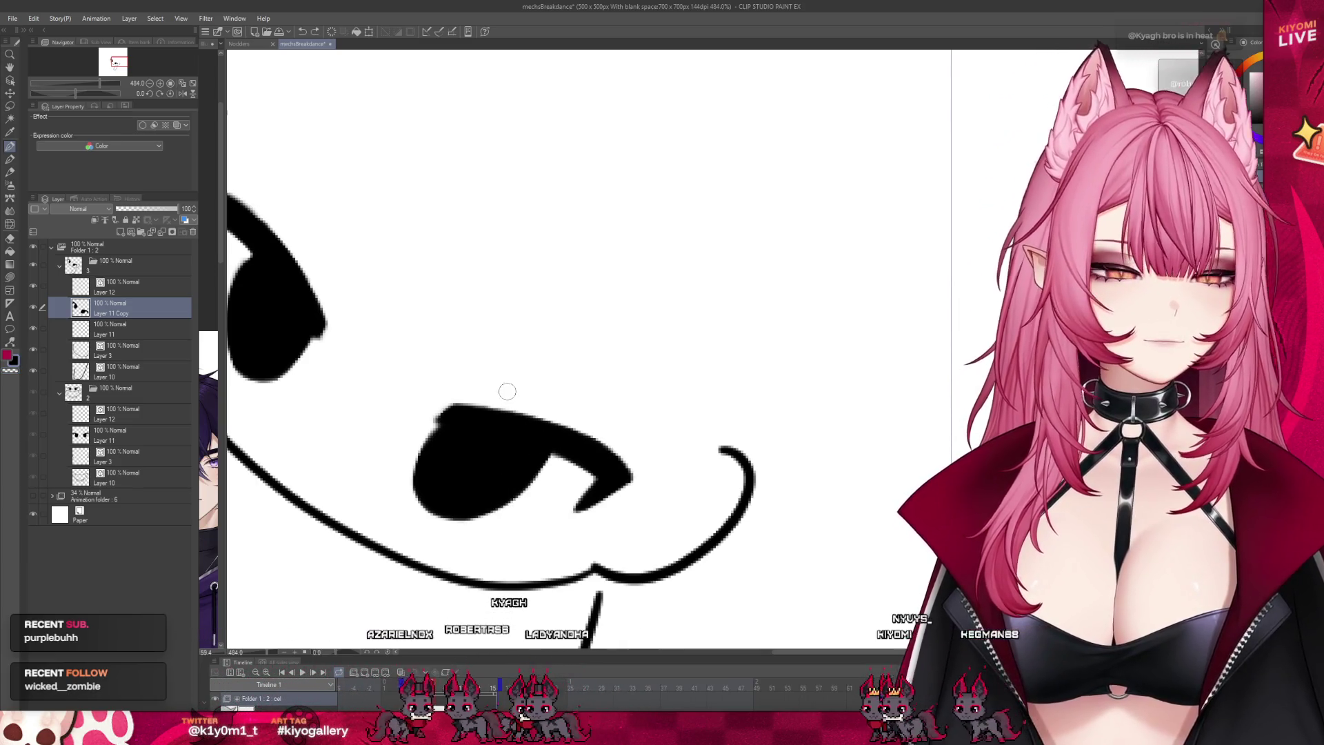
scroll(506, 391, down, 5)
Step: Zoom out and play the animation to check the new frame
scroll(427, 346, up, 3)
scroll(428, 346, up, 4)
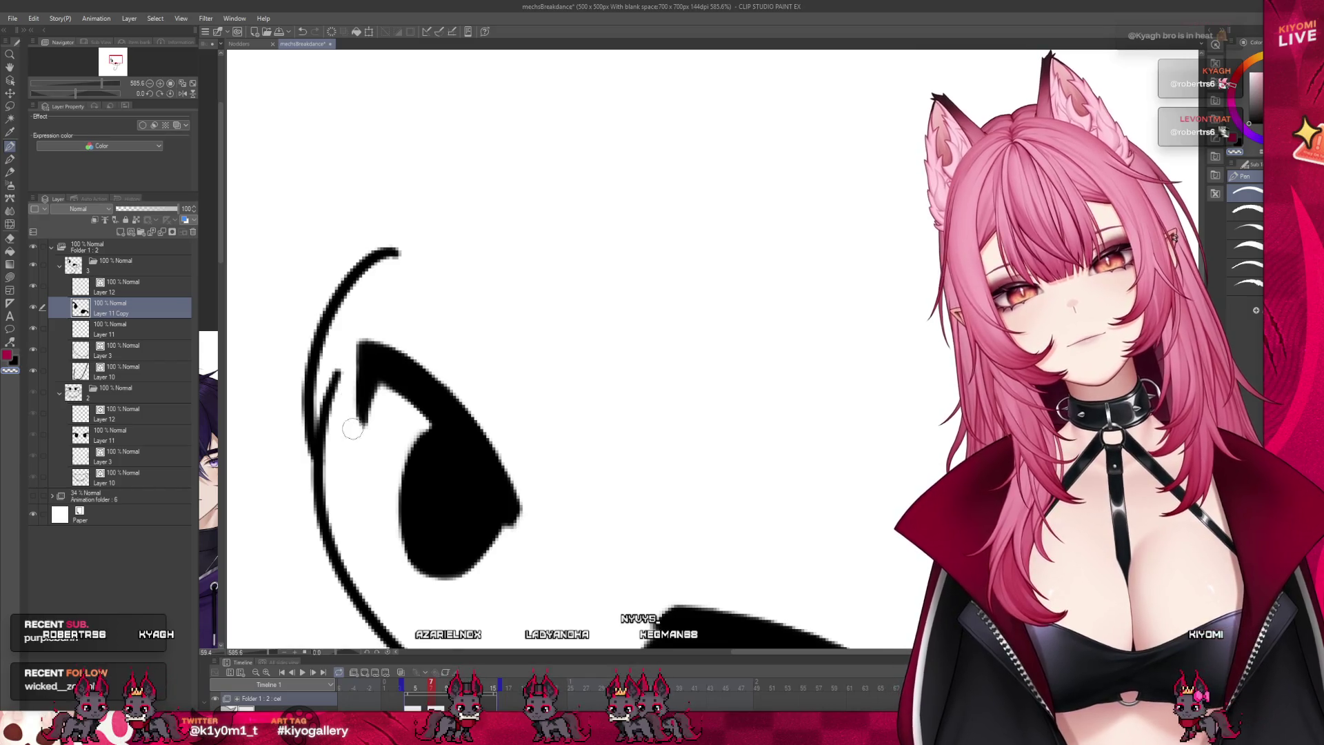
scroll(357, 407, down, 10)
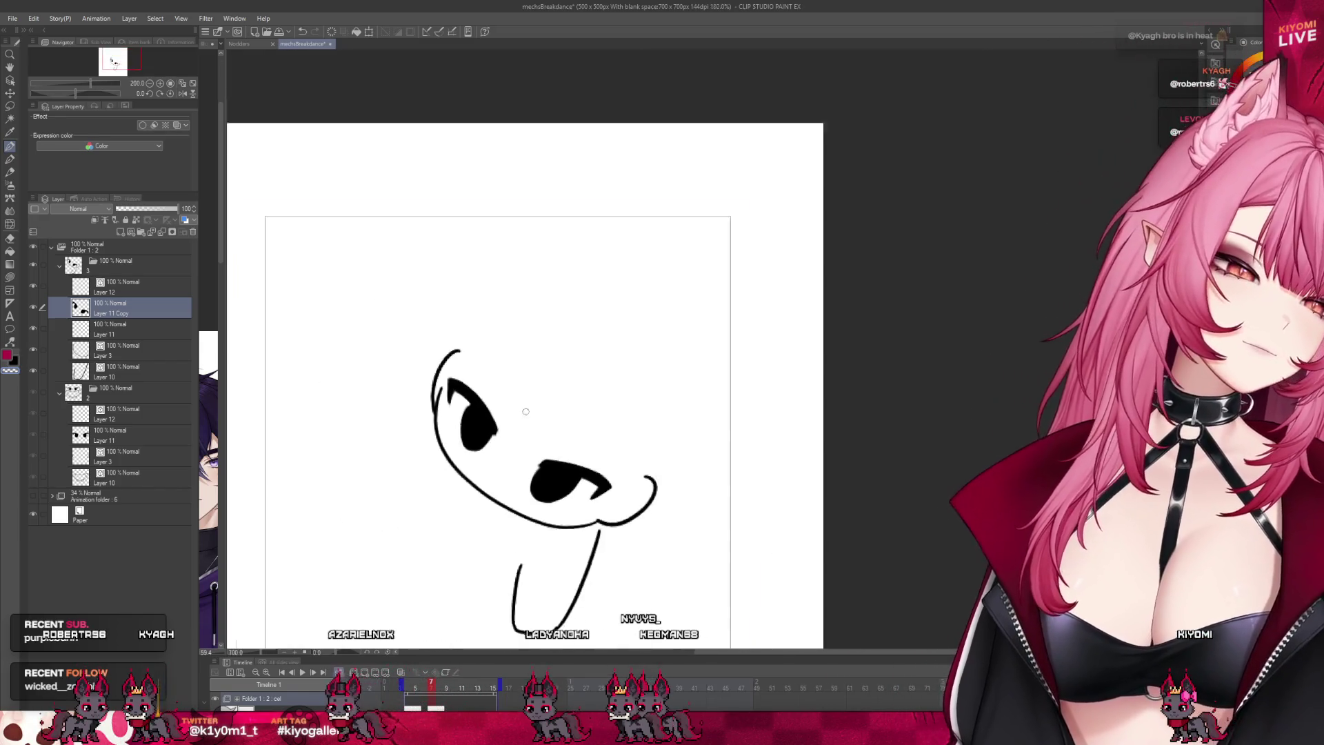
key(Return)
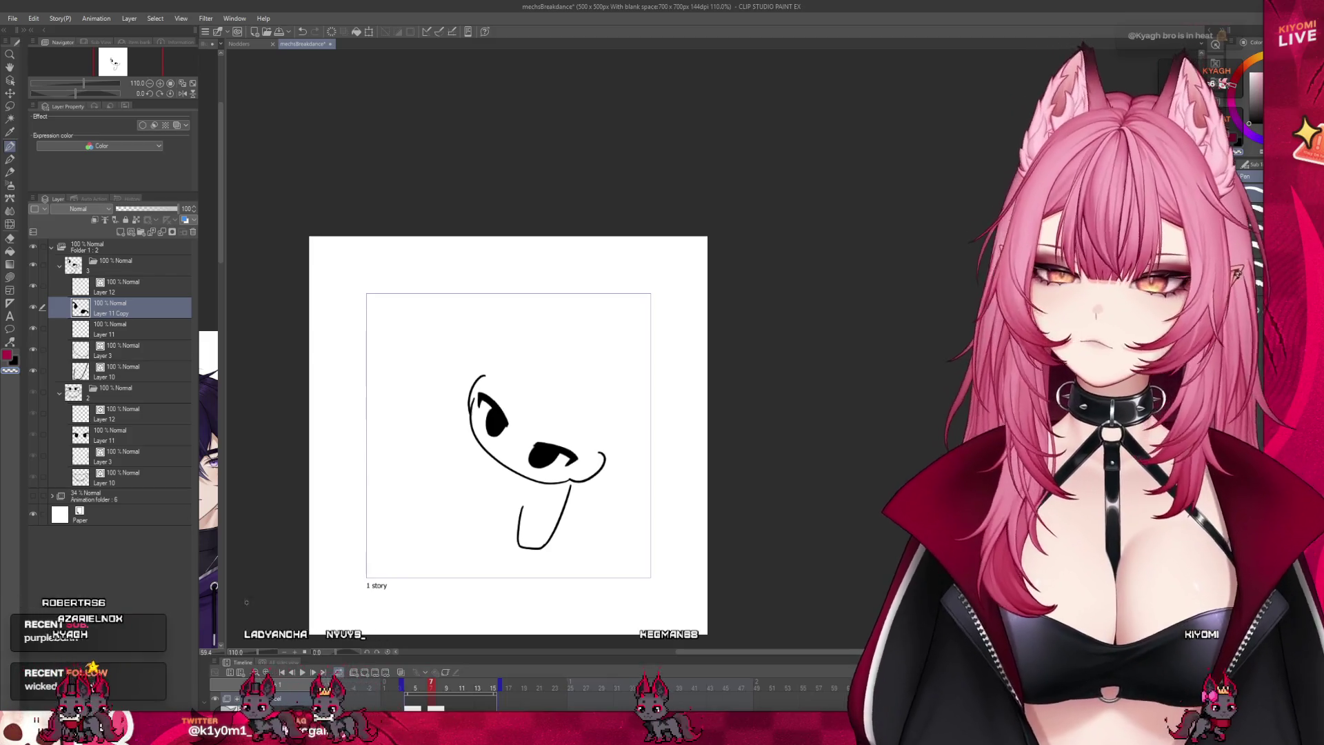
scroll(501, 498, up, 2)
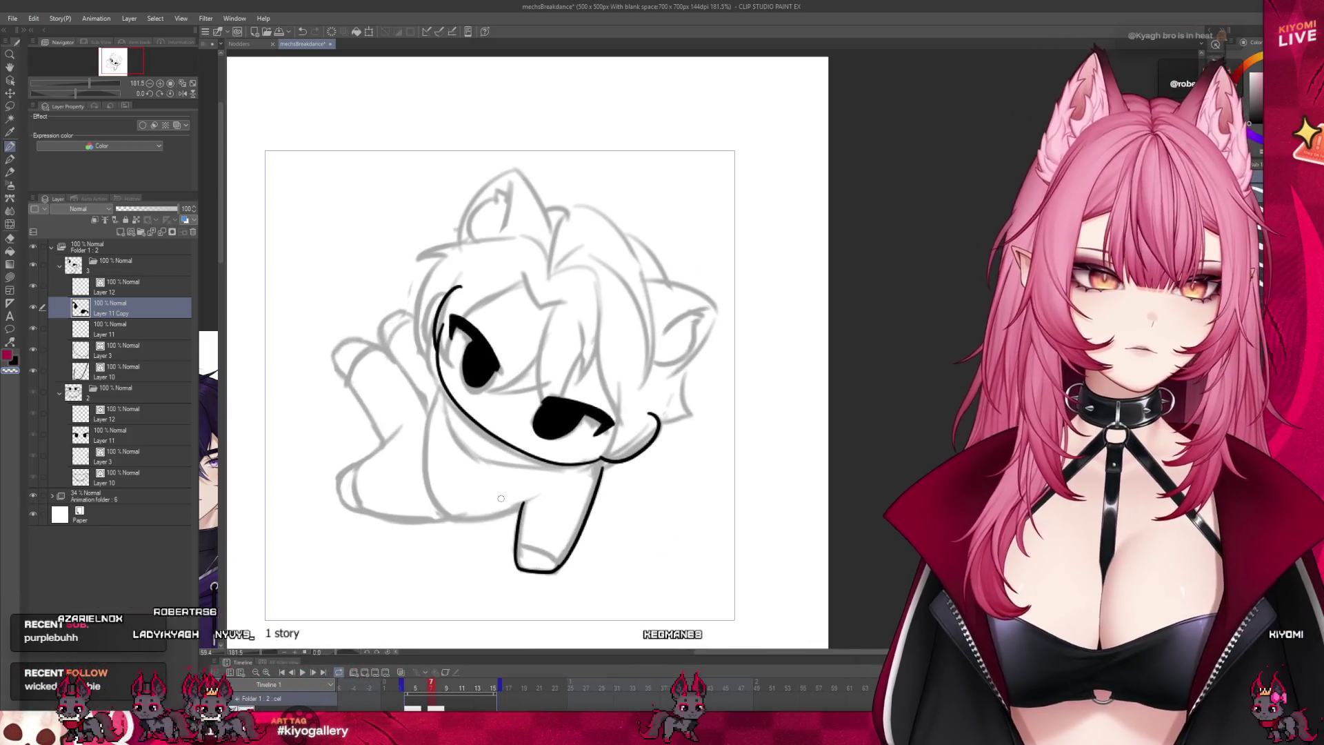
Step: Back on frame 7, ink the raised arm's upper and lower edges near the head
scroll(427, 491, up, 3)
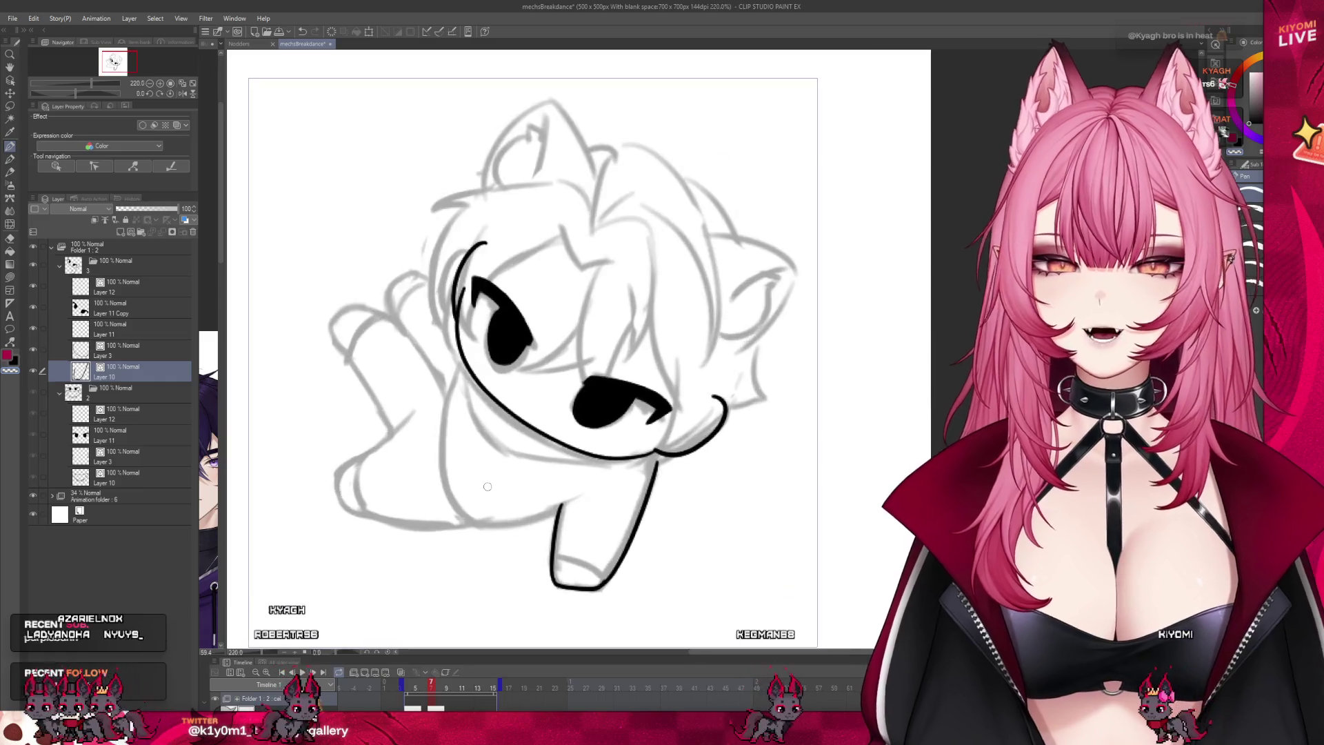
click(424, 707)
click(431, 704)
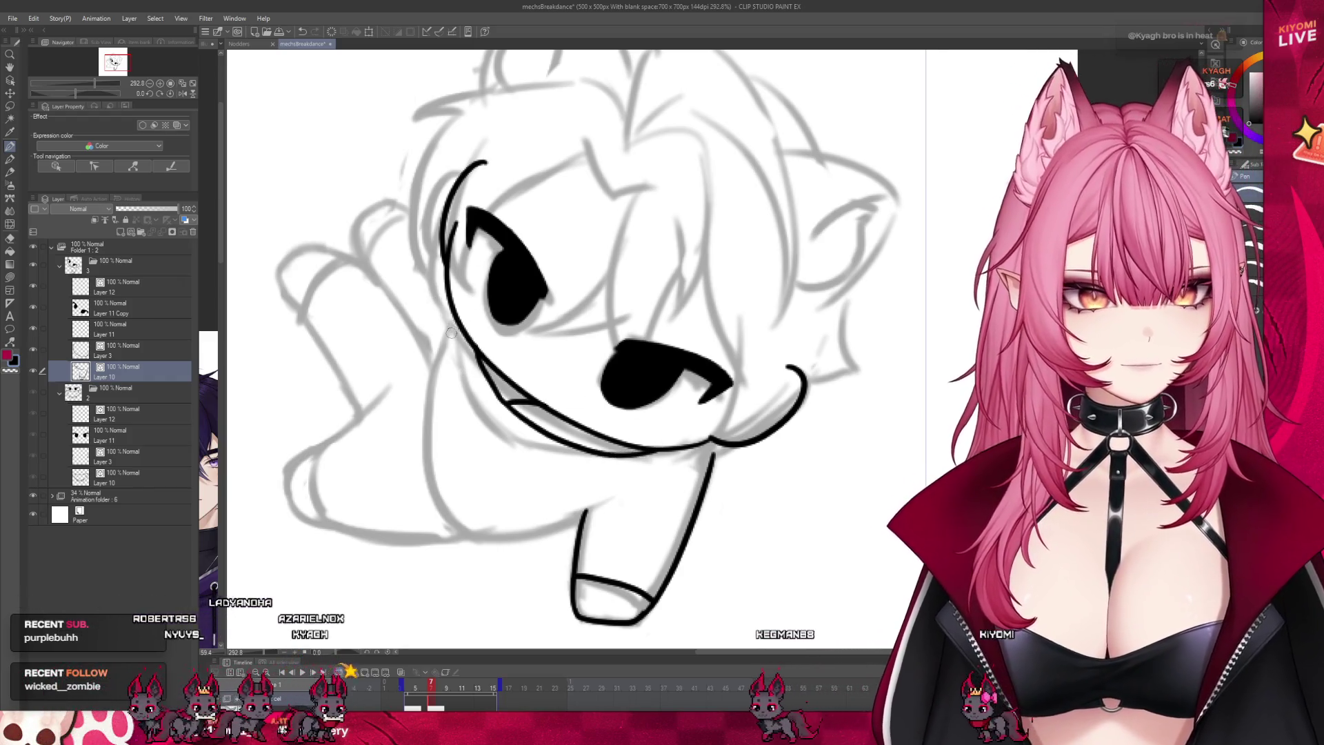
drag(395, 223, 445, 263)
key(ctrl+z)
drag(391, 202, 437, 235)
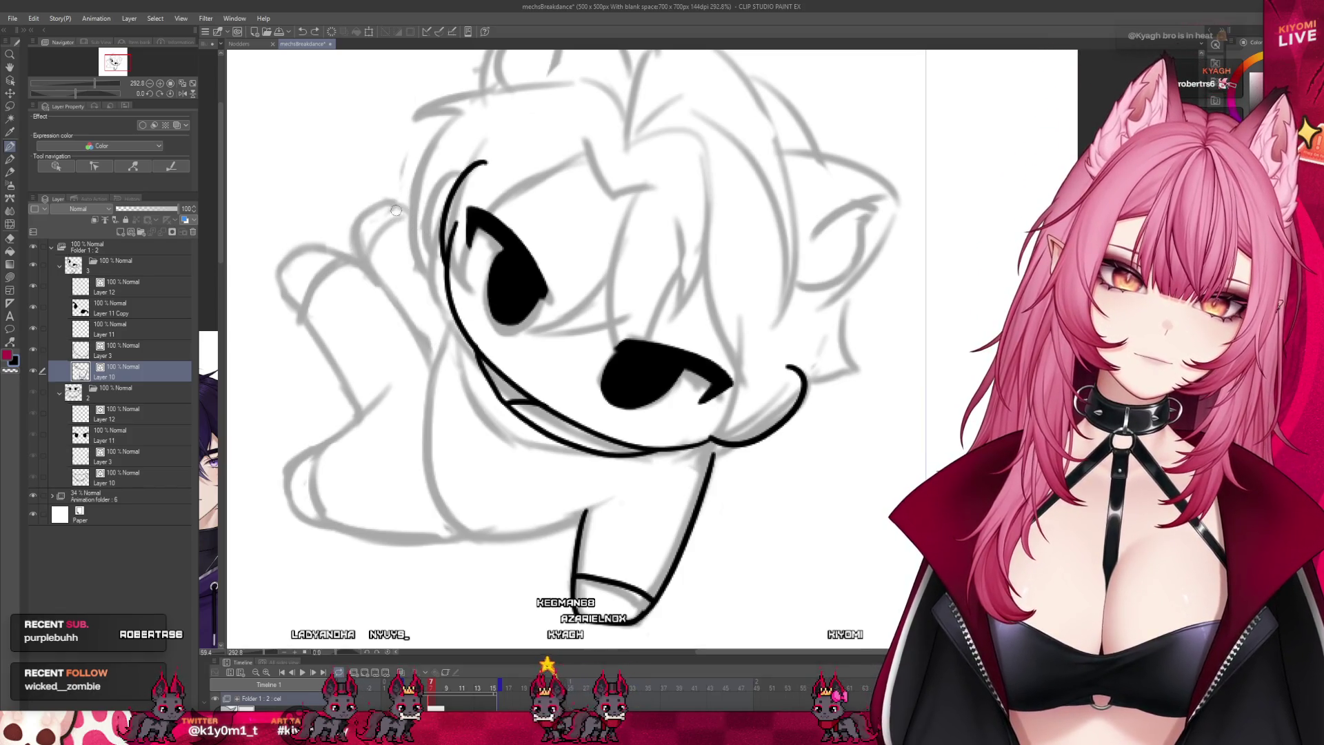
drag(397, 205, 439, 224)
drag(355, 243, 436, 321)
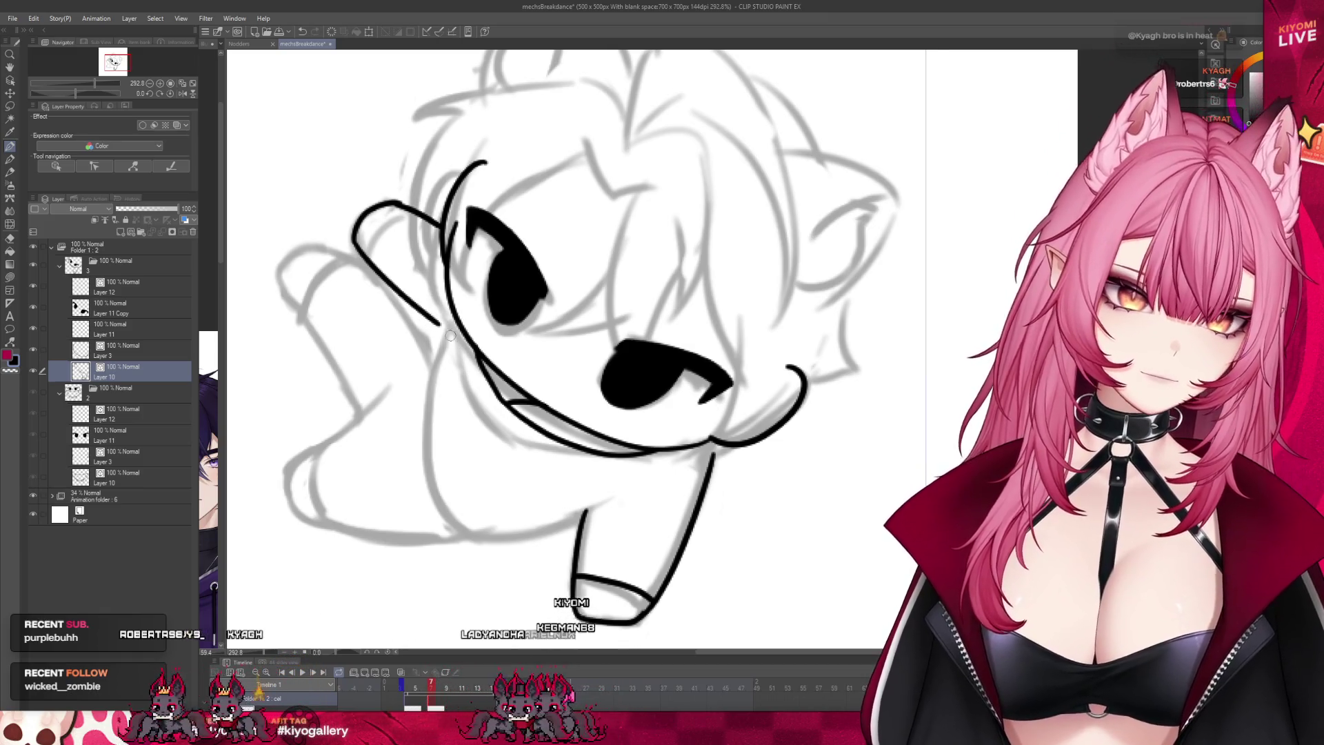
Step: Ink the body's left side, the crease inside the raised paw, and the belly's bottom line
drag(434, 468, 478, 536)
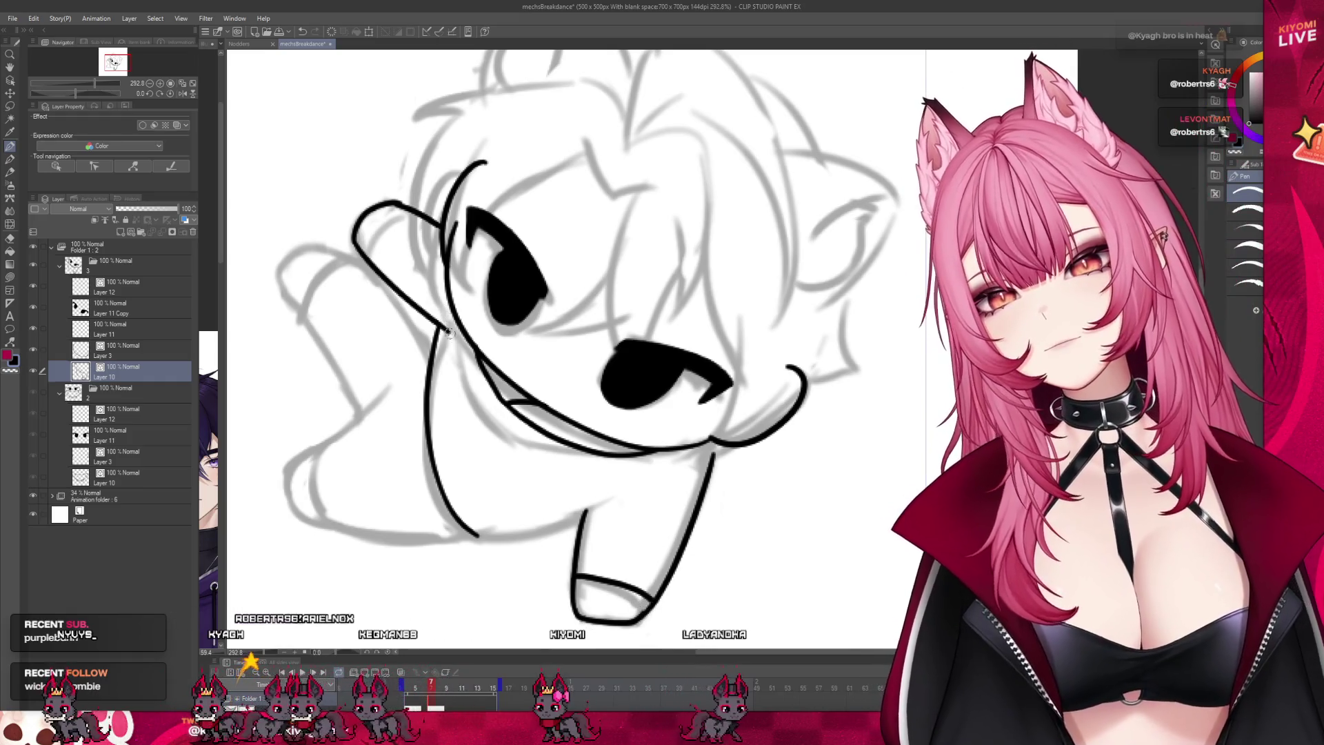
drag(373, 263, 395, 229)
key(ctrl+z)
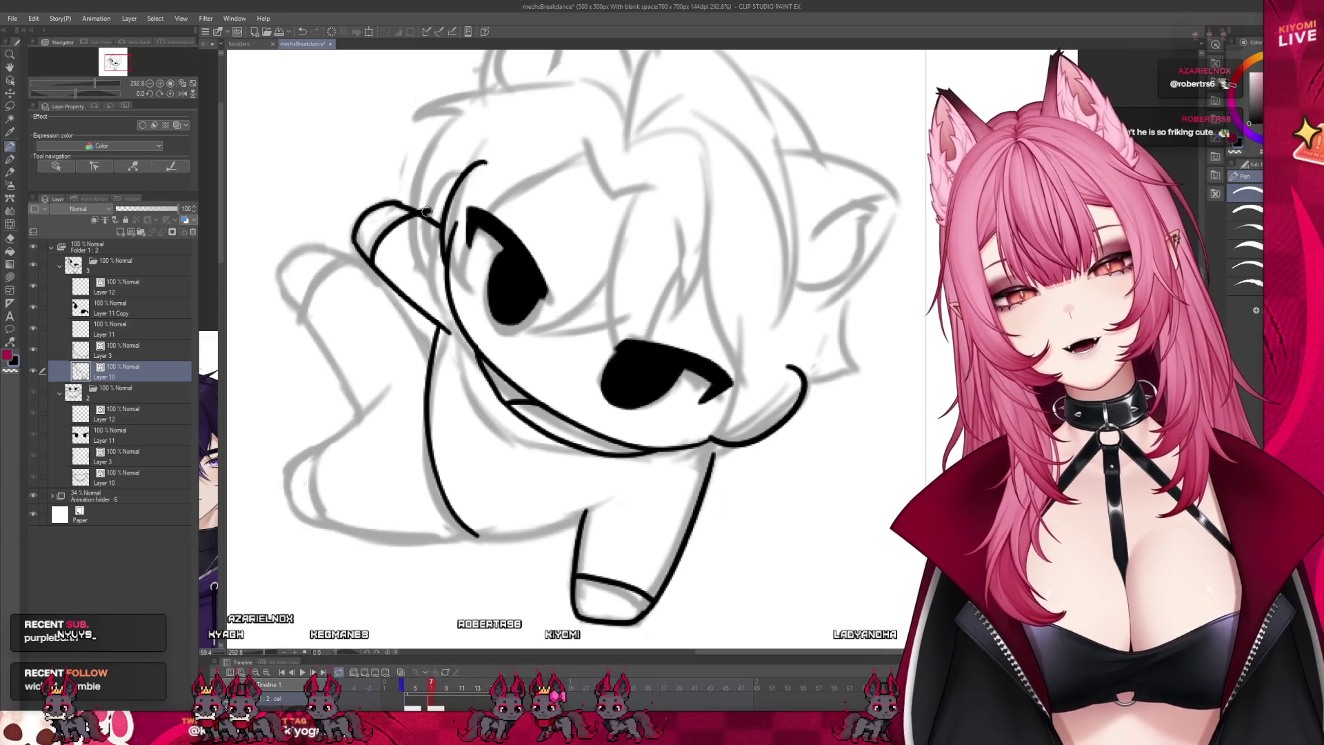
drag(376, 263, 403, 211)
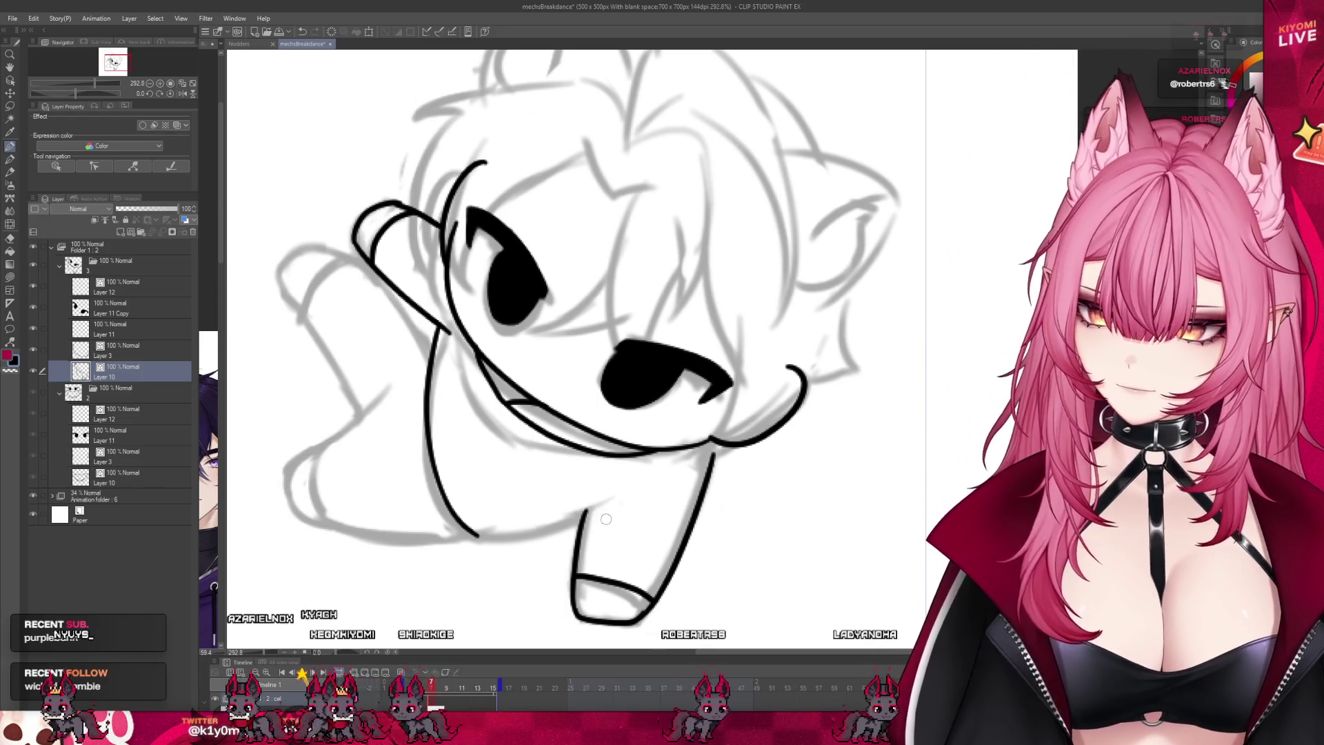
drag(484, 538, 611, 496)
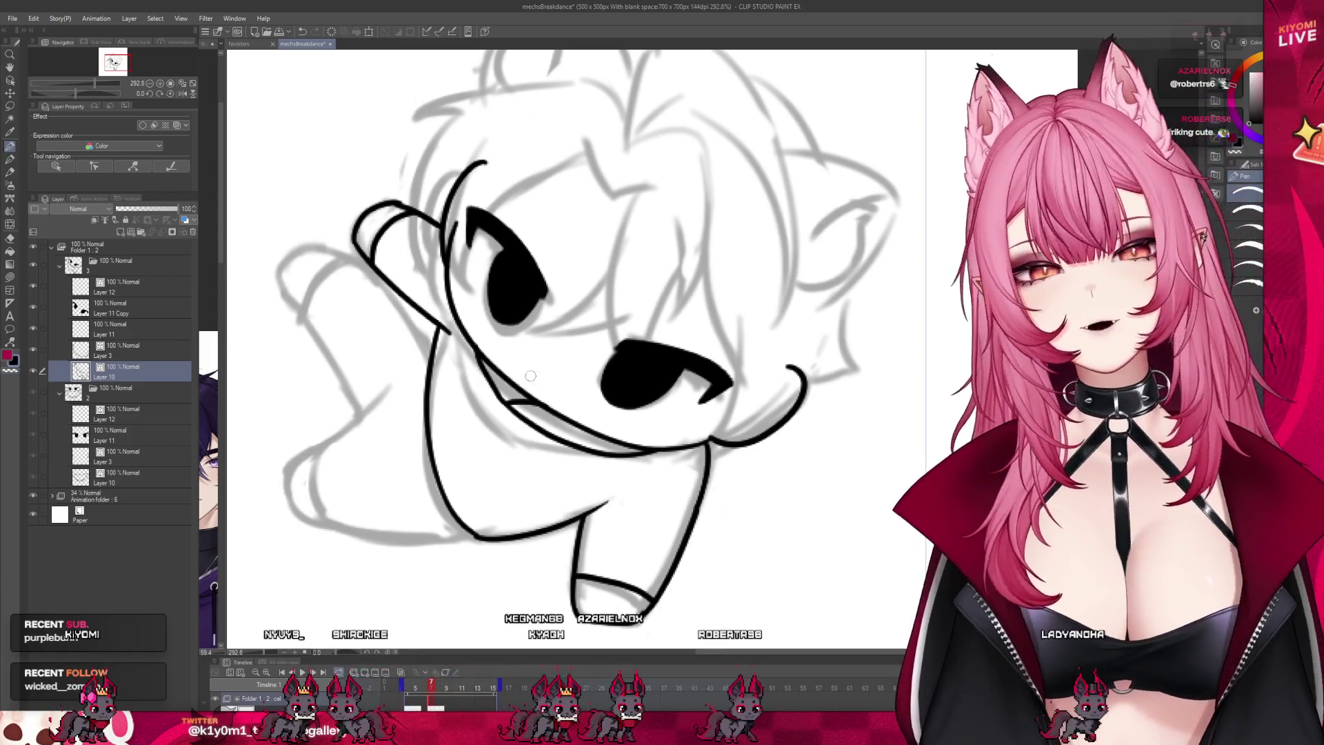
scroll(479, 456, down, 5)
scroll(442, 475, up, 2)
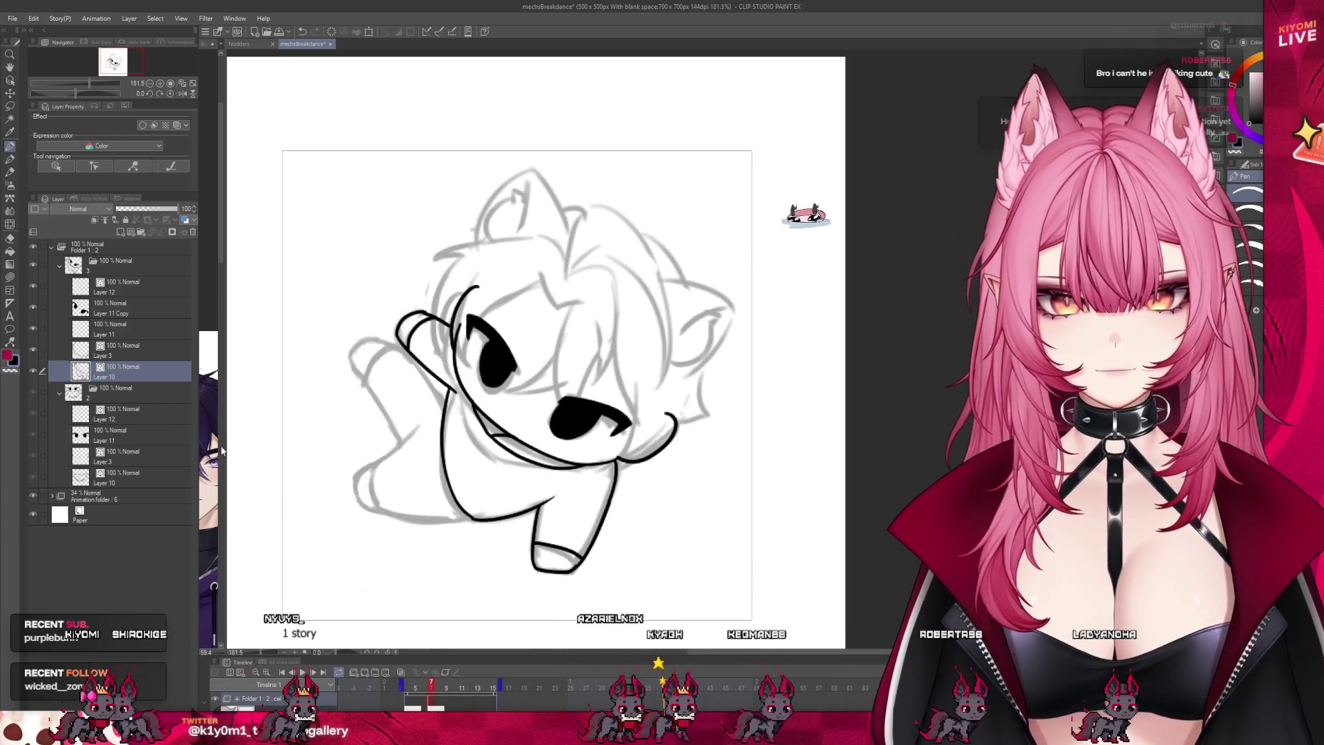
Step: Ink the outstretched left arm's bottom edge and a joining line down its left side
drag(431, 687, 446, 686)
scroll(462, 440, down, 4)
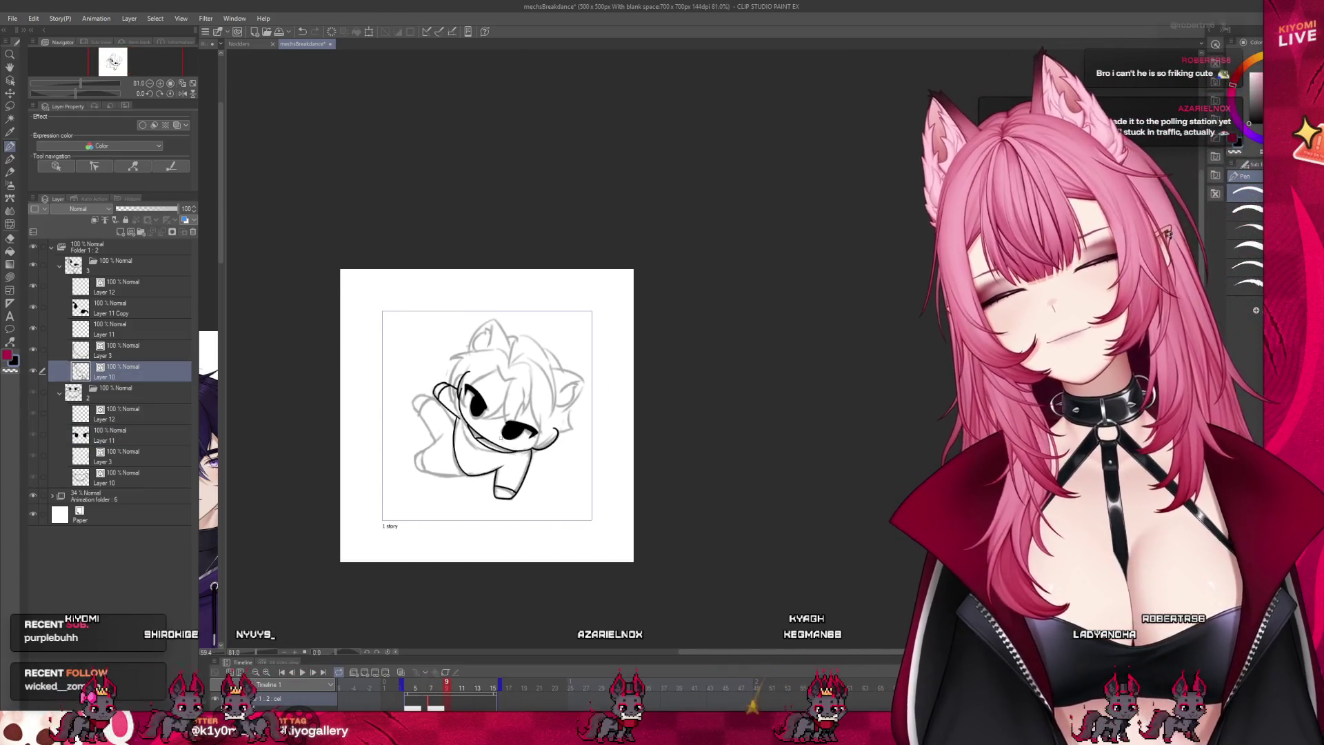
scroll(453, 440, up, 3)
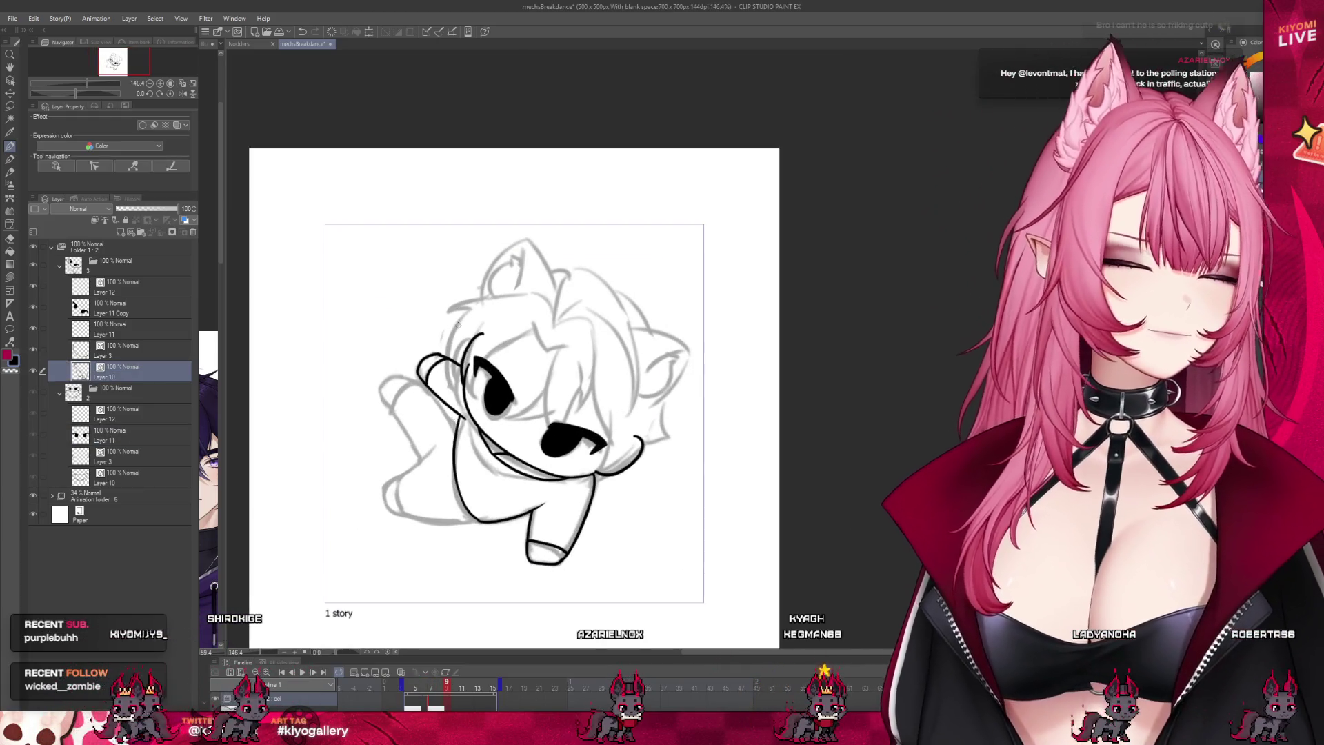
scroll(473, 310, up, 4)
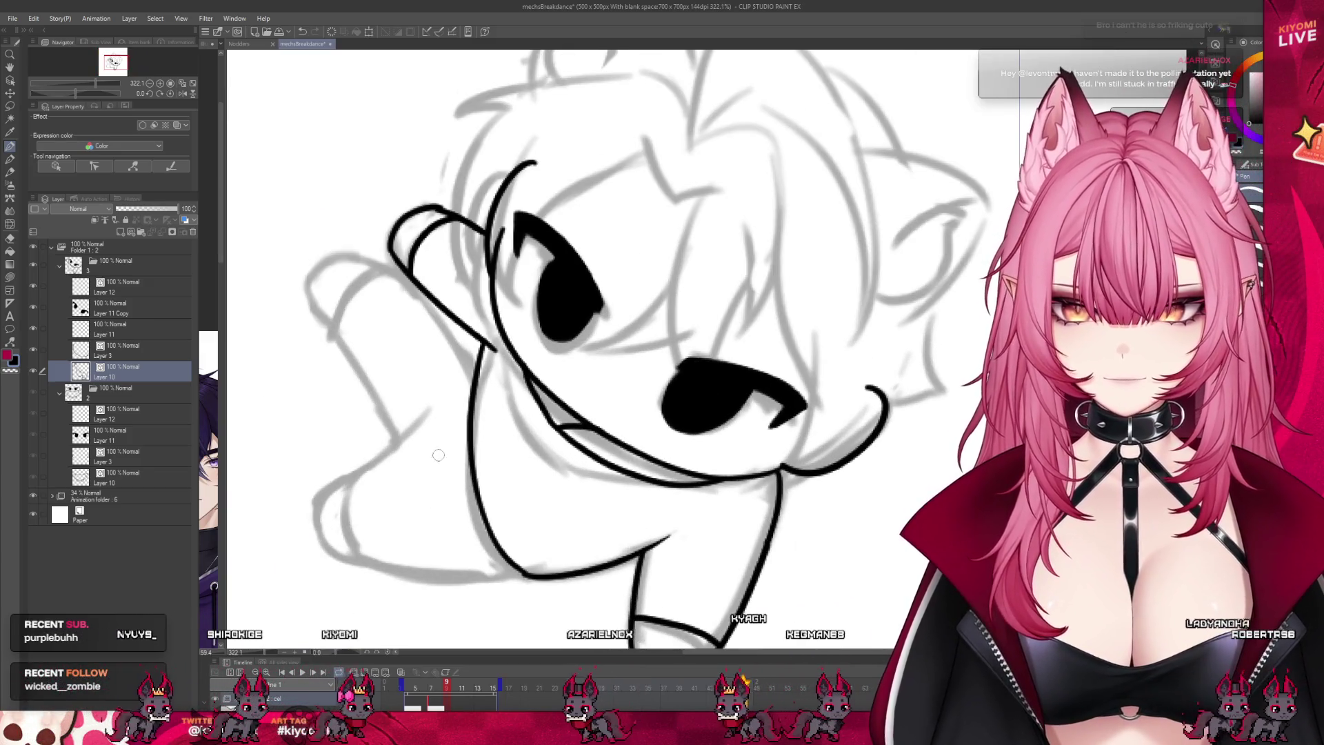
mouse_move(436, 408)
mouse_down()
mouse_move(362, 468)
mouse_move(353, 565)
mouse_up()
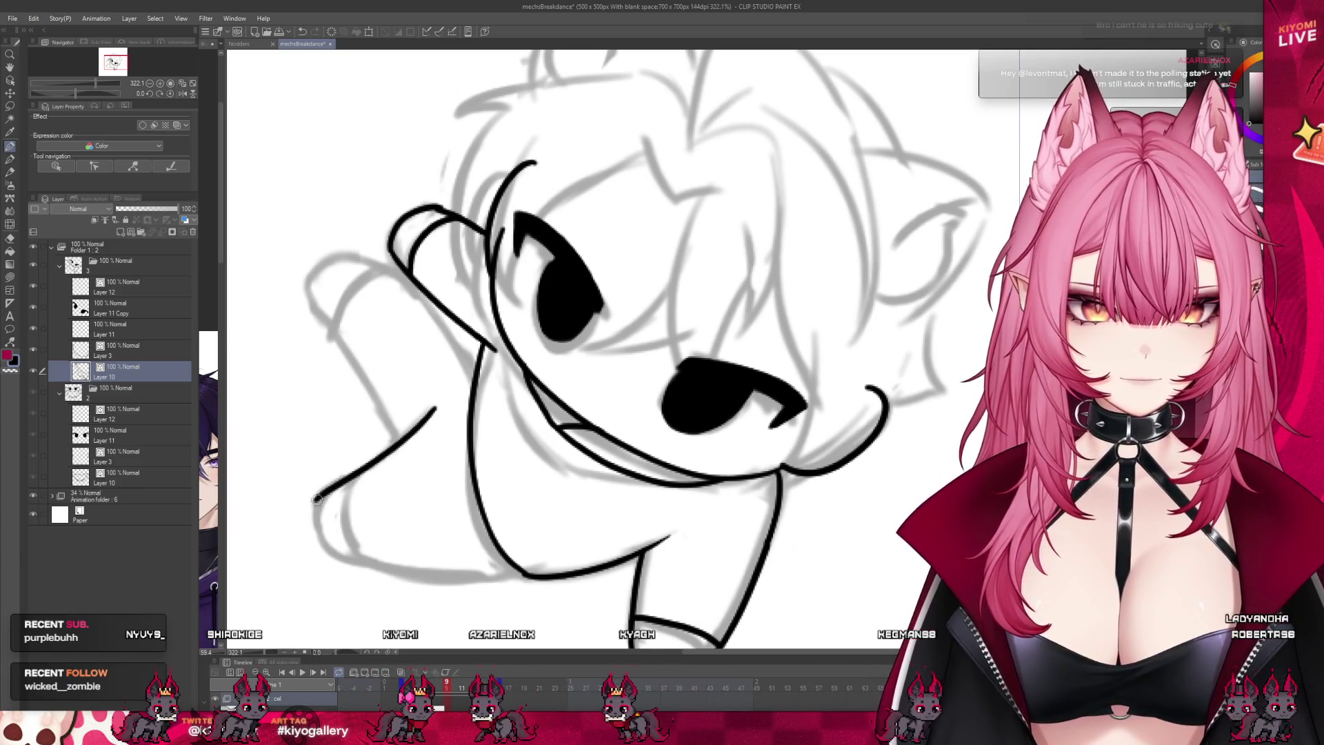
key(ctrl+z)
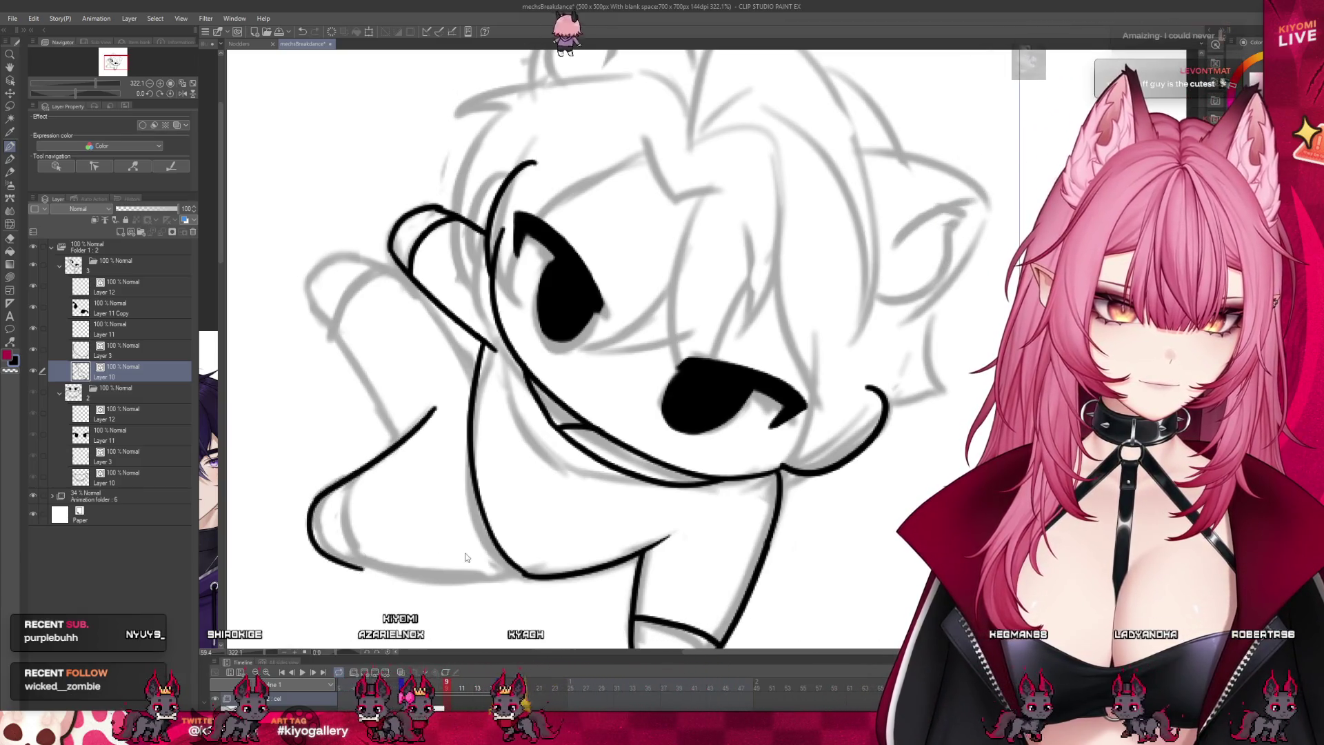
drag(528, 575, 332, 553)
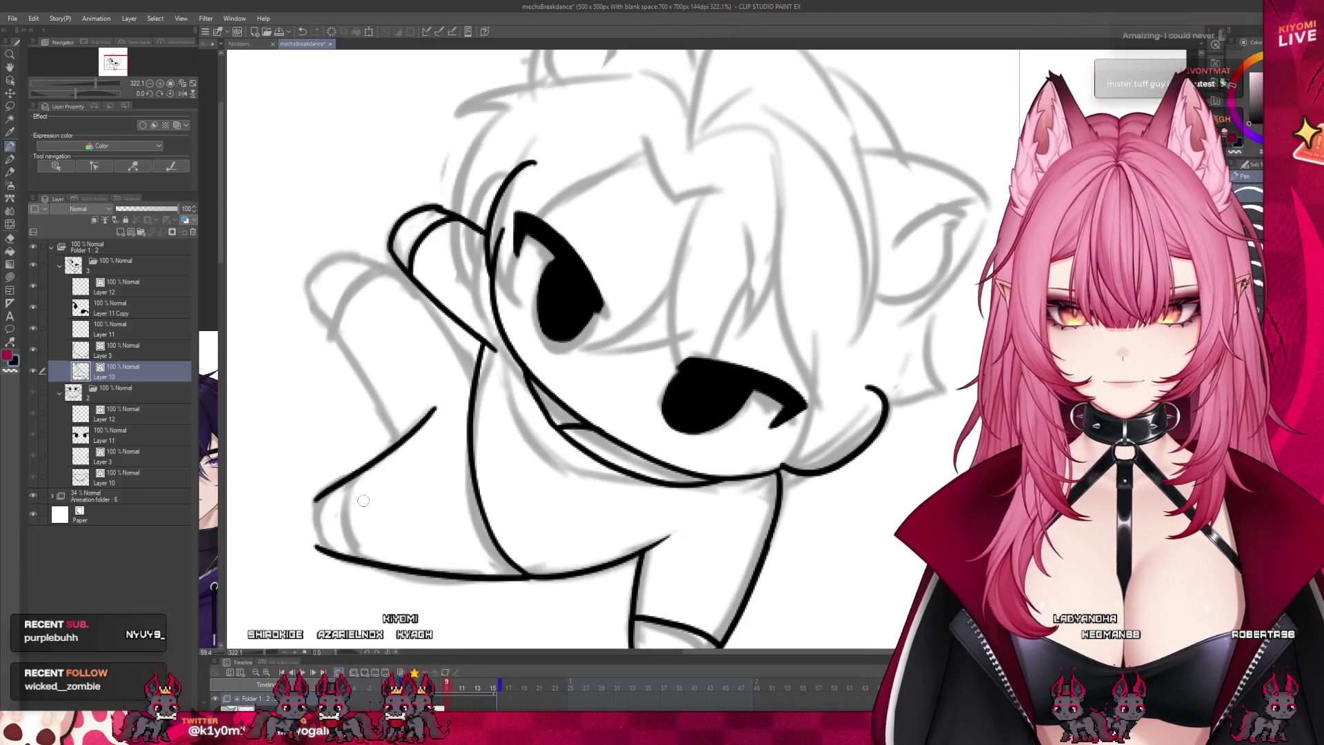
drag(311, 493, 318, 545)
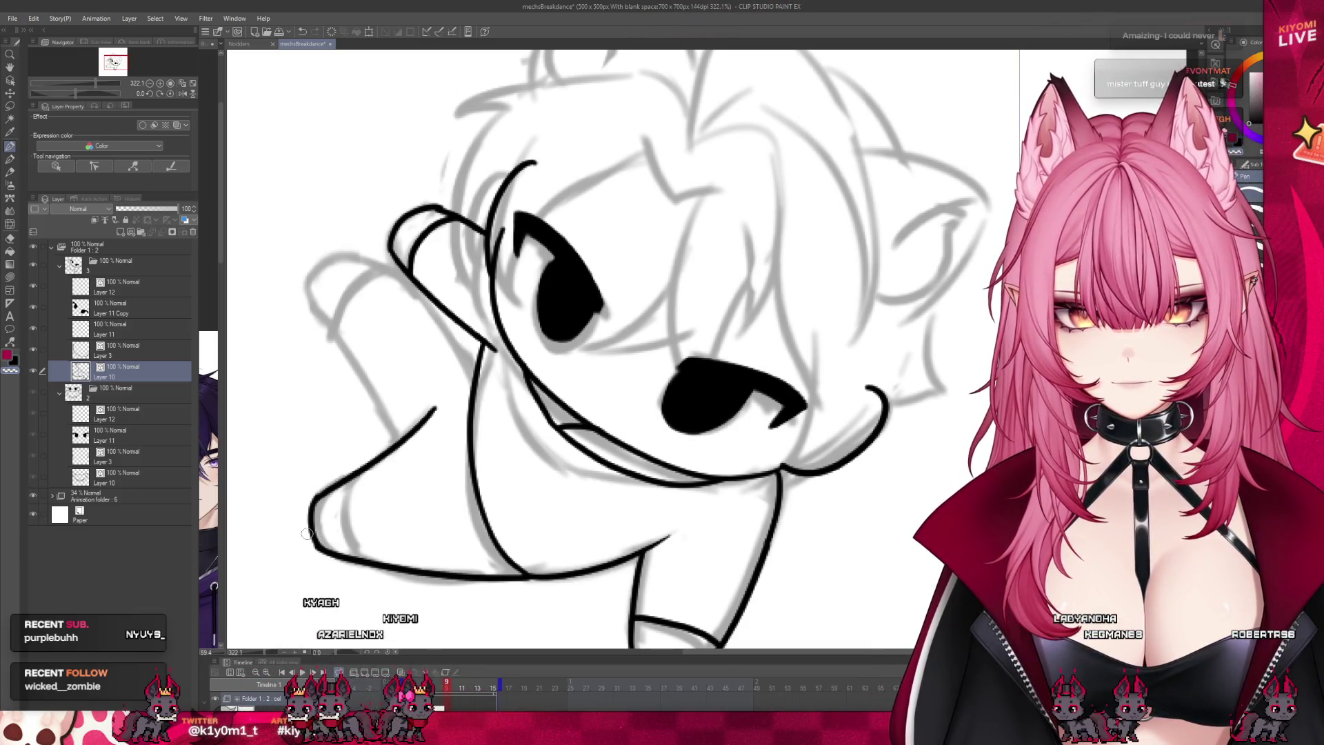
Step: Replace those left-arm strokes with a higher-reaching arm line, then compare frames 8 and 9
key(ctrl+z)
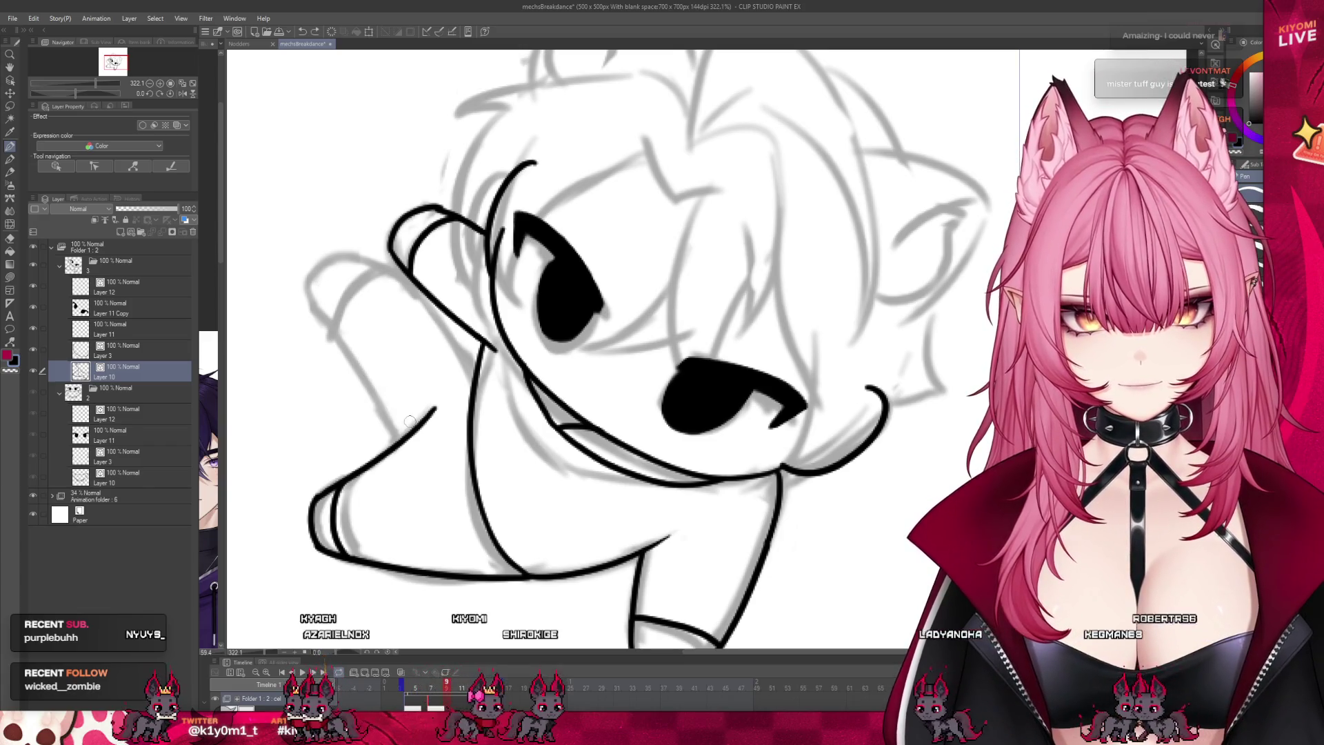
key(ctrl+z)
drag(403, 435, 317, 290)
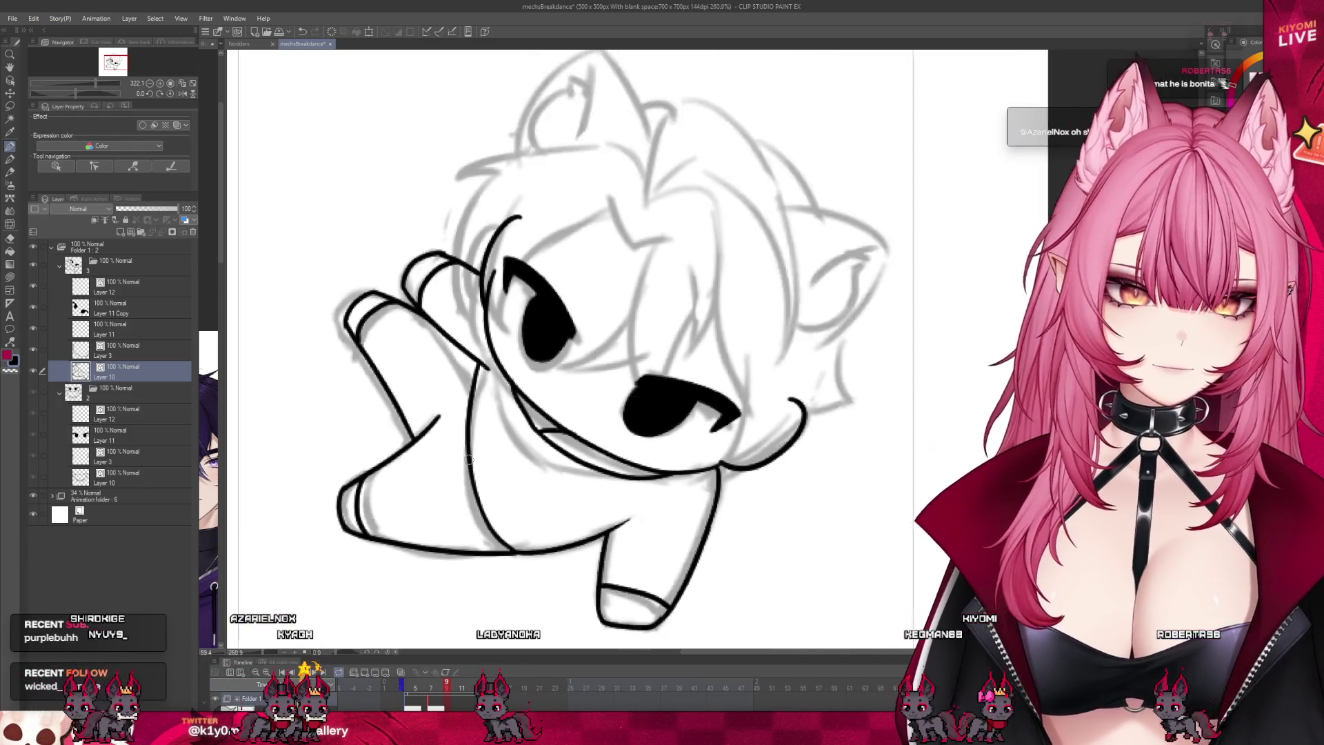
scroll(518, 429, down, 6)
mouse_move(446, 682)
mouse_down()
mouse_move(431, 690)
mouse_move(441, 699)
mouse_up()
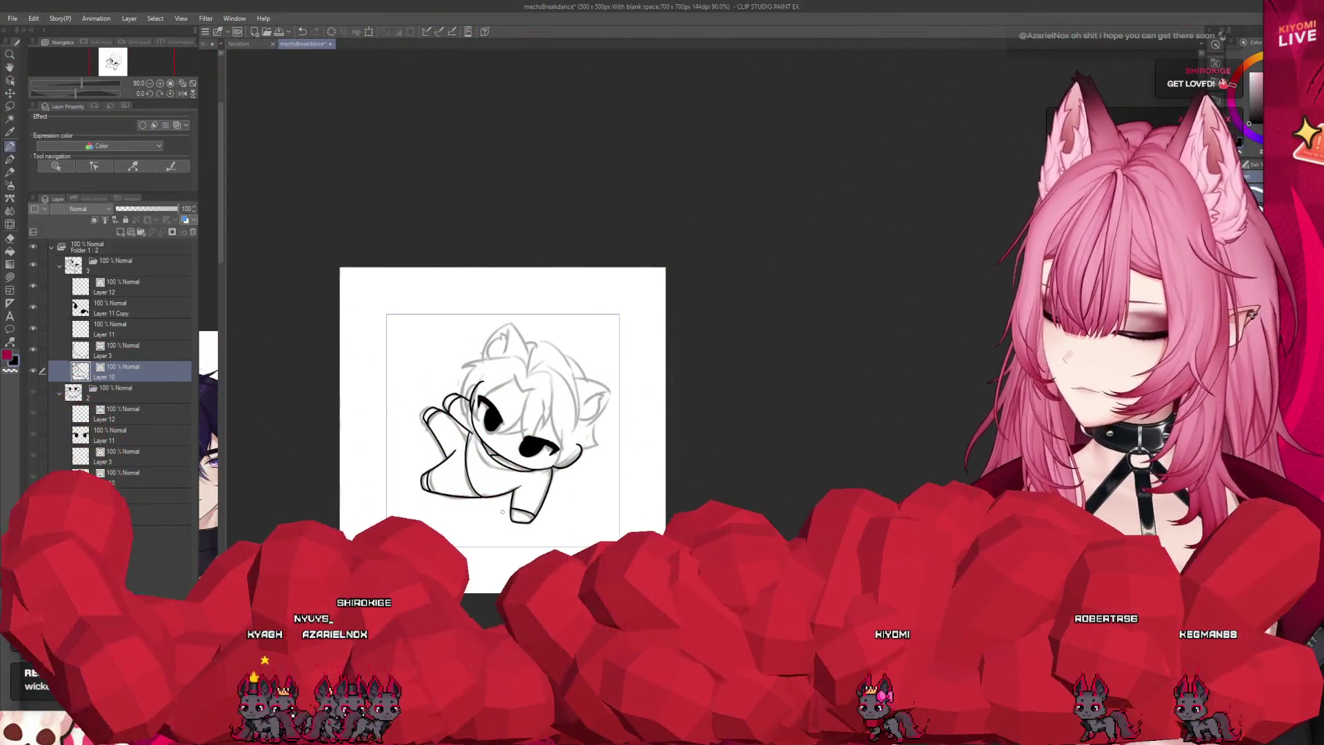
scroll(494, 502, up, 1)
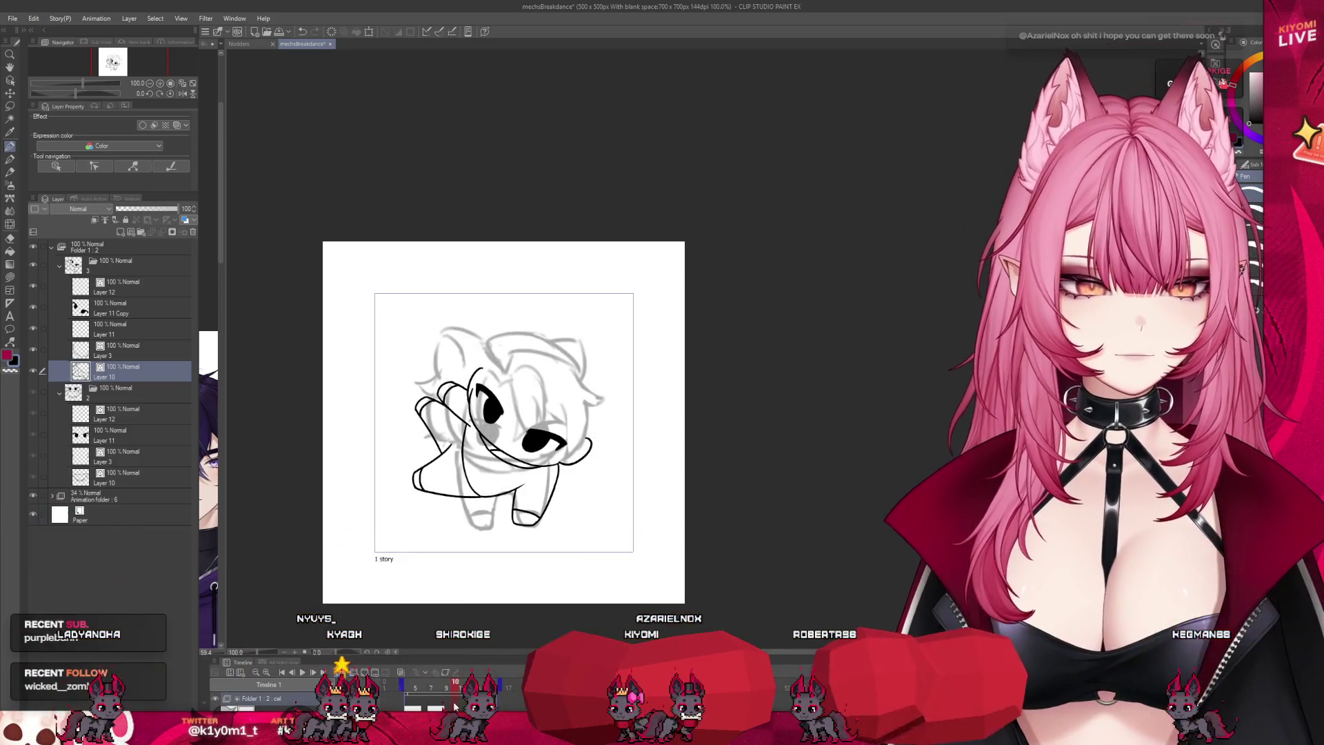
Step: Add a new animation cel for the next frame and zoom in on its sketch
scroll(473, 586, down, 1)
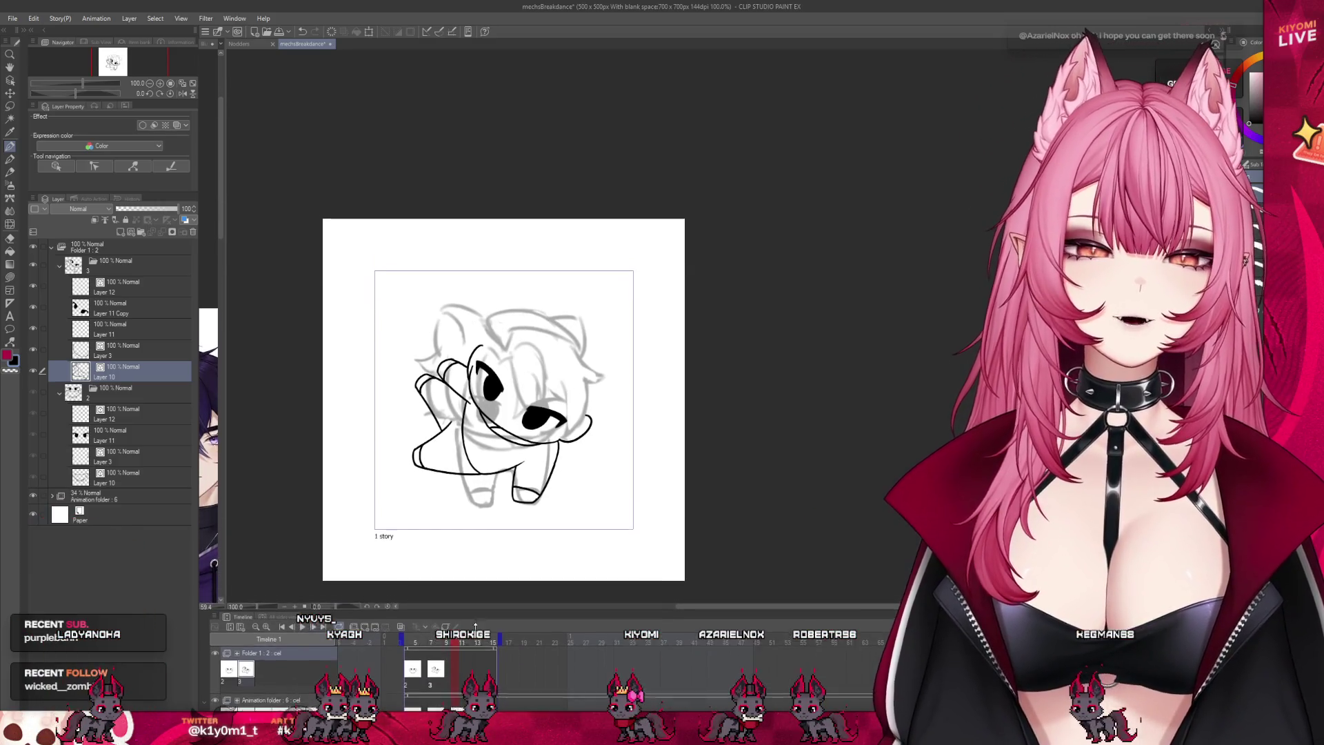
click(361, 661)
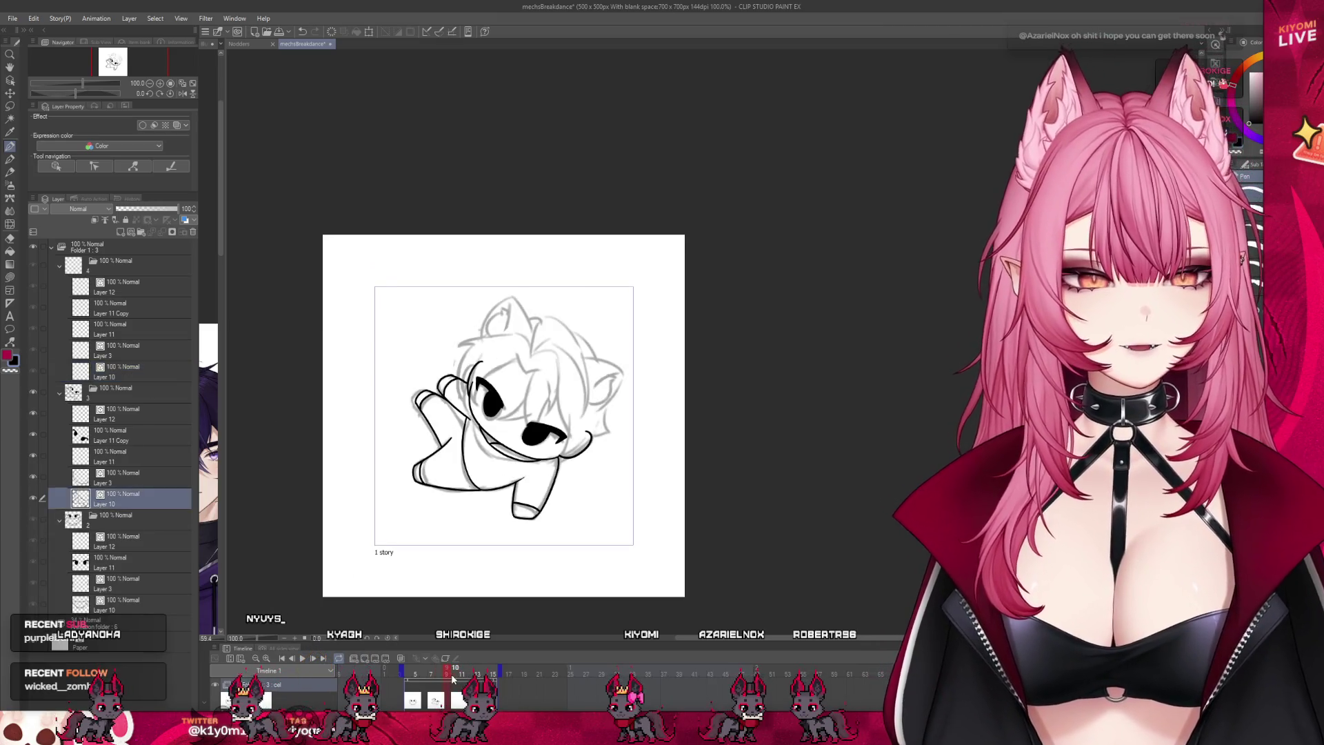
scroll(517, 370, up, 3)
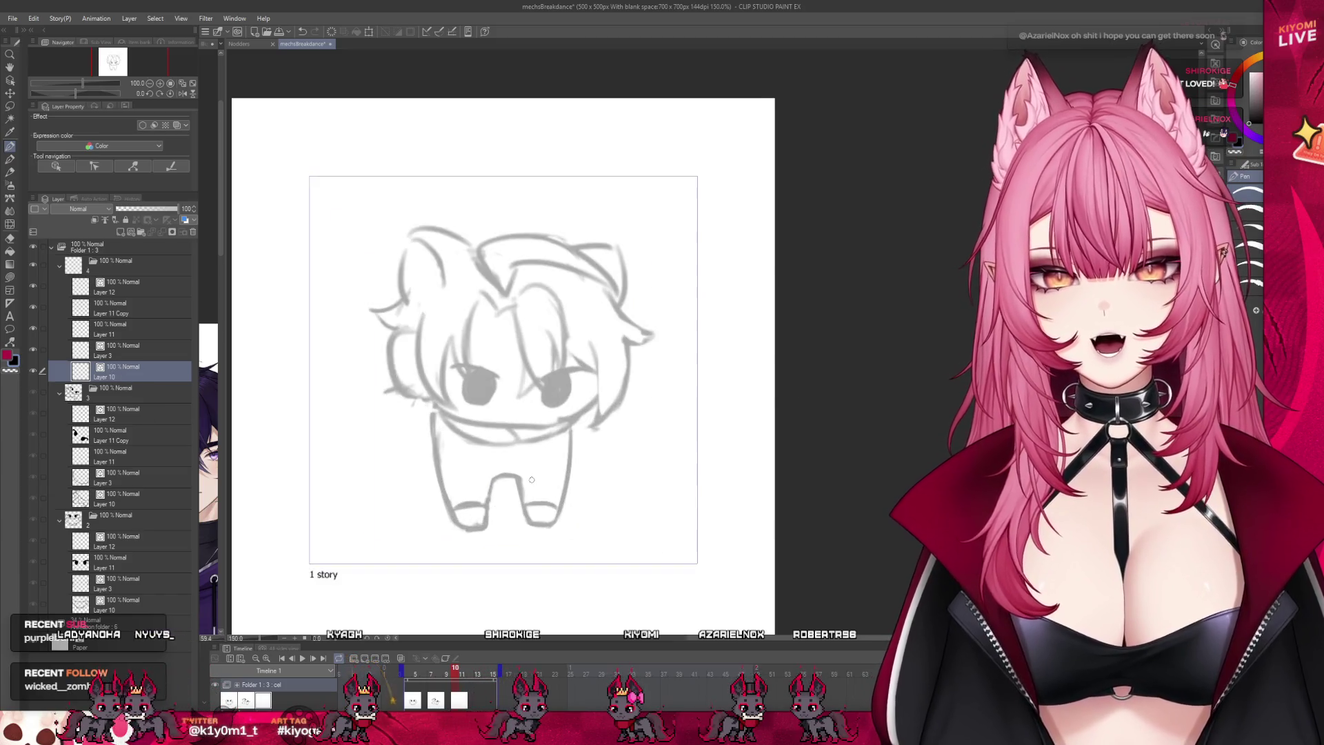
key(alt+bracketright)
scroll(516, 370, up, 2)
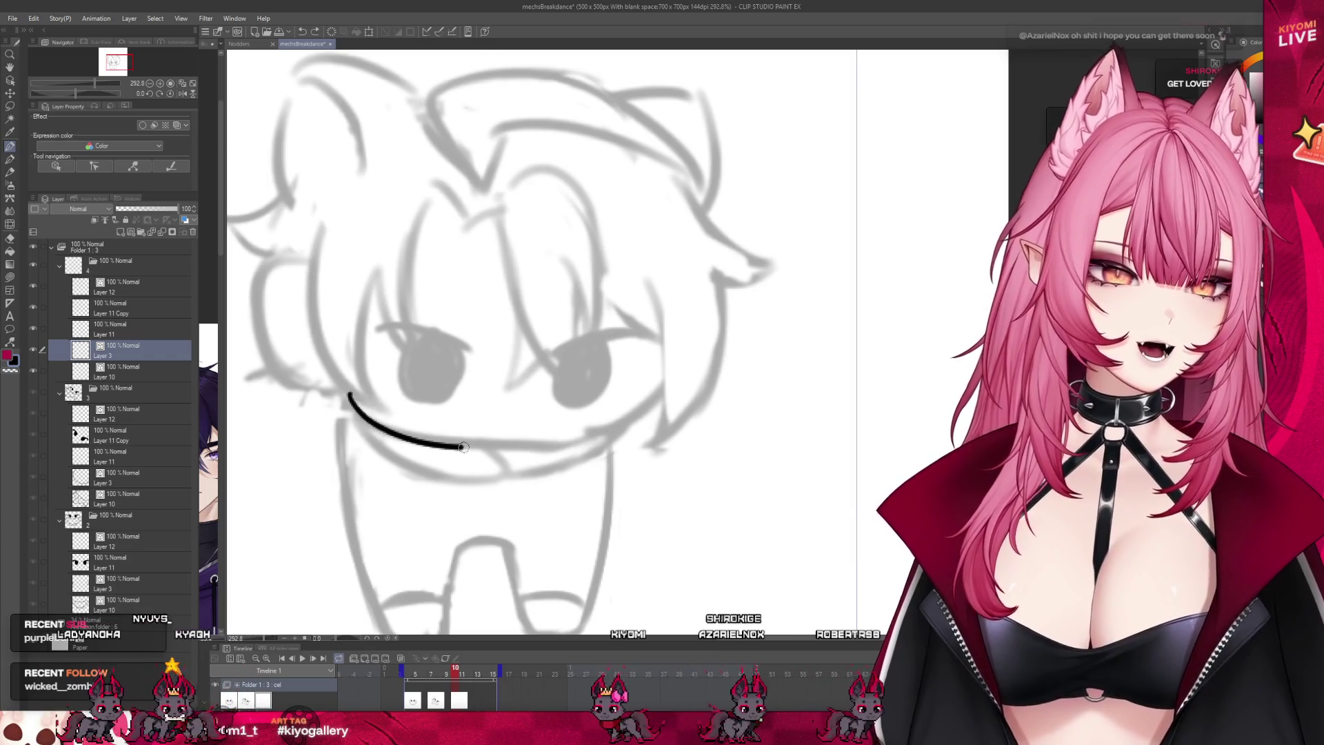
Step: Ink the jaw curve, then skew it with Free Transform so its right side drops
key(ctrl+z)
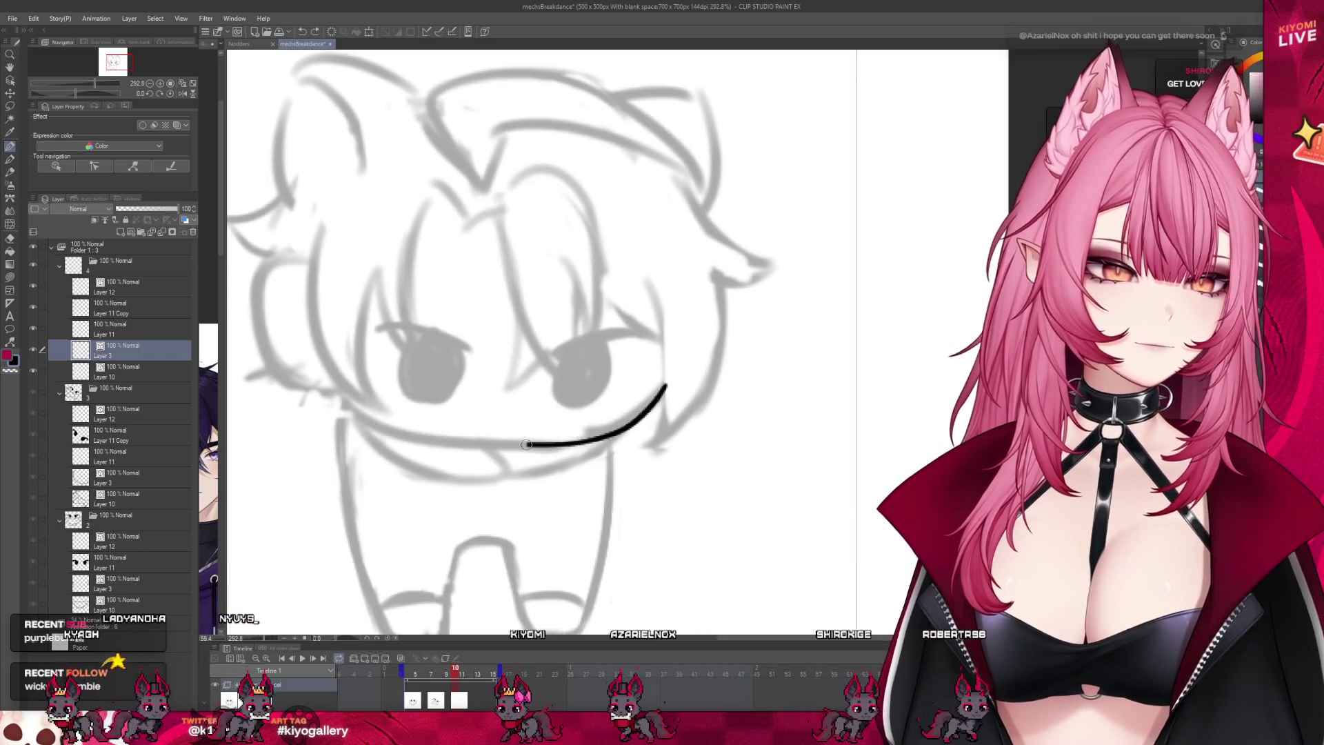
key(ctrl+z)
mouse_move(347, 394)
mouse_down()
mouse_move(447, 444)
mouse_move(580, 439)
mouse_move(650, 395)
mouse_move(634, 411)
mouse_up()
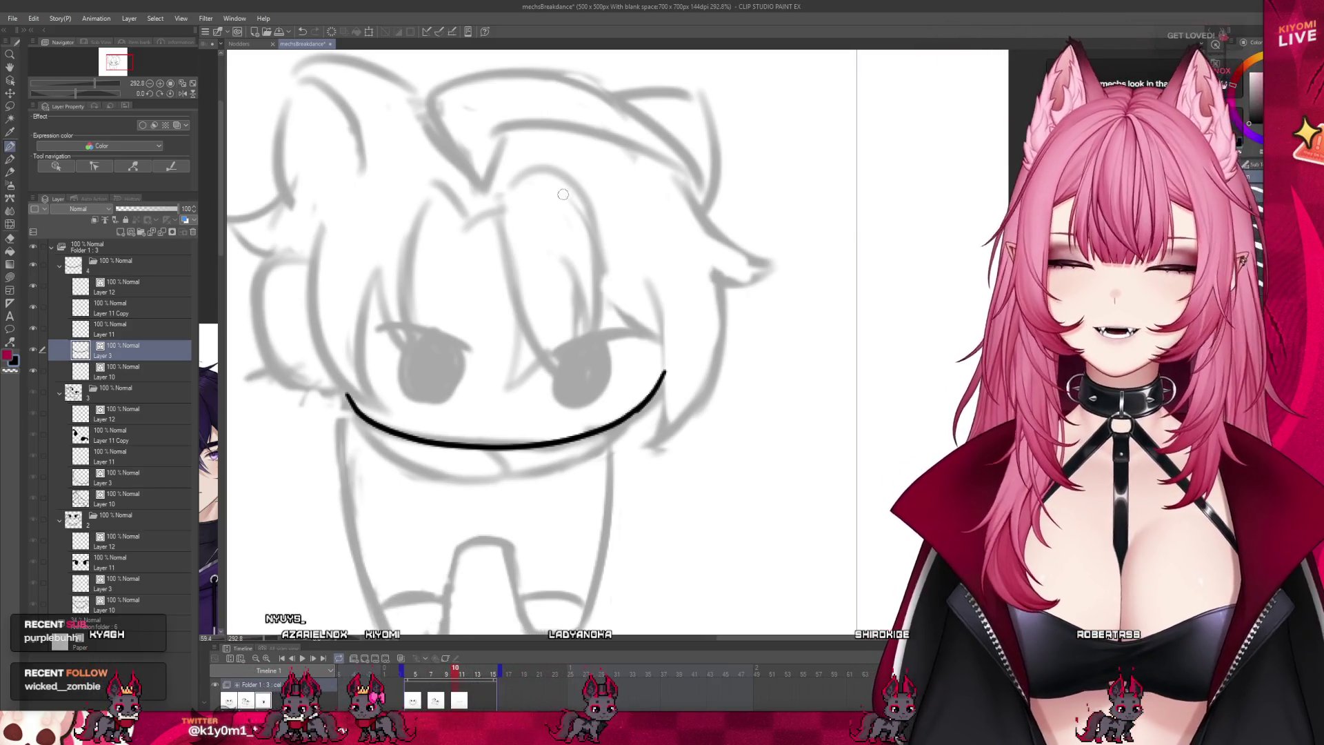
click(370, 32)
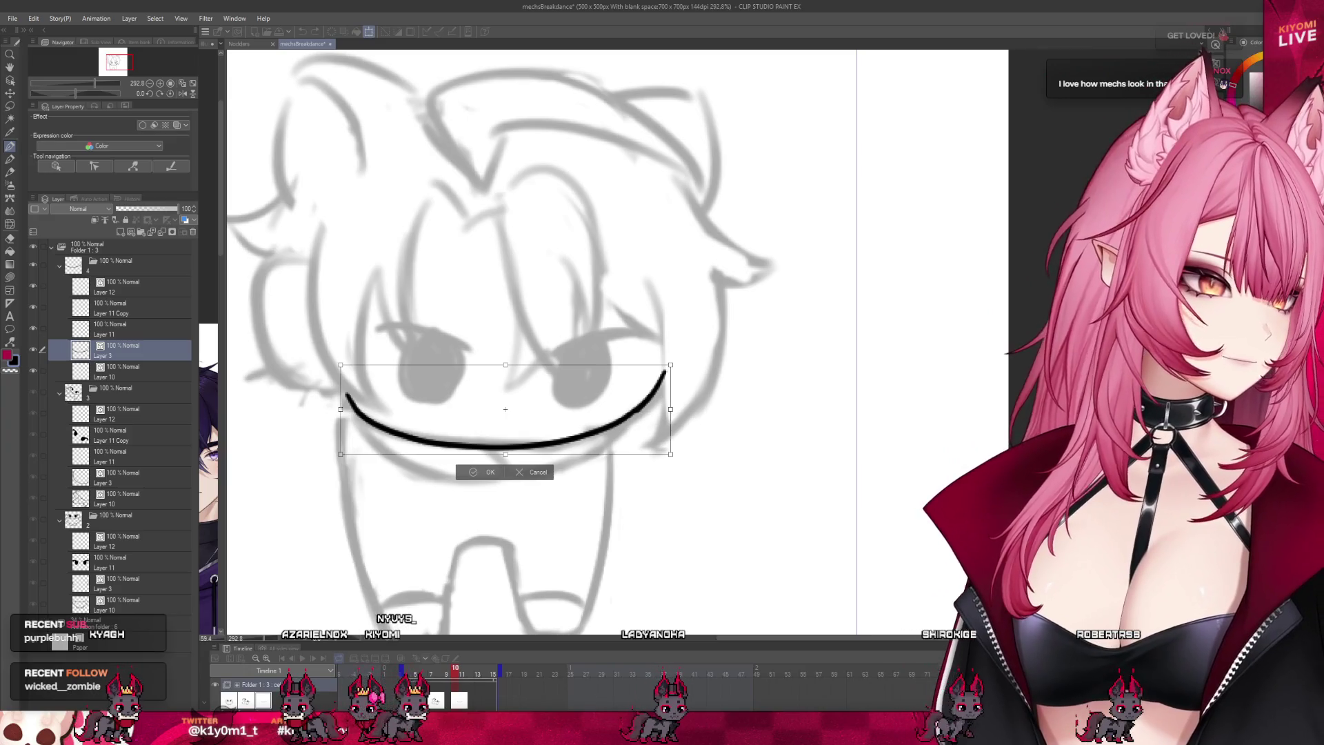
mouse_move(670, 409)
mouse_down()
mouse_move(666, 422)
mouse_move(613, 428)
mouse_up()
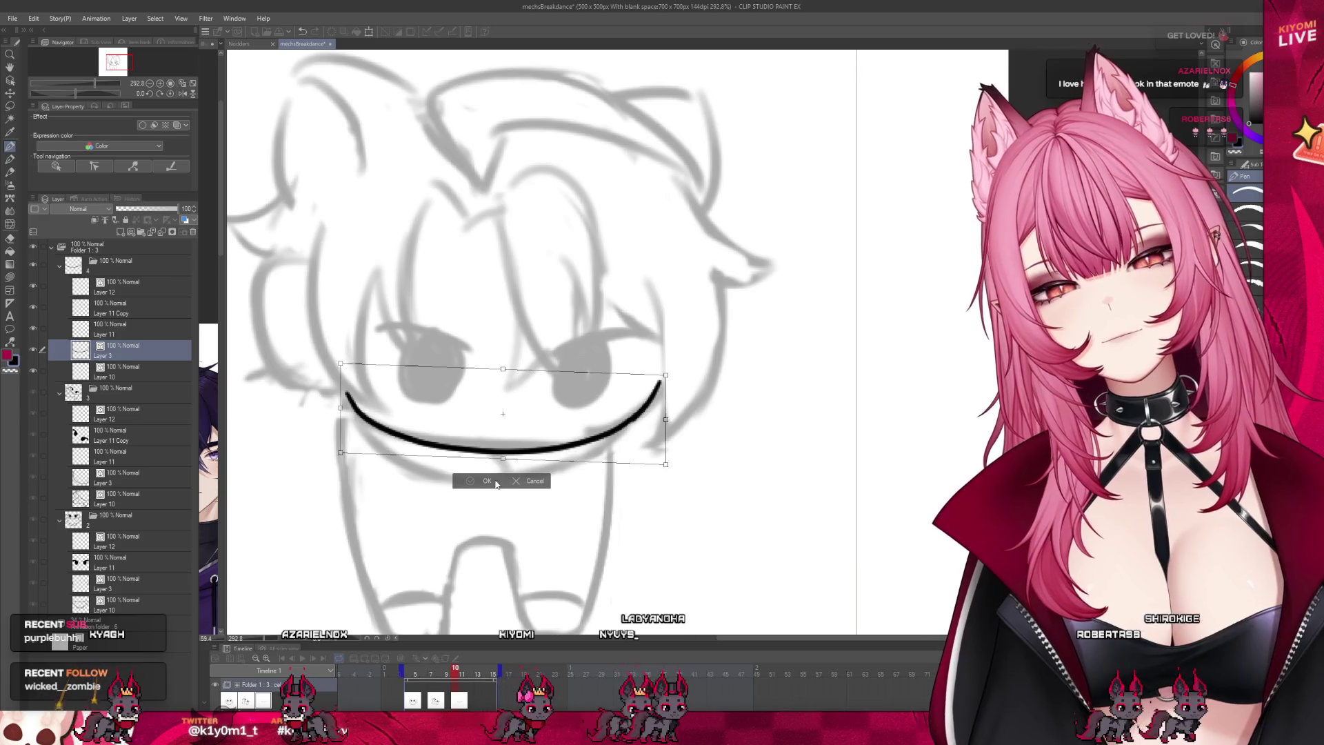
click(487, 481)
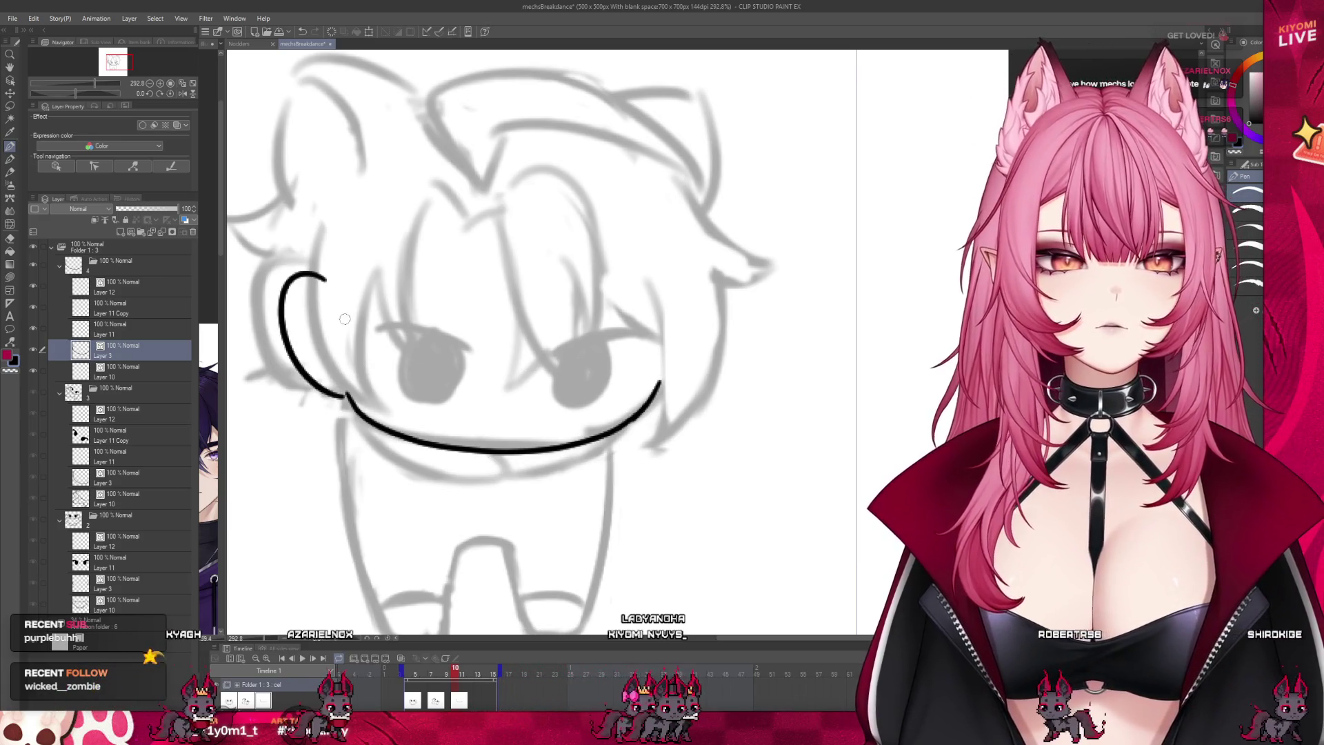
Step: Undo the C-shaped cheek stroke and briefly check the Illustration document before returning to mechsBreakdance
key(ctrl+z)
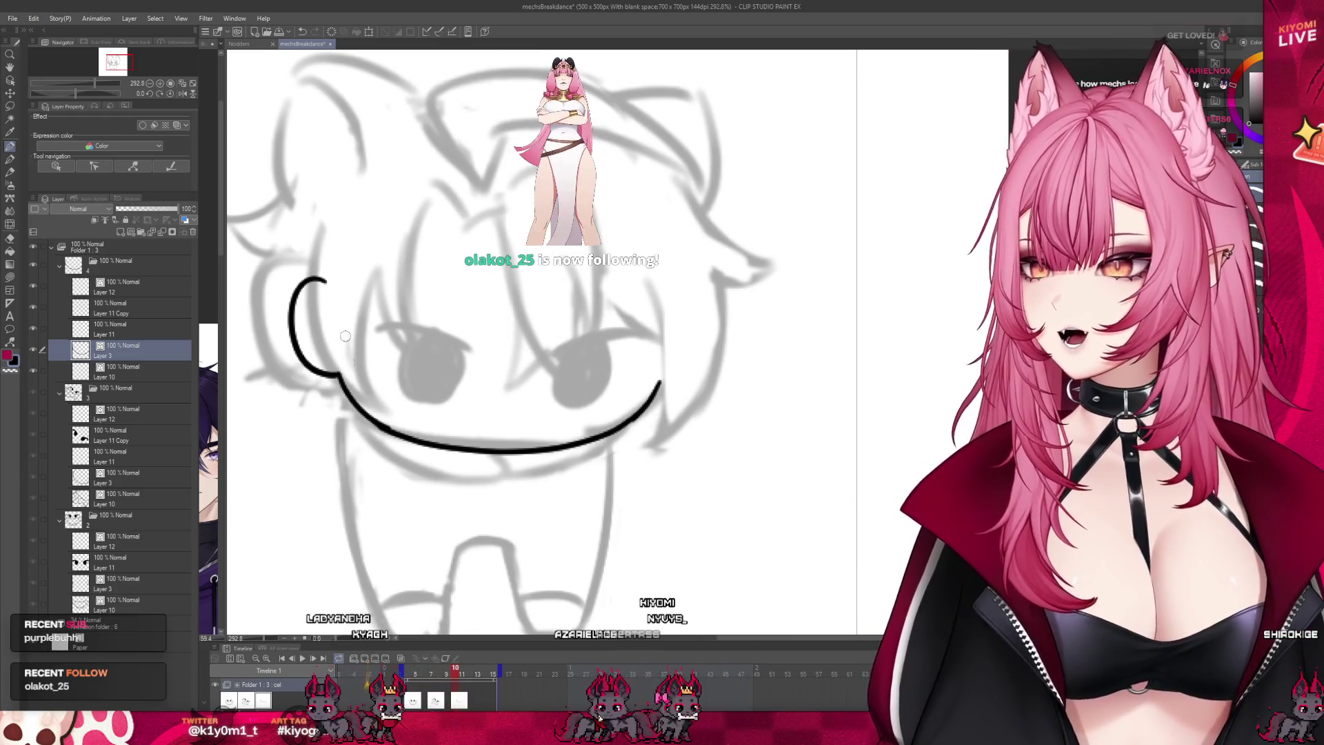
key(ctrl+Tab)
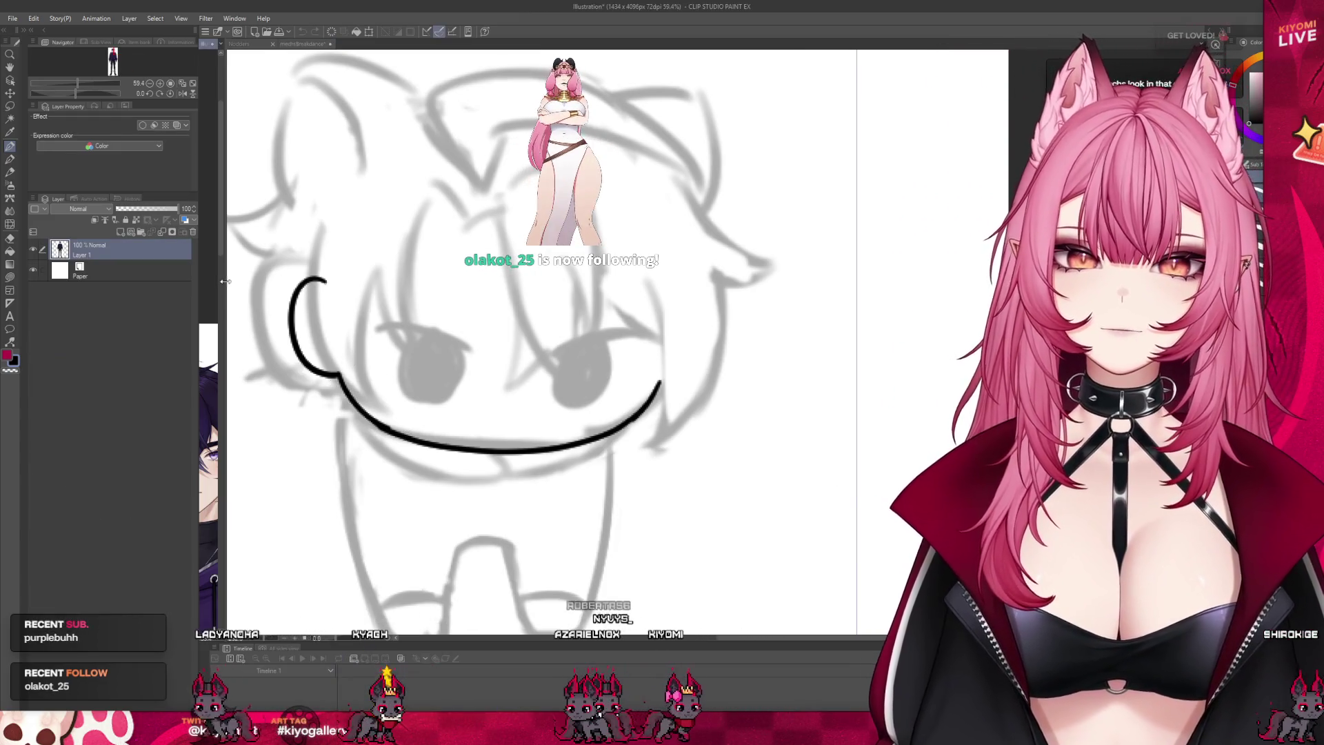
key(ctrl+Tab)
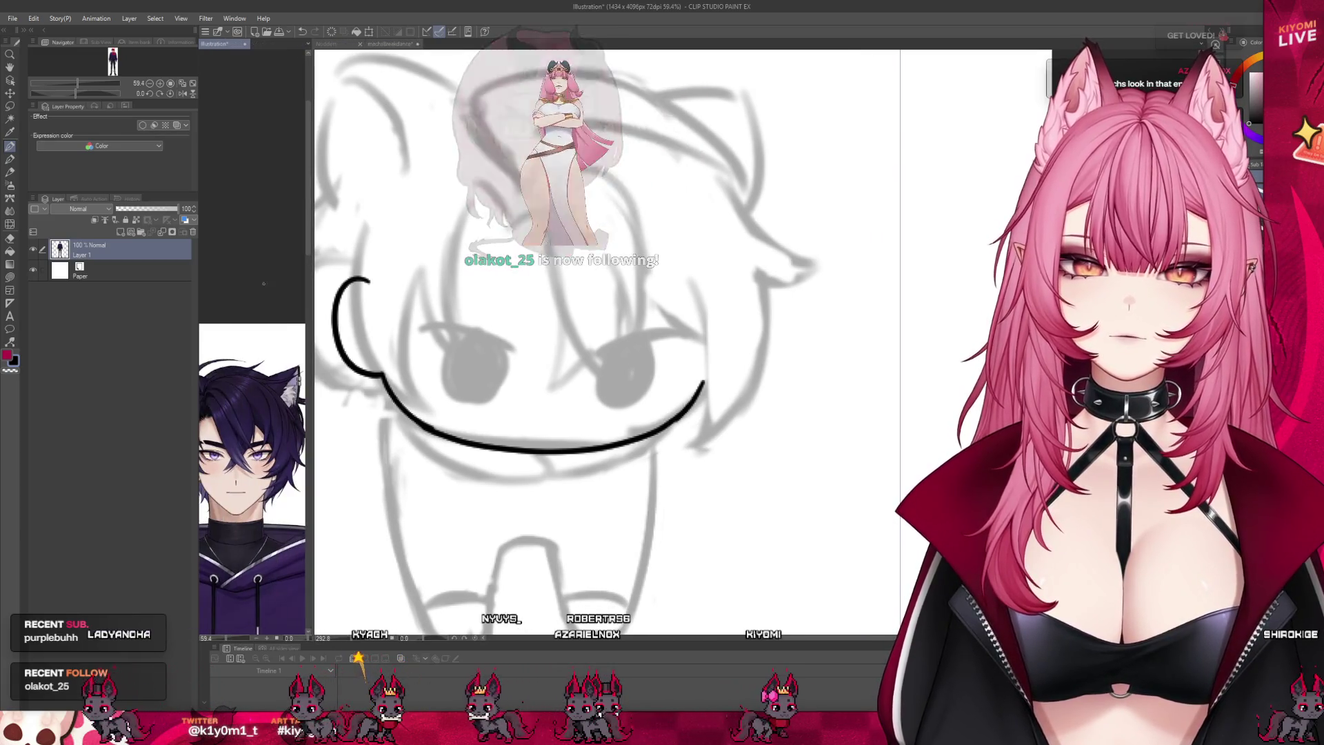
scroll(446, 318, down, 5)
scroll(626, 349, up, 3)
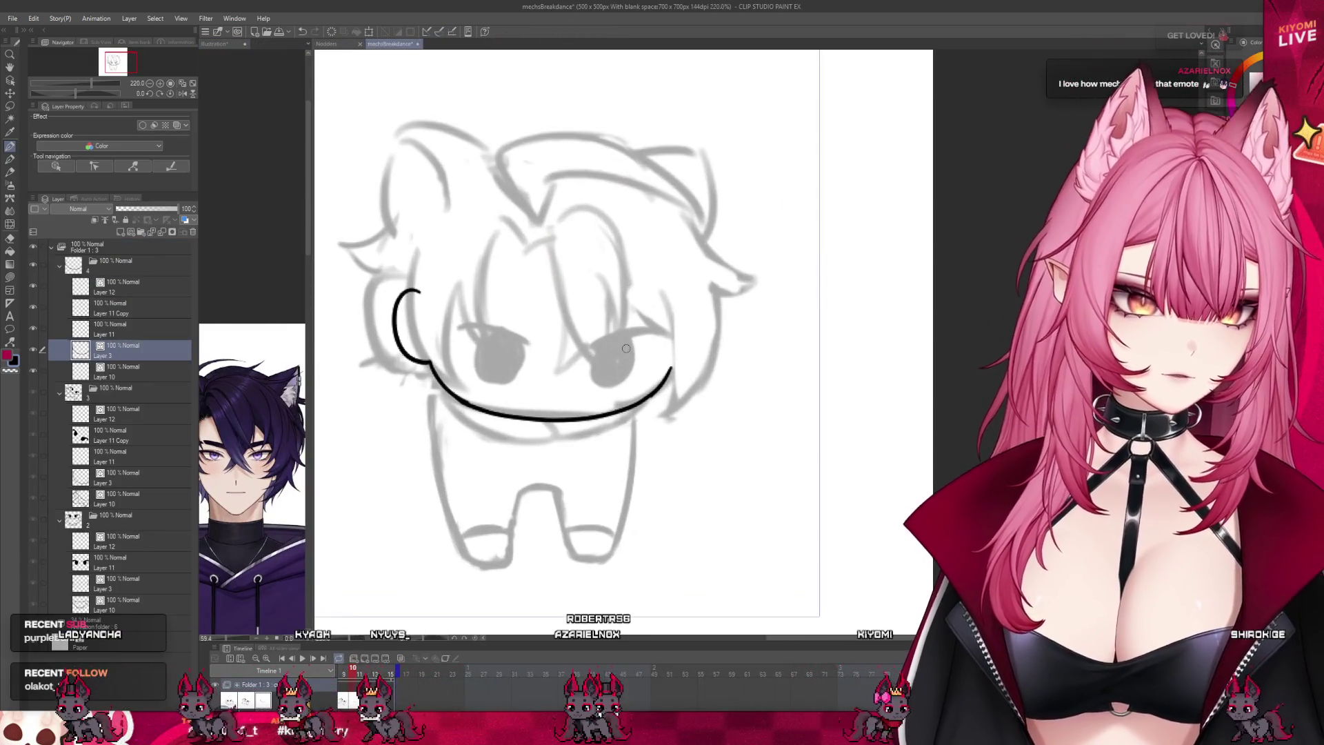
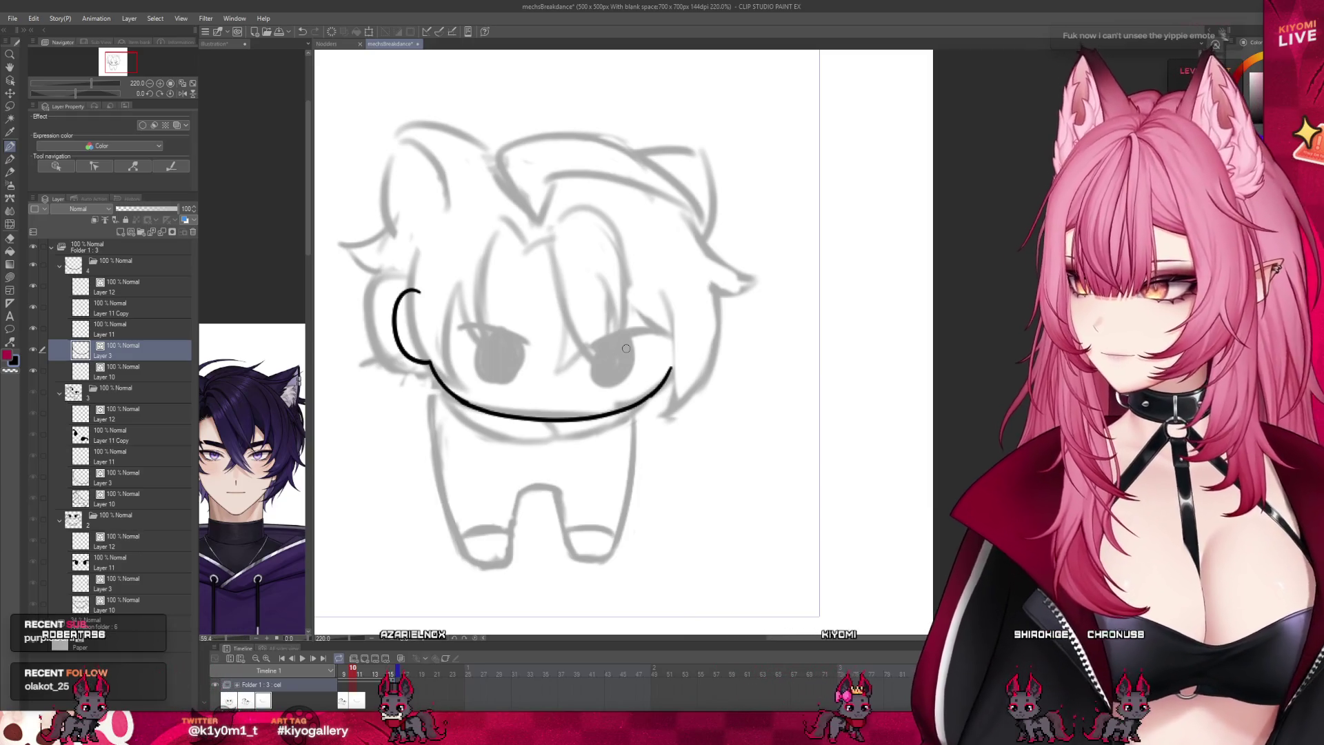
Step: Select Layer 10 and turn on the onion skin of neighbouring frames
scroll(635, 348, up, 2)
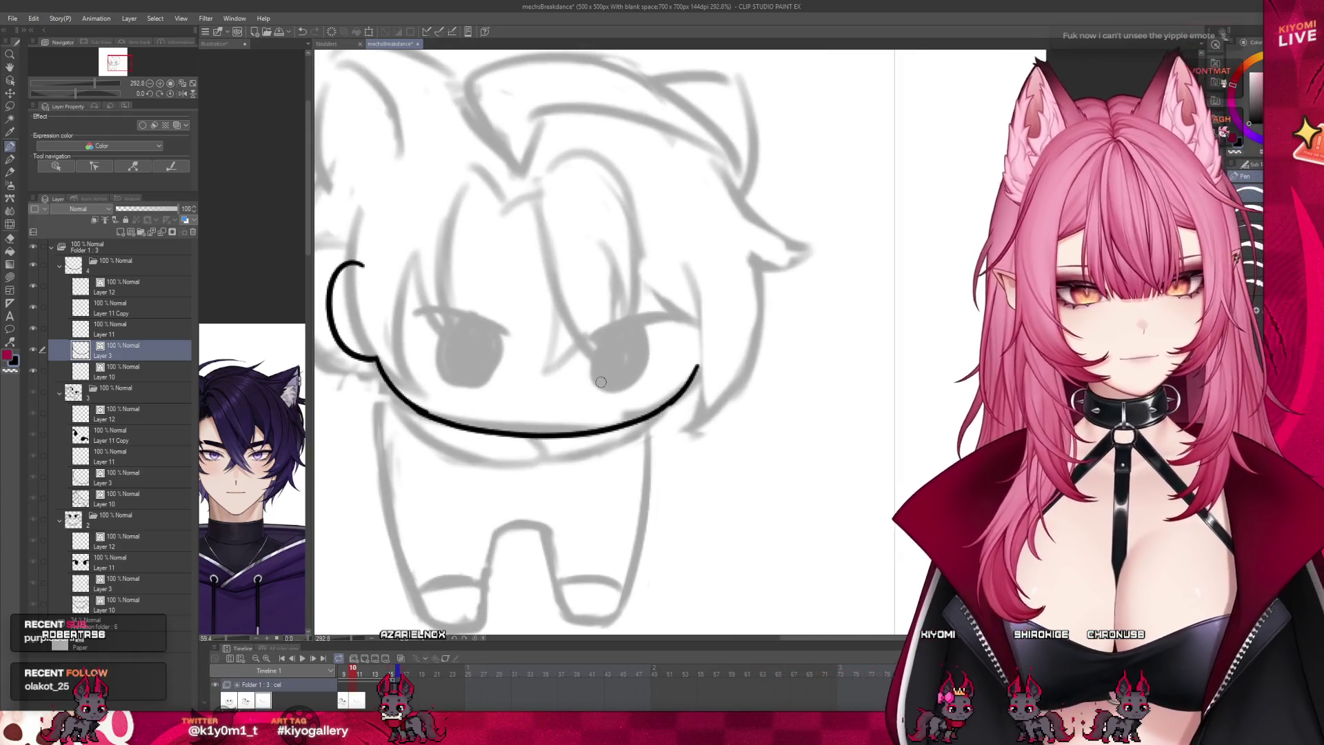
click(135, 377)
scroll(544, 491, down, 3)
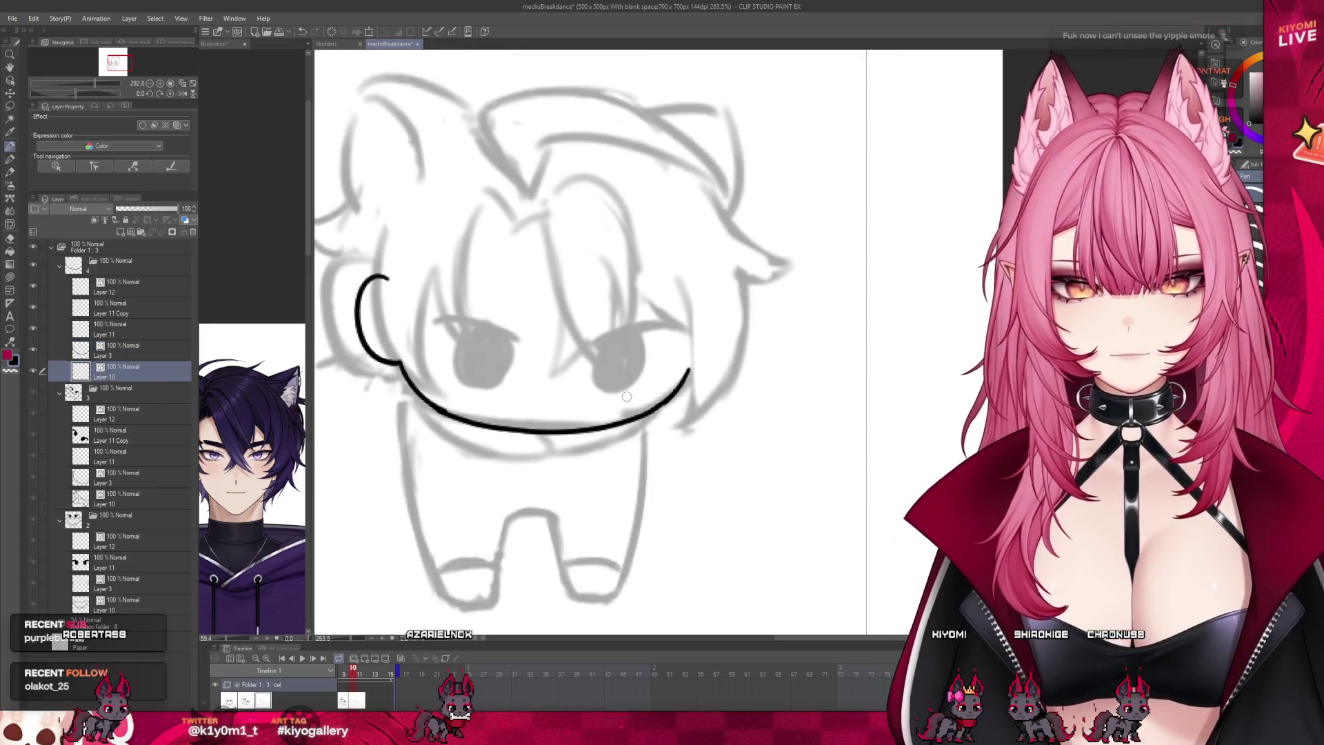
scroll(544, 491, up, 1)
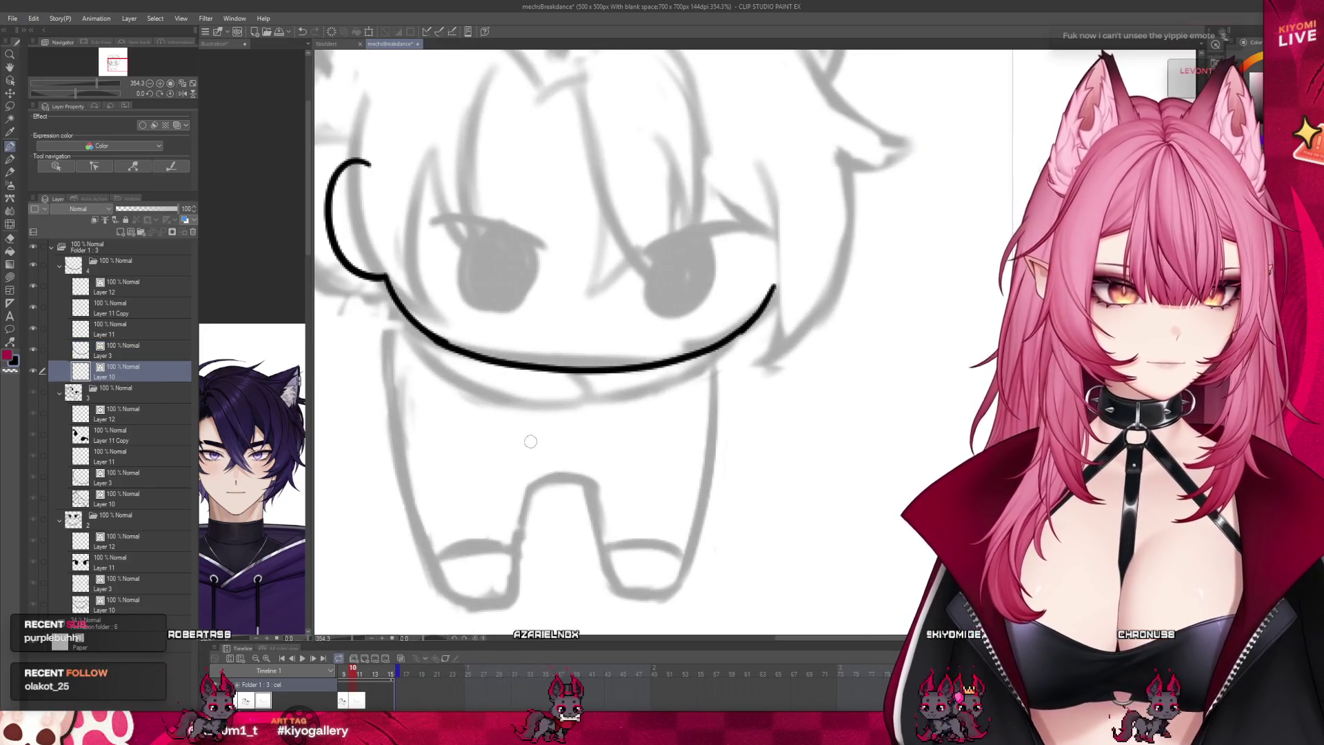
click(401, 658)
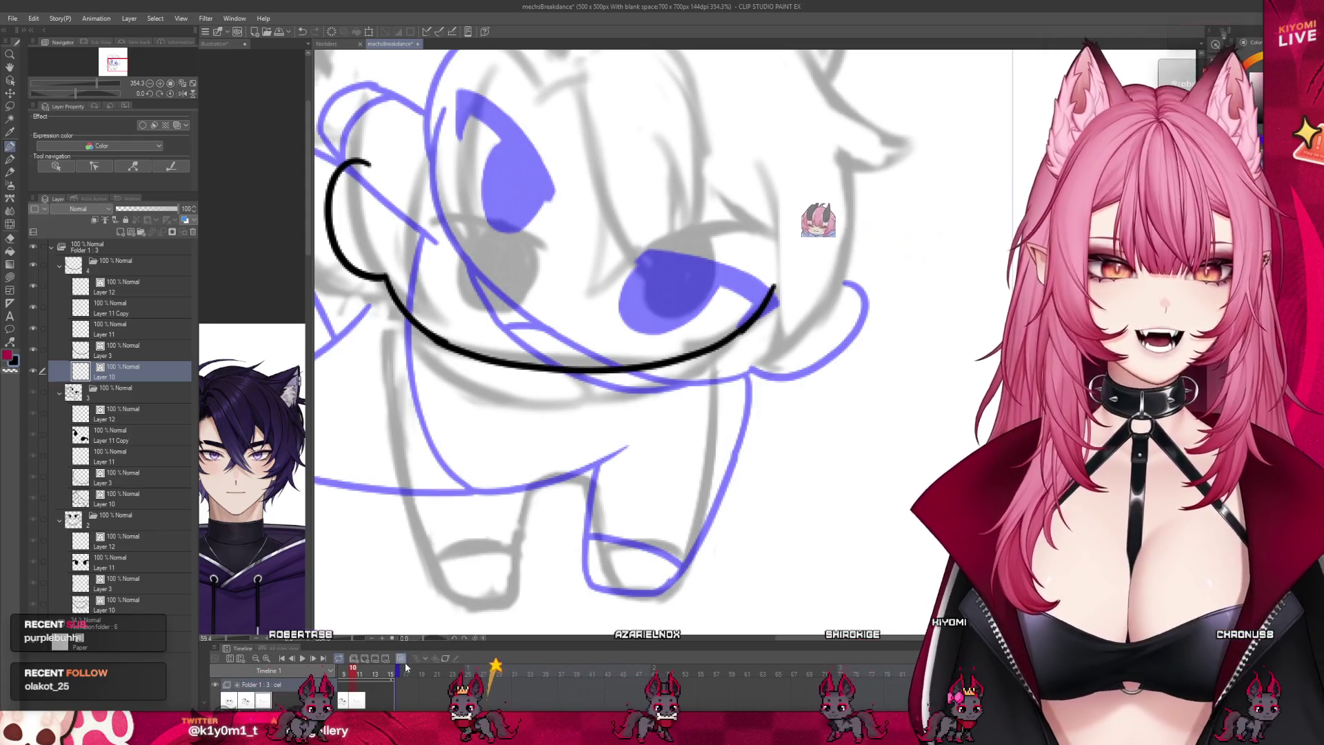
Step: Ink both legs and the left body outline in black, redoing overshooting strokes
mouse_move(586, 476)
mouse_down()
mouse_move(611, 592)
mouse_move(698, 571)
mouse_up()
drag(717, 355, 688, 583)
key(ctrl+z)
key(ctrl+z)
drag(718, 355, 692, 583)
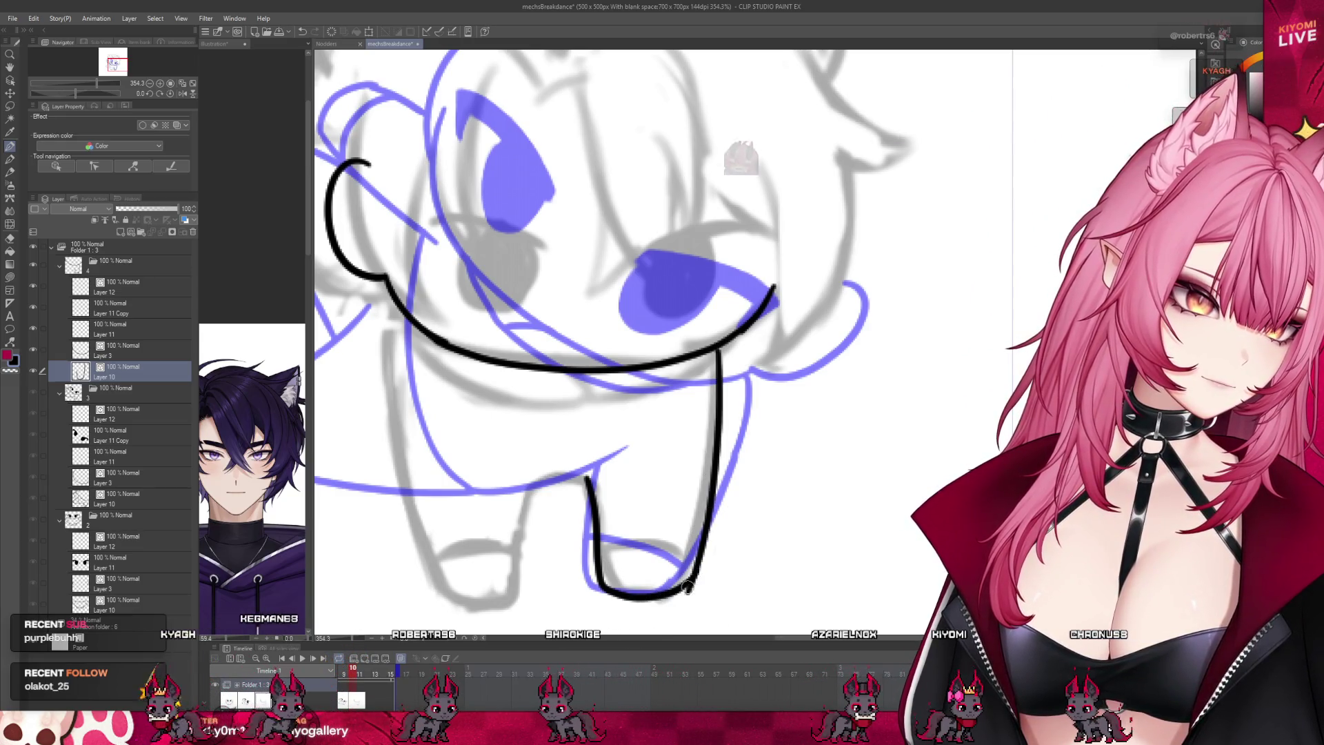
mouse_move(524, 495)
mouse_down()
mouse_move(591, 480)
mouse_move(530, 595)
mouse_up()
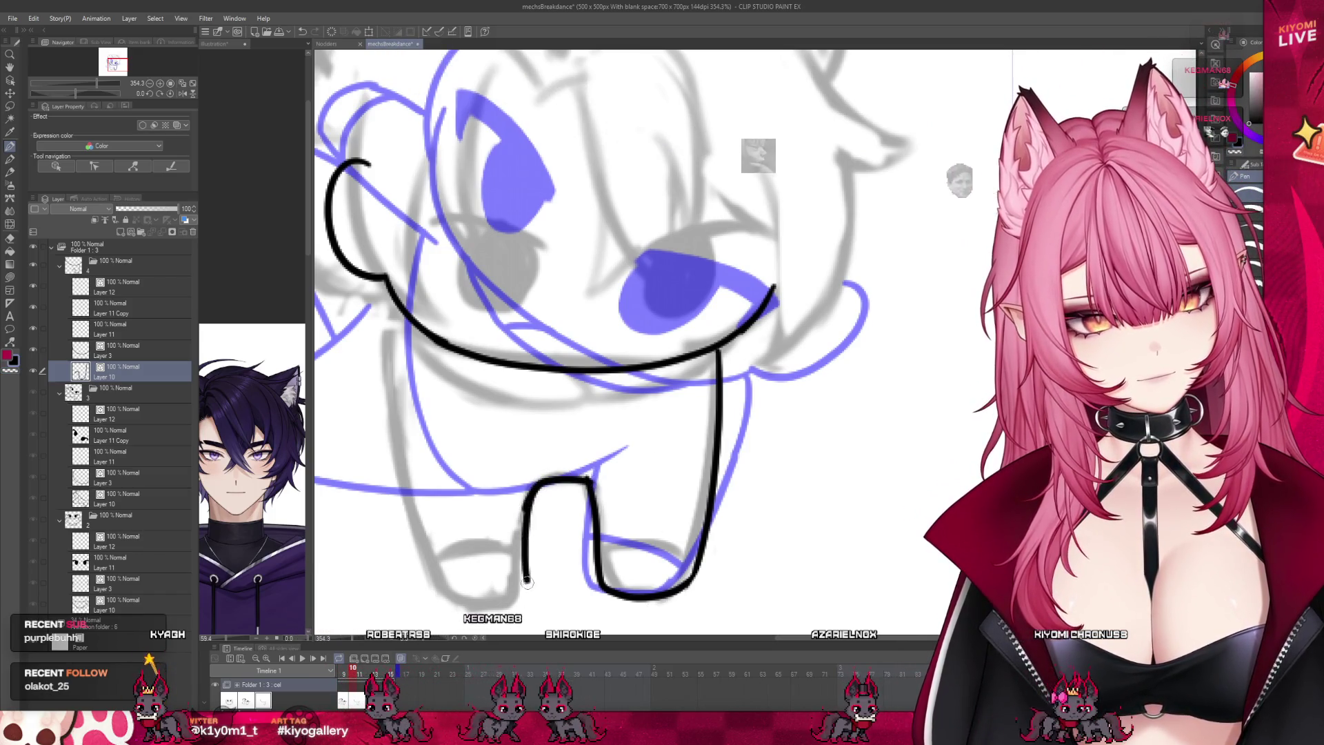
key(ctrl+z)
drag(530, 485, 525, 588)
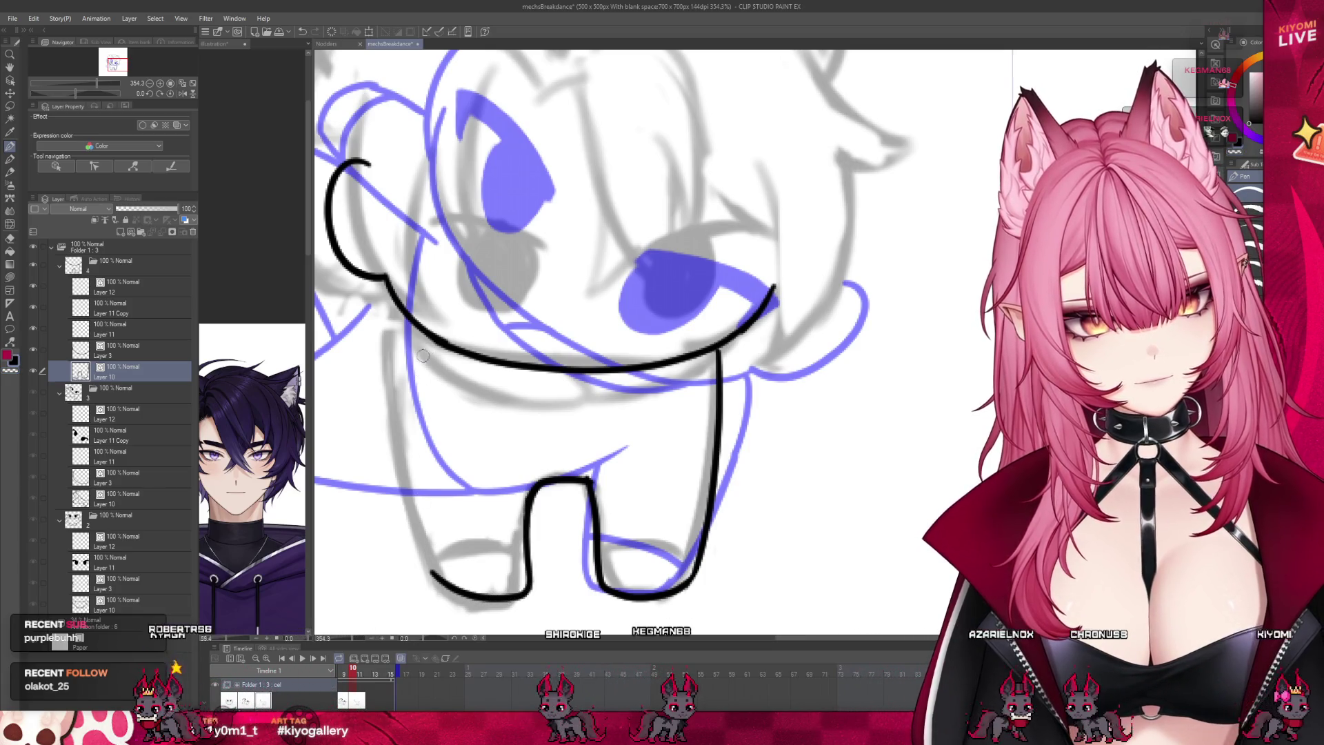
key(ctrl+z)
mouse_move(395, 310)
mouse_down()
mouse_move(404, 449)
mouse_move(436, 576)
mouse_up()
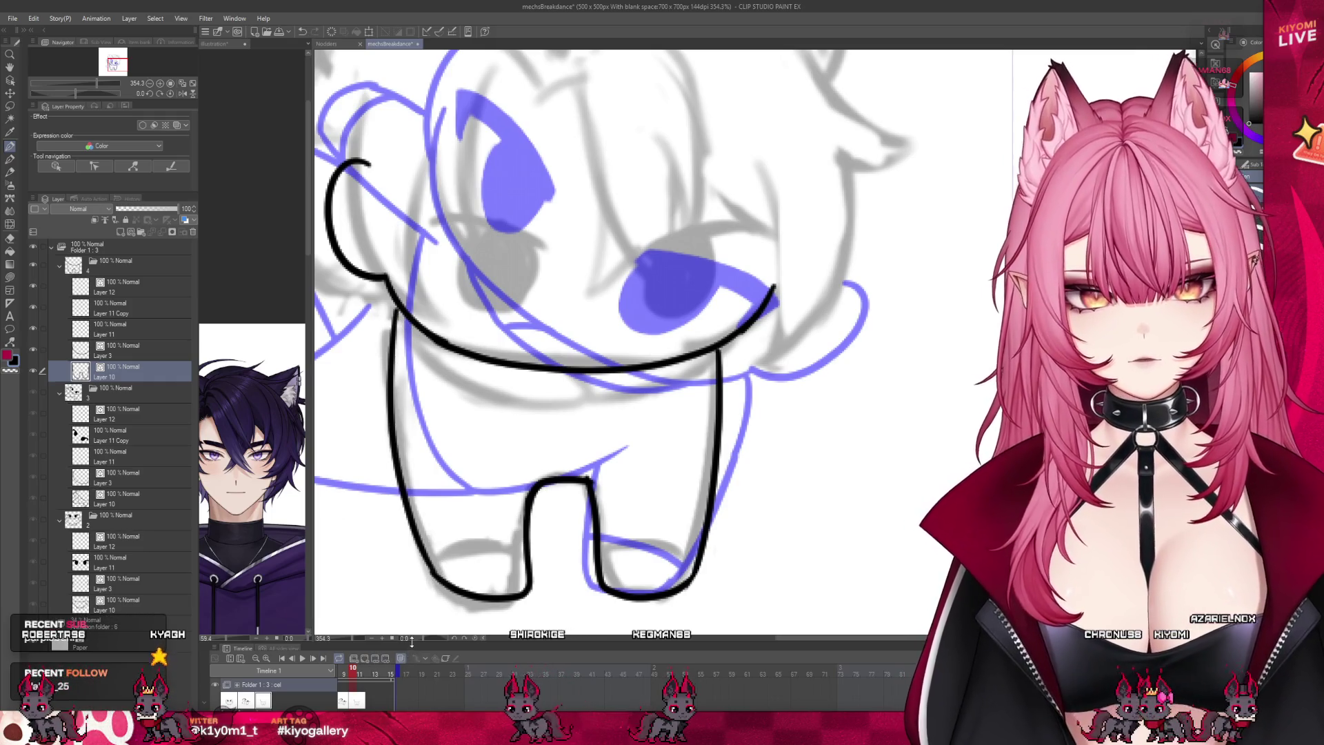
Step: Hide the onion skin and ink the tops and bottoms of both feet
click(402, 658)
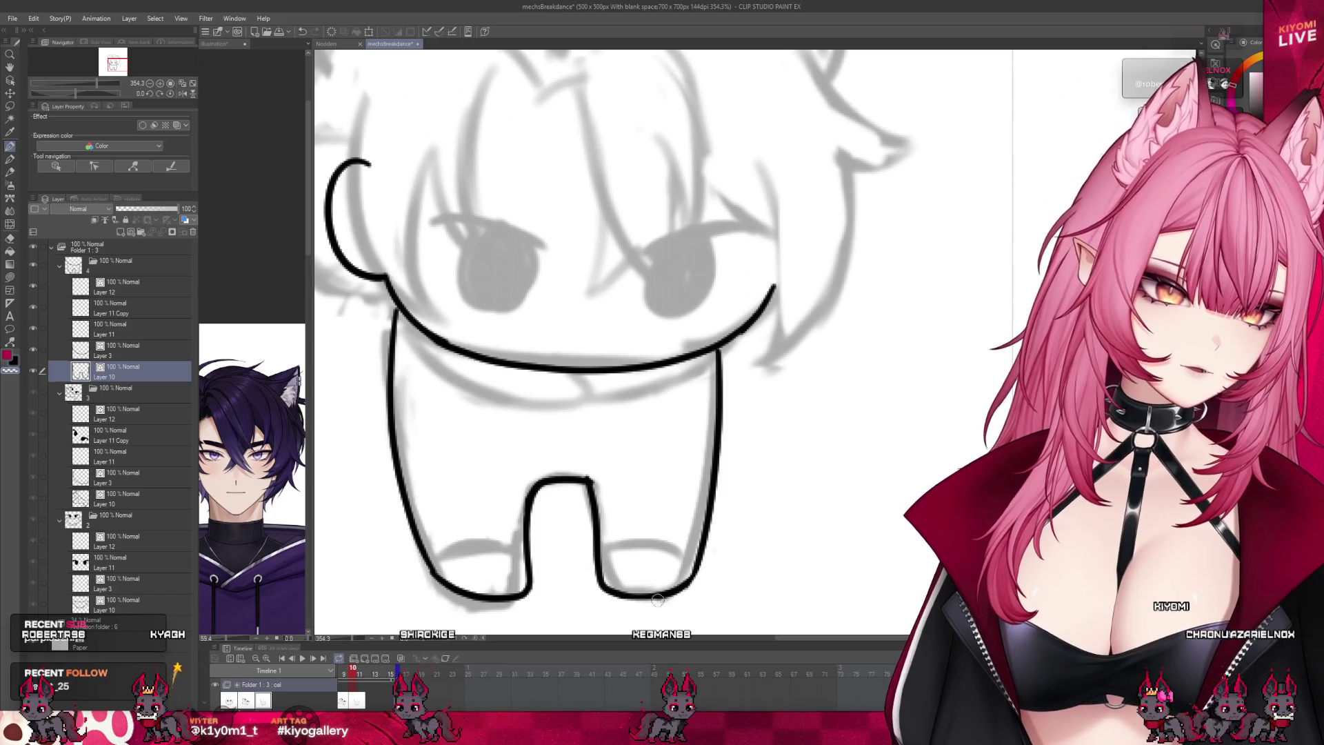
drag(704, 571, 604, 593)
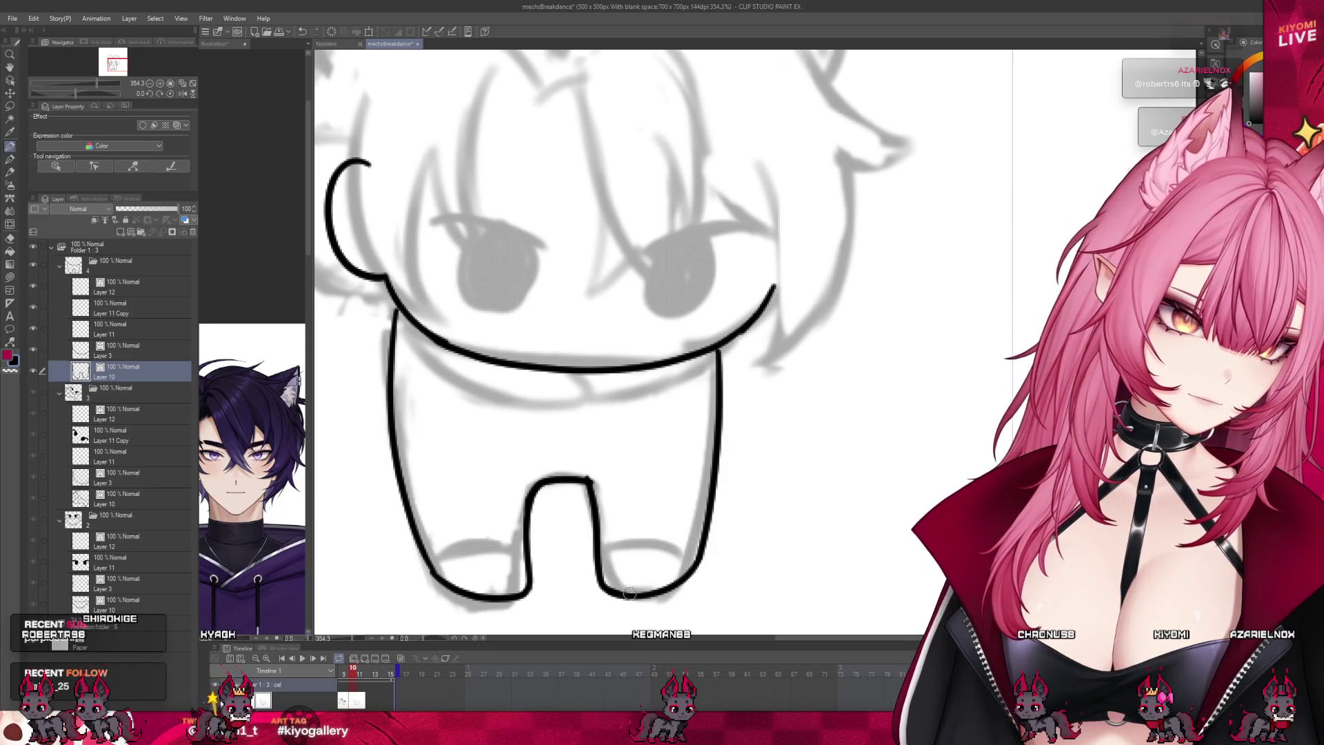
drag(601, 549, 702, 544)
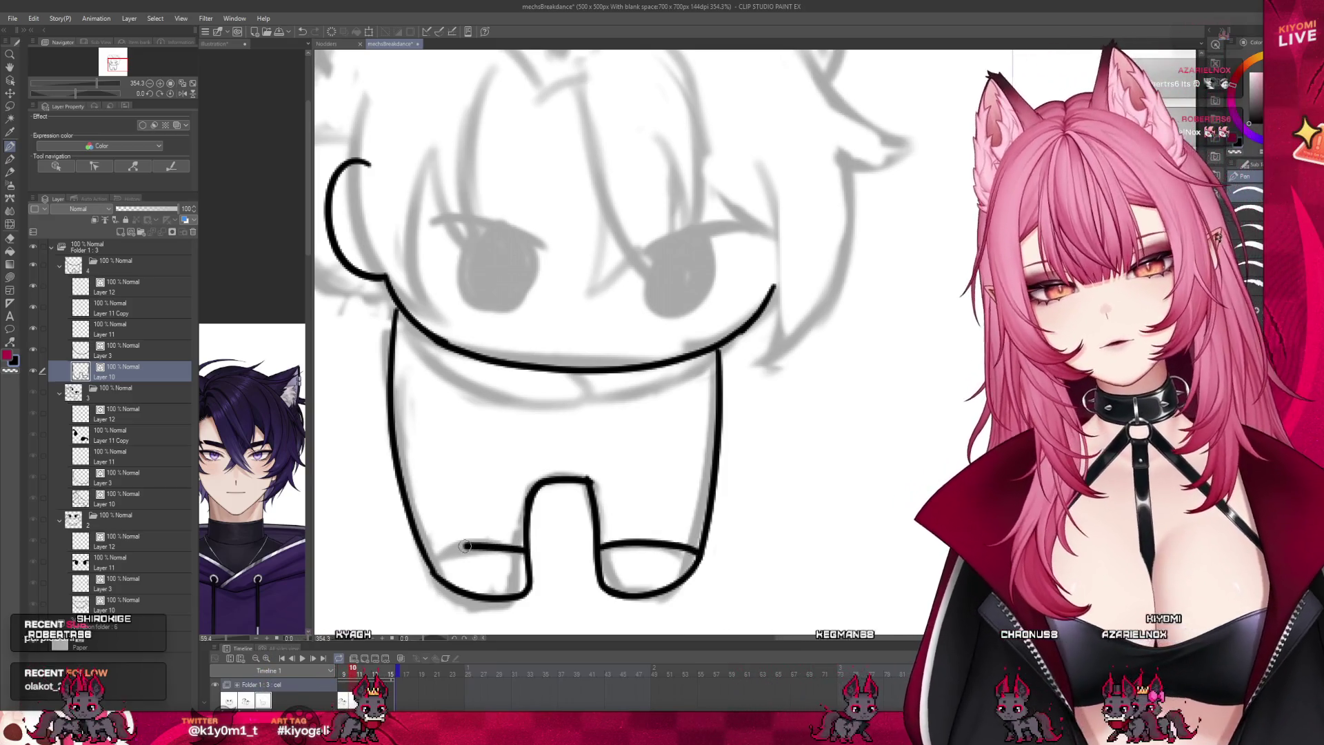
drag(468, 545, 429, 551)
scroll(491, 509, down, 1)
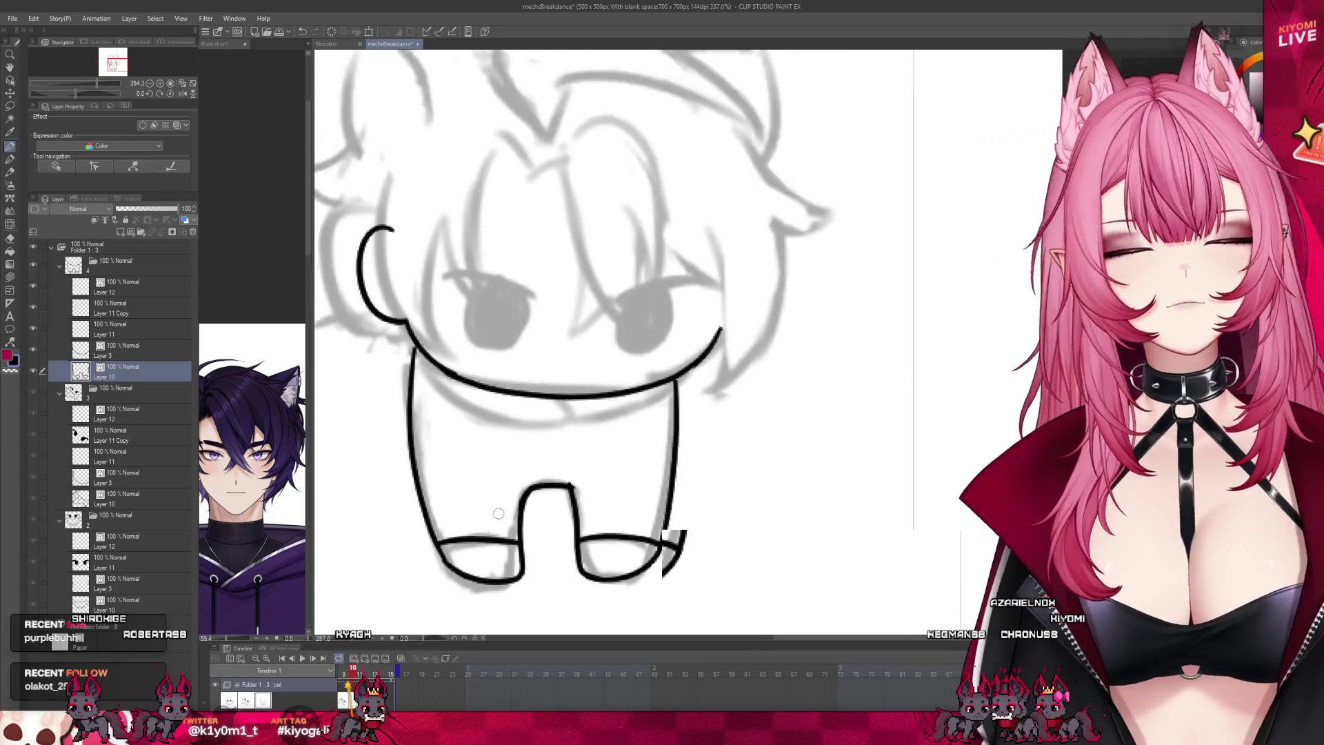
scroll(491, 509, down, 3)
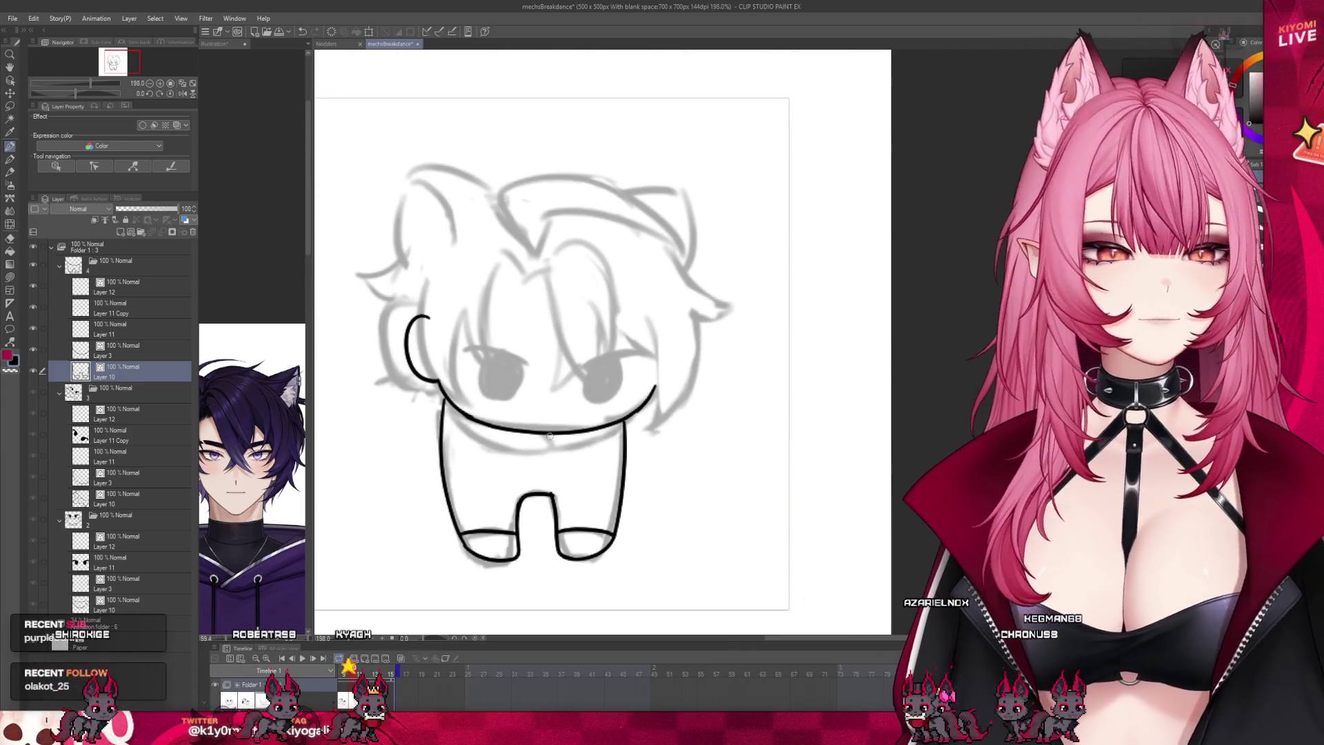
Step: Extend the right body outline up to join the neck
mouse_move(624, 422)
mouse_down()
mouse_move(579, 449)
mouse_move(537, 448)
mouse_up()
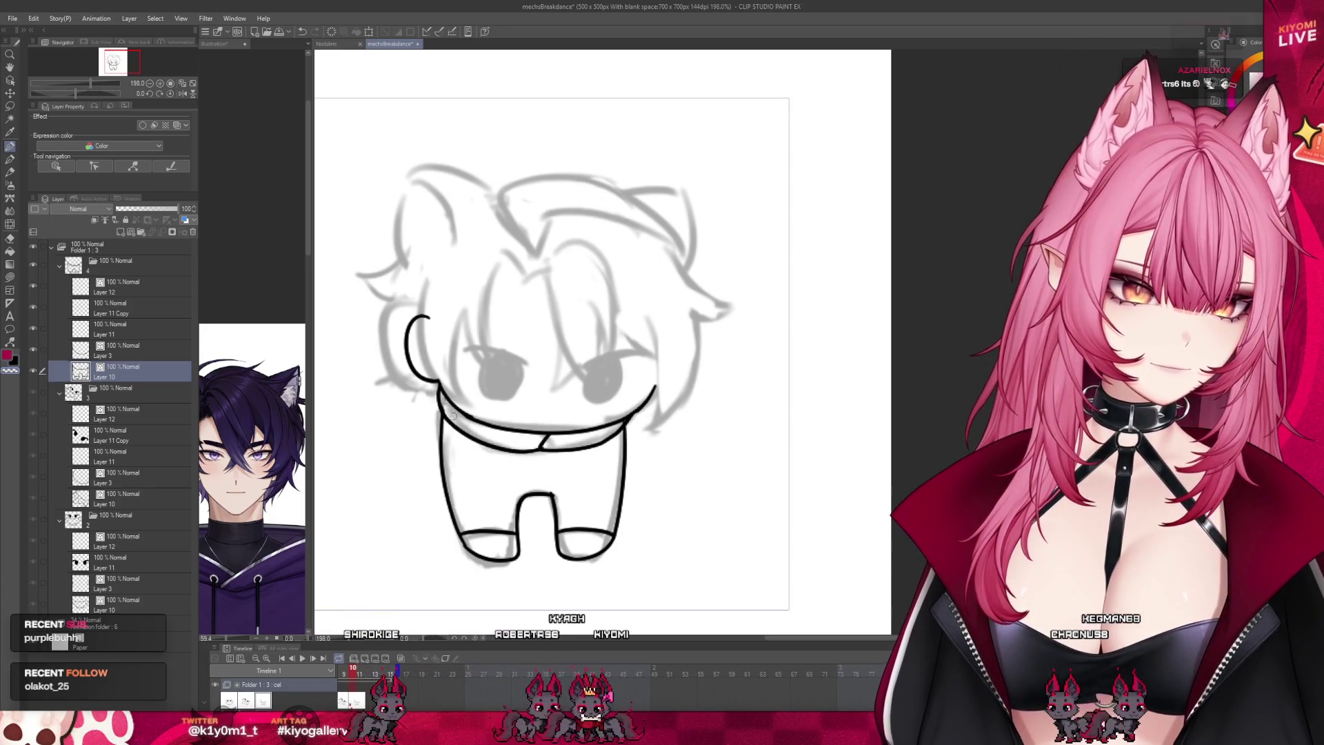
scroll(541, 406, down, 5)
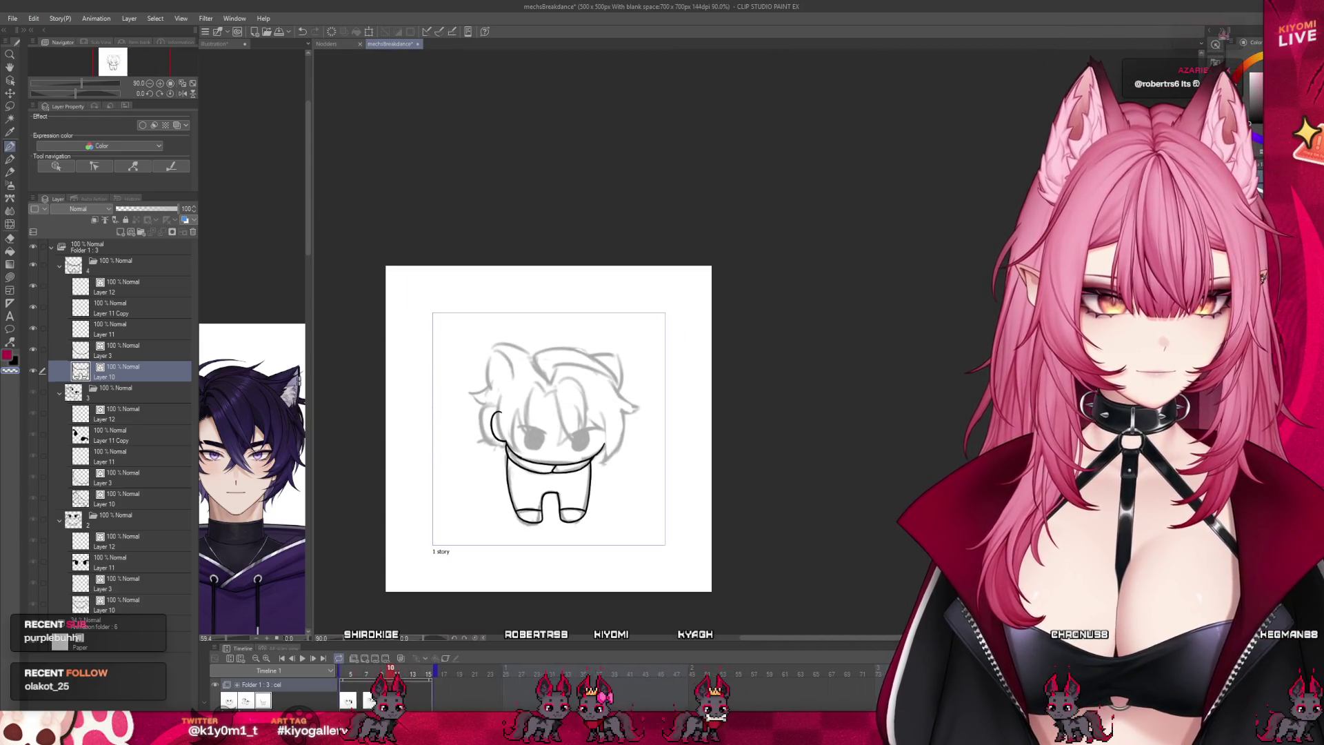
scroll(369, 700, left, 3)
Step: Move the playhead to frame 13 and add a new animation cel there
drag(475, 673, 495, 691)
click(497, 698)
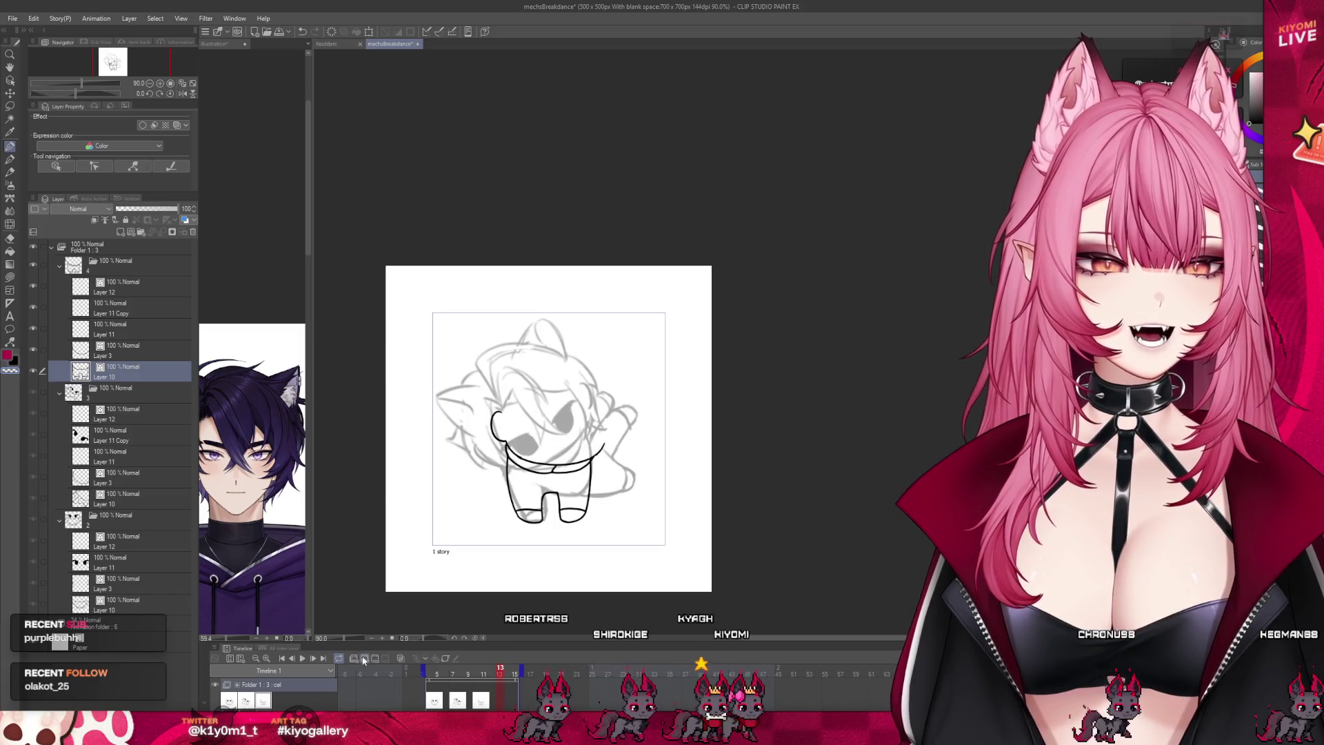
click(363, 656)
scroll(551, 531, up, 3)
scroll(551, 531, down, 1)
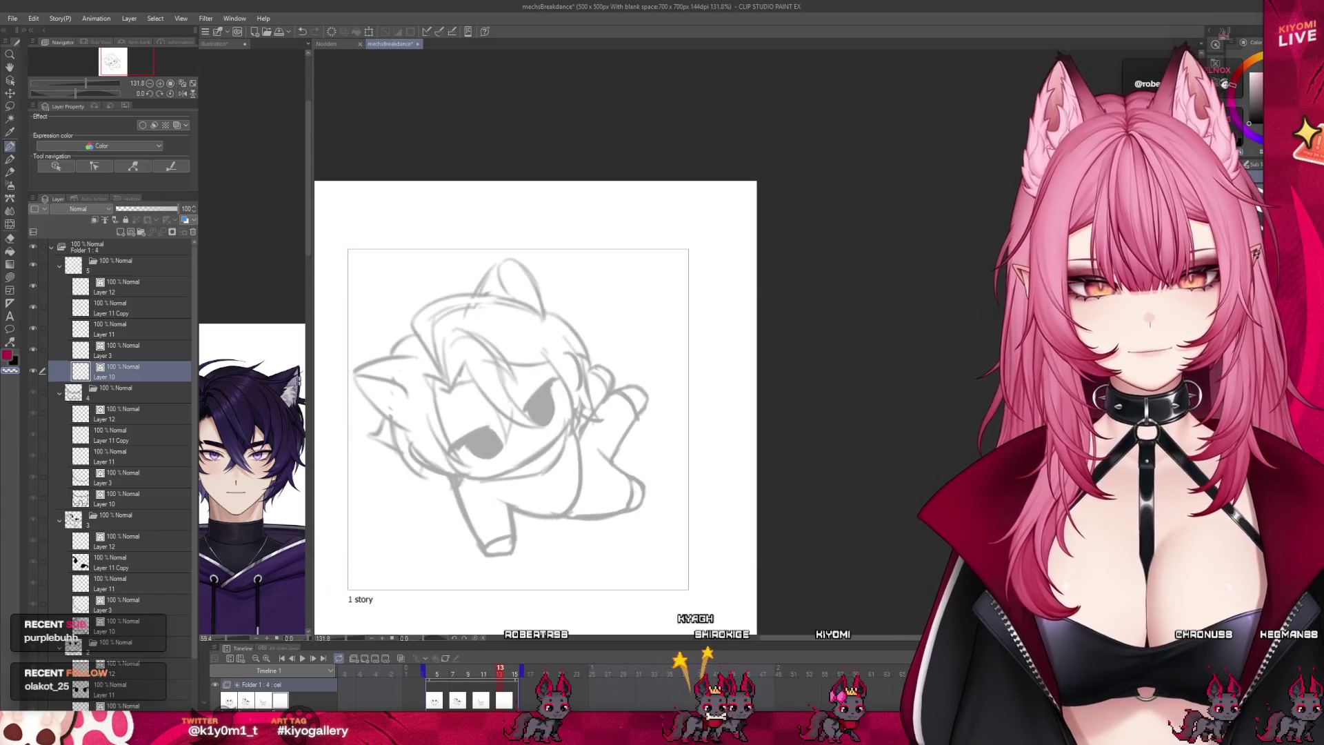
Step: Copy frame 7's line-art layers and paste them into the emptied frame 13 cel
click(453, 673)
scroll(146, 519, down, 1)
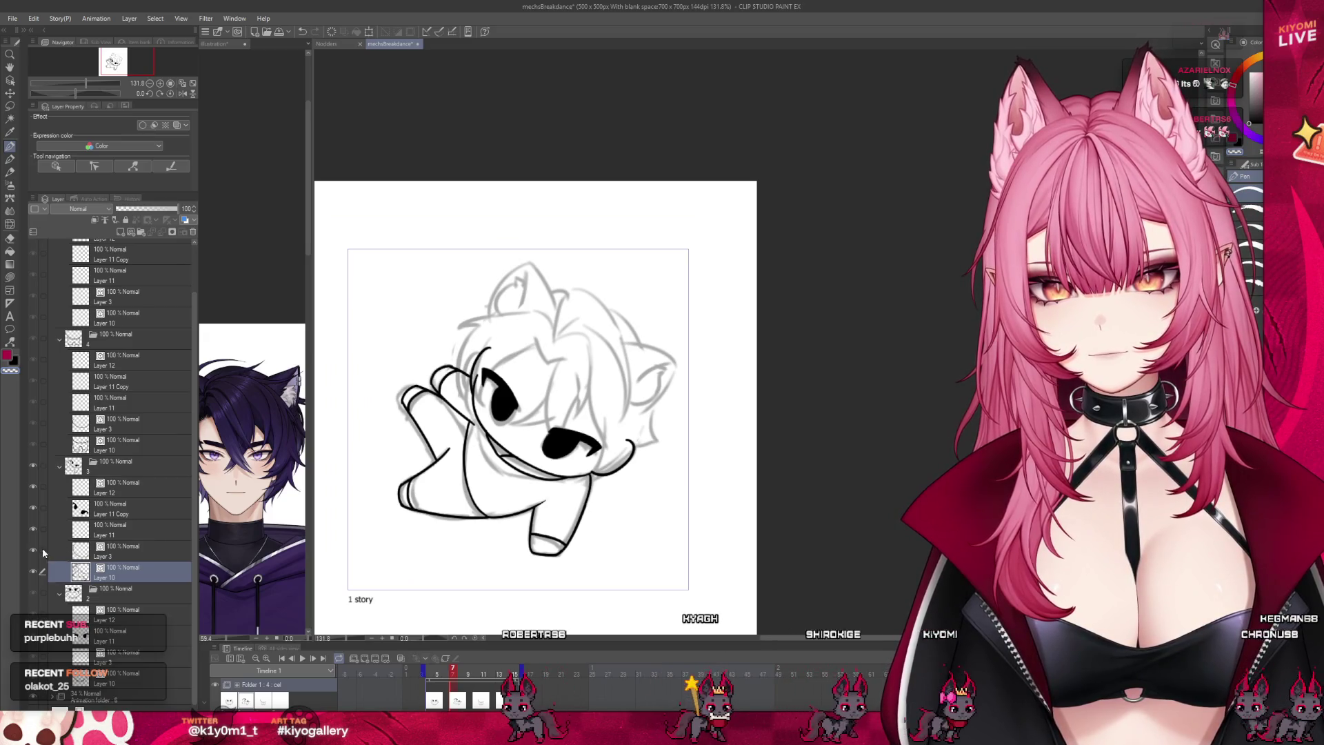
drag(43, 549, 43, 491)
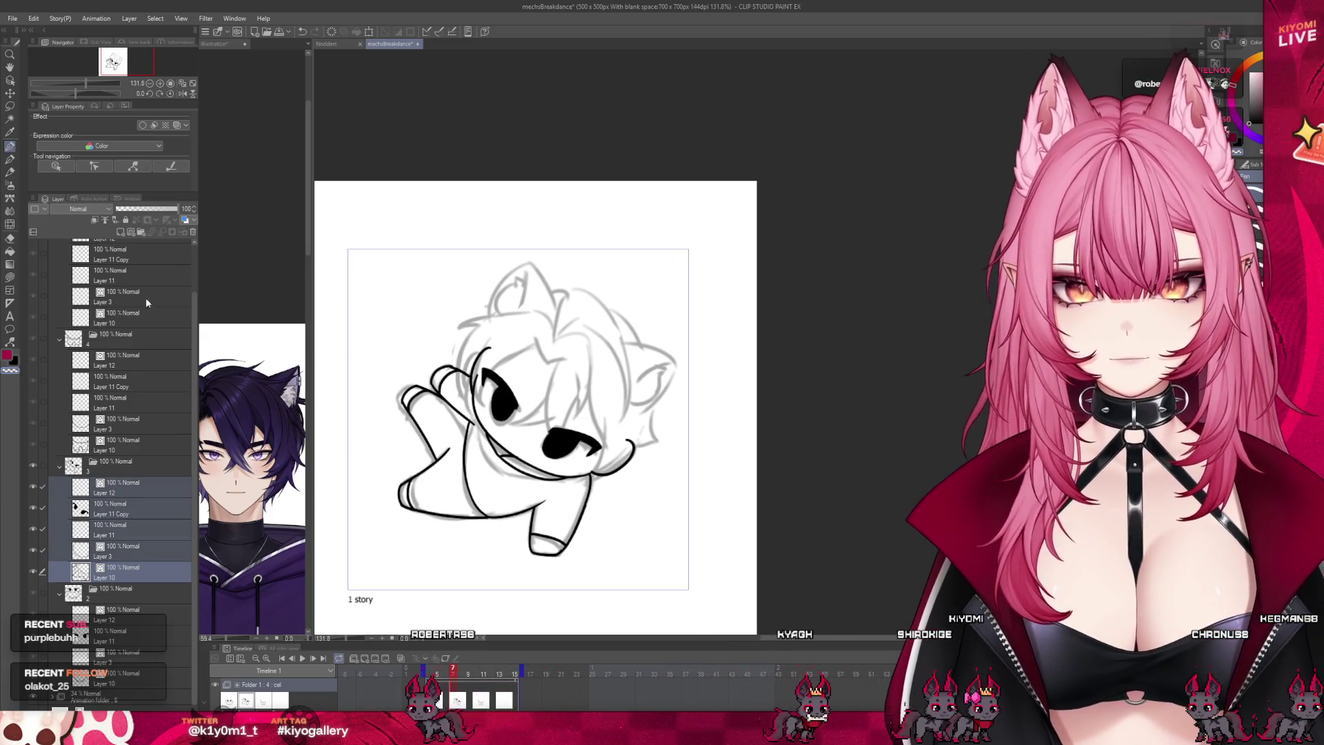
scroll(161, 347, up, 2)
click(142, 285)
click(192, 232)
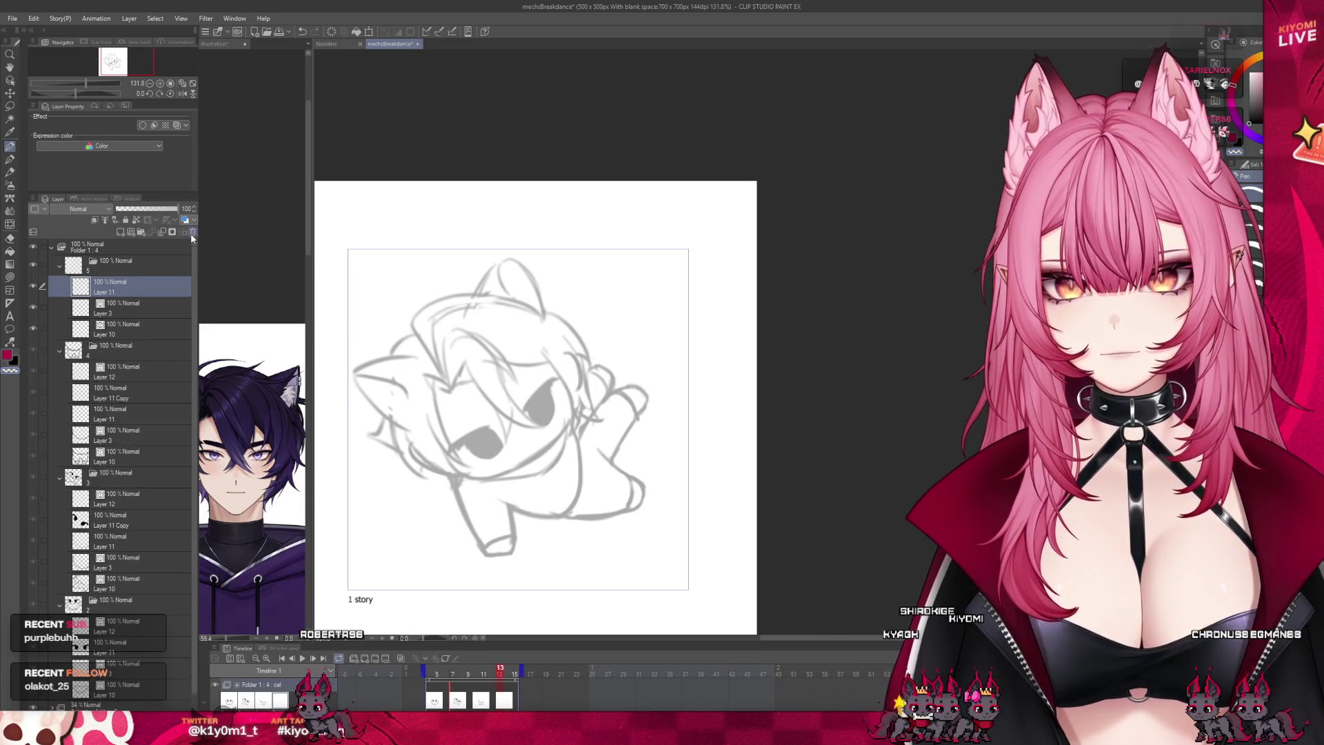
key(ctrl+v)
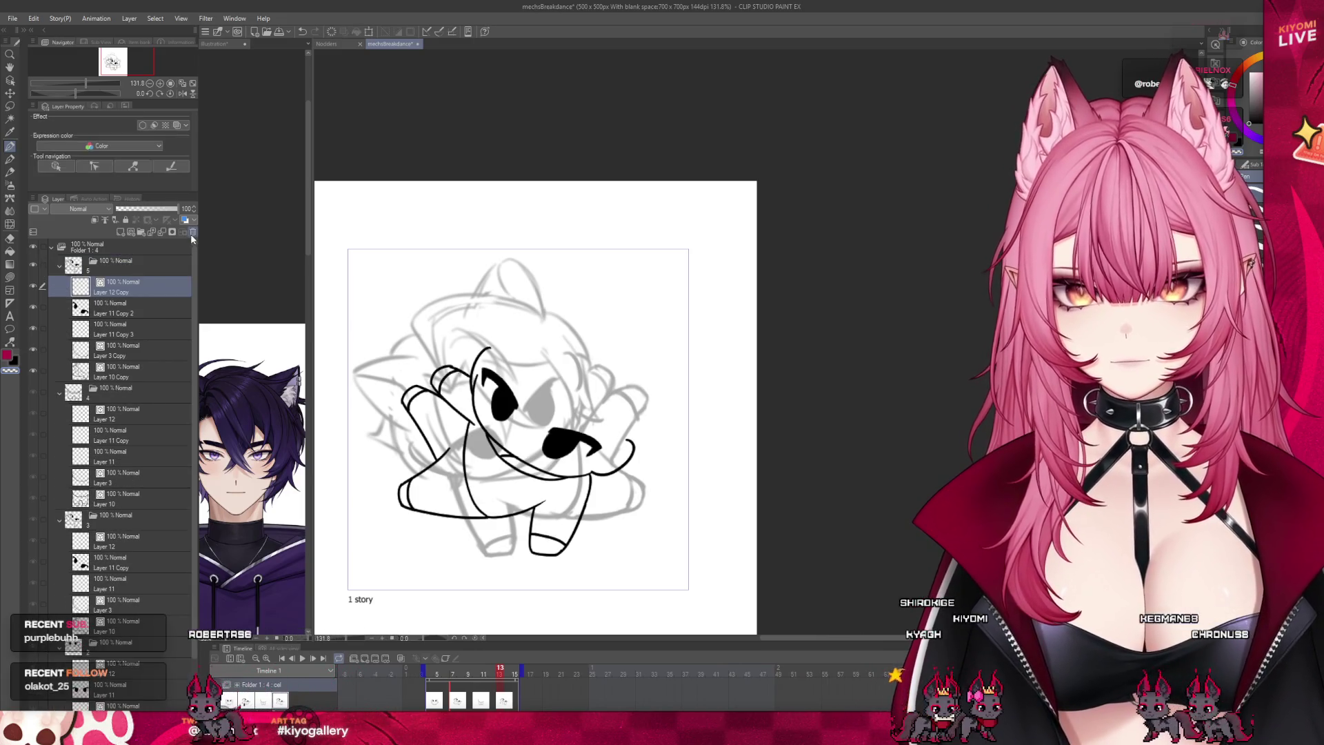
Step: Flip the pasted line art horizontally, shift it slightly right, and confirm
drag(45, 305, 39, 378)
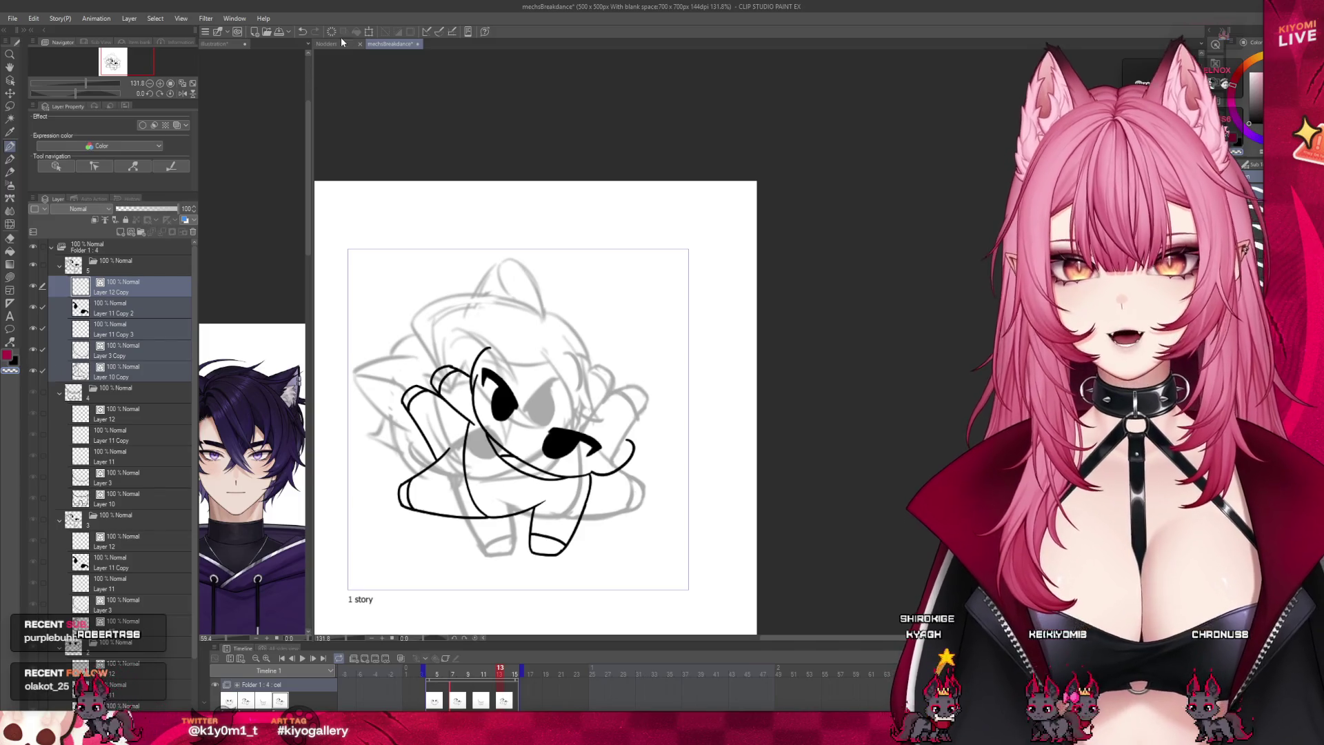
click(370, 32)
key(h)
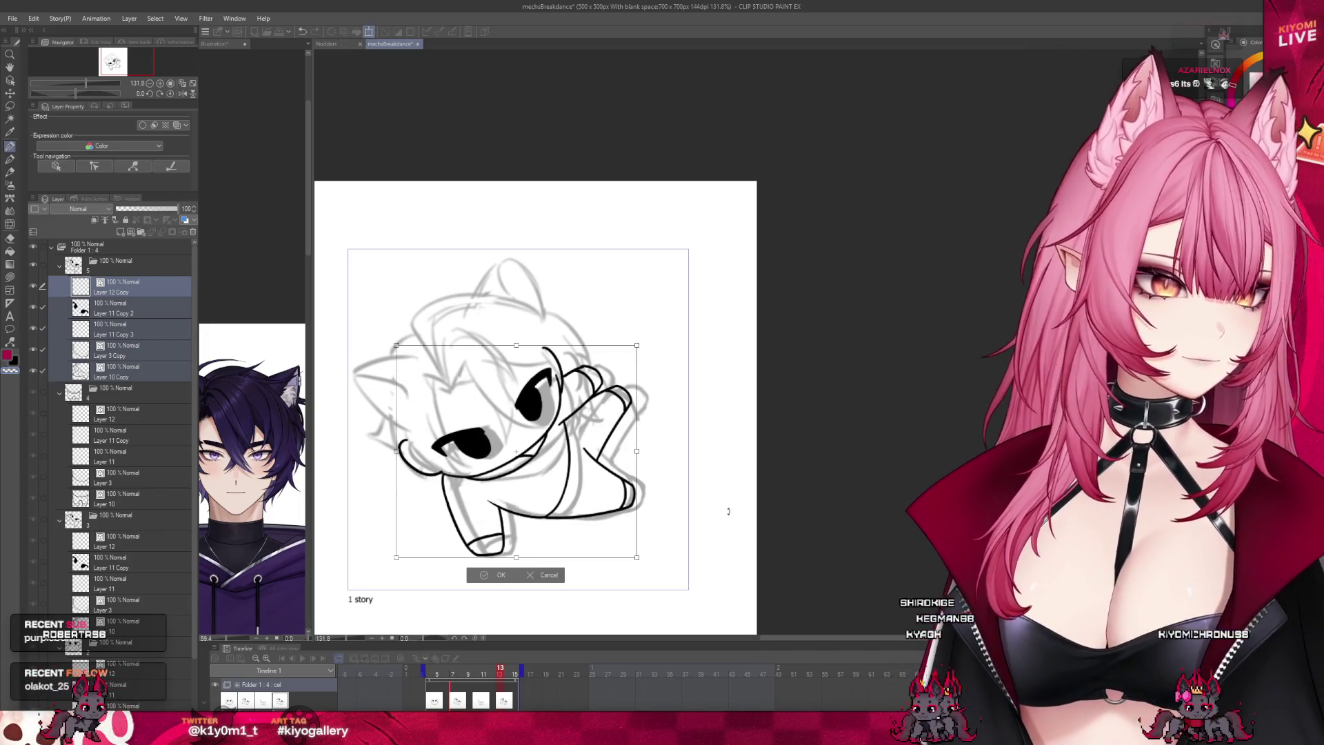
key(Right)
key(Right)
key(Right)
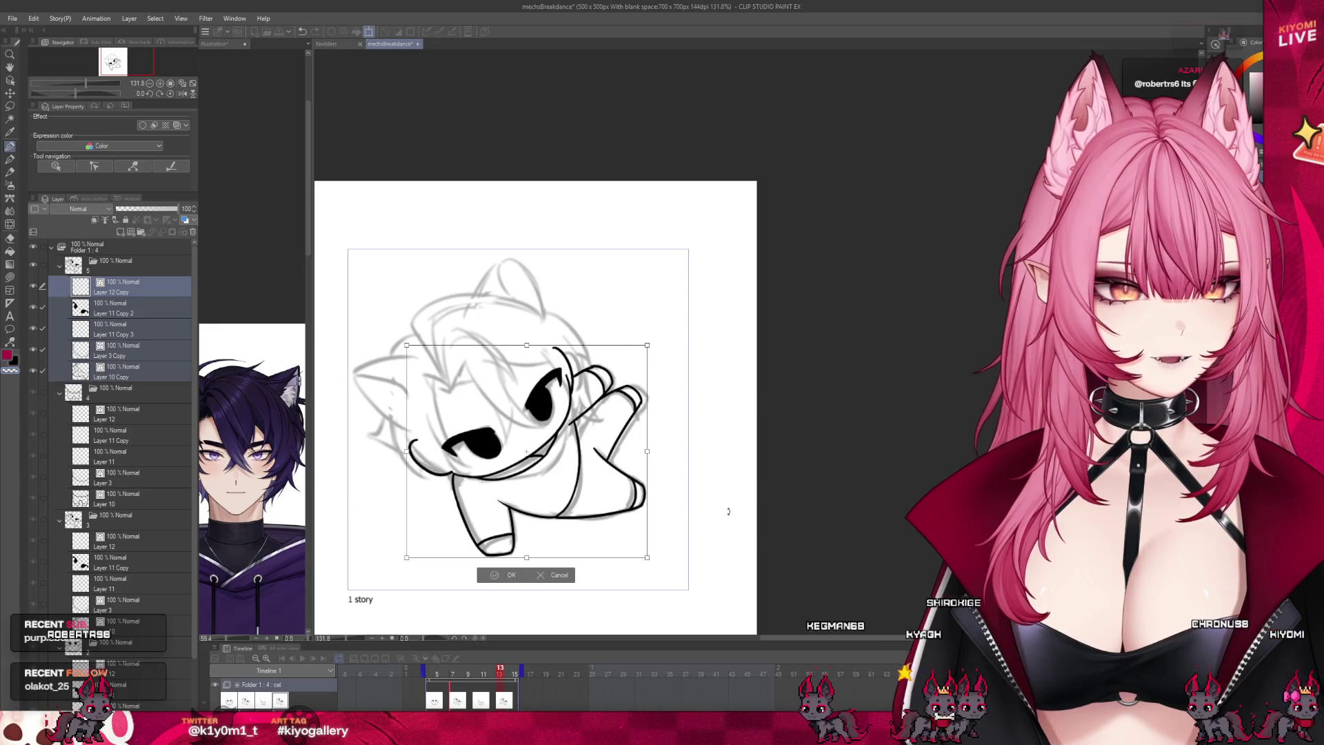
key(Left)
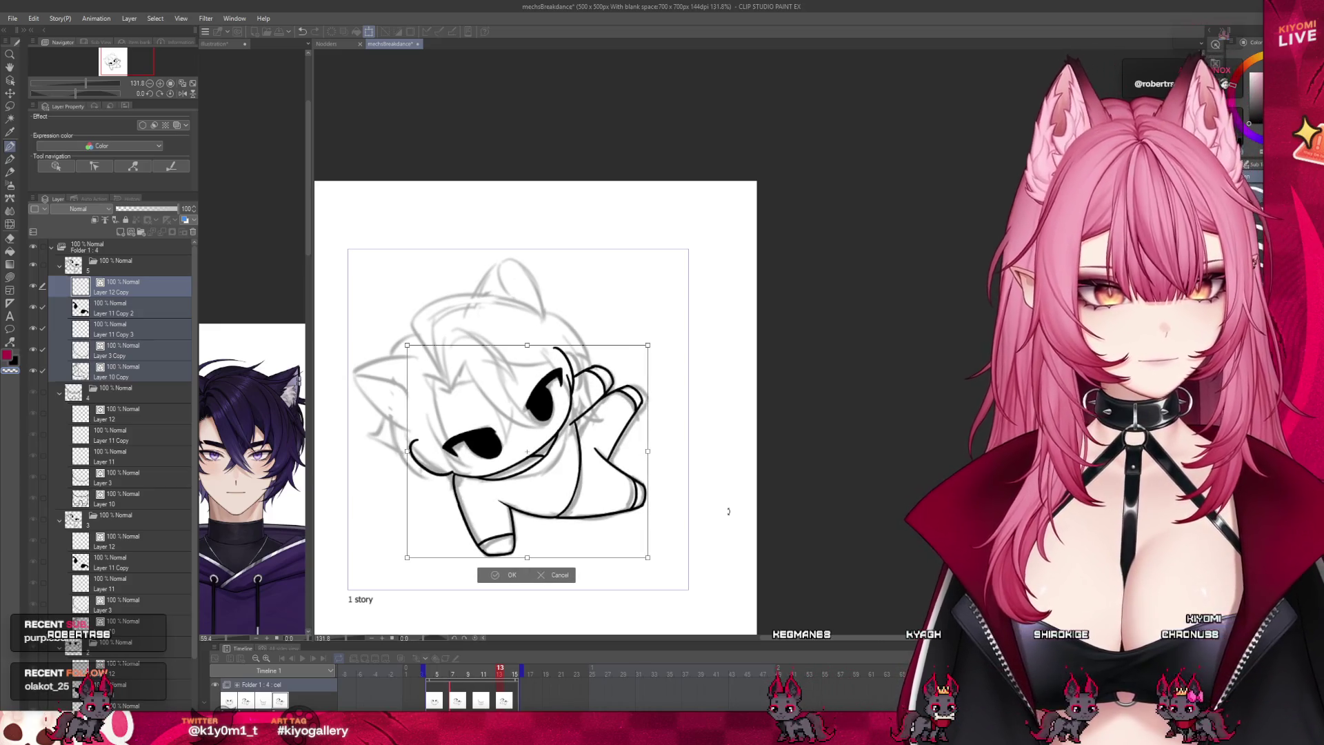
click(507, 572)
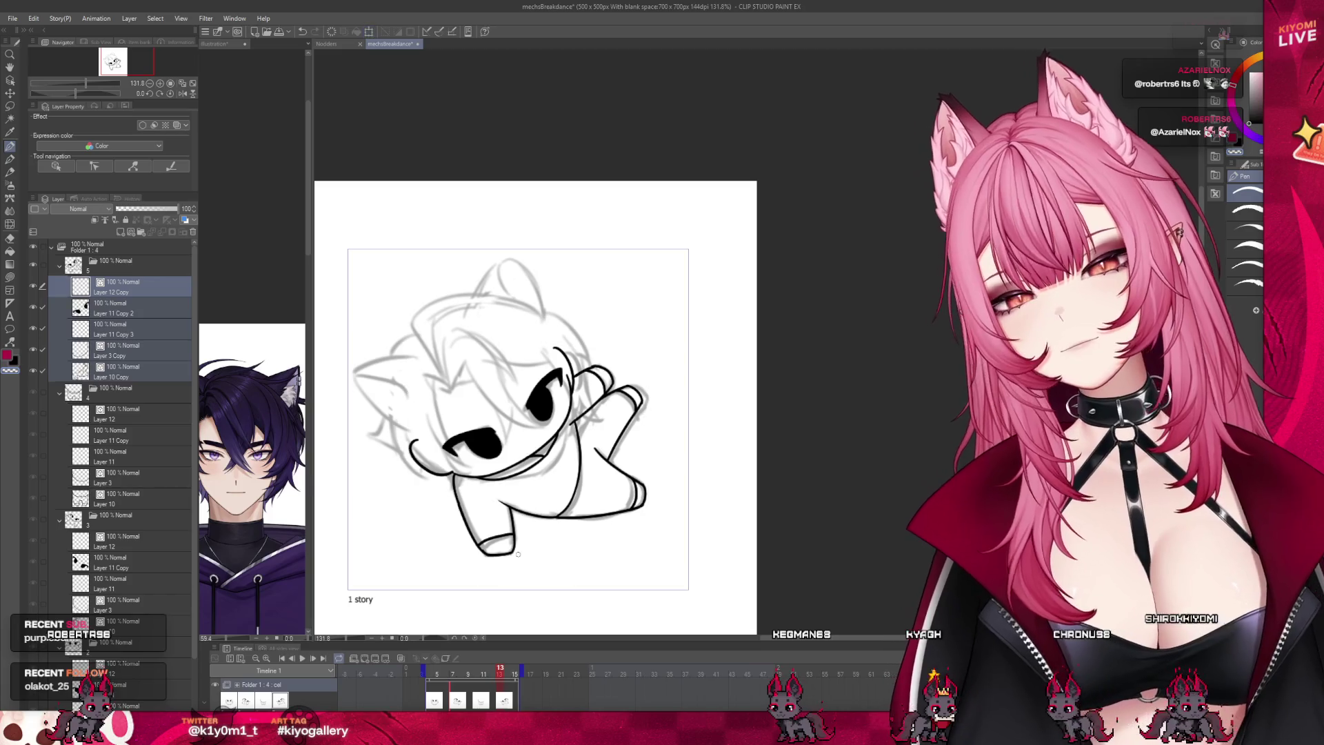
click(110, 456)
Step: Transform the eyes on Layer 11 Copy 4, moving them slightly right, and commit
scroll(518, 602, up, 2)
click(436, 701)
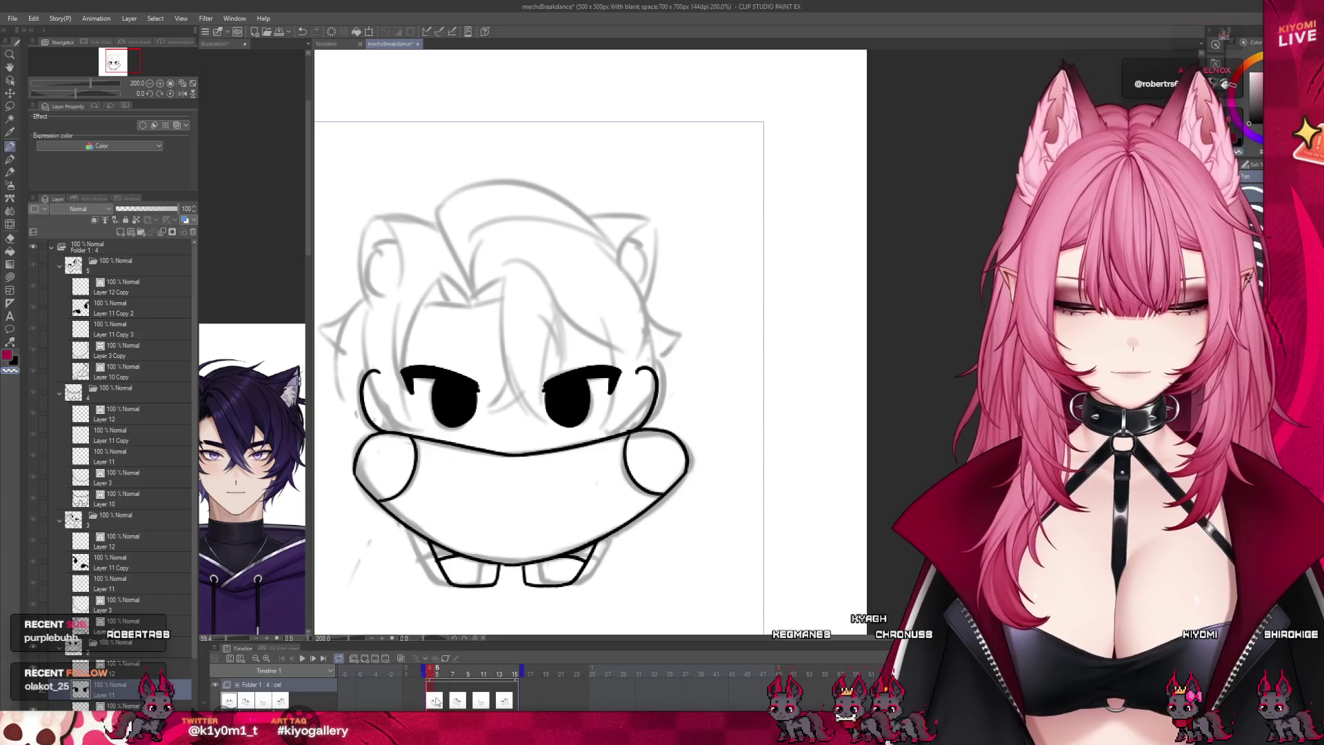
click(118, 458)
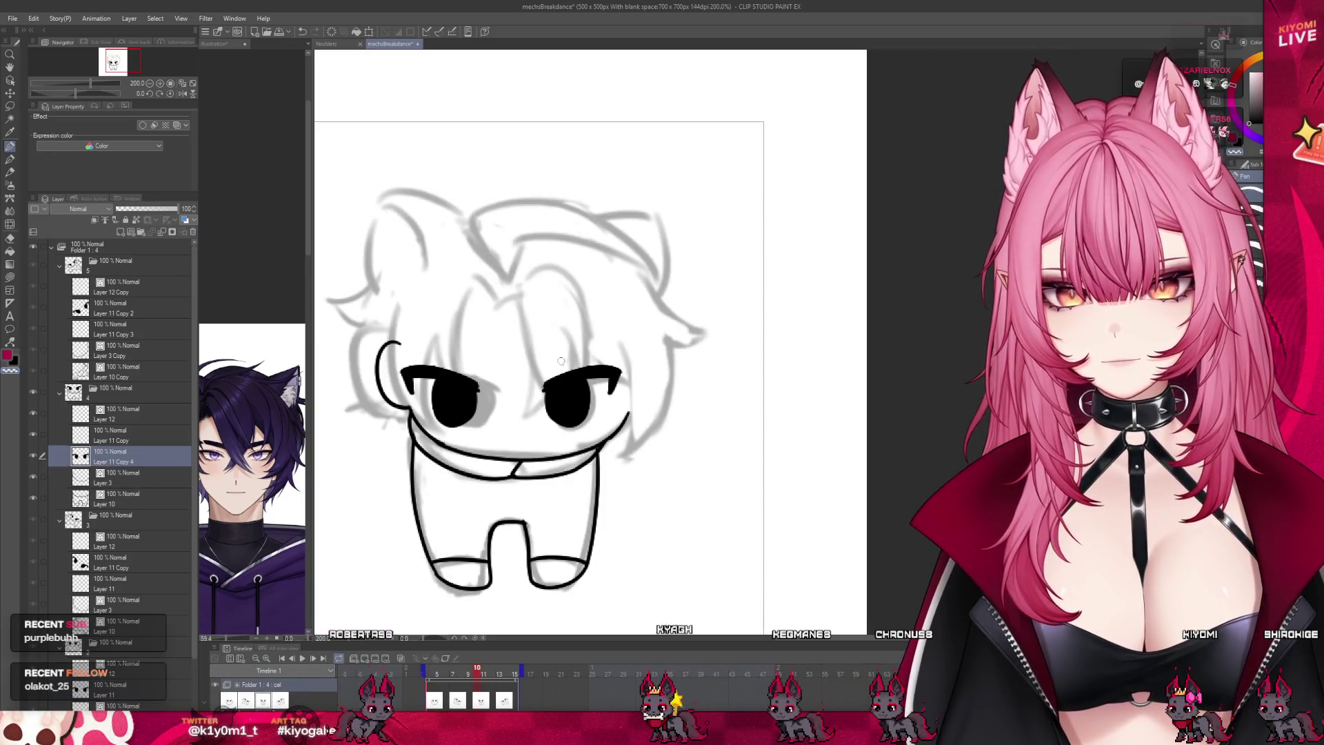
click(368, 32)
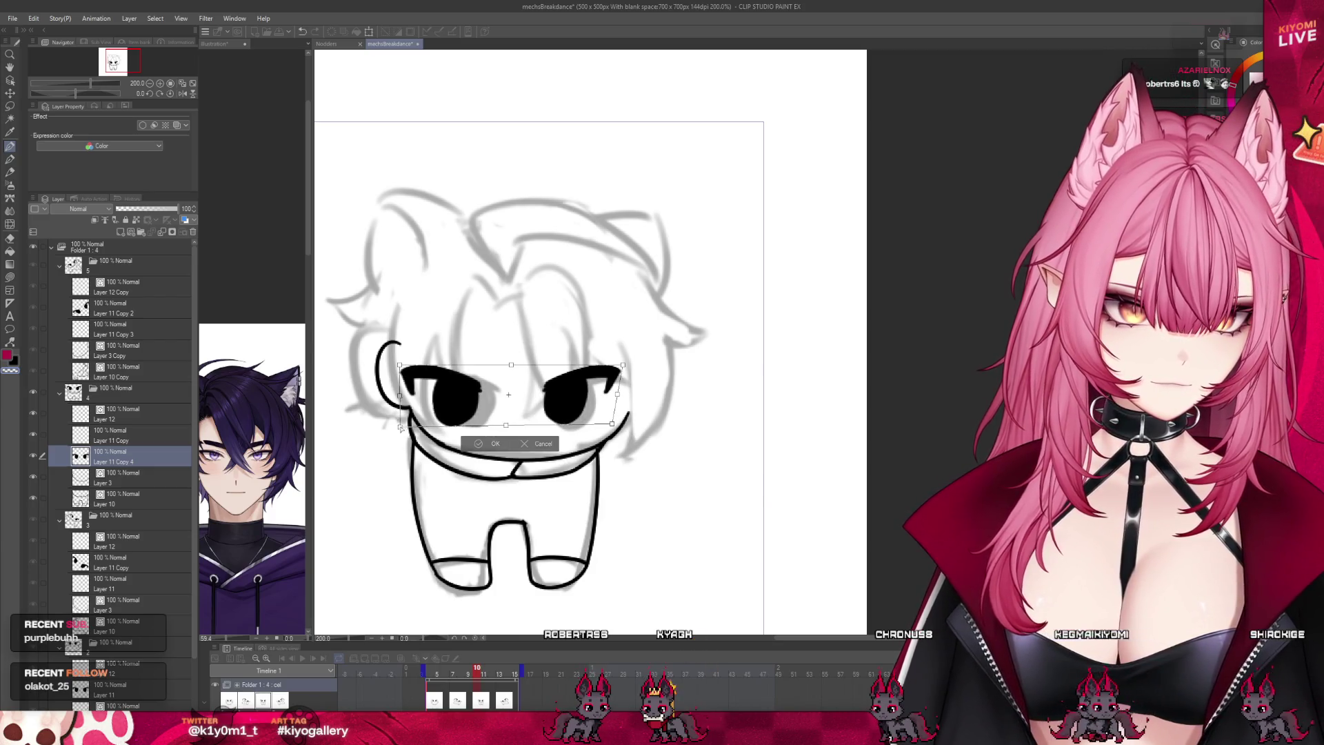
drag(546, 417, 627, 409)
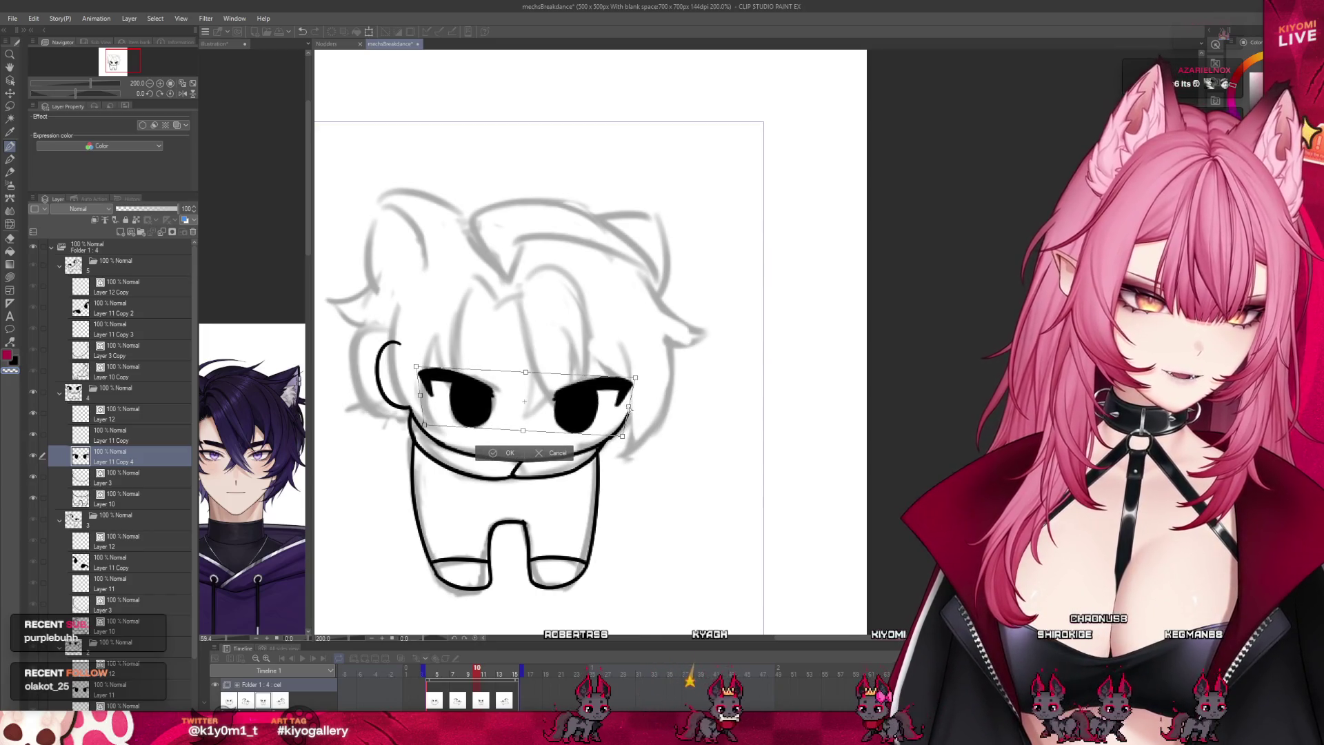
click(503, 452)
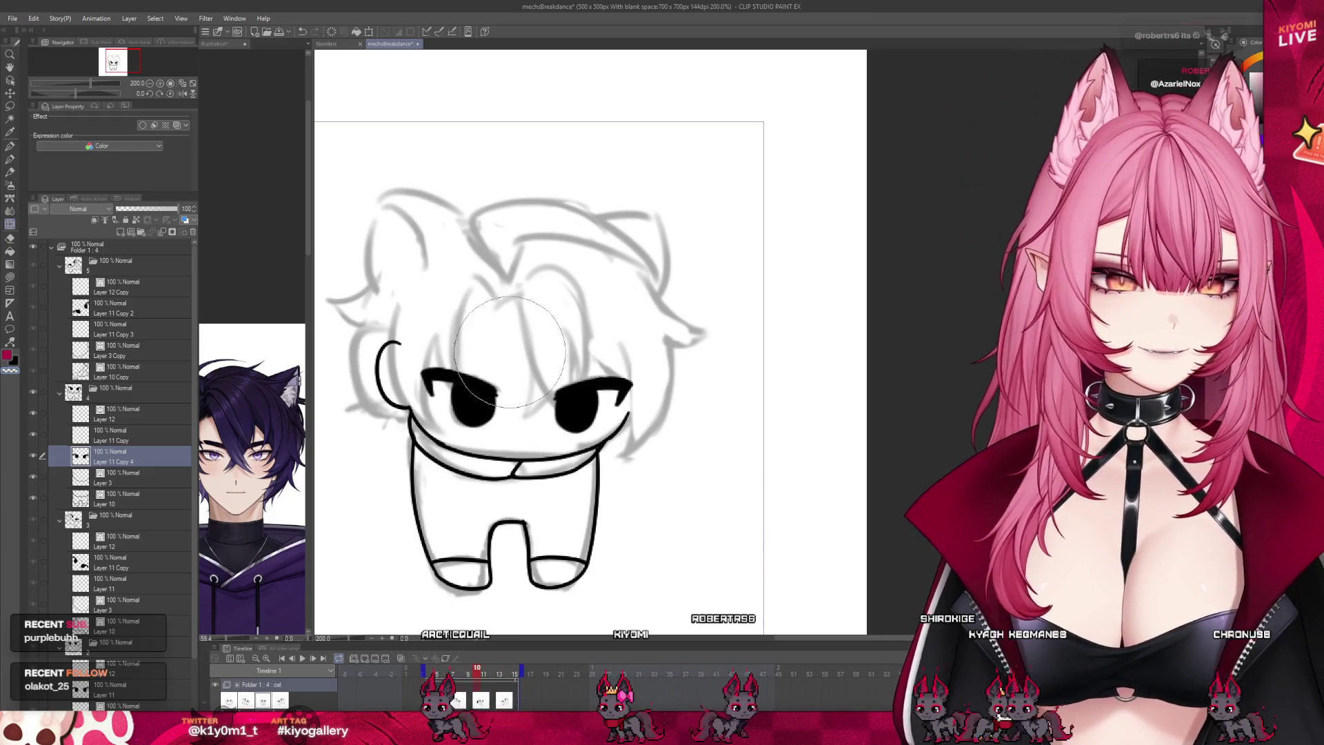
scroll(572, 387, down, 2)
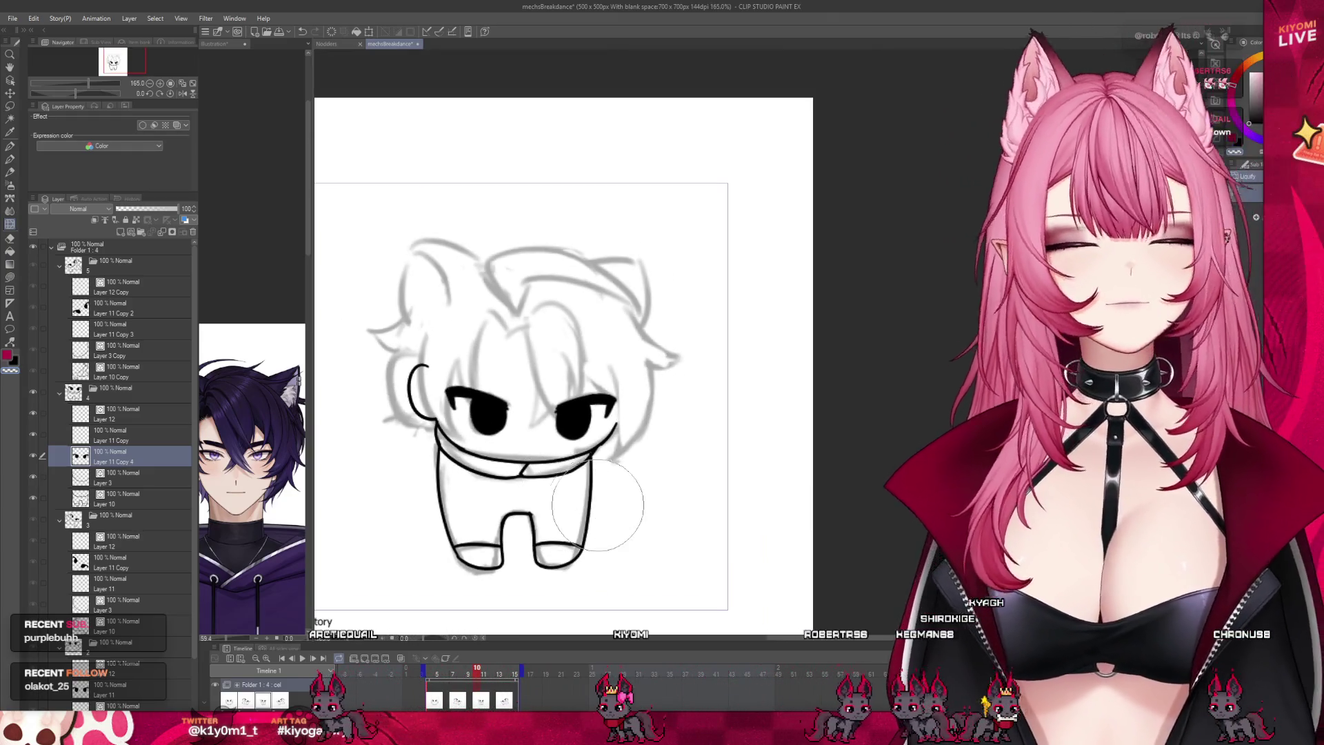
Step: Delete the Layer 11 Copy cel, collapse folders 3–5, and hide the grey sketch folder
click(432, 681)
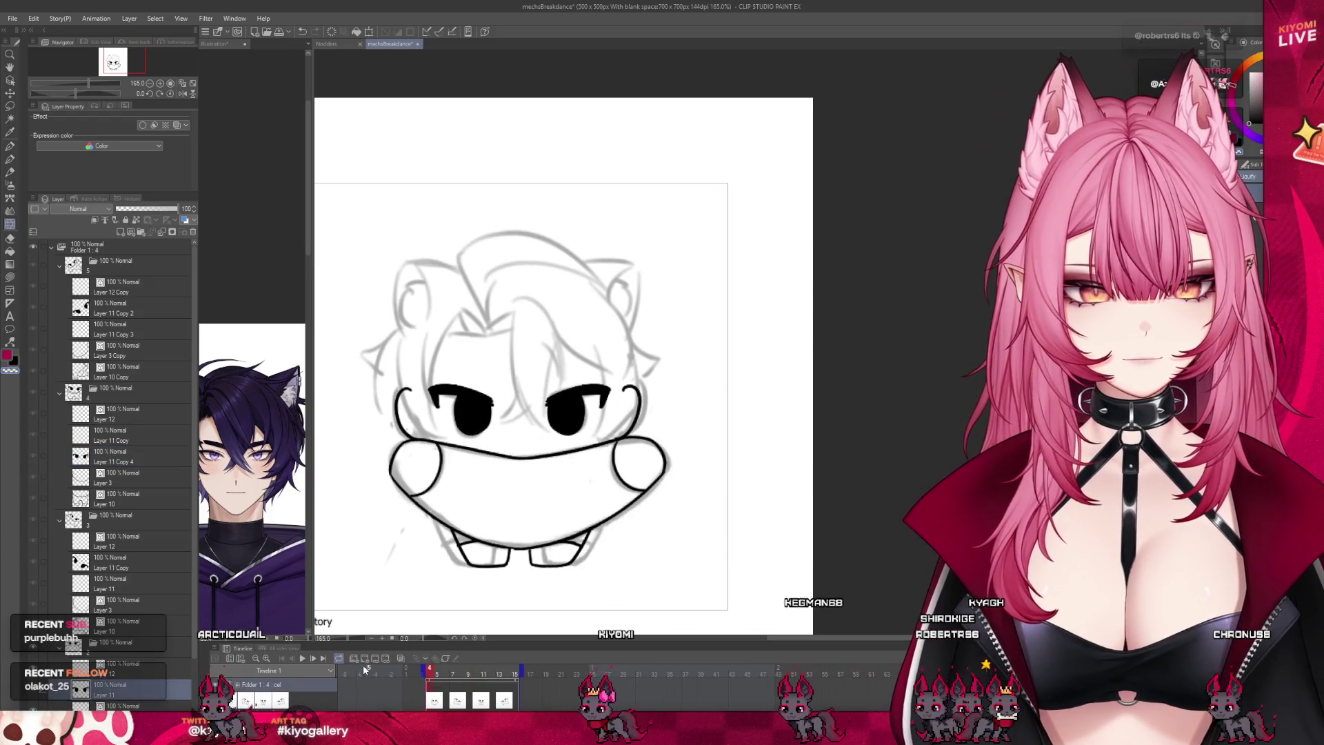
click(58, 518)
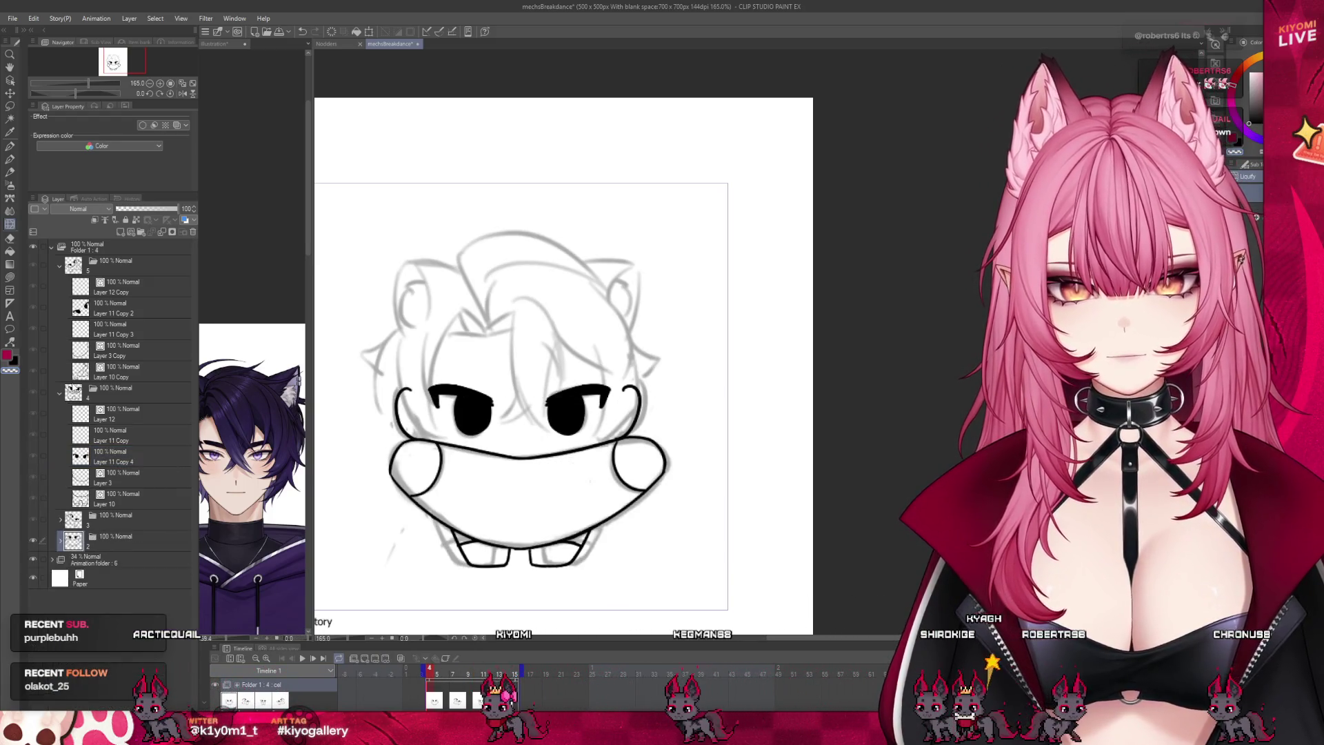
click(89, 436)
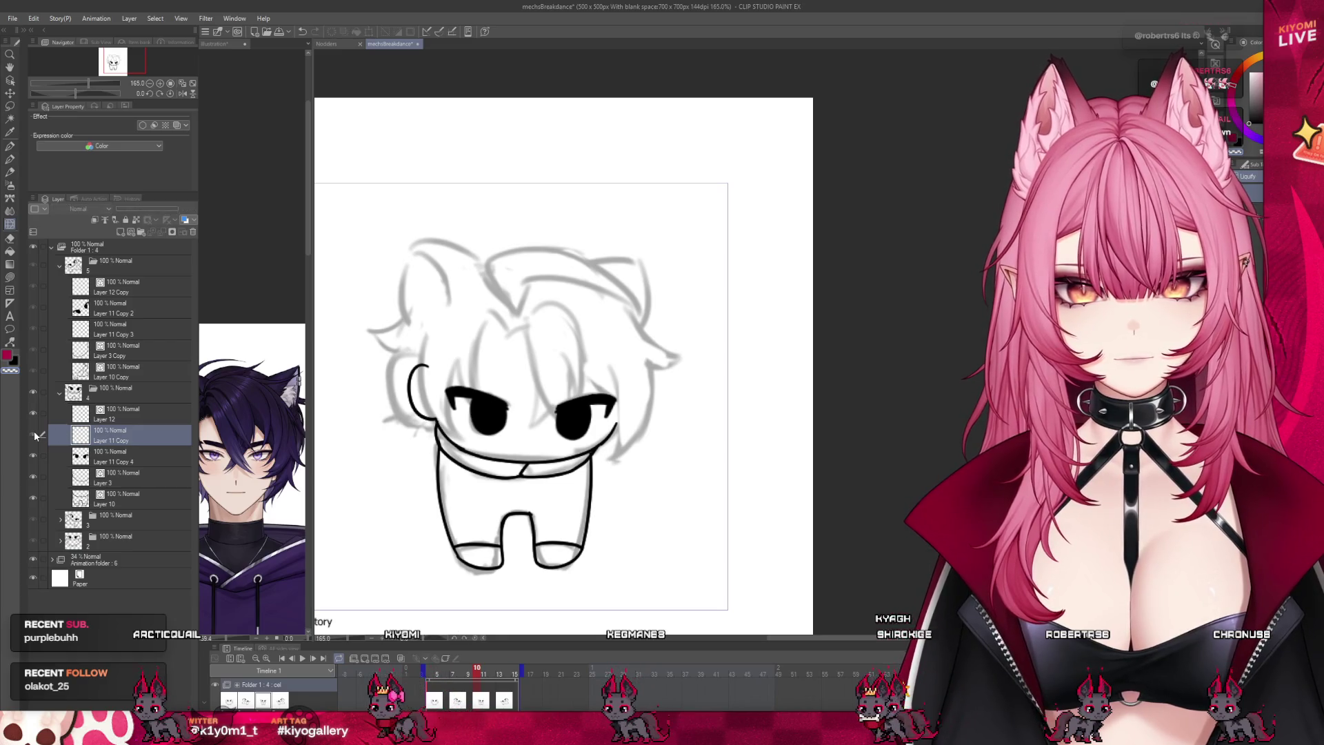
click(193, 233)
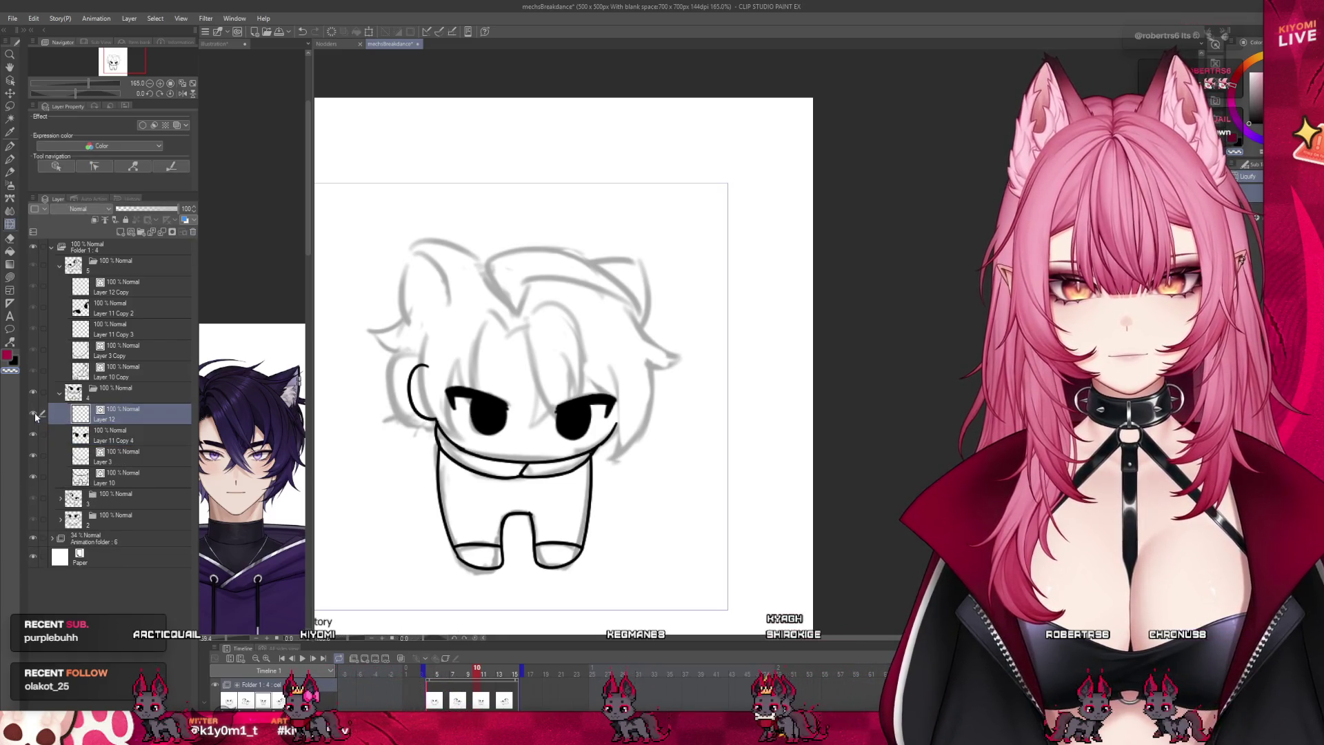
click(60, 393)
click(59, 266)
click(134, 269)
click(33, 347)
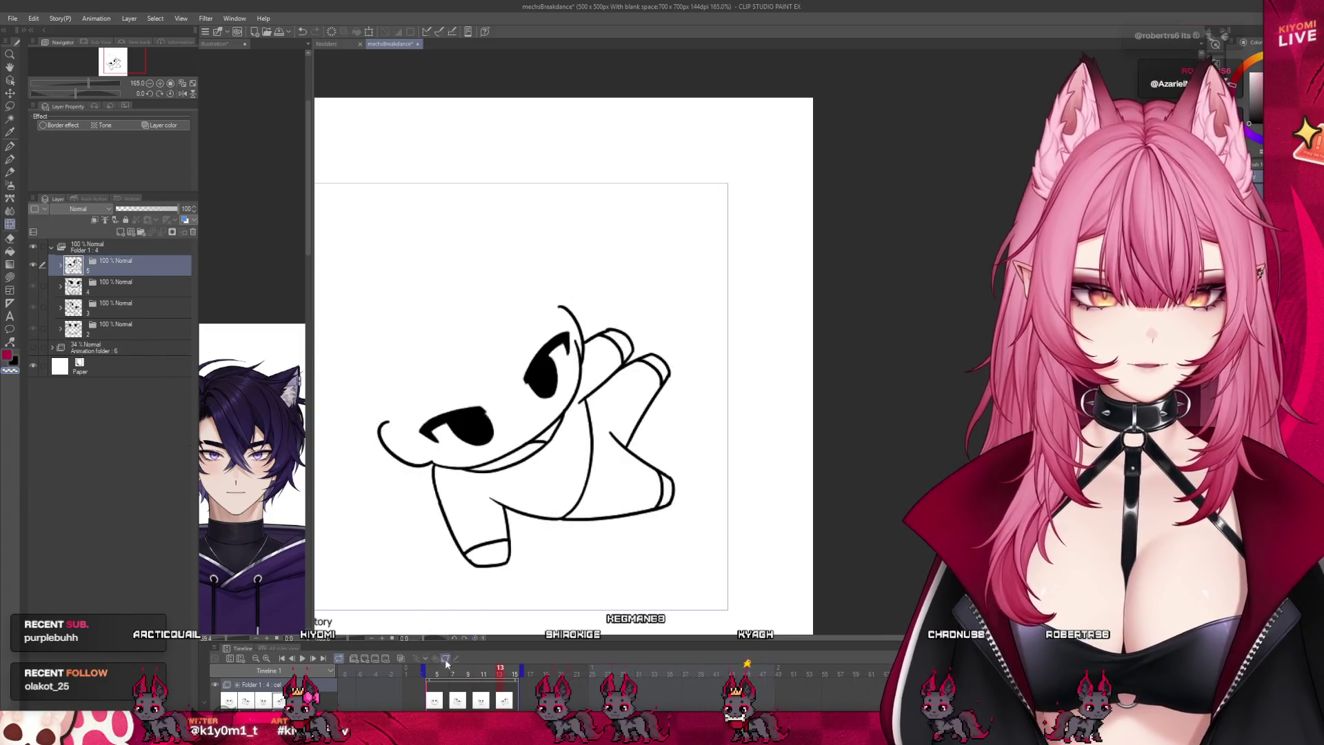
Step: Play the animation from frame 4 to preview the inked poses
click(429, 675)
scroll(597, 448, down, 3)
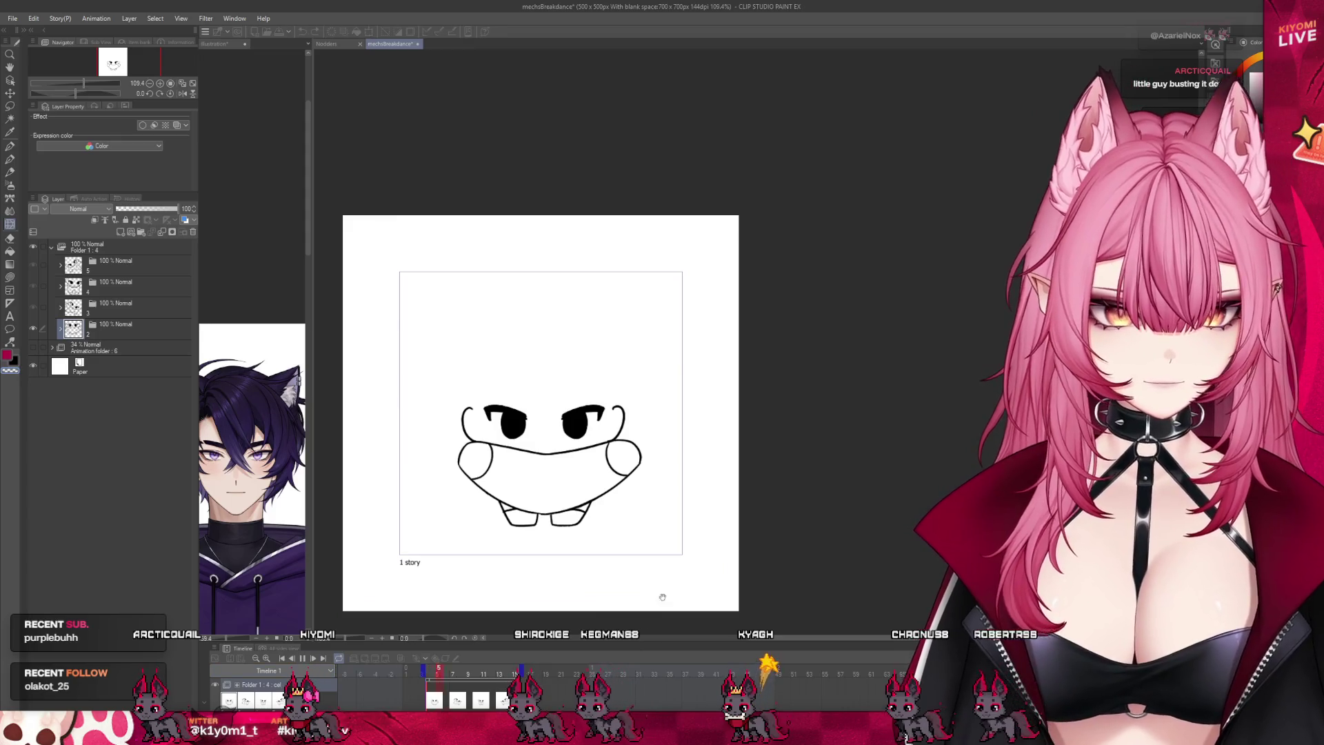
key(space)
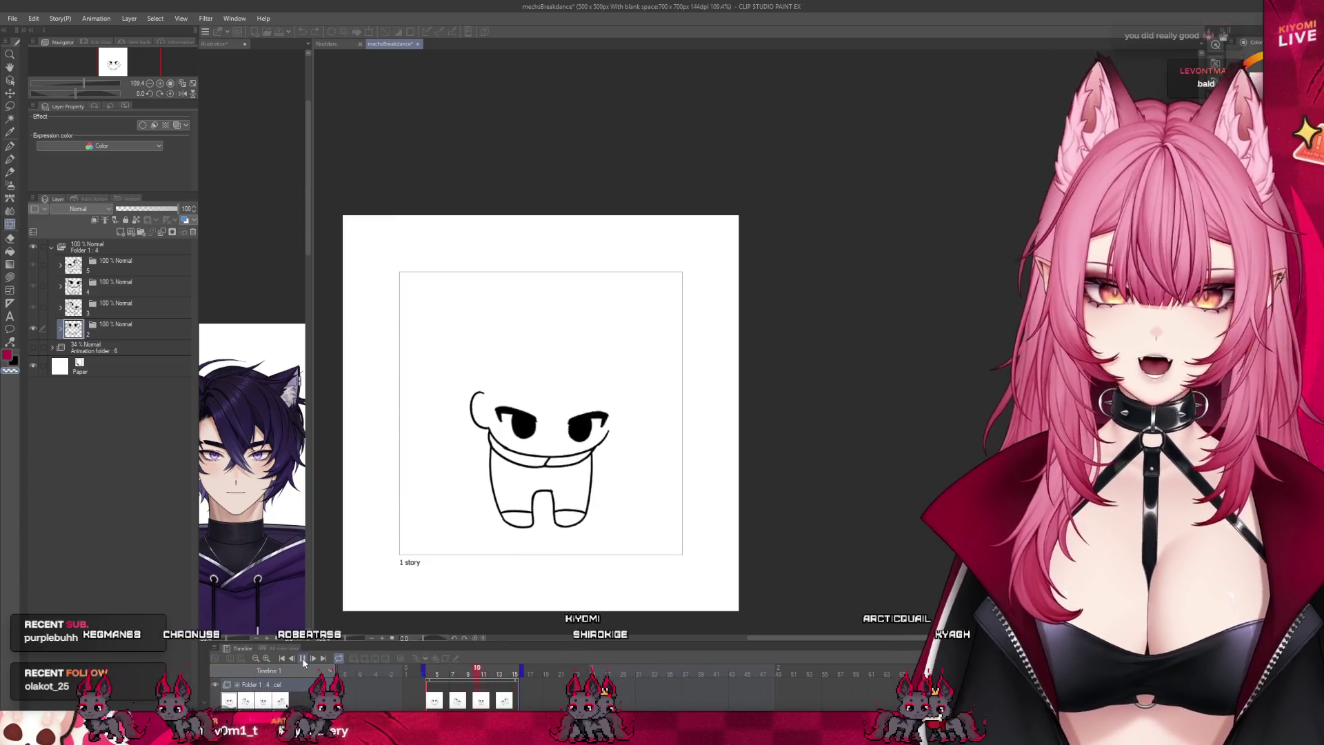
click(460, 701)
Step: Zoom in, select Layer 10 Copy in folder 5 with the pen, and view frame 5
key(ctrl+plus)
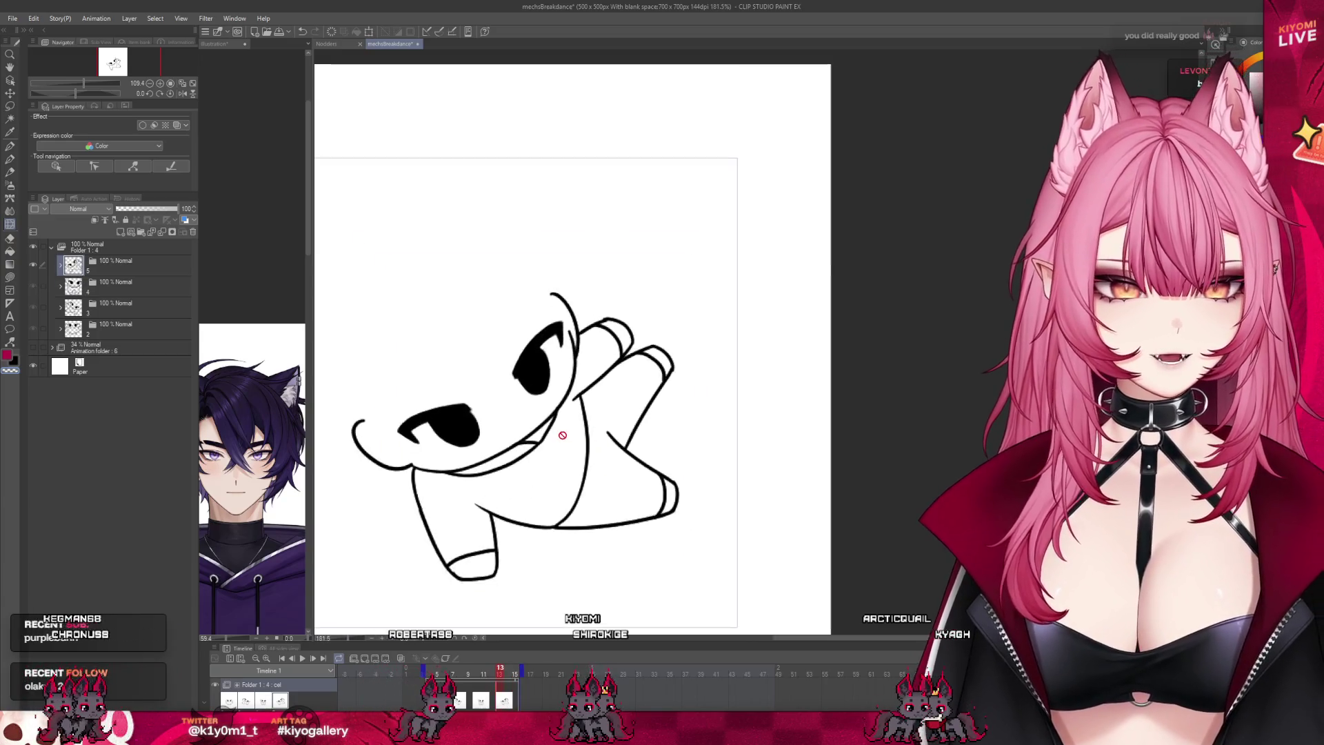
click(60, 265)
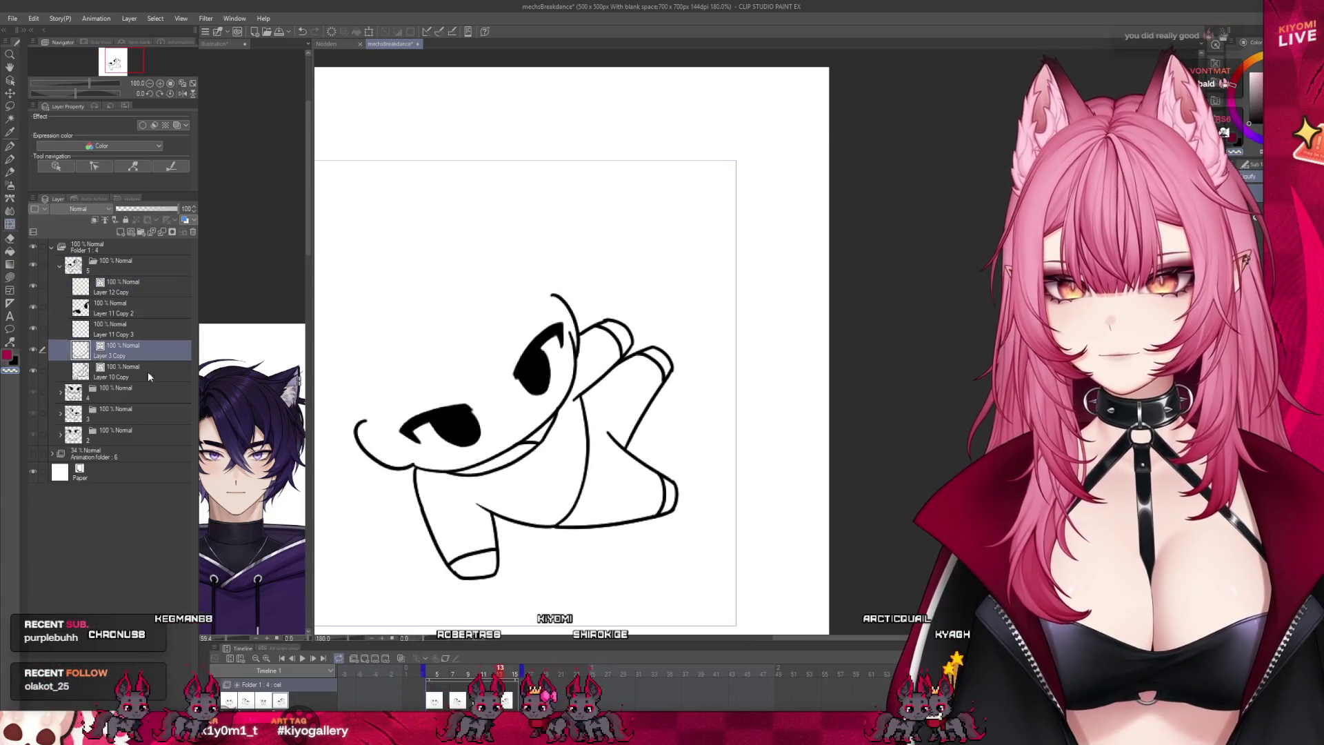
click(131, 371)
scroll(554, 436, up, 4)
key(p)
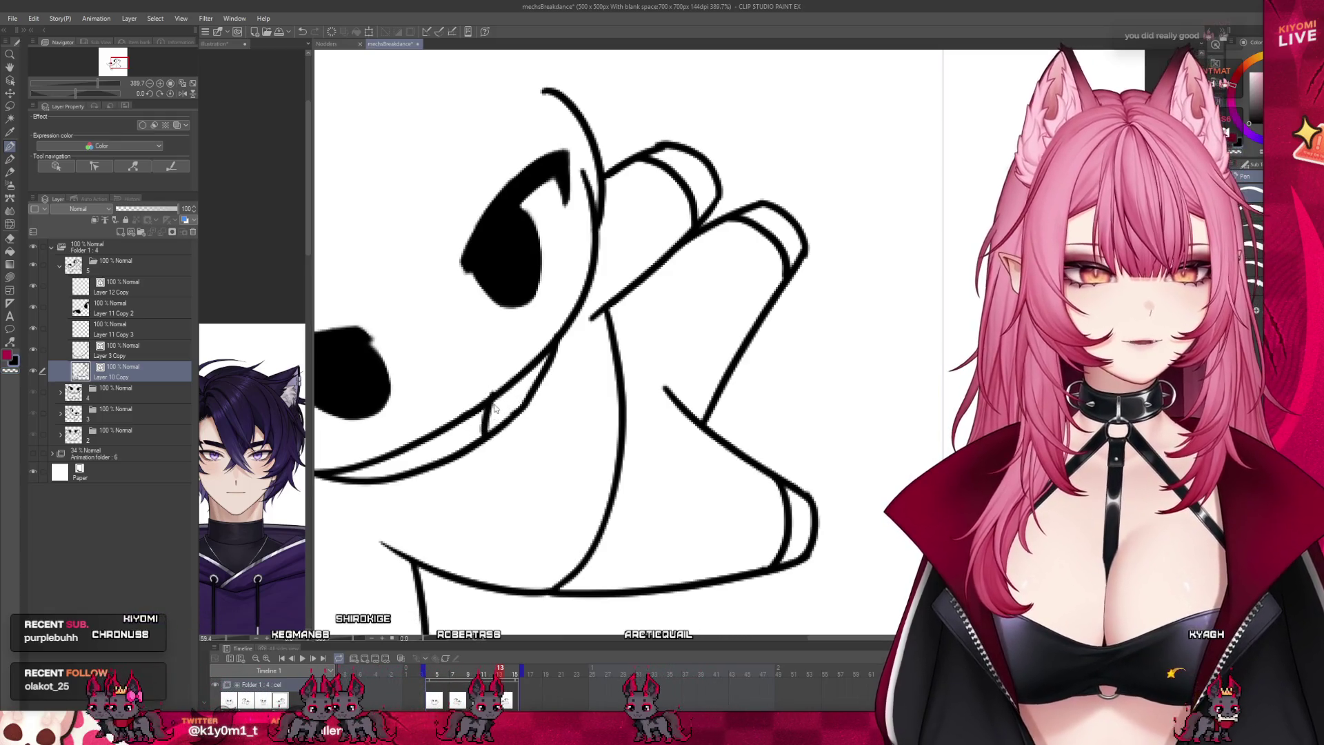
scroll(503, 405, down, 5)
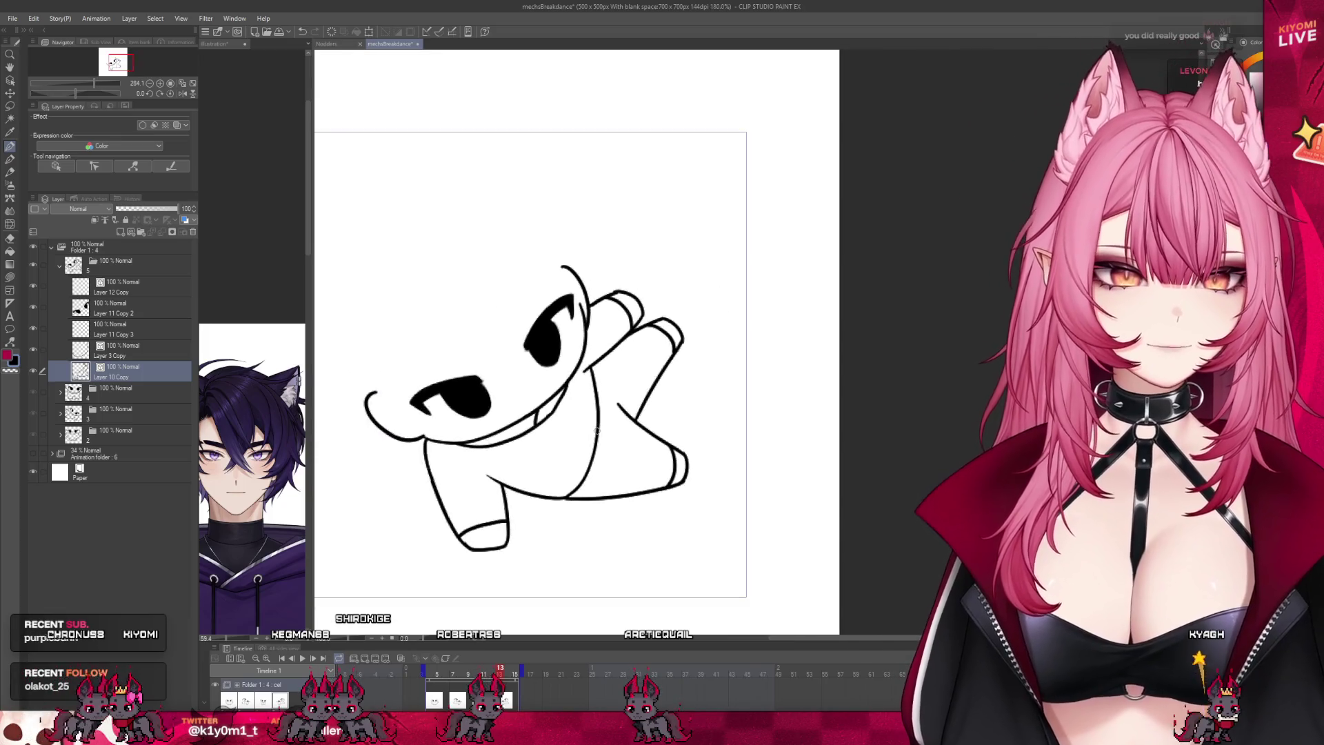
click(437, 668)
scroll(543, 452, down, 2)
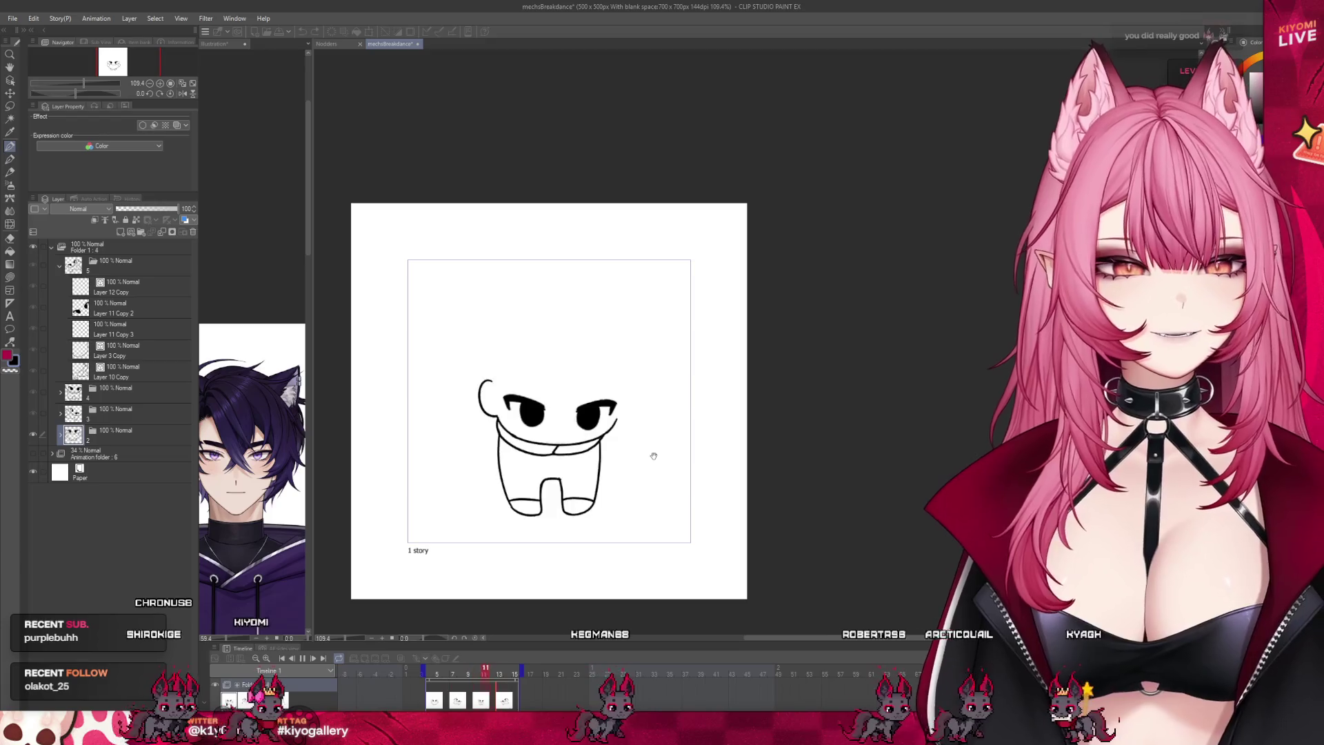
scroll(653, 453, up, 2)
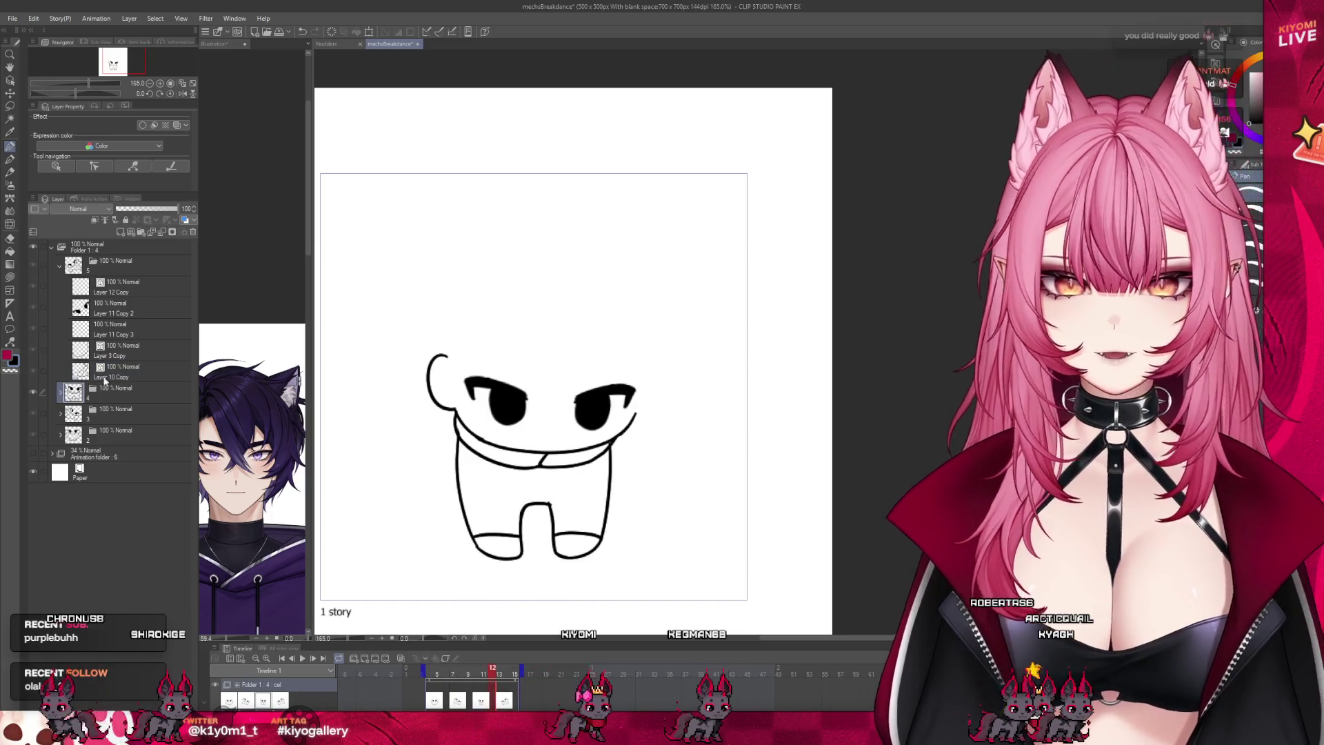
Step: Expand folder 4 and replay the animation, pausing on the face frame
click(60, 395)
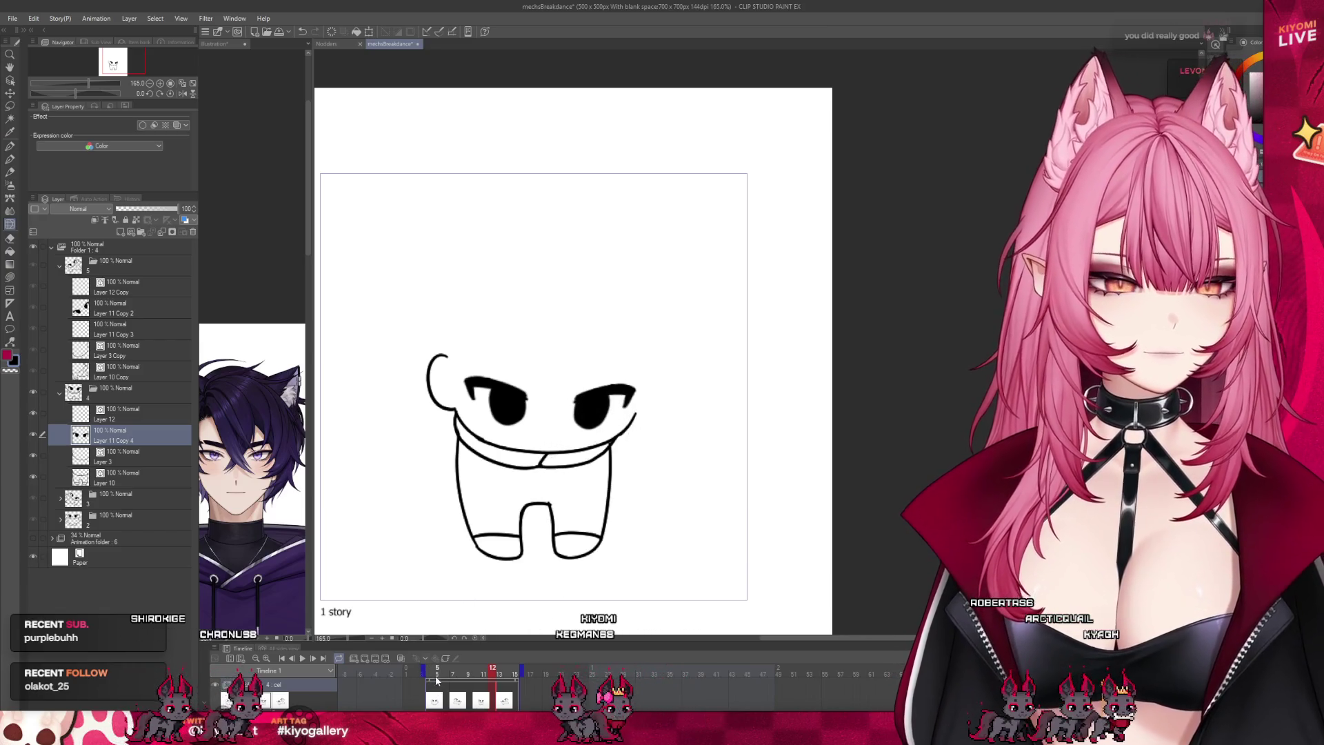
click(300, 661)
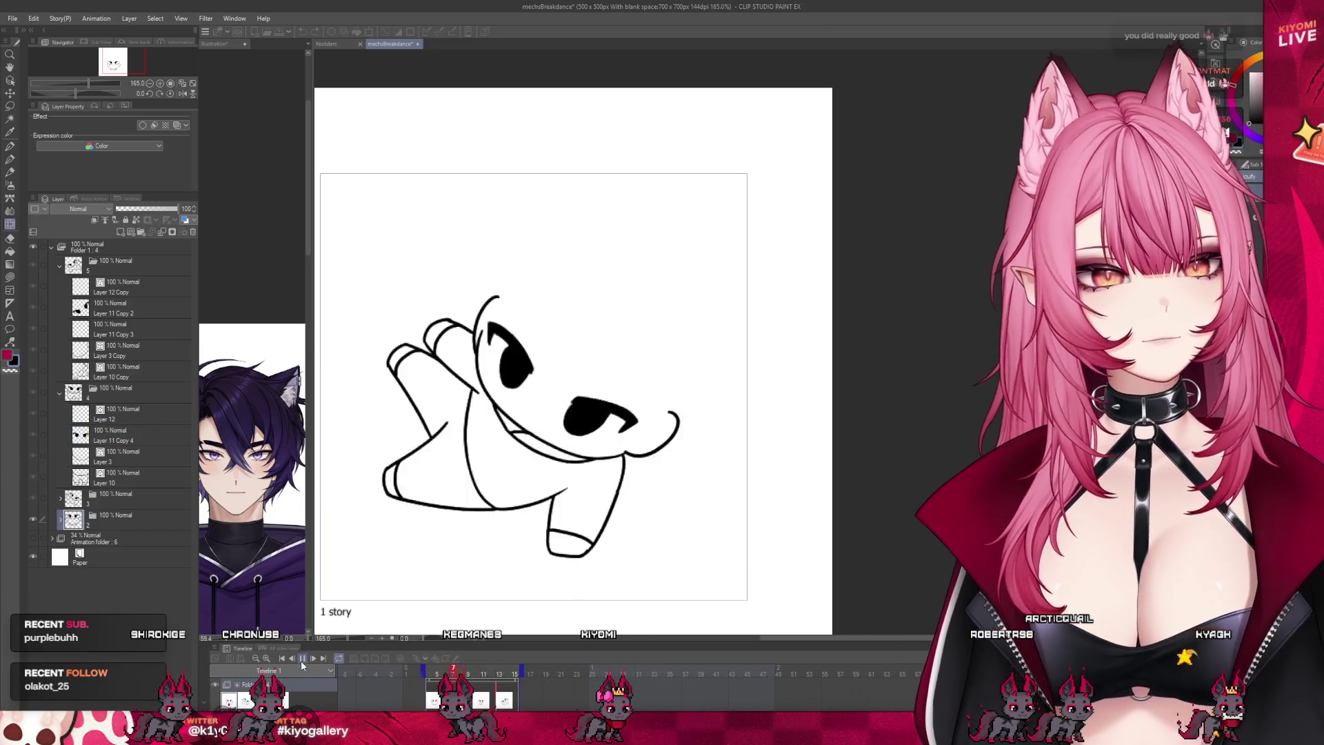
scroll(541, 514, down, 3)
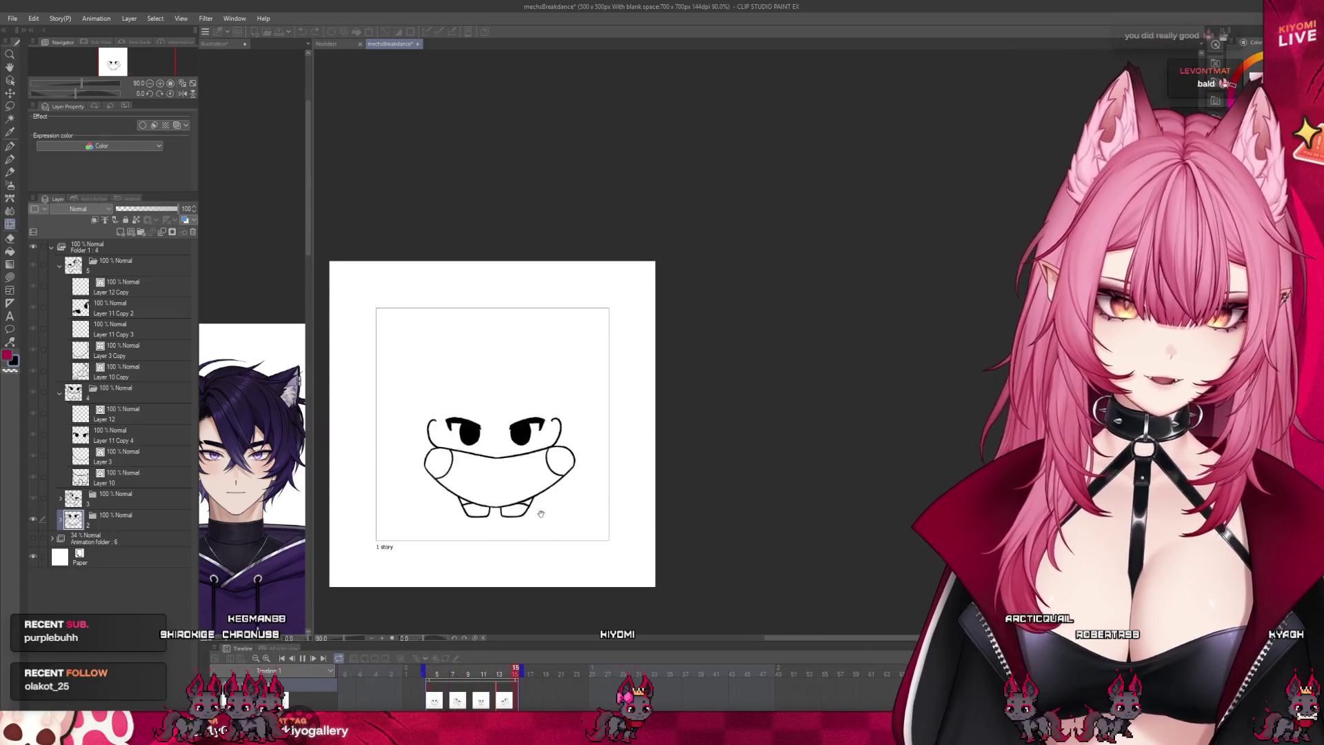
scroll(541, 513, up, 2)
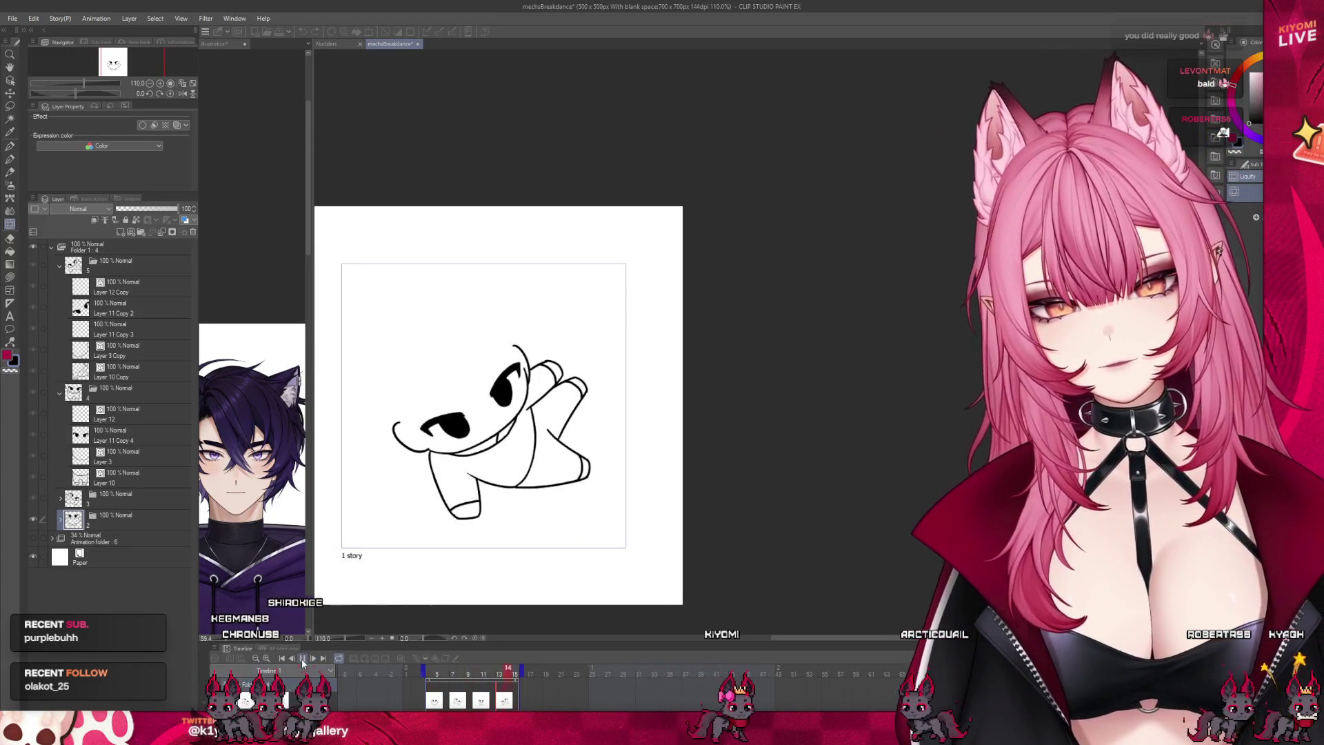
click(302, 659)
Step: Rename Layer 12 in folder 2 to 'hair'
click(59, 518)
click(42, 543)
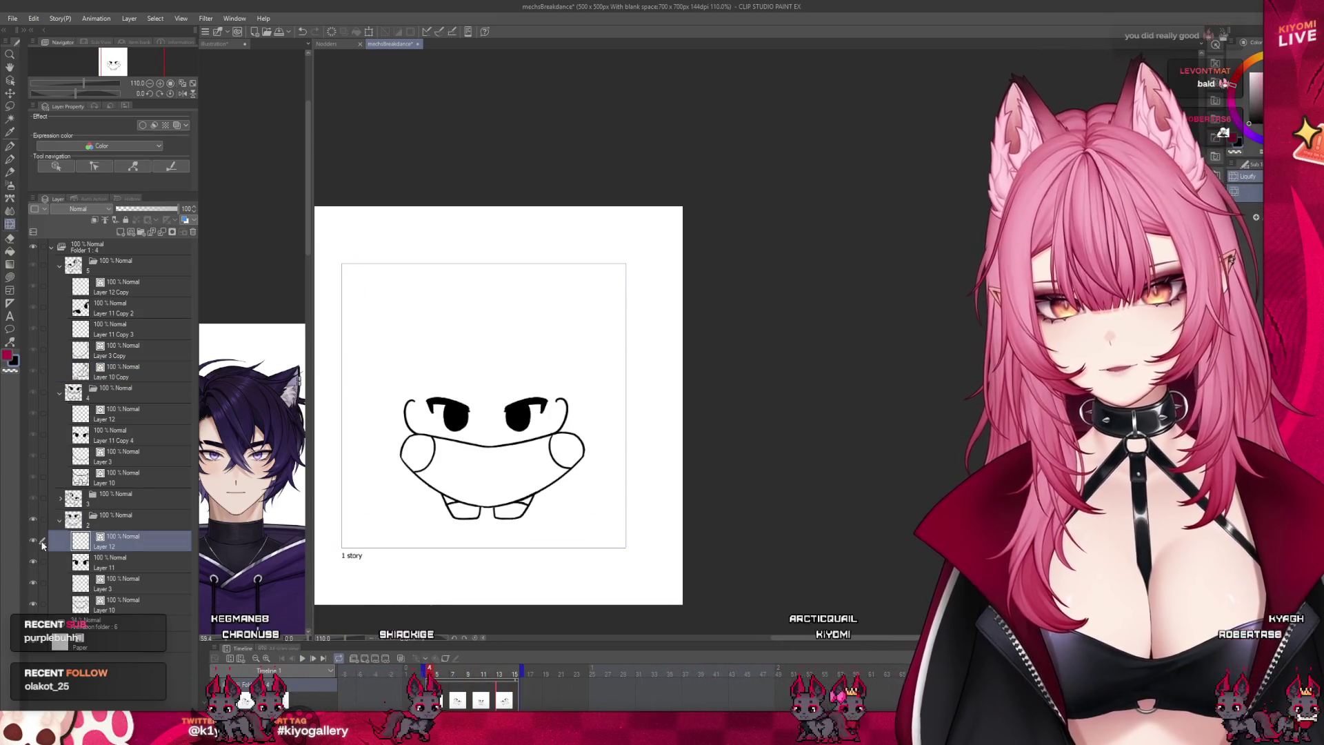
text(hair)
key(Return)
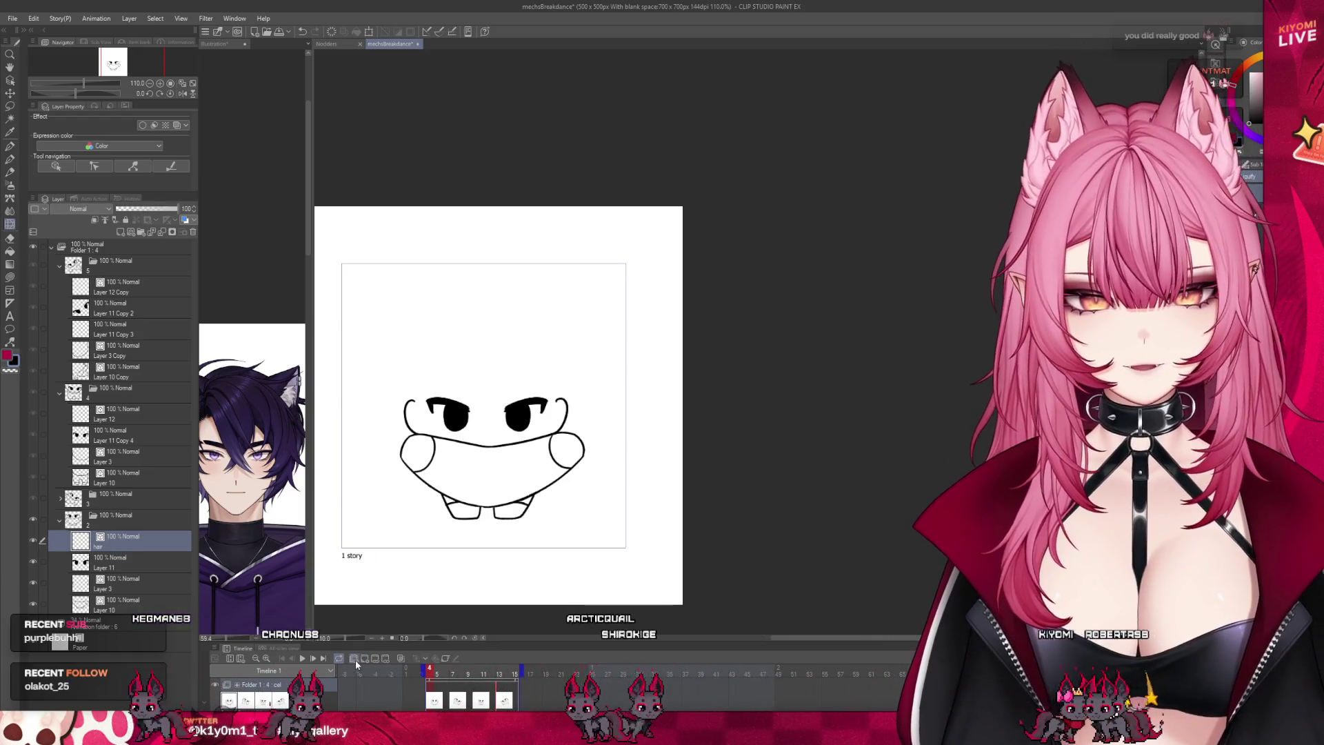
Step: With onion skin on, ink the long hair strand, bangs above the eyes, and top hair outline
click(356, 659)
scroll(462, 400, up, 3)
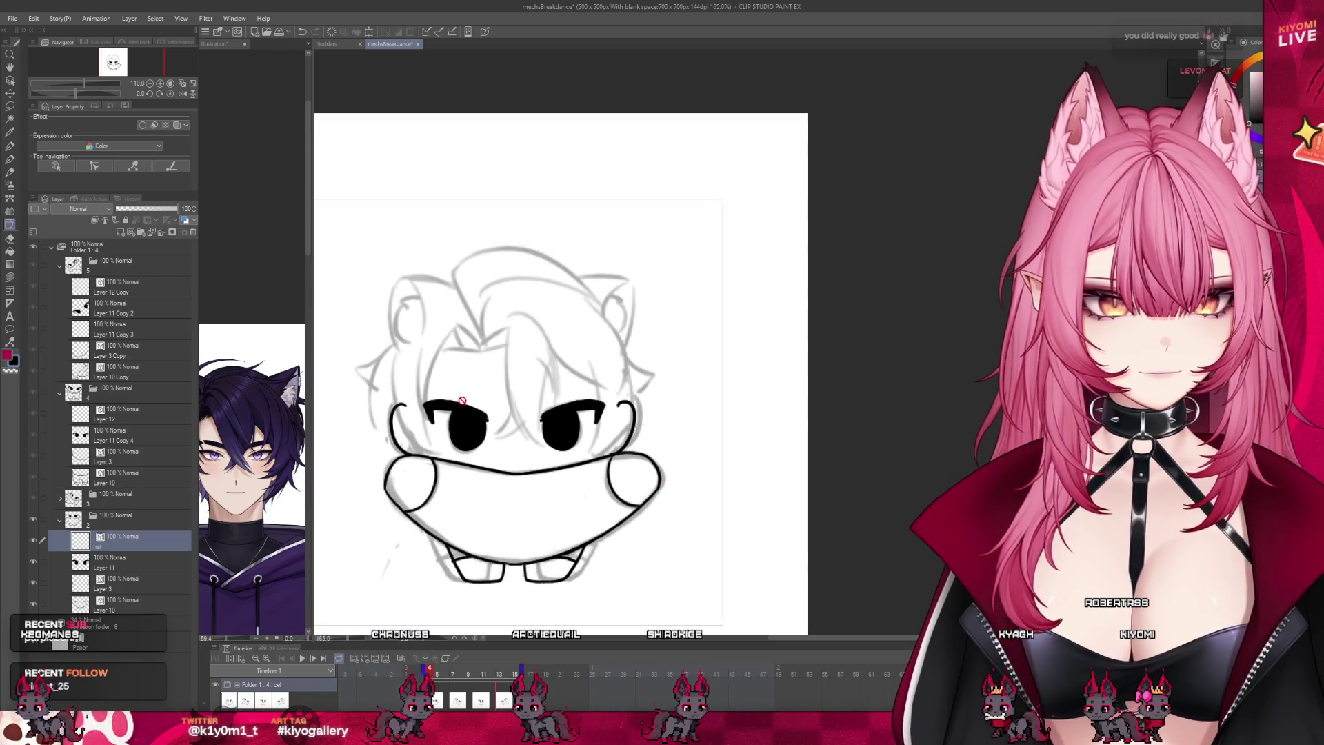
scroll(462, 400, up, 2)
click(10, 145)
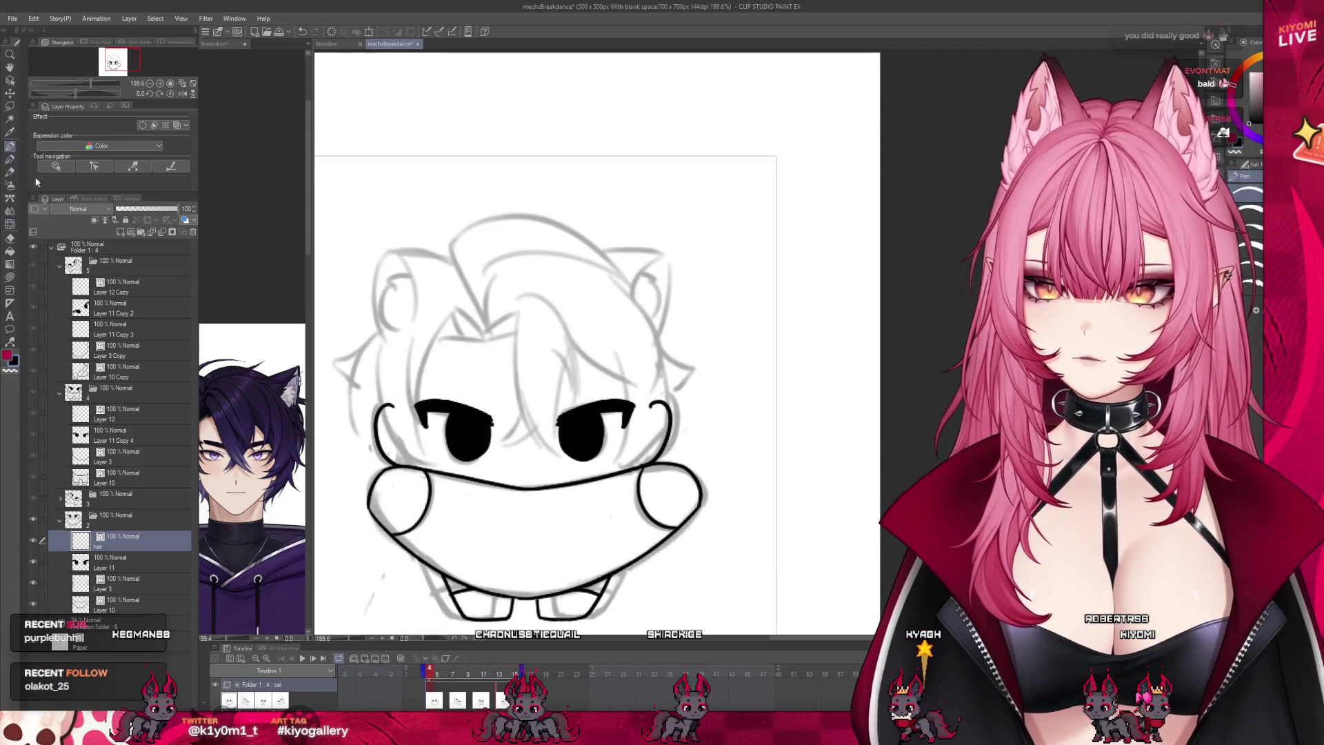
scroll(469, 341, up, 2)
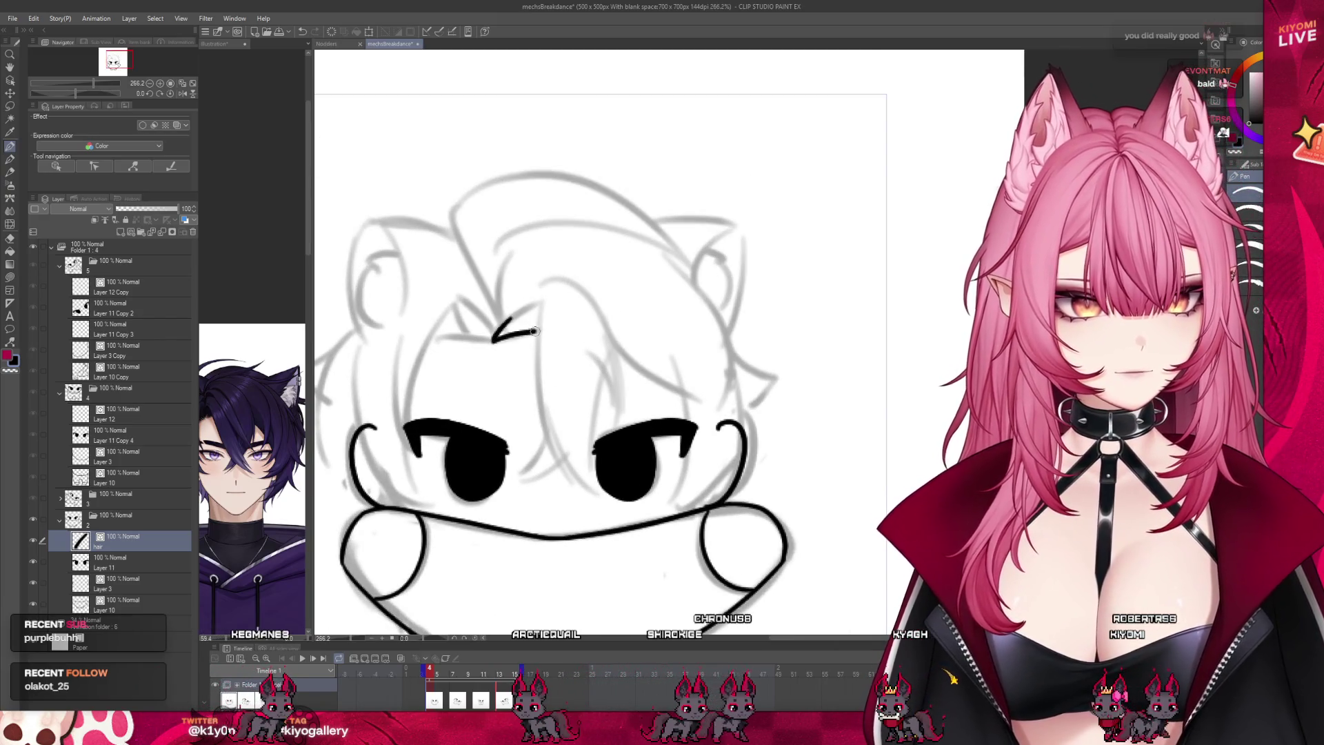
mouse_move(540, 305)
mouse_down()
mouse_move(539, 372)
mouse_move(603, 506)
mouse_move(614, 415)
mouse_up()
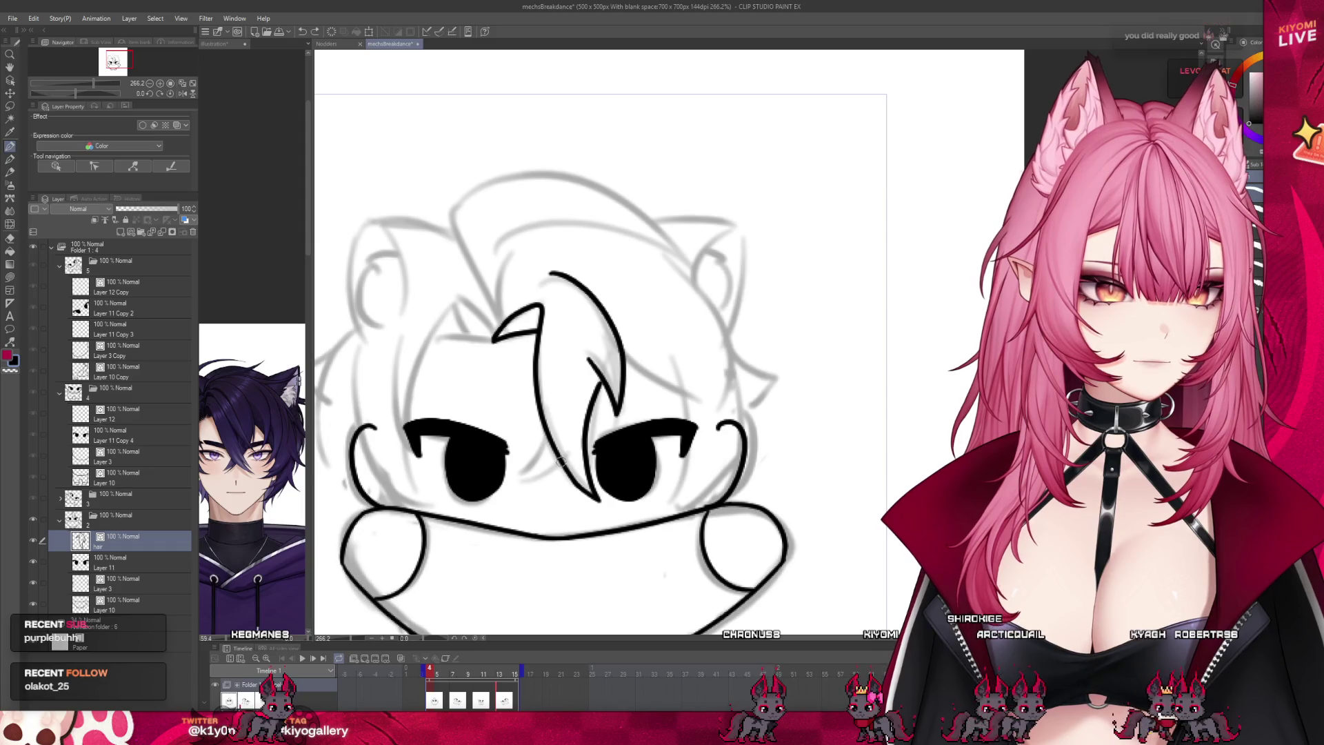
drag(561, 466, 521, 487)
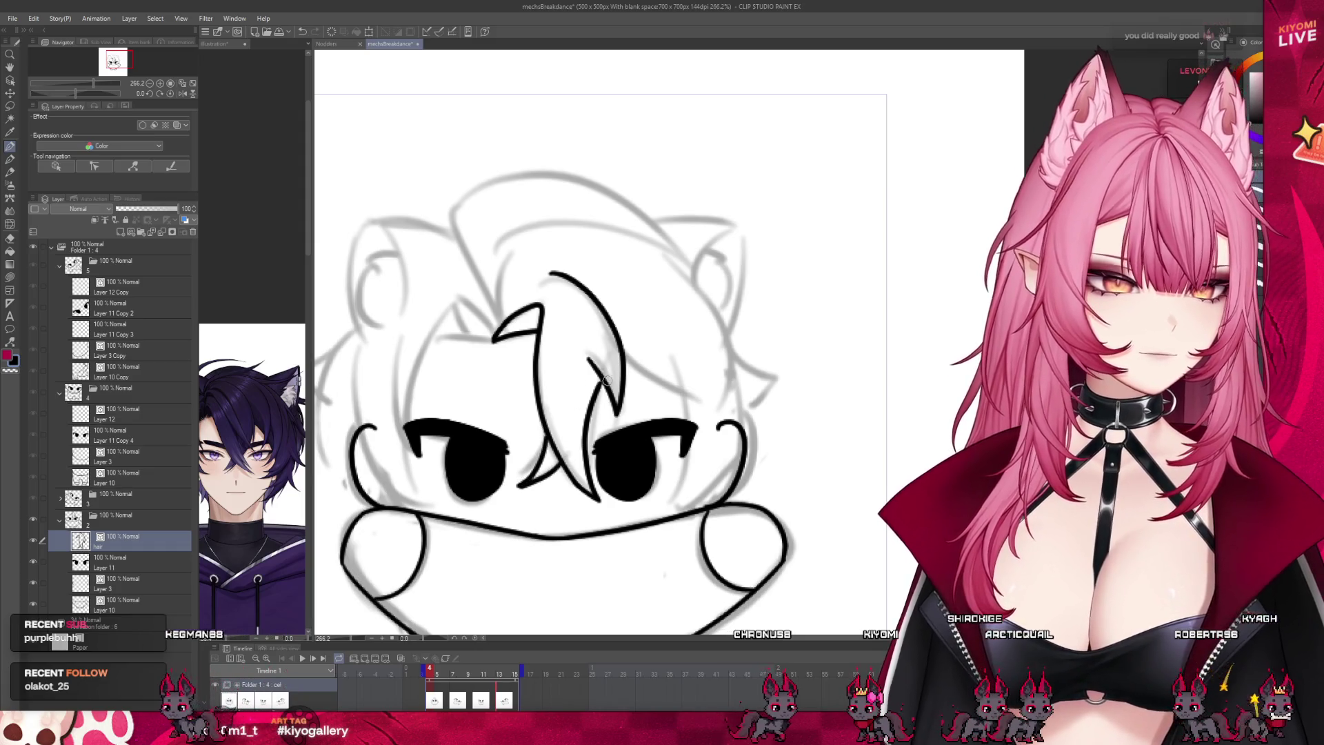
mouse_move(493, 338)
mouse_down()
mouse_move(455, 301)
mouse_move(436, 340)
mouse_up()
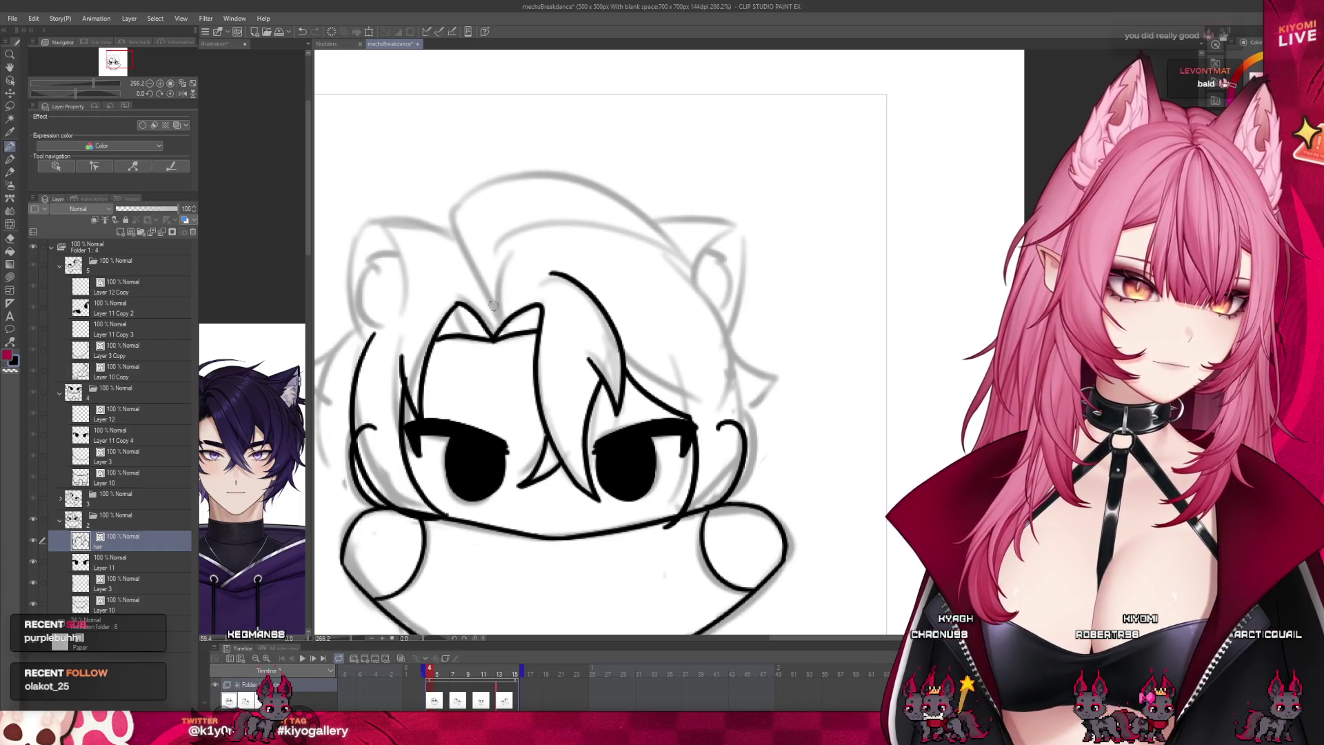
drag(492, 304, 438, 224)
drag(535, 187, 501, 266)
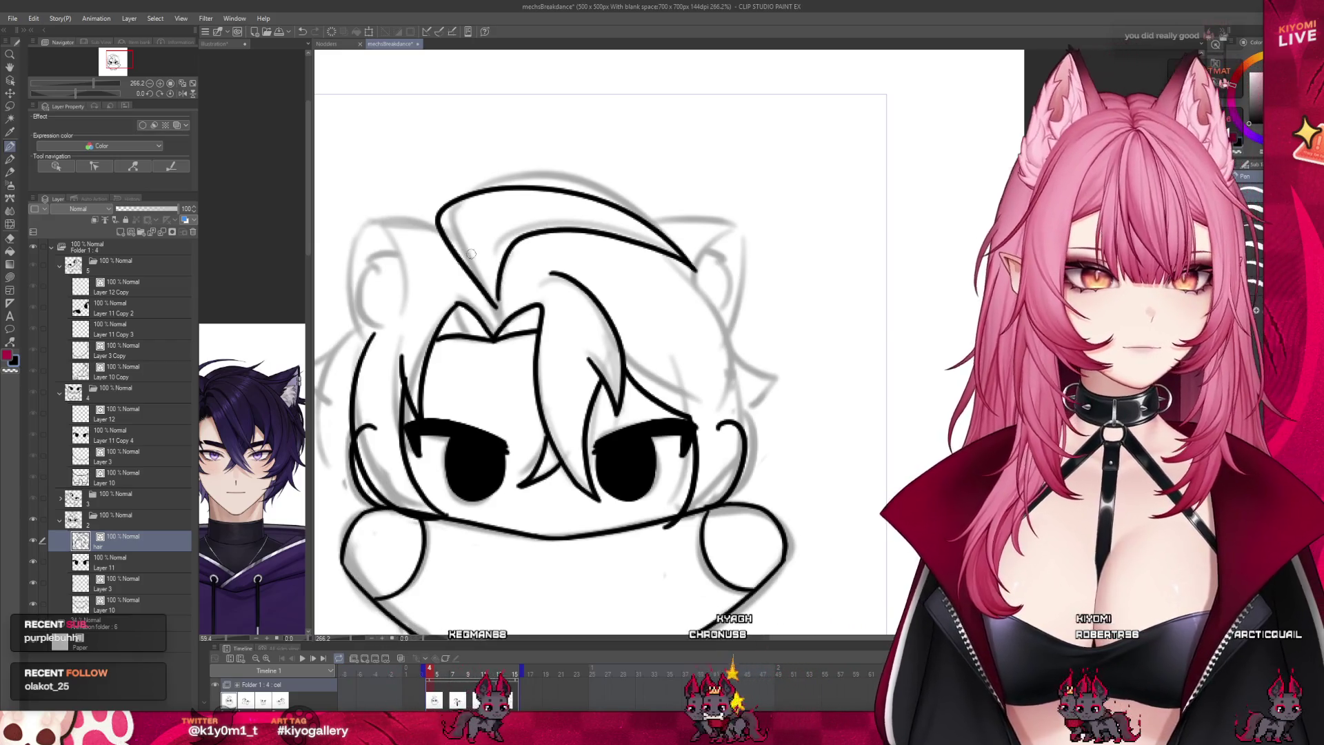
Step: Ink the right ear's inner edge and close its top corner
drag(588, 373, 654, 369)
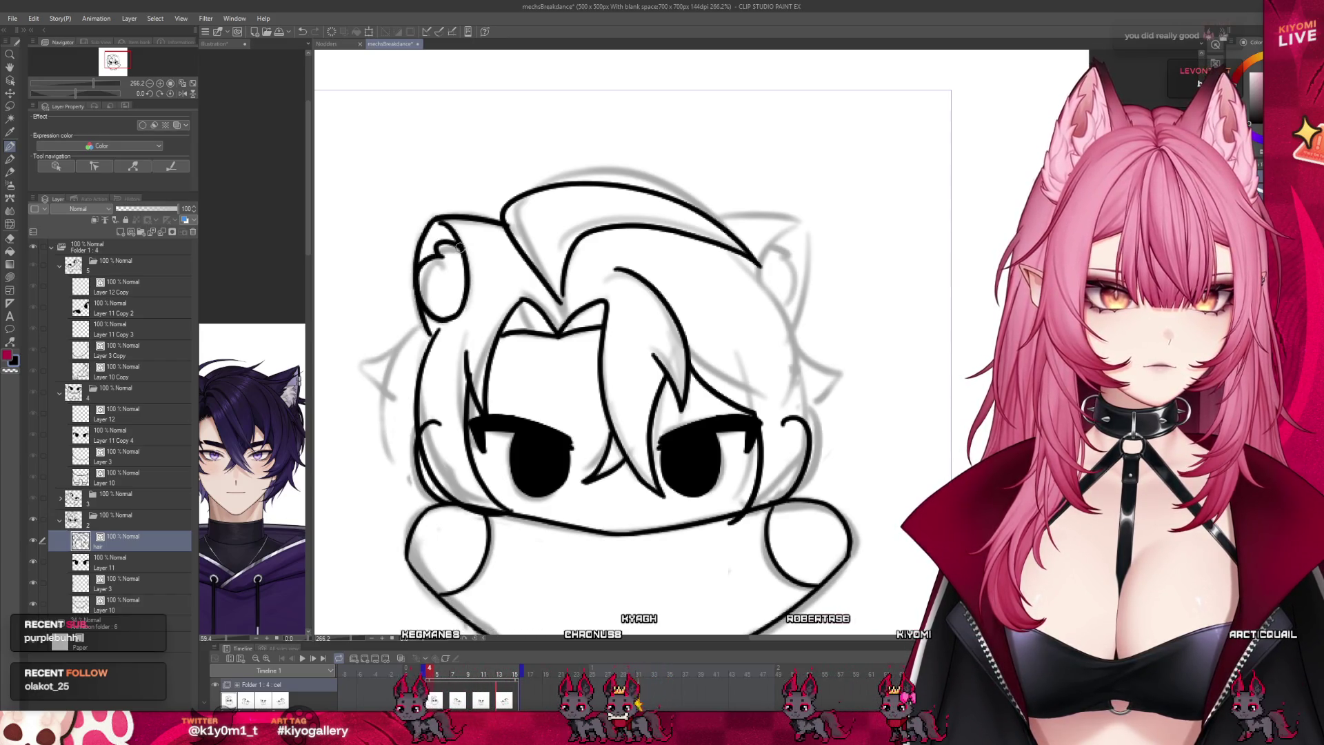
mouse_move(722, 222)
mouse_down()
mouse_move(800, 220)
mouse_move(747, 218)
mouse_up()
key(ctrl+z)
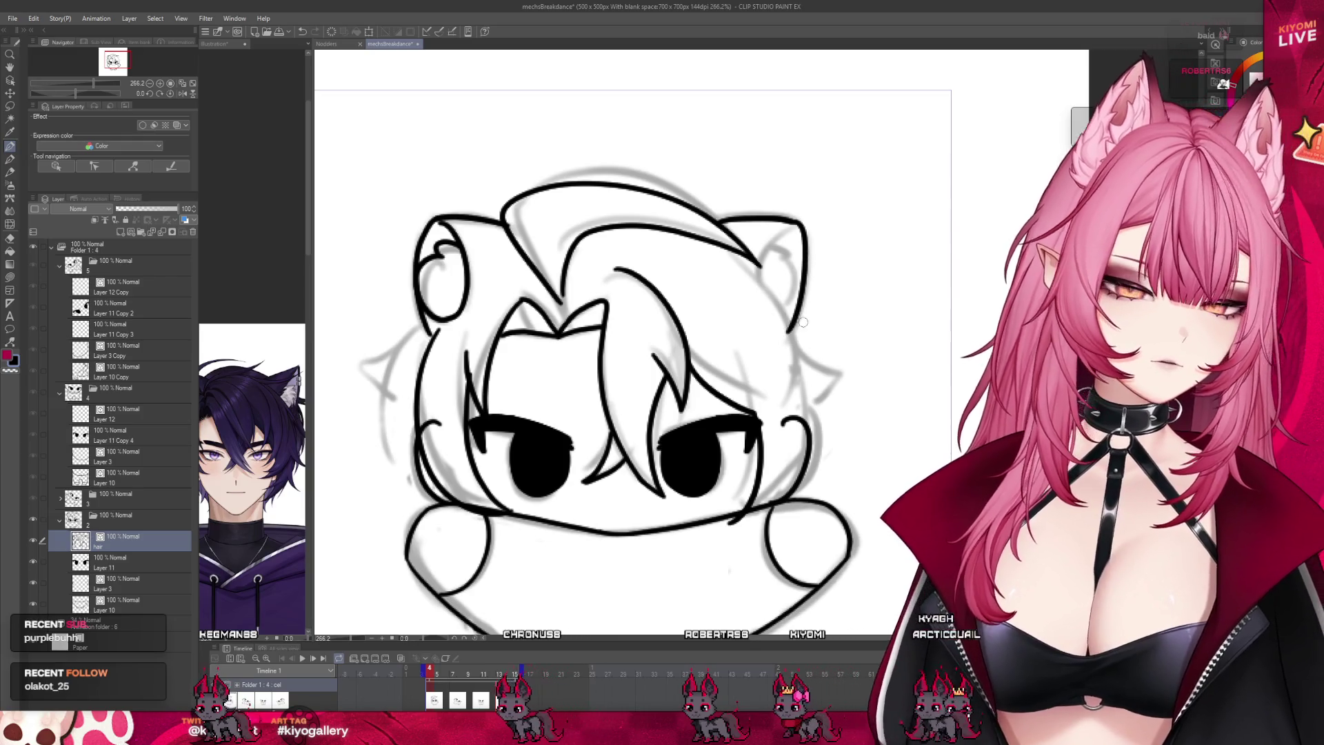
drag(758, 266, 815, 352)
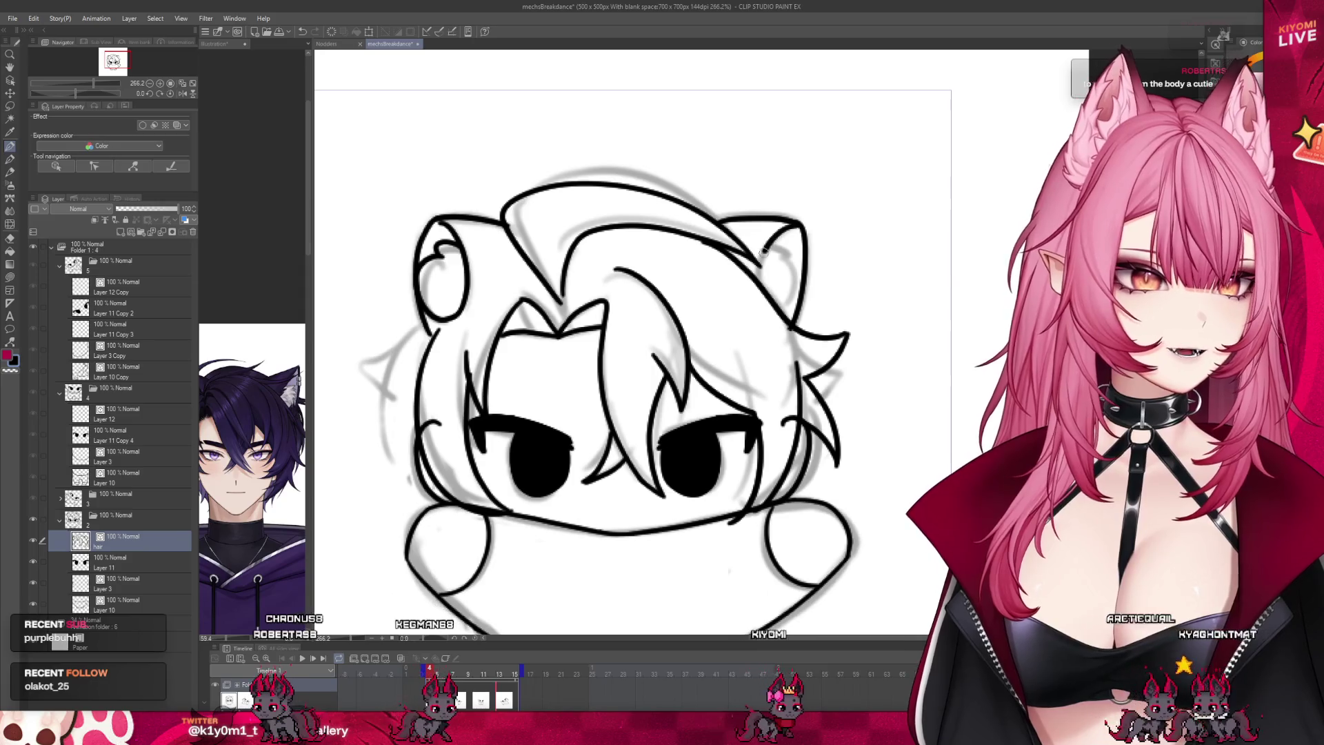
drag(800, 220, 781, 261)
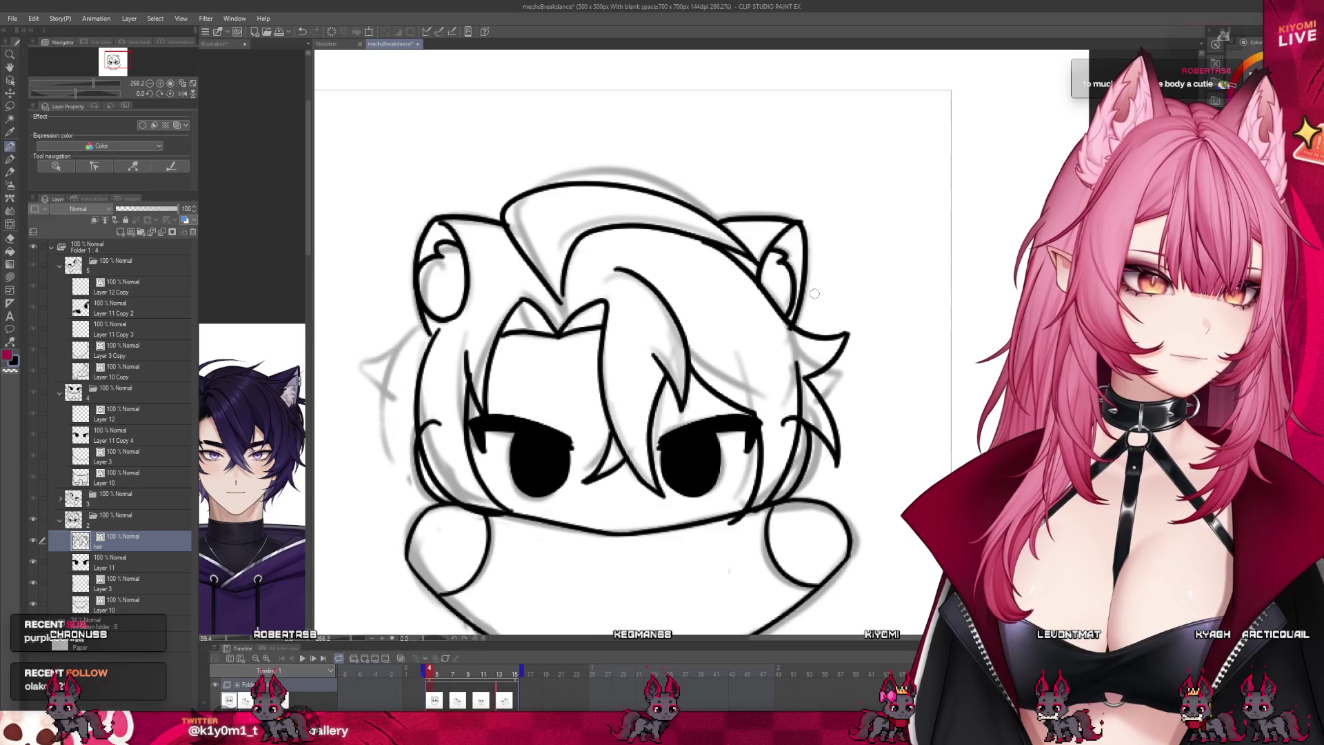
scroll(417, 399, down, 3)
Step: Zoom to 200% and ink the spiky hair tuft on the head's left side
scroll(524, 389, down, 2)
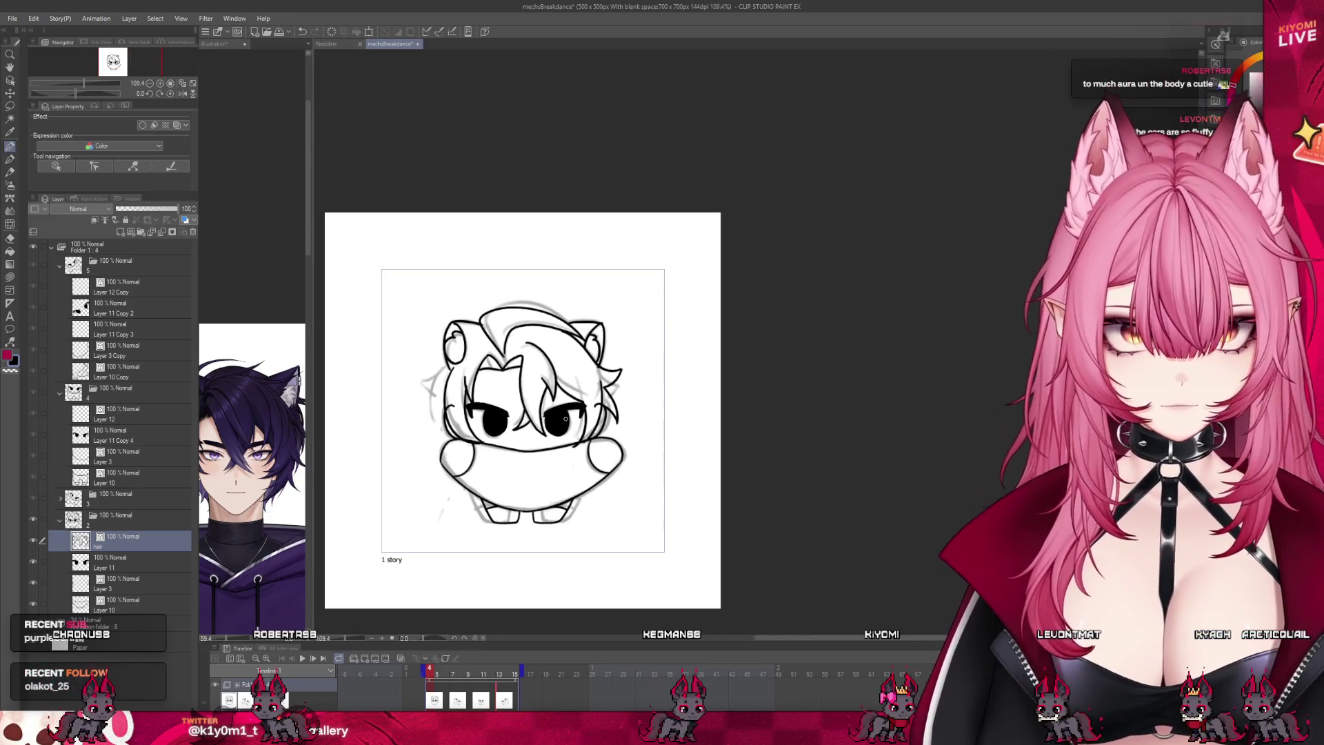
scroll(522, 452, up, 1)
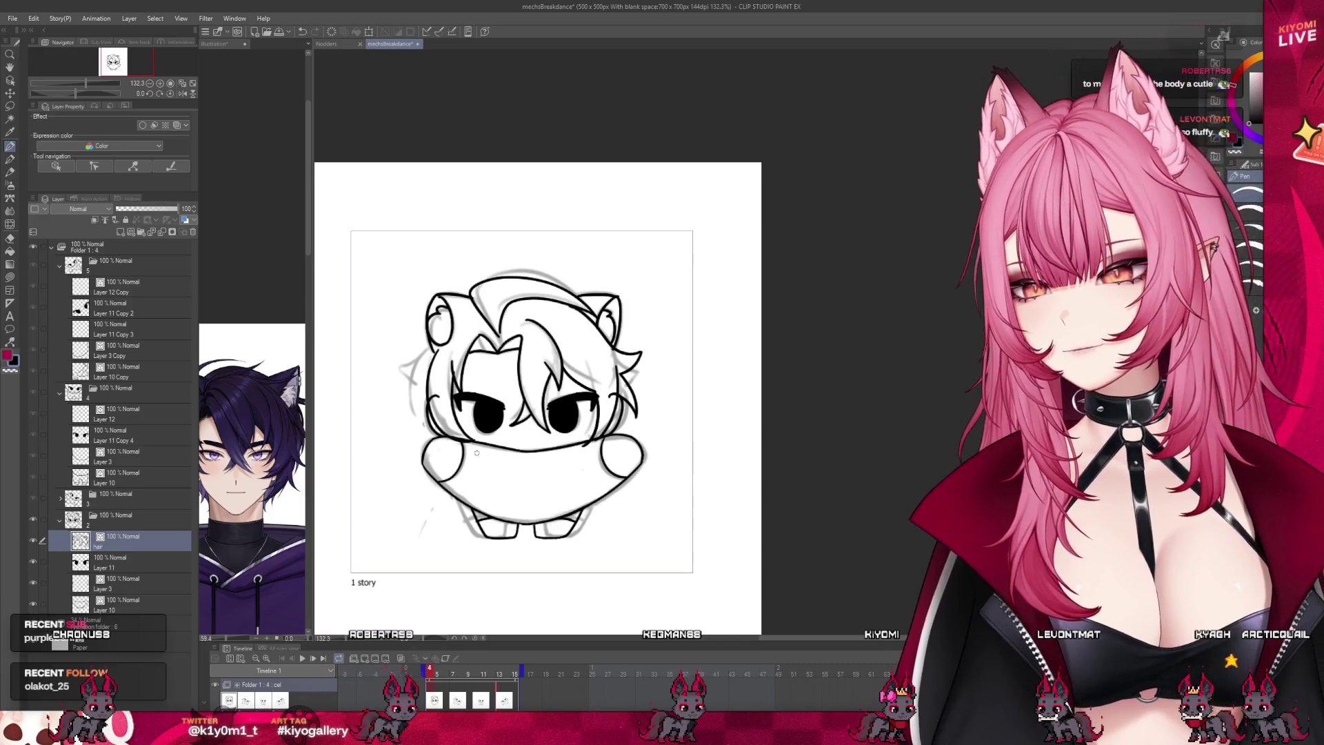
scroll(516, 457, up, 3)
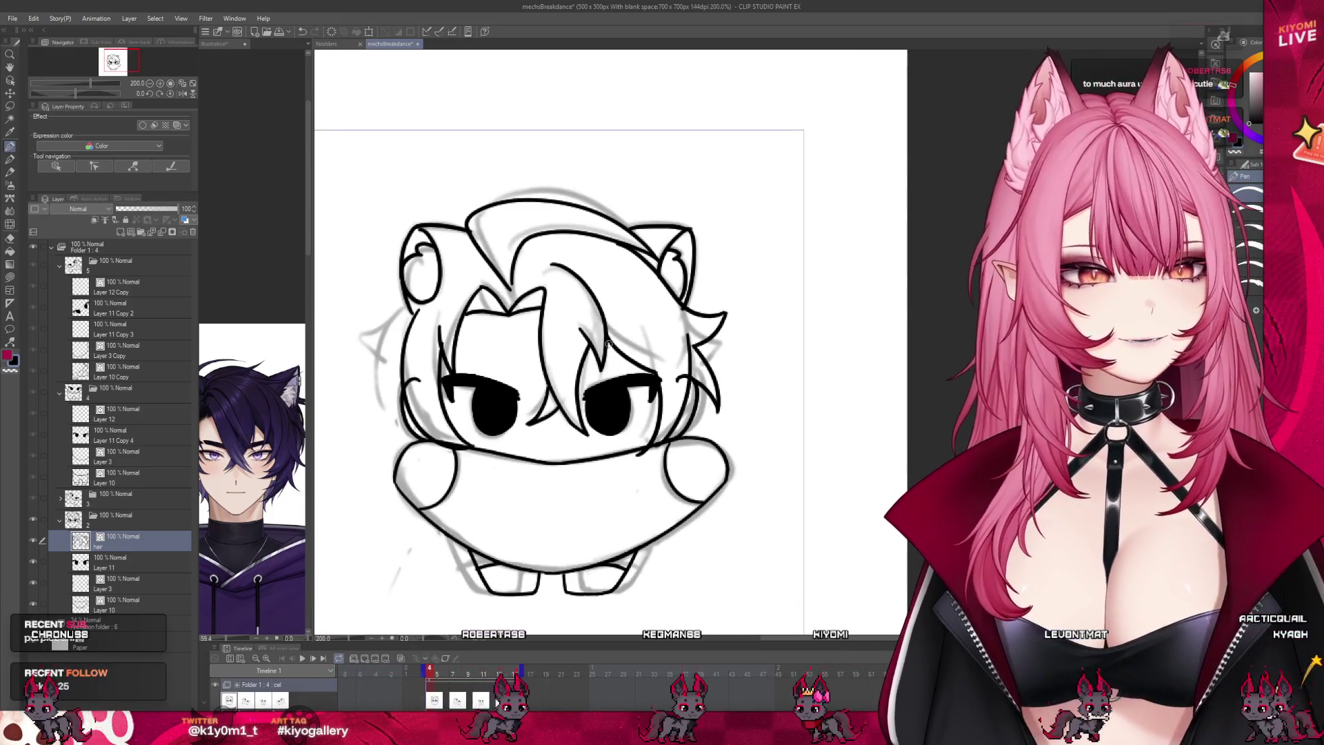
mouse_move(414, 308)
mouse_down()
mouse_move(383, 331)
mouse_move(402, 441)
mouse_up()
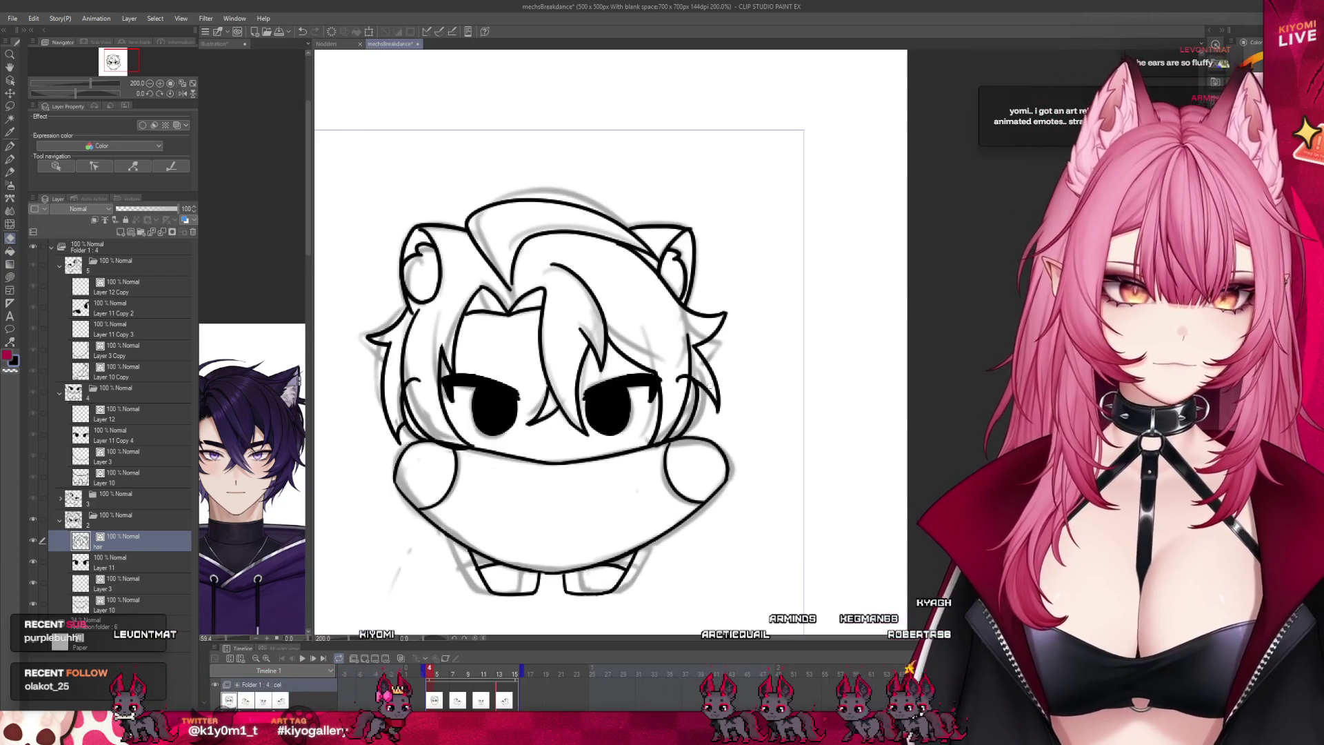
click(143, 590)
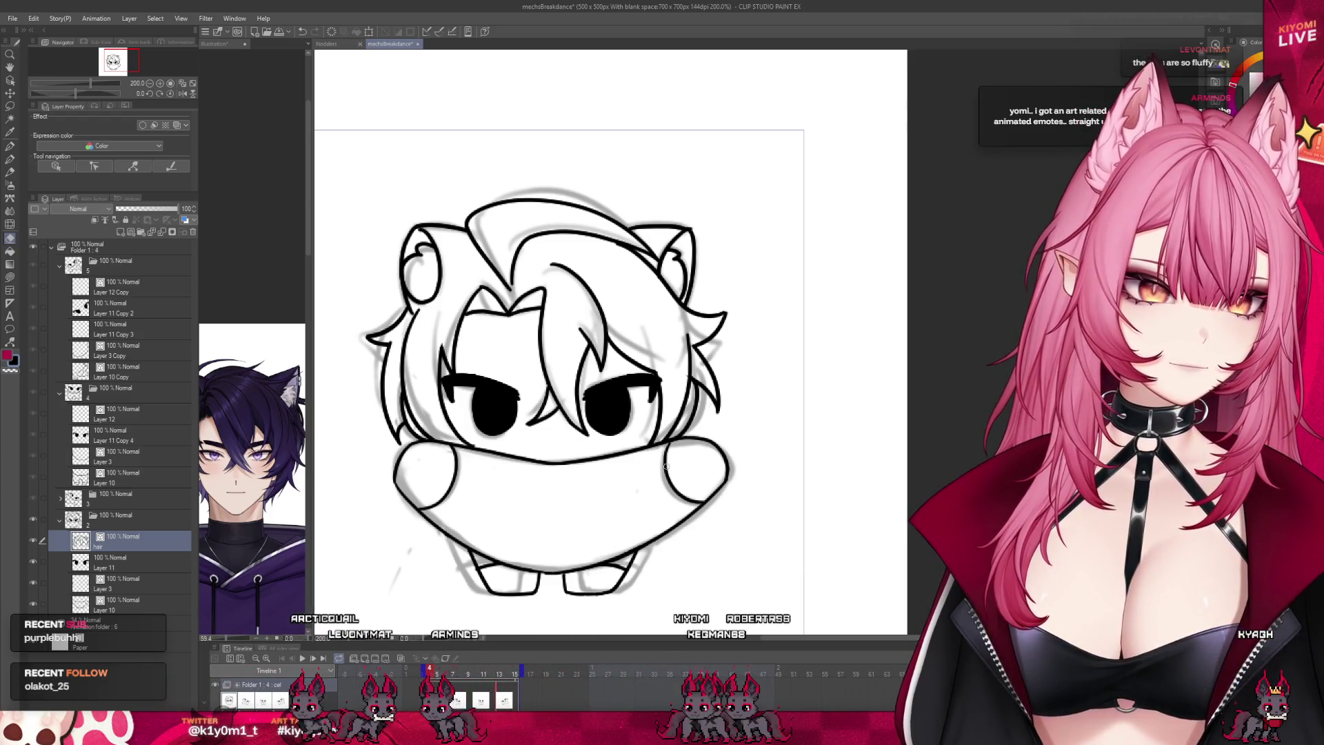
scroll(547, 361, down, 3)
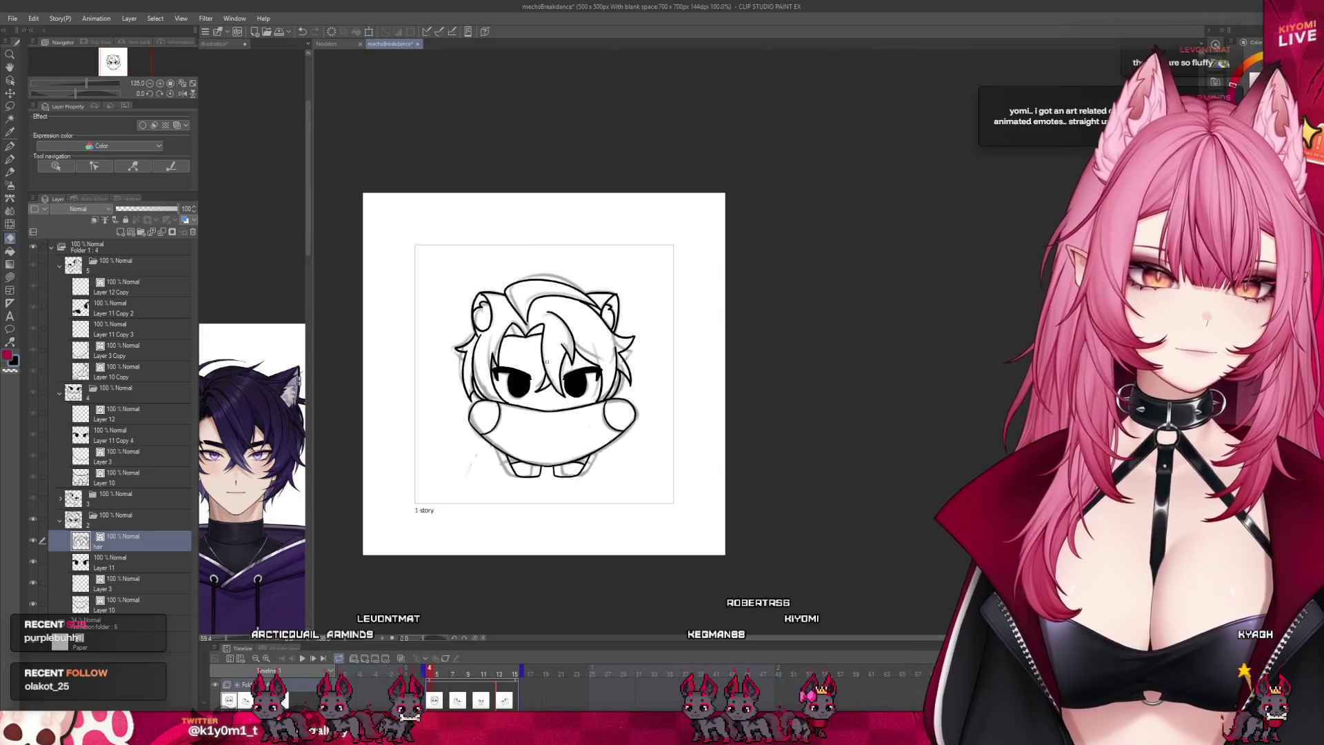
Step: Hide the grey sketch layer, return to the pen, and step to frame 7
scroll(547, 361, up, 2)
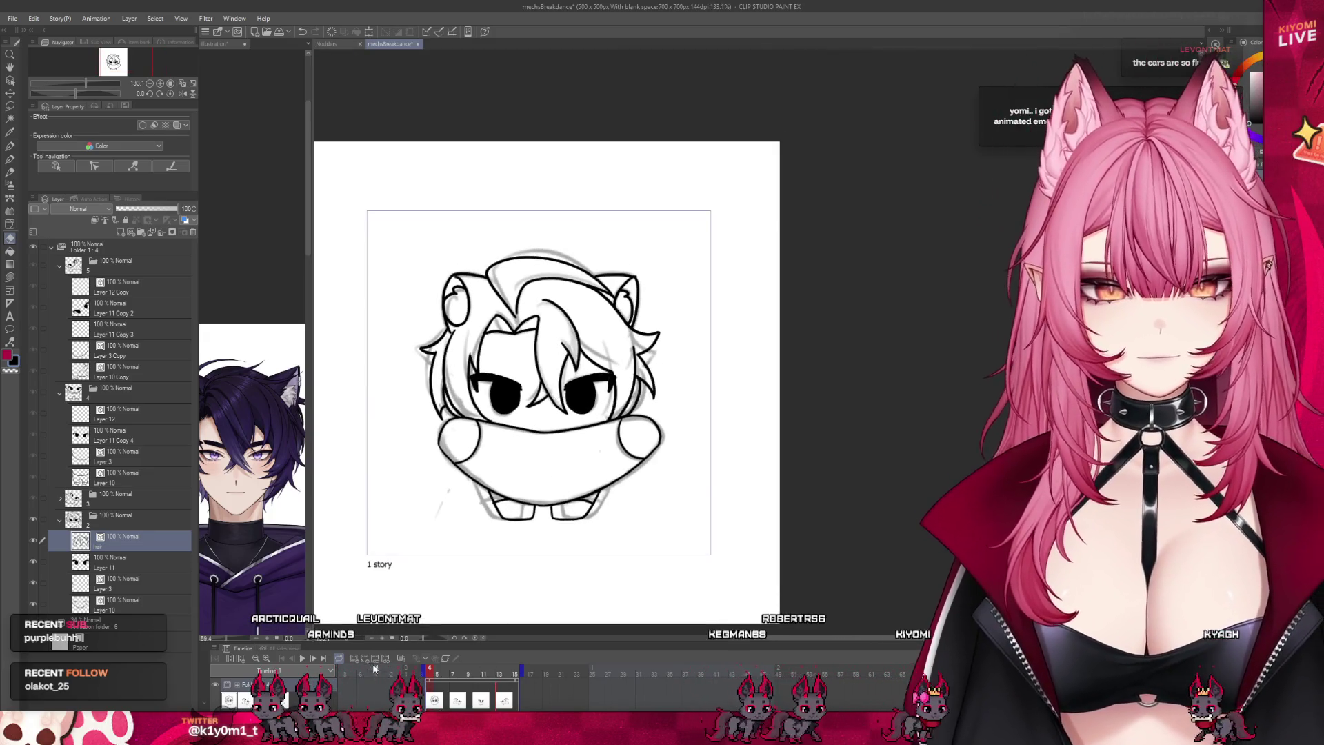
click(42, 627)
scroll(545, 424, down, 3)
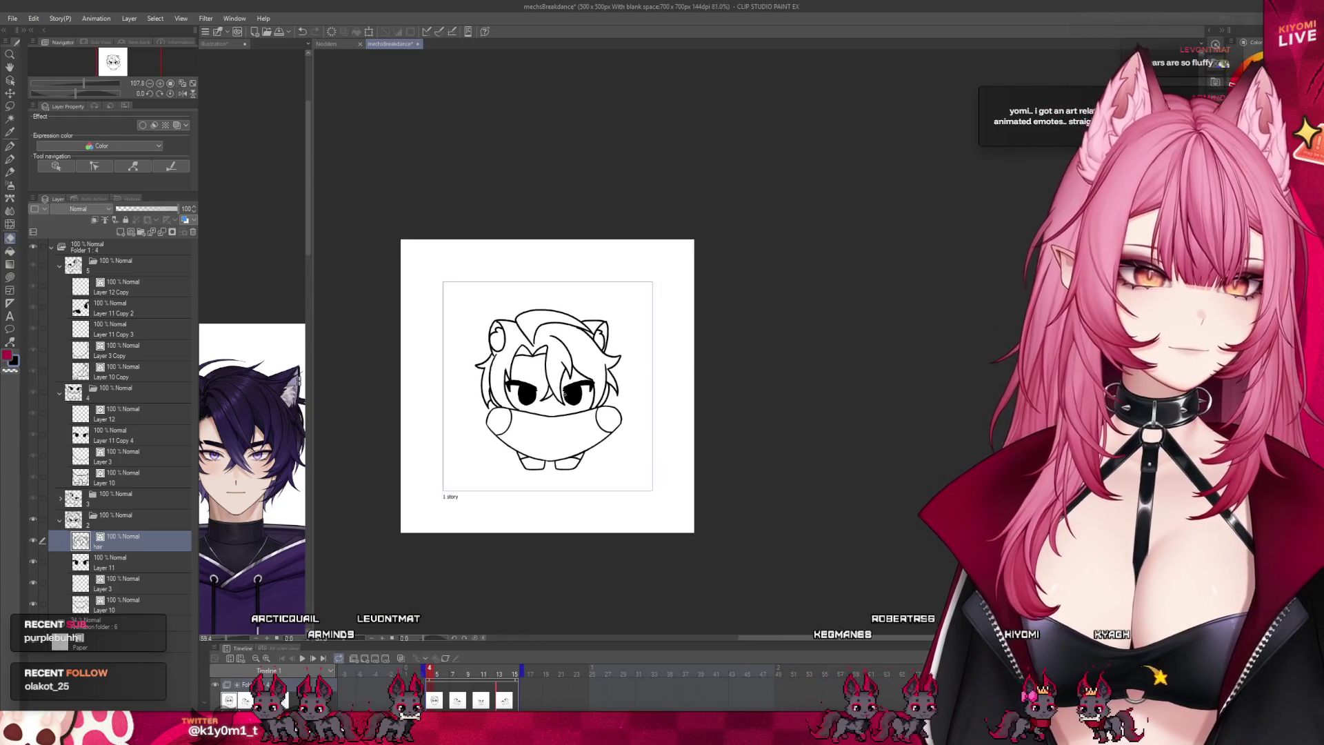
scroll(555, 390, up, 3)
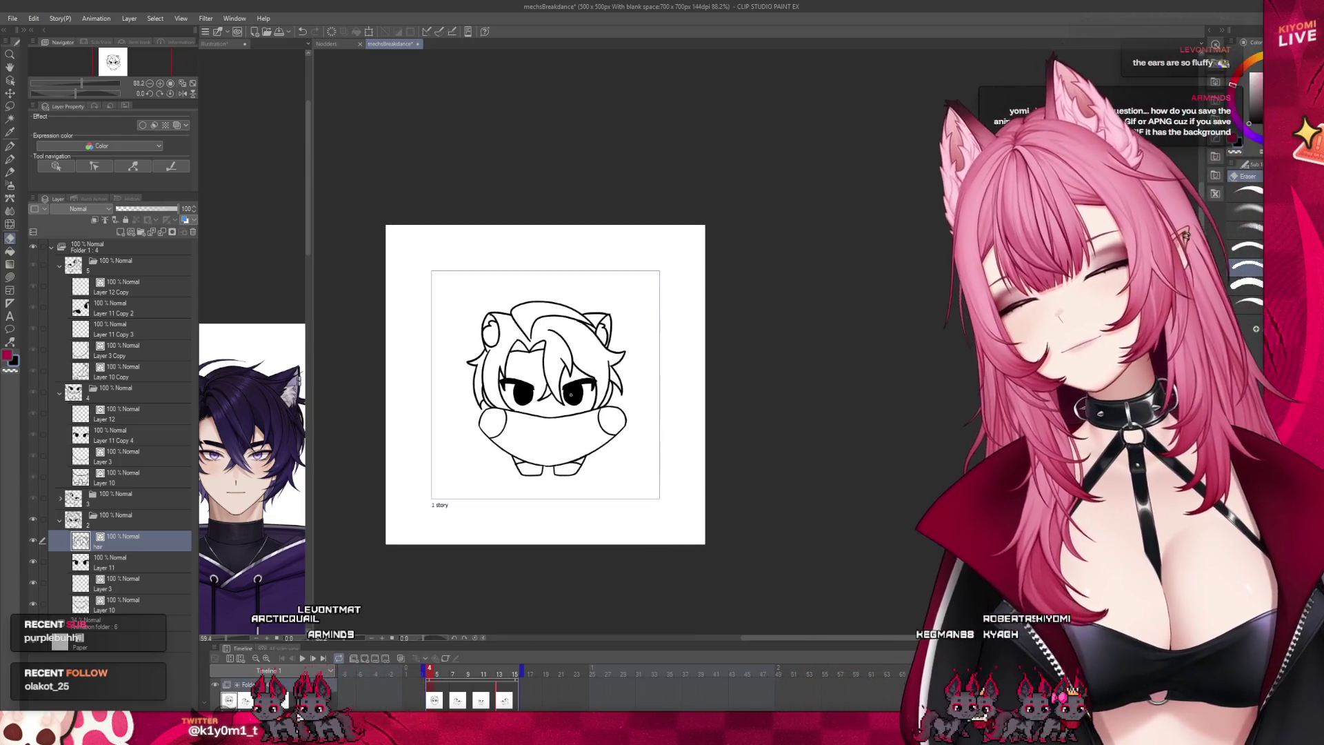
key(p)
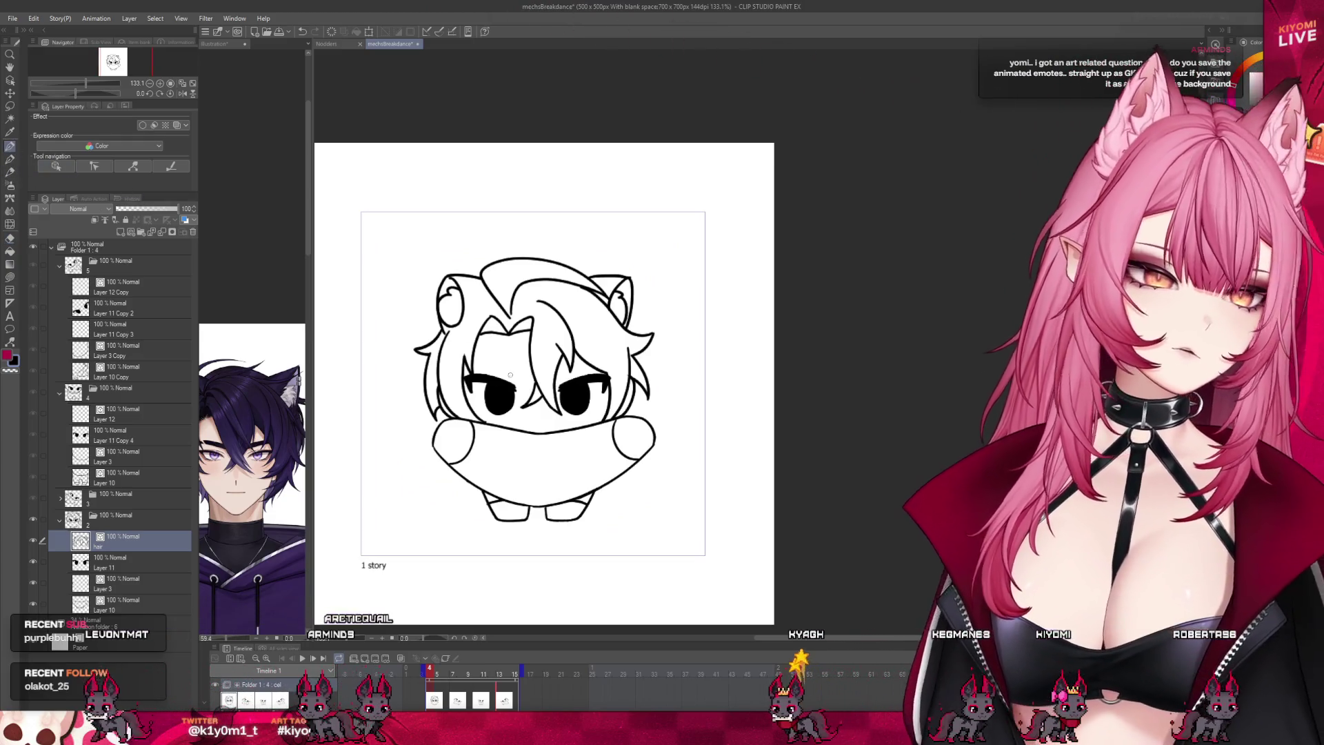
scroll(537, 370, down, 4)
scroll(538, 378, up, 4)
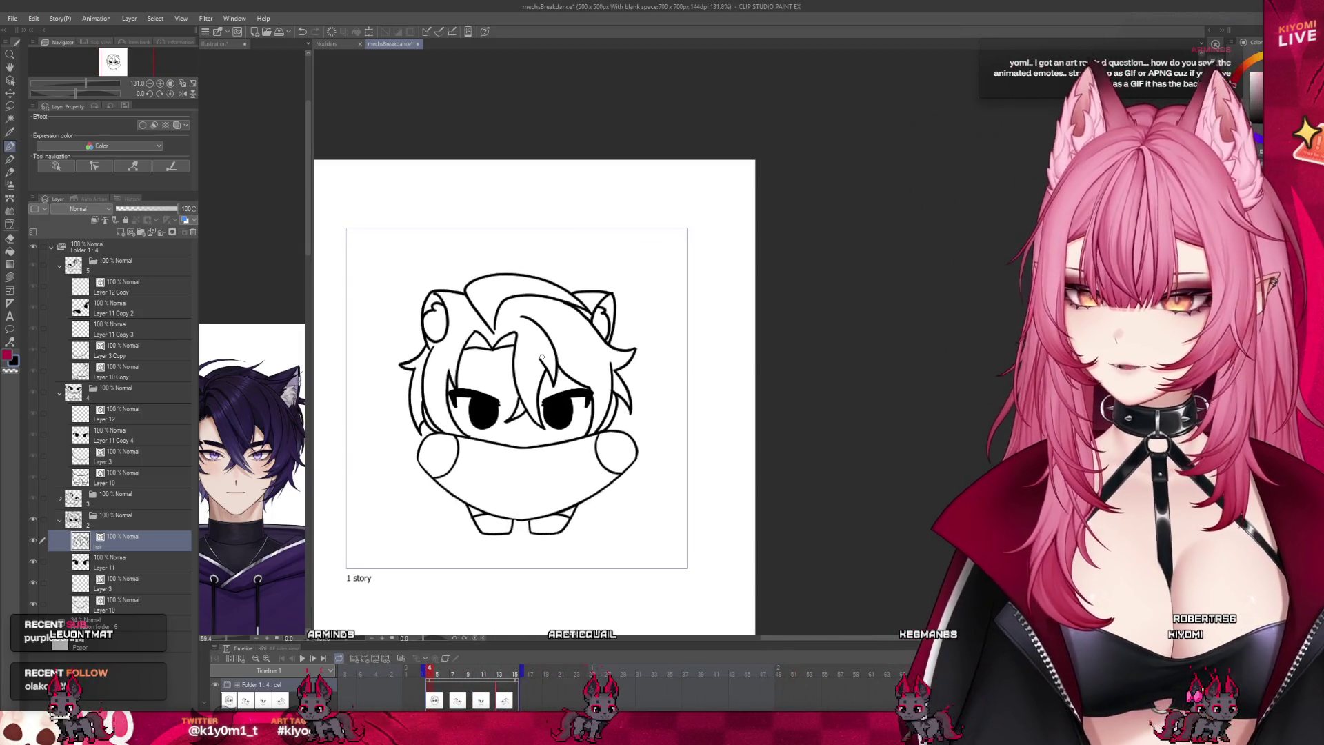
scroll(542, 356, up, 1)
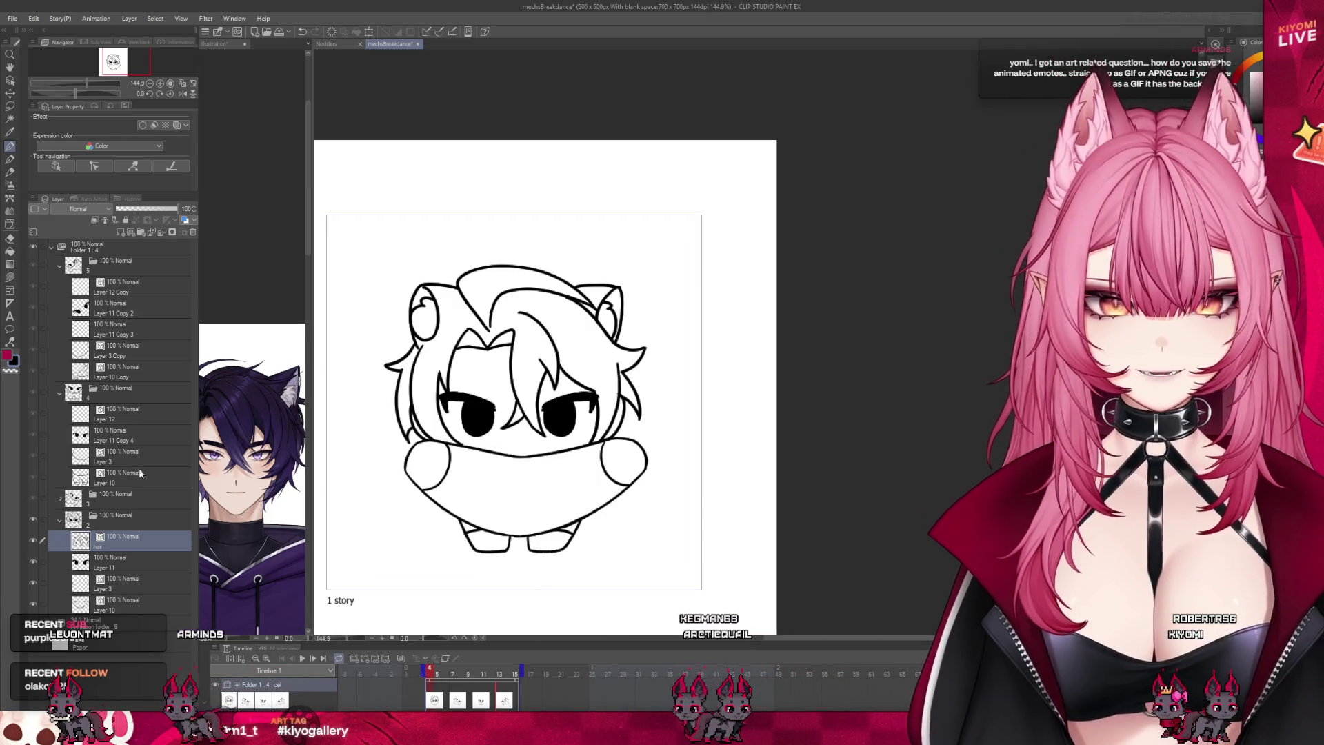
key(Right)
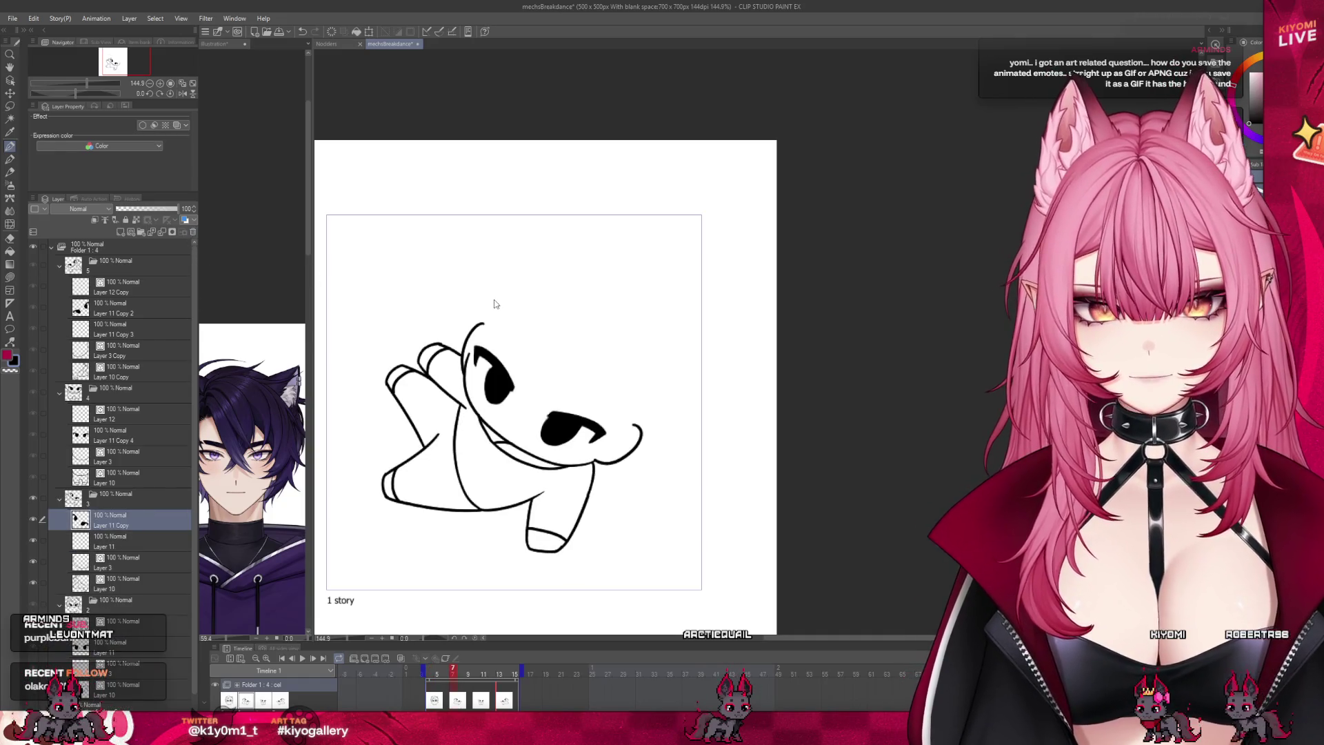
Step: Paste the hair, rotate it about 35° clockwise, and resize it to fit the head
key(ctrl+v)
click(400, 660)
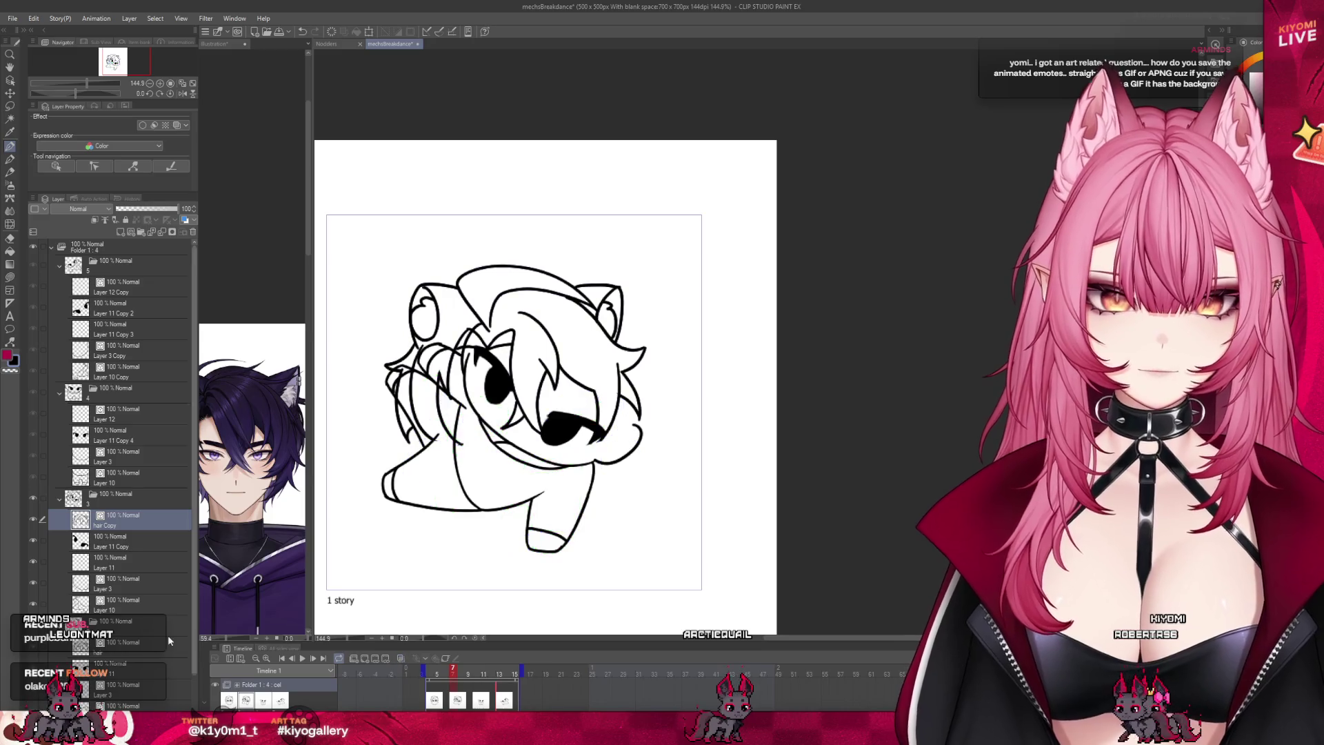
scroll(131, 483, down, 1)
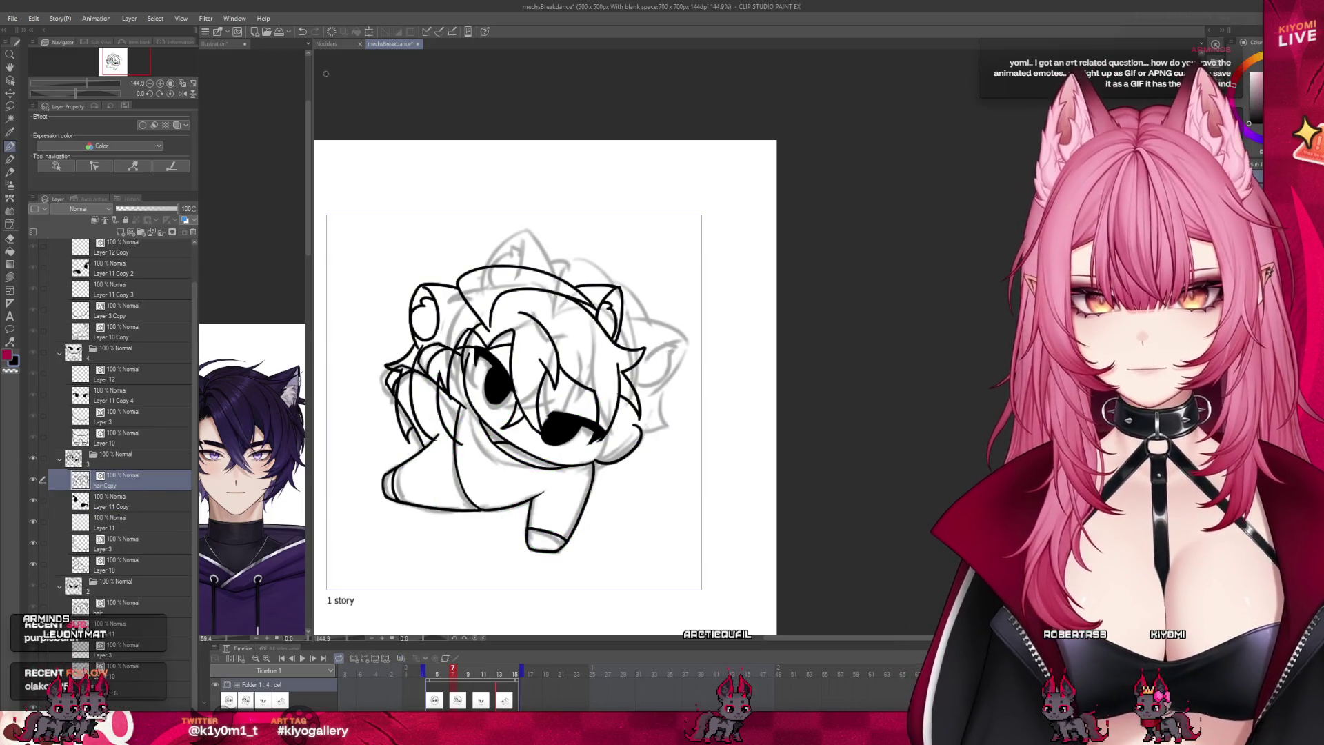
click(370, 33)
mouse_move(724, 266)
mouse_down()
mouse_move(720, 289)
mouse_move(662, 345)
mouse_move(607, 368)
mouse_up()
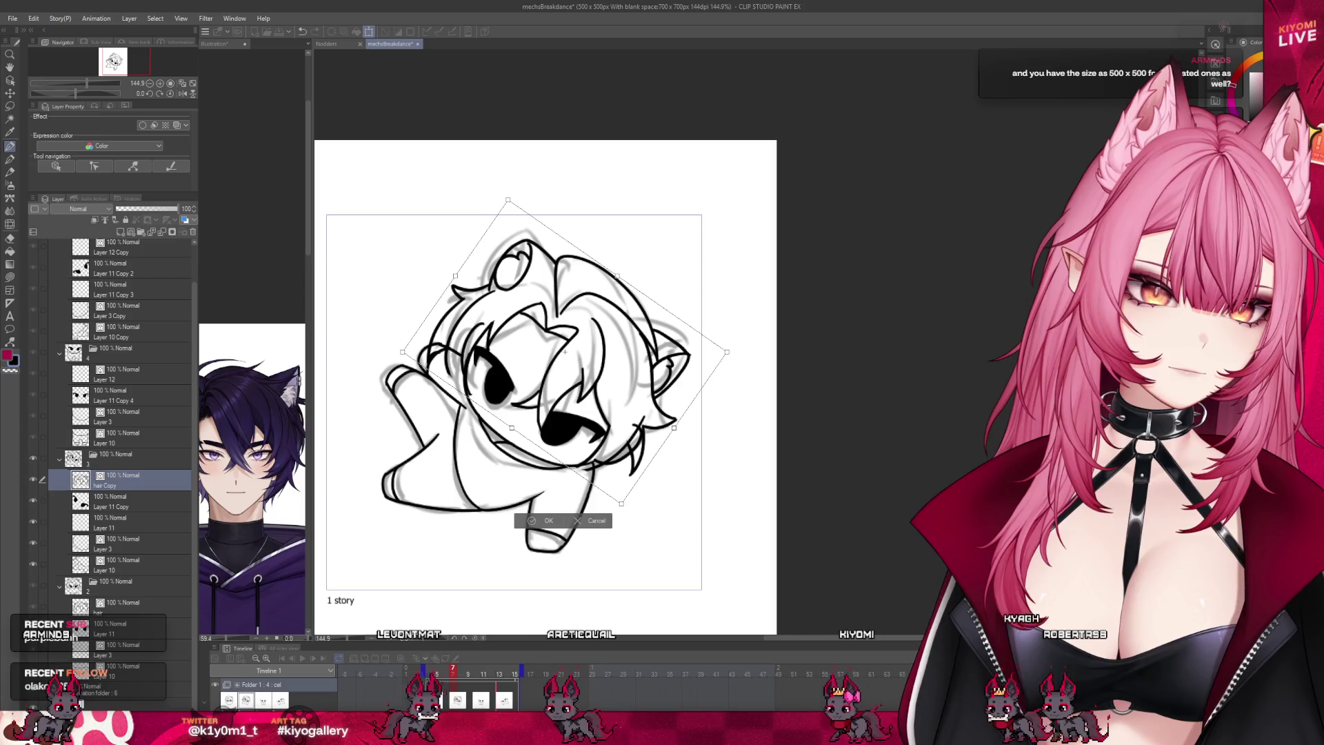
drag(402, 351, 423, 355)
drag(507, 200, 496, 186)
drag(728, 352, 676, 355)
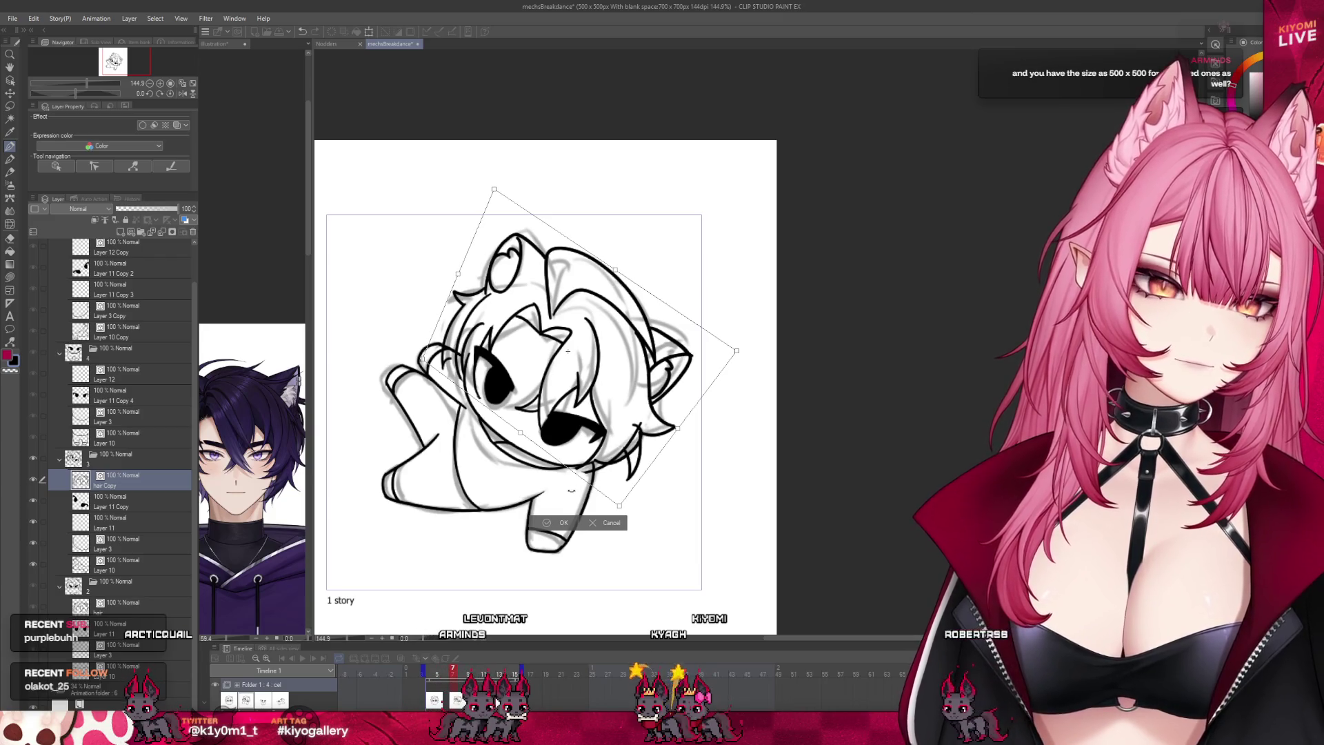
click(560, 523)
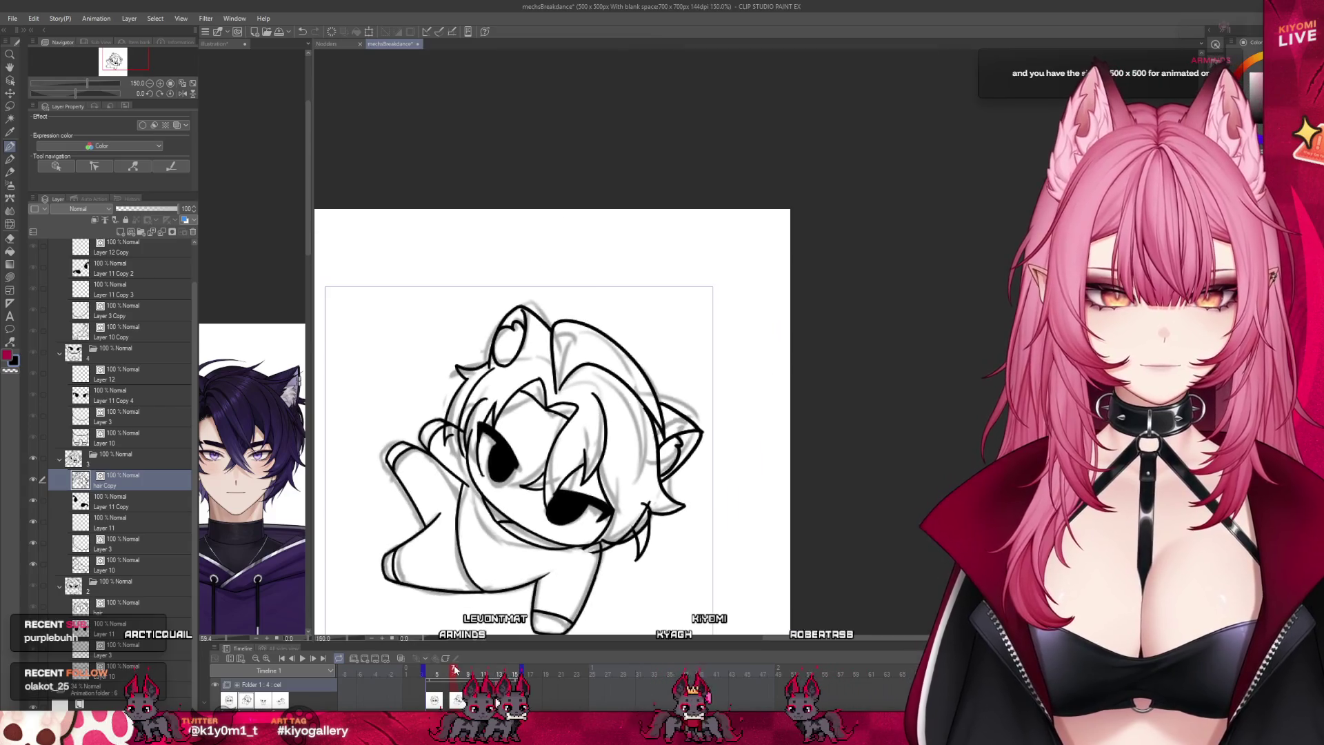
Step: On frame 8, erase stray lines at the head's upper-left
click(445, 670)
click(460, 671)
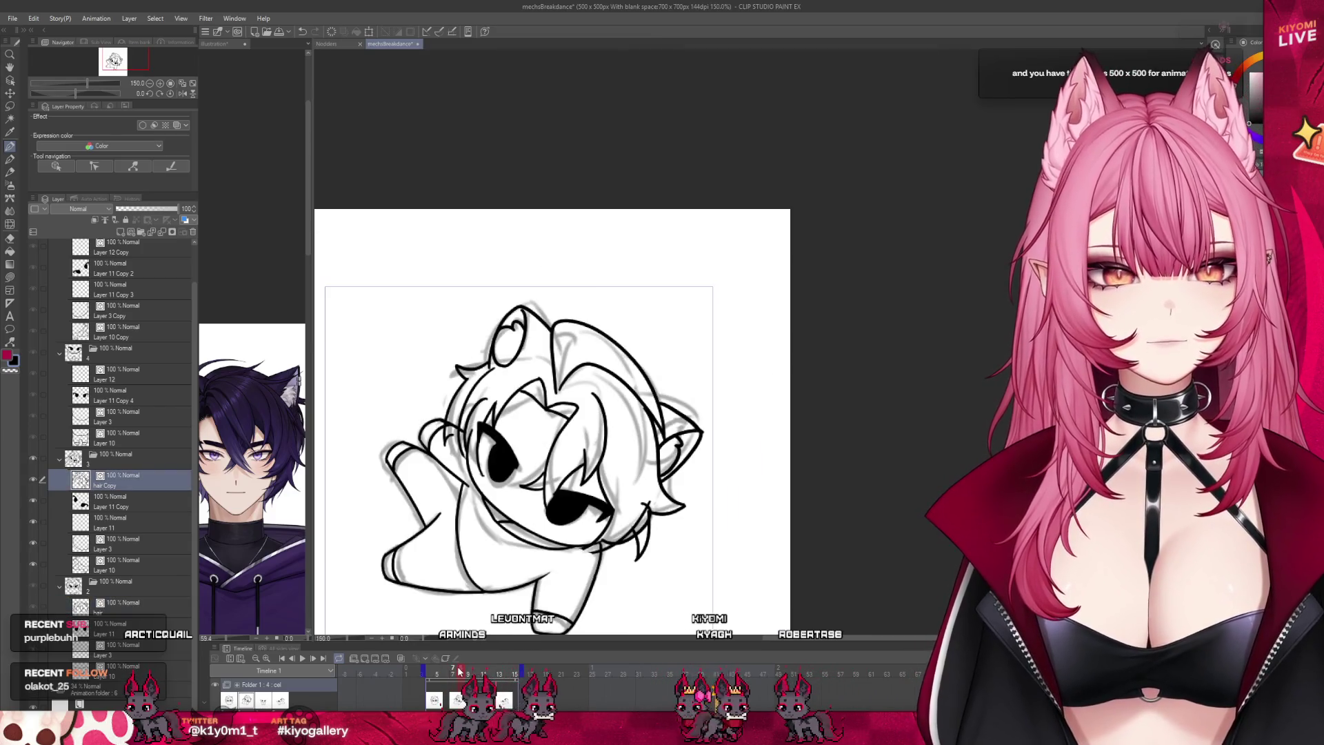
scroll(452, 447, up, 3)
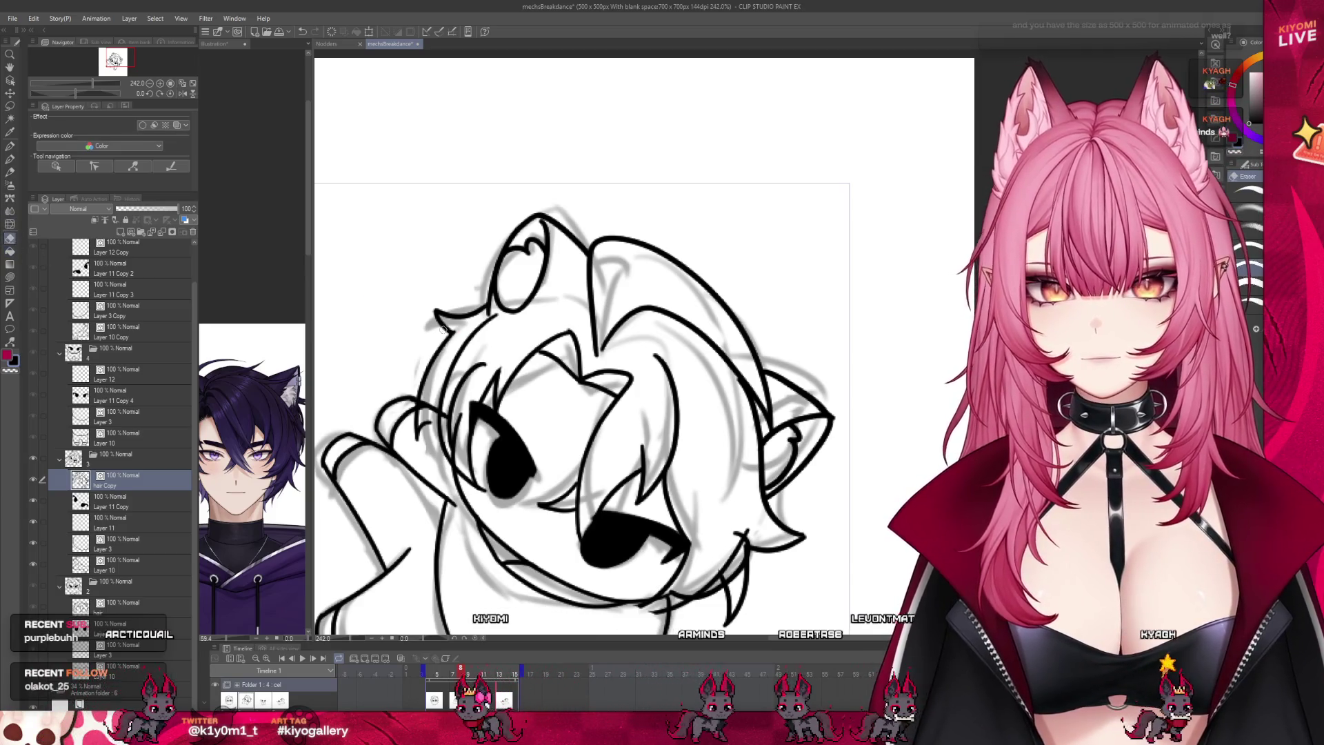
drag(444, 330, 424, 386)
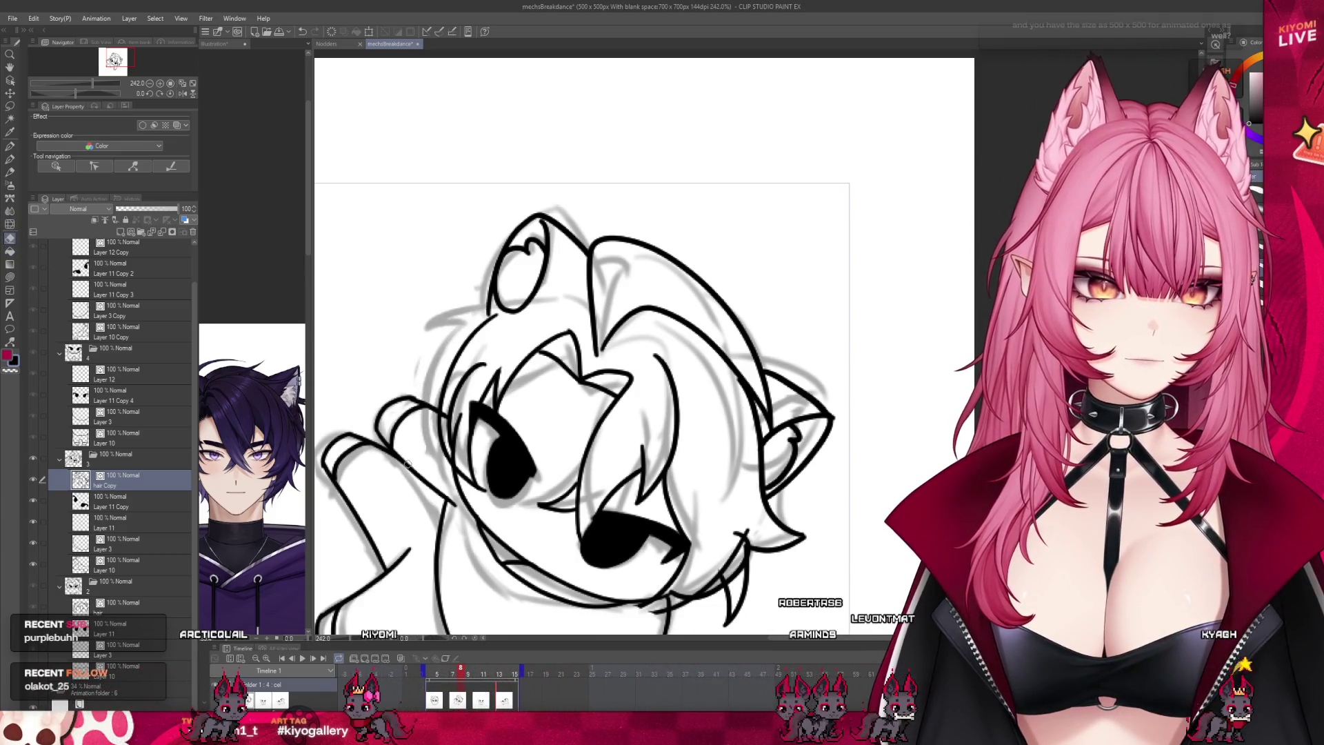
scroll(614, 255, down, 3)
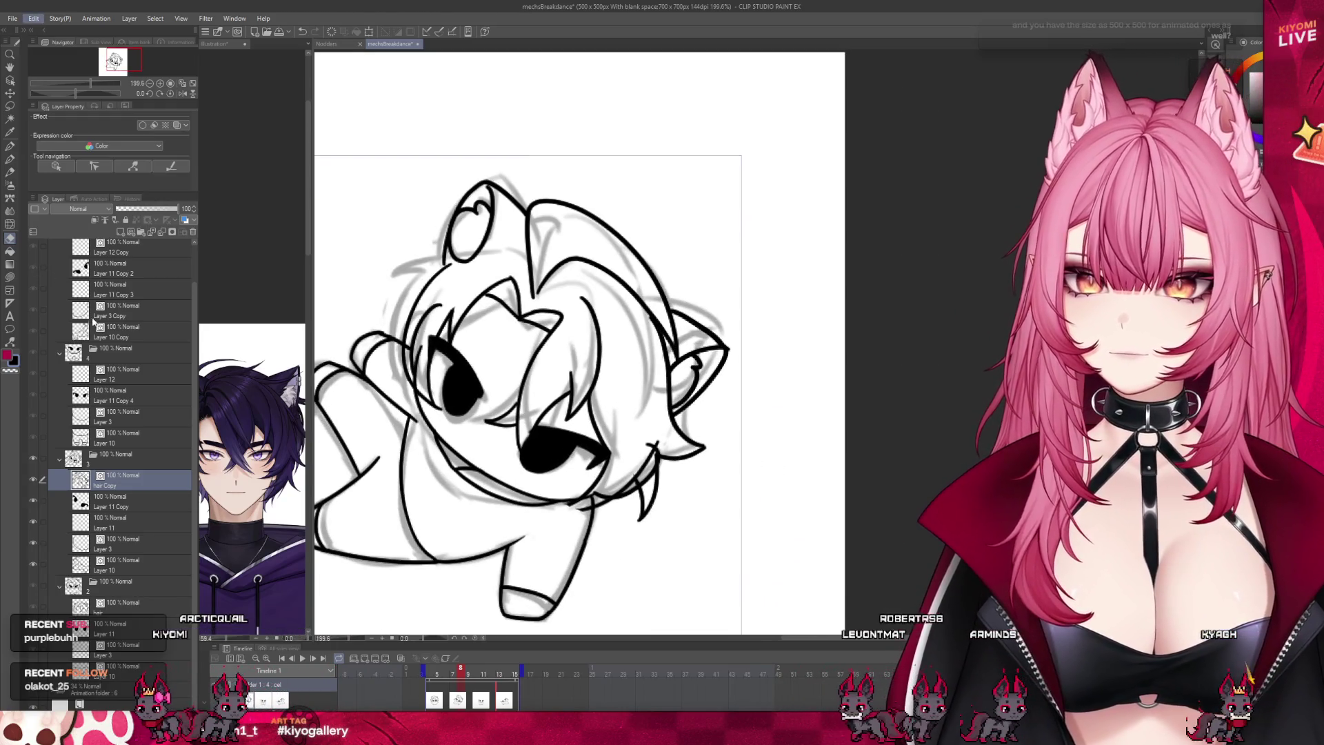
key(ctrl+t)
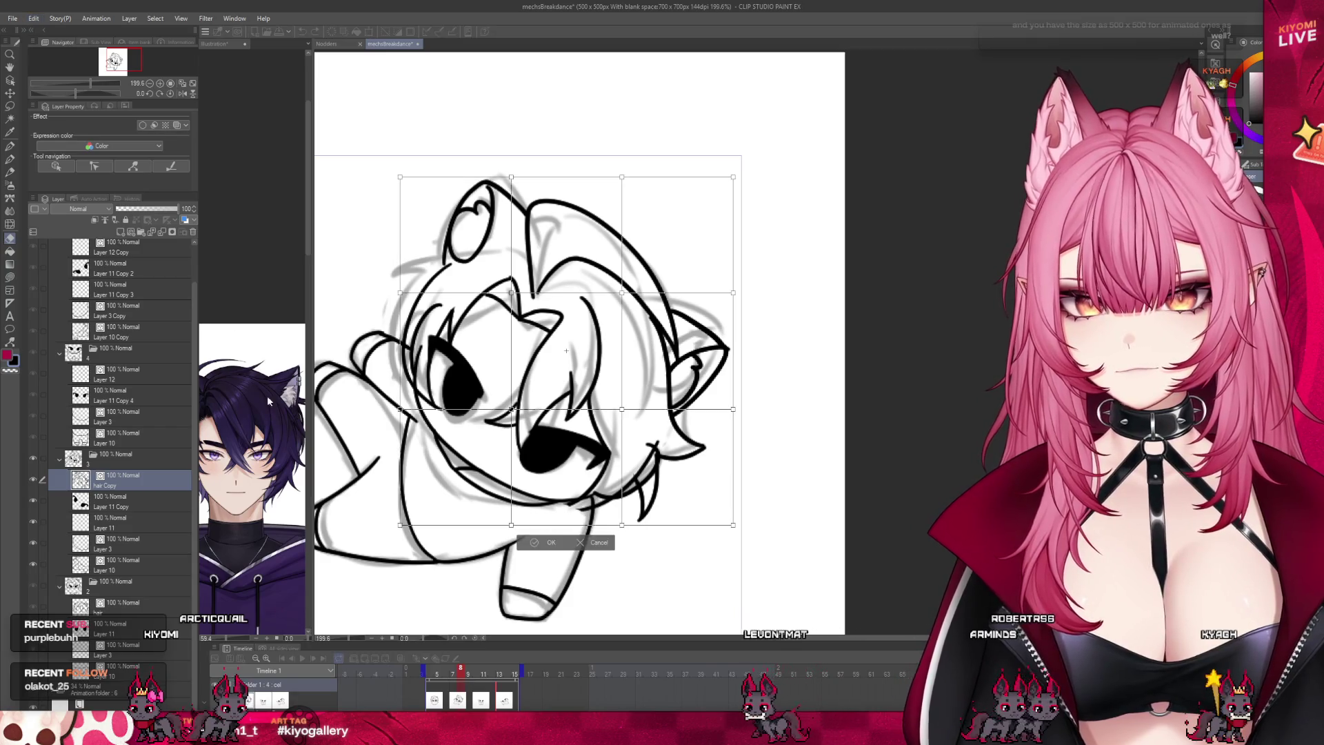
Step: Warp the hair's top and right side outward, undoing the overstretched right-side warps
drag(622, 293, 648, 307)
drag(511, 177, 689, 225)
mouse_move(726, 180)
mouse_down()
mouse_move(752, 269)
mouse_move(737, 319)
mouse_up()
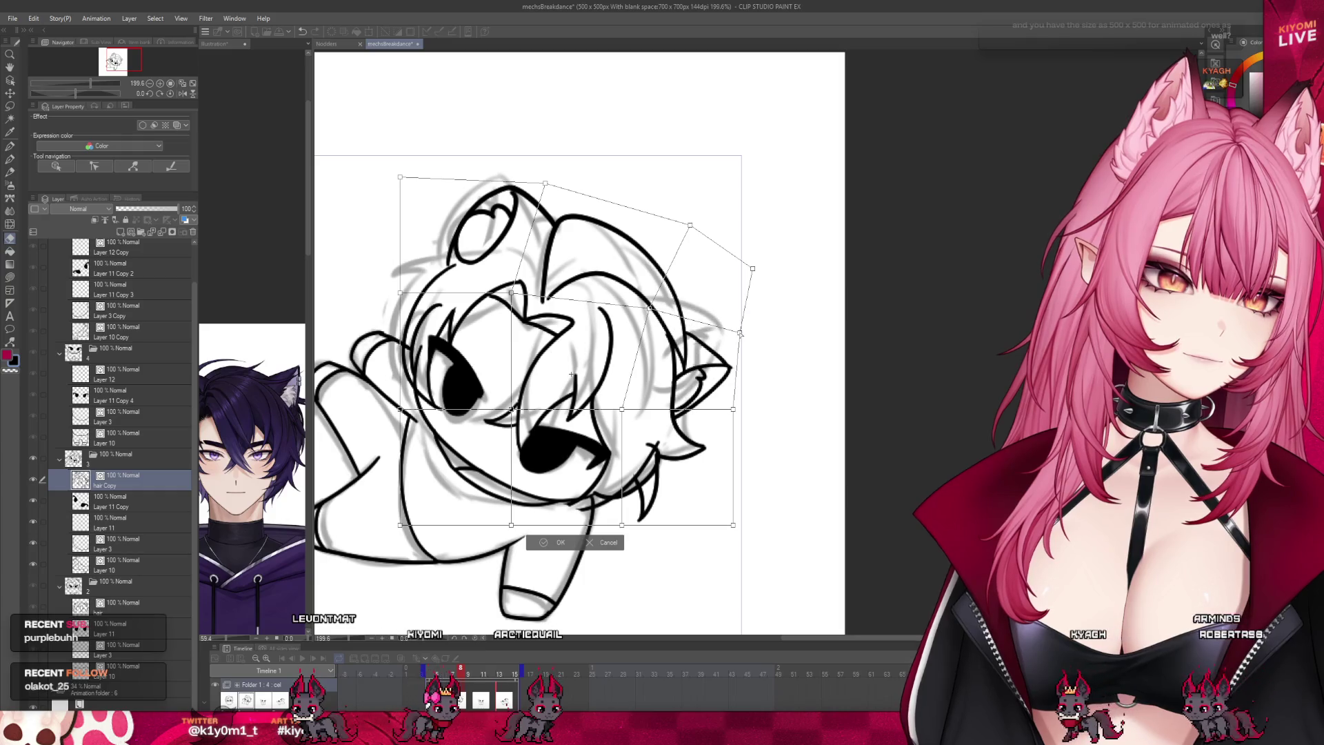
drag(733, 409, 737, 447)
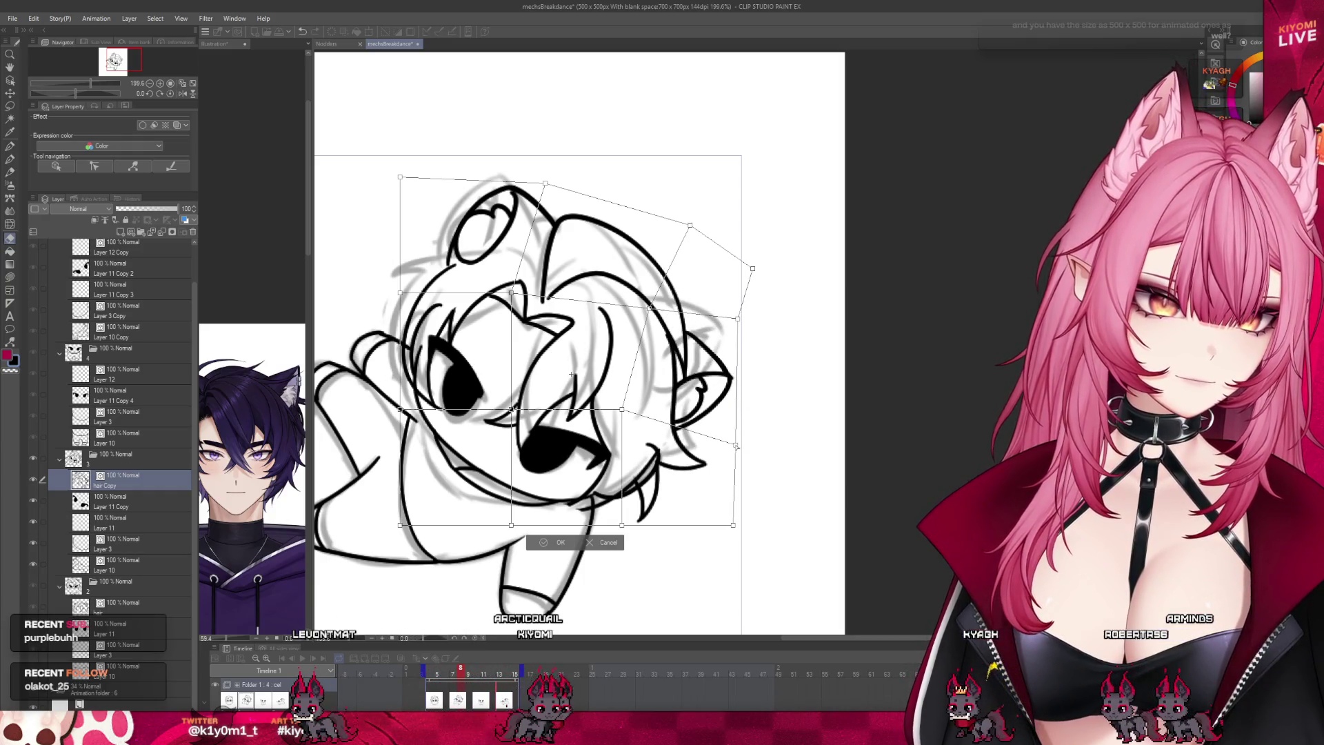
key(ctrl+z)
key(ctrl+z)
key(ctrl+z)
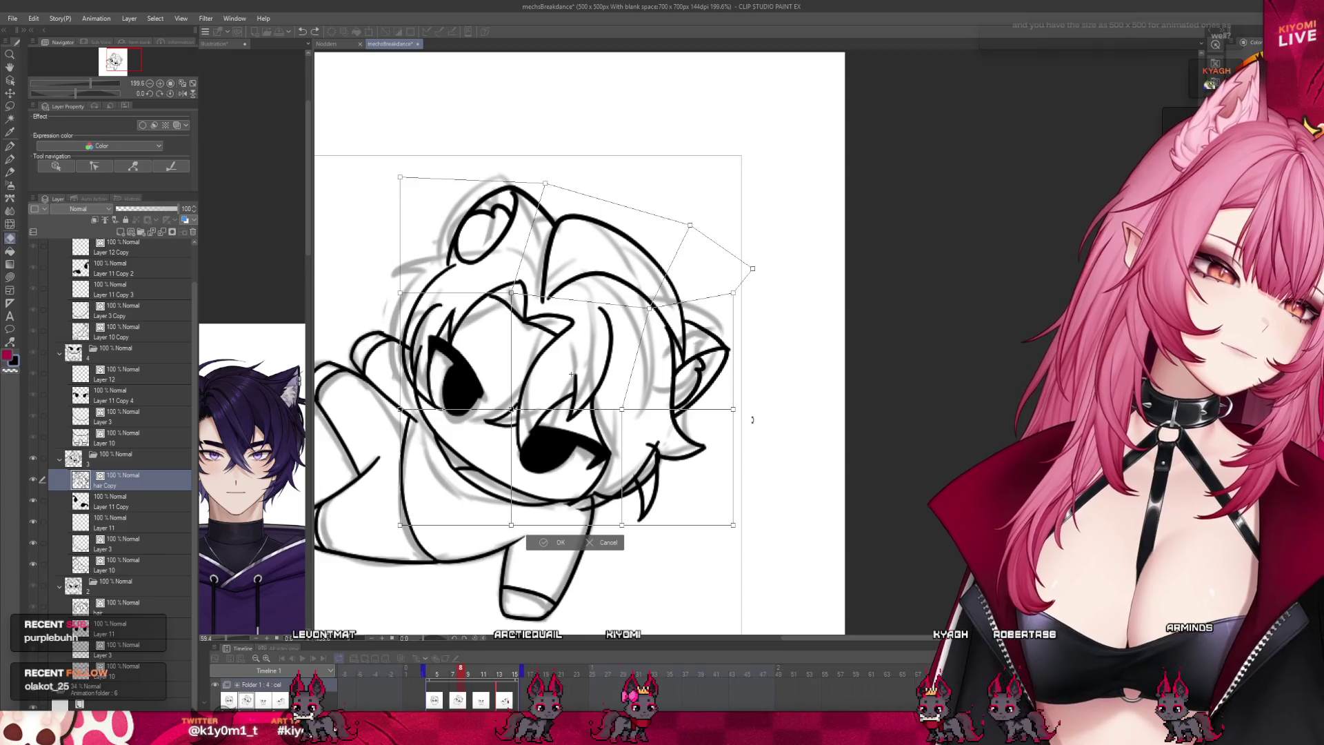
Step: Fine-tune mesh points around the right ear and upper-left, apply the warp, erase a stray mark
drag(734, 295, 729, 293)
drag(652, 308, 631, 299)
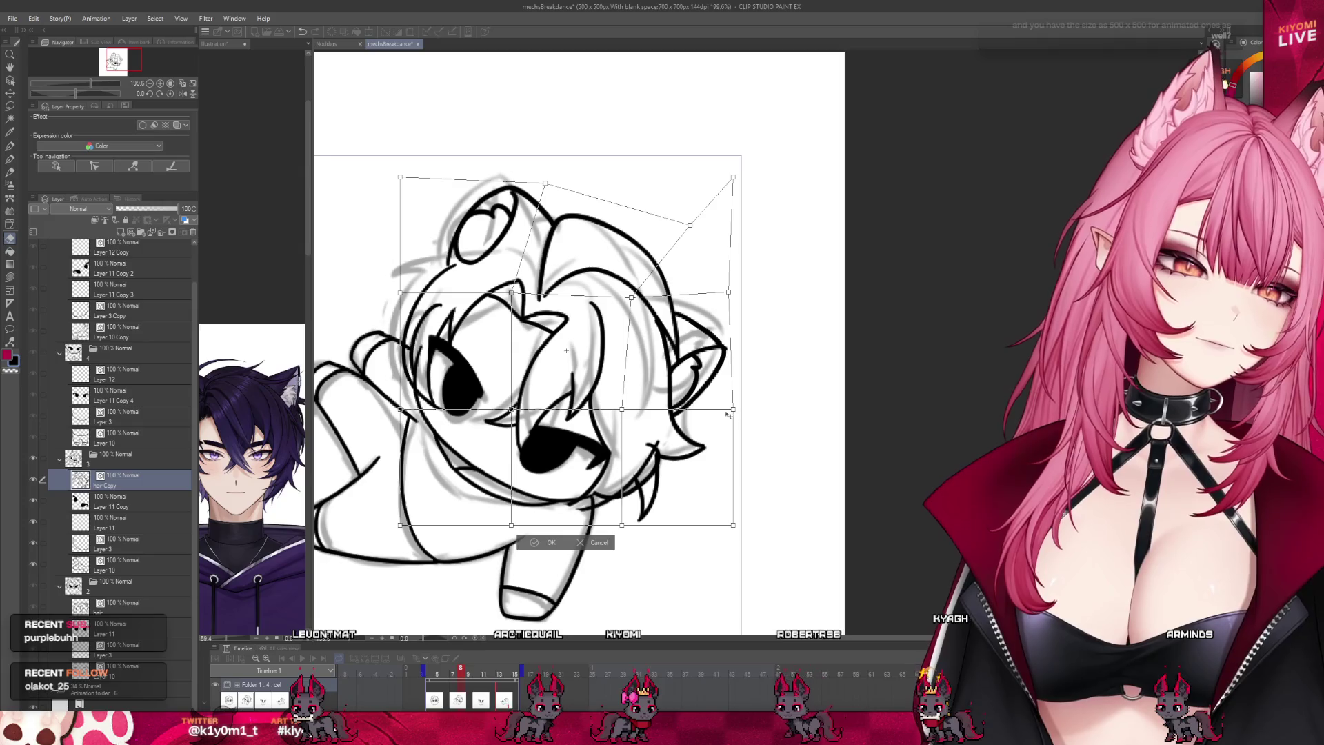
drag(733, 409, 739, 411)
drag(622, 409, 609, 411)
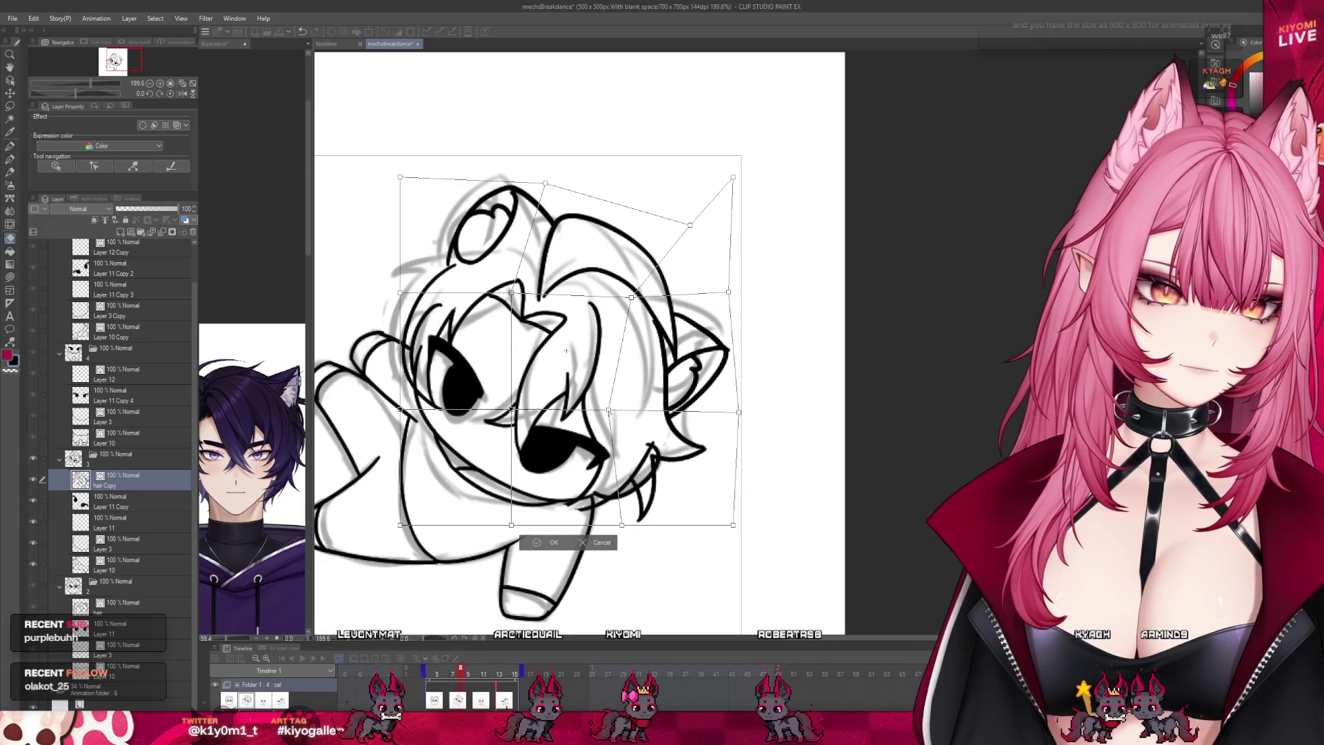
drag(400, 292, 402, 297)
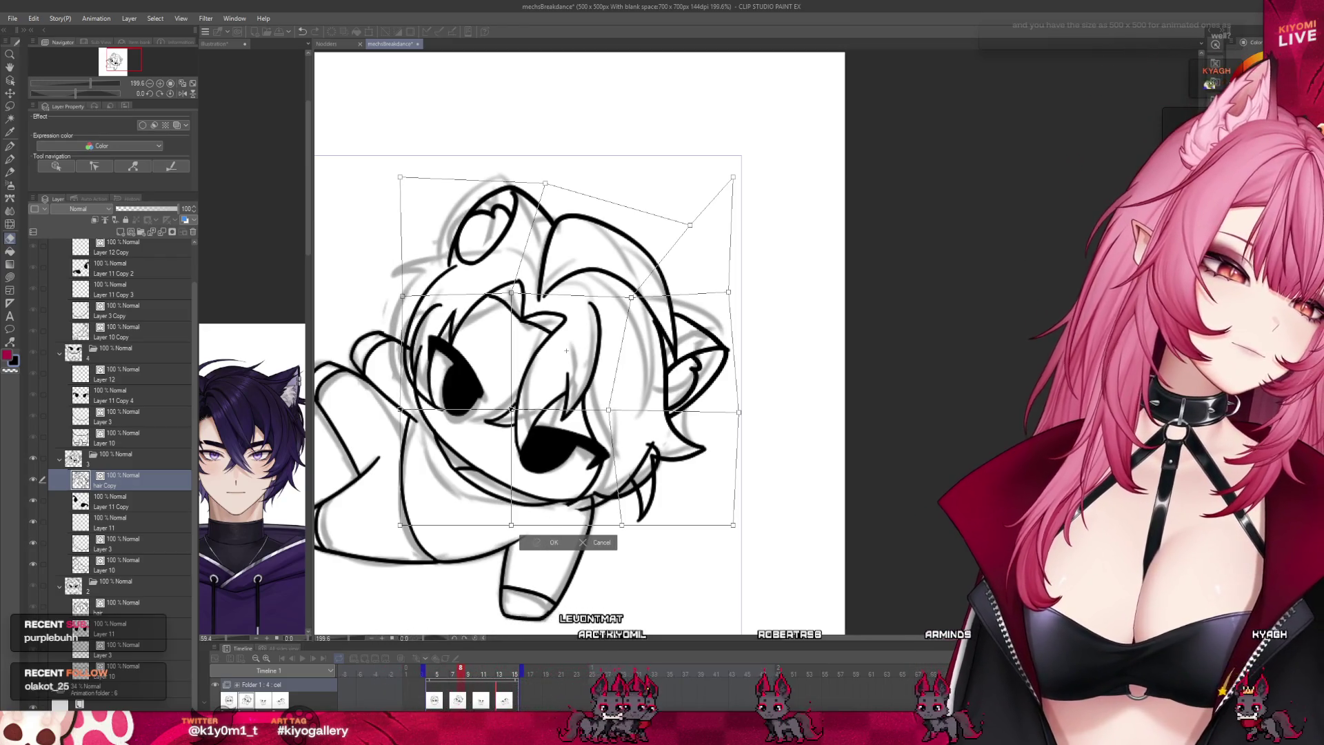
click(541, 542)
scroll(644, 348, down, 3)
scroll(644, 347, up, 2)
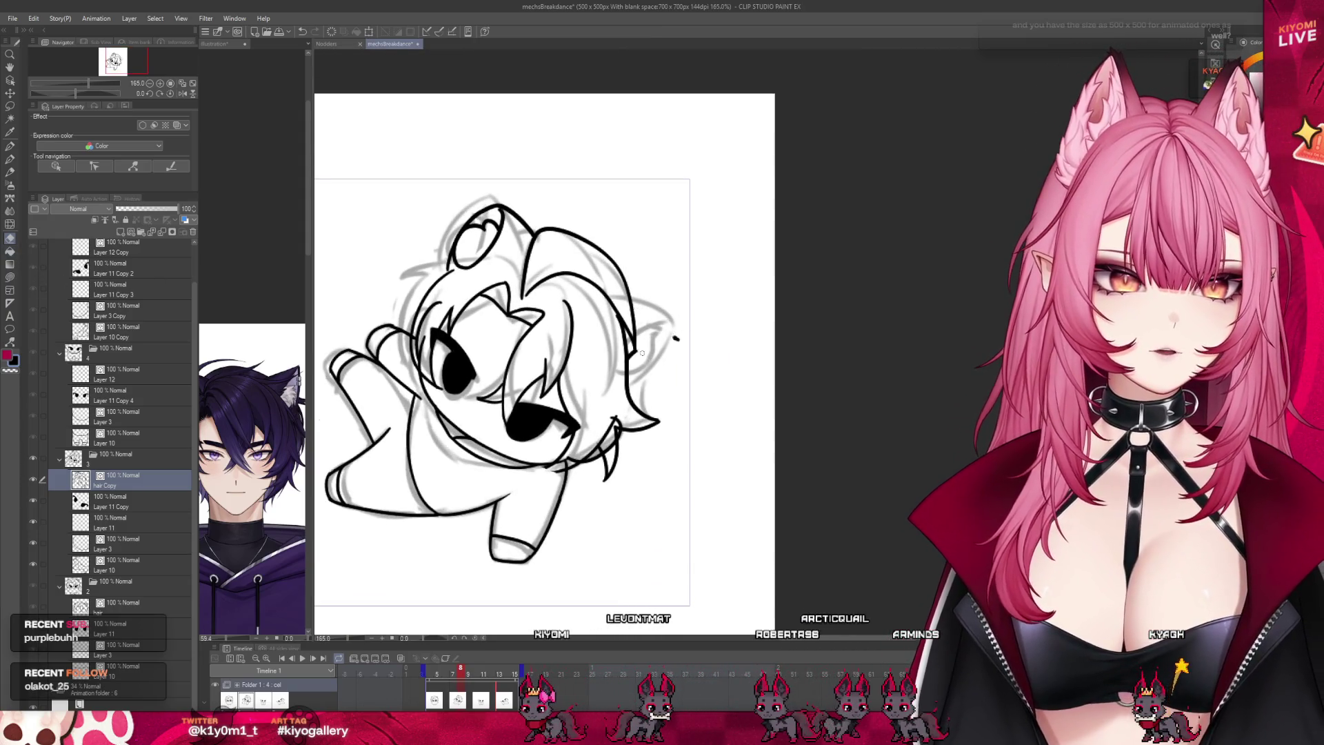
click(676, 338)
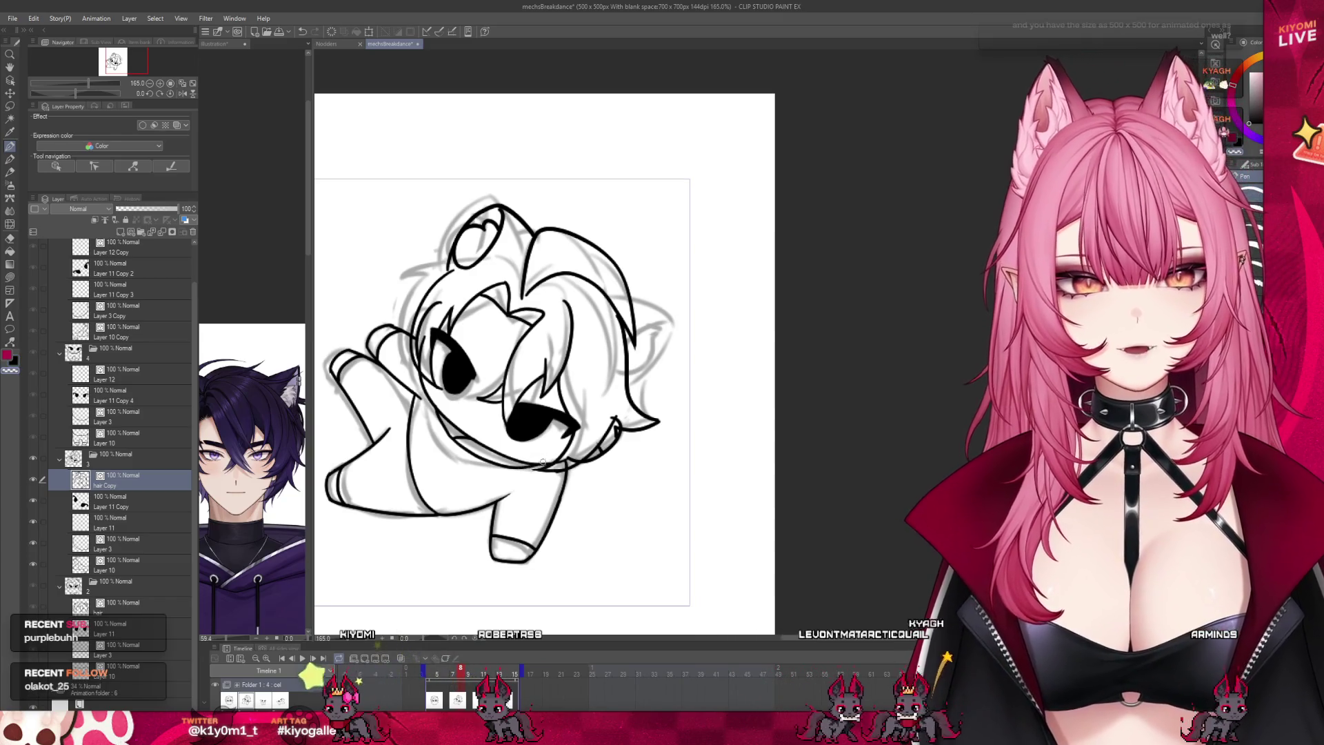
Step: Ink one outer hair arc down the head's top-right, undoing the stray trial strokes
scroll(537, 307, up, 2)
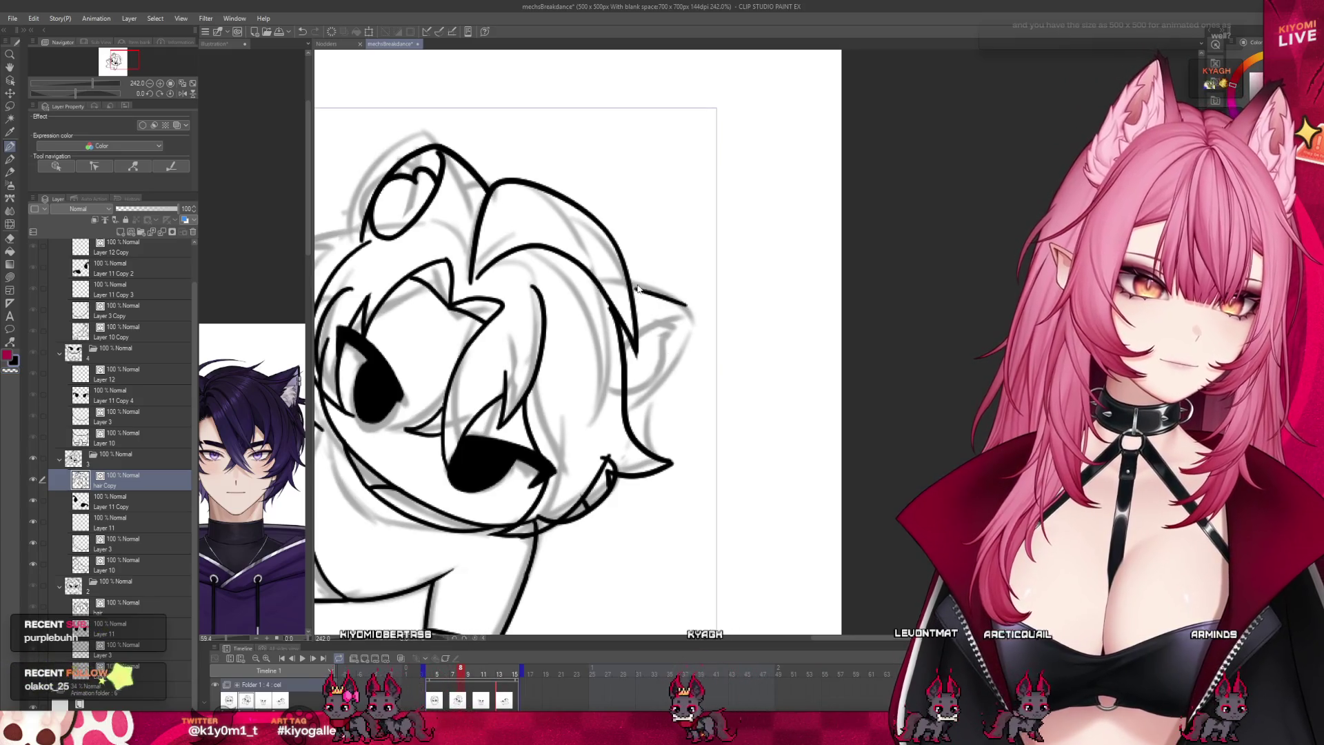
mouse_move(631, 284)
mouse_down()
mouse_move(672, 298)
mouse_move(625, 415)
mouse_up()
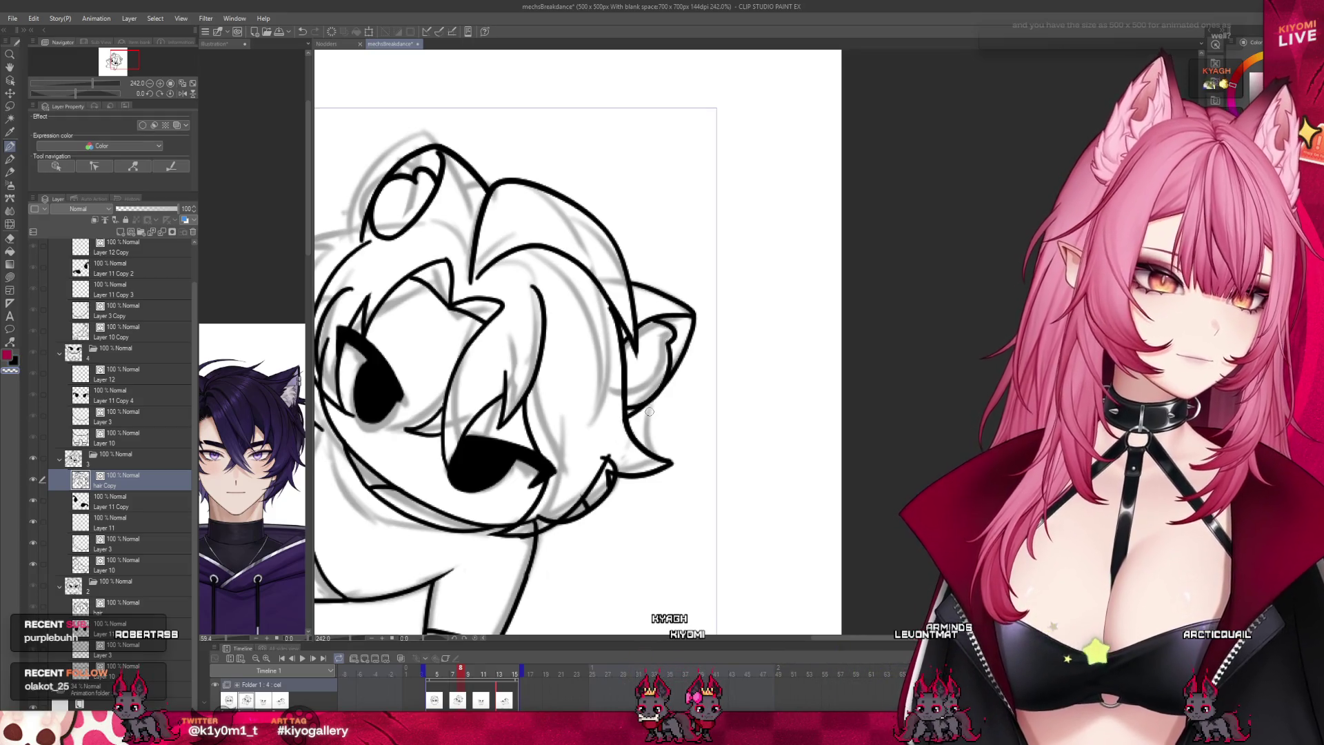
scroll(627, 402, down, 3)
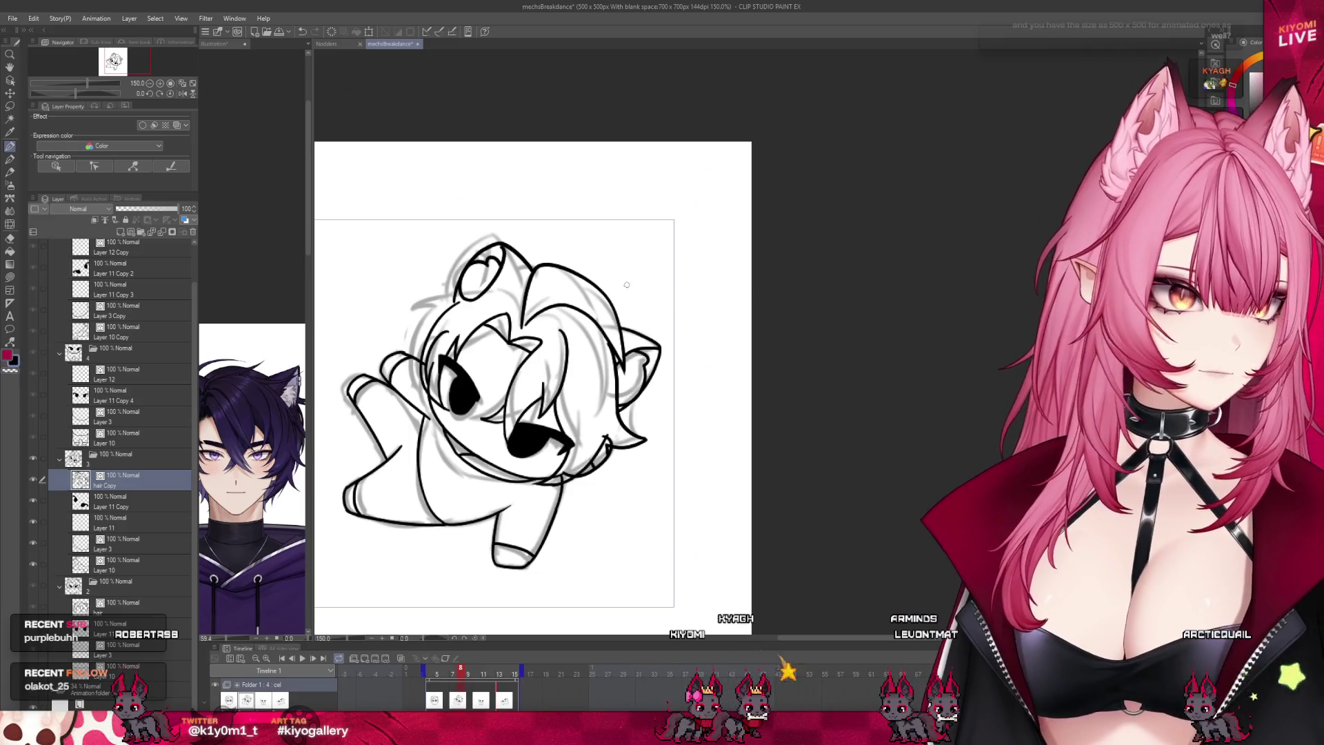
key(ctrl+z)
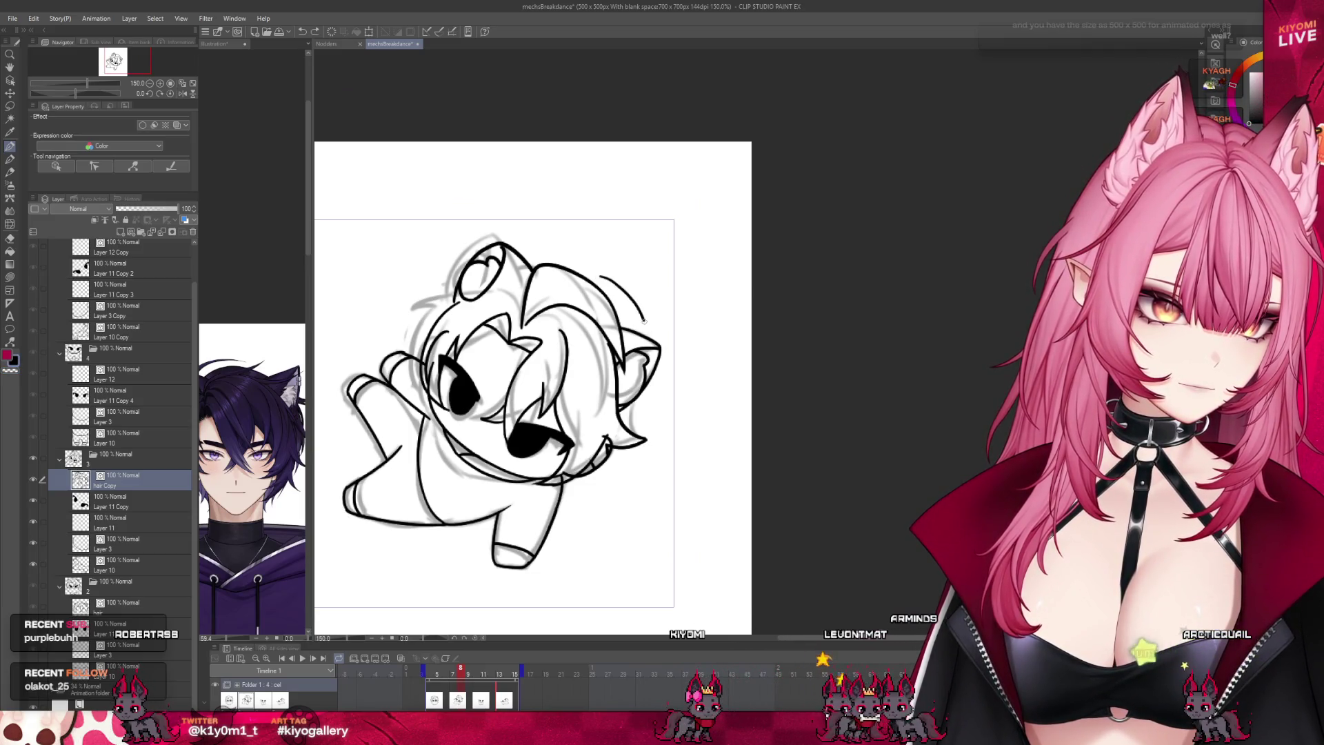
drag(611, 287, 635, 312)
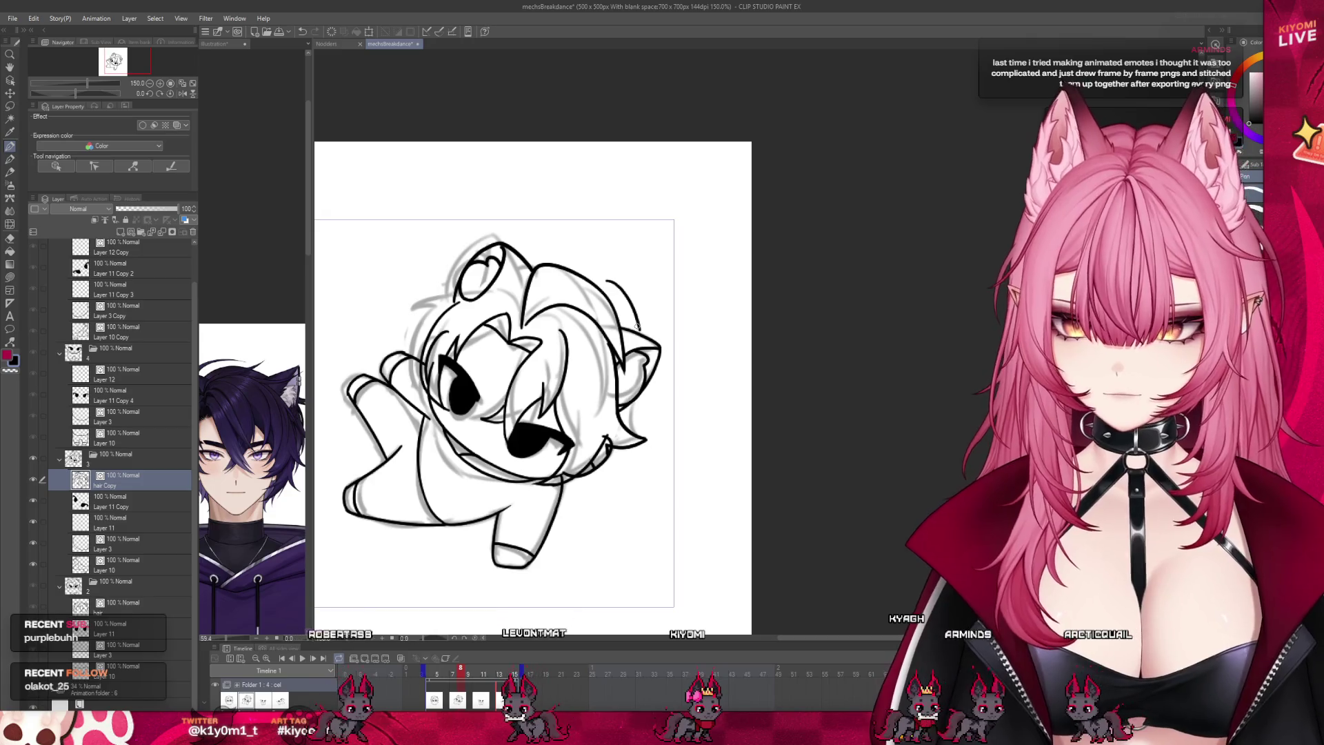
key(ctrl+z)
drag(621, 296, 536, 256)
key(ctrl+z)
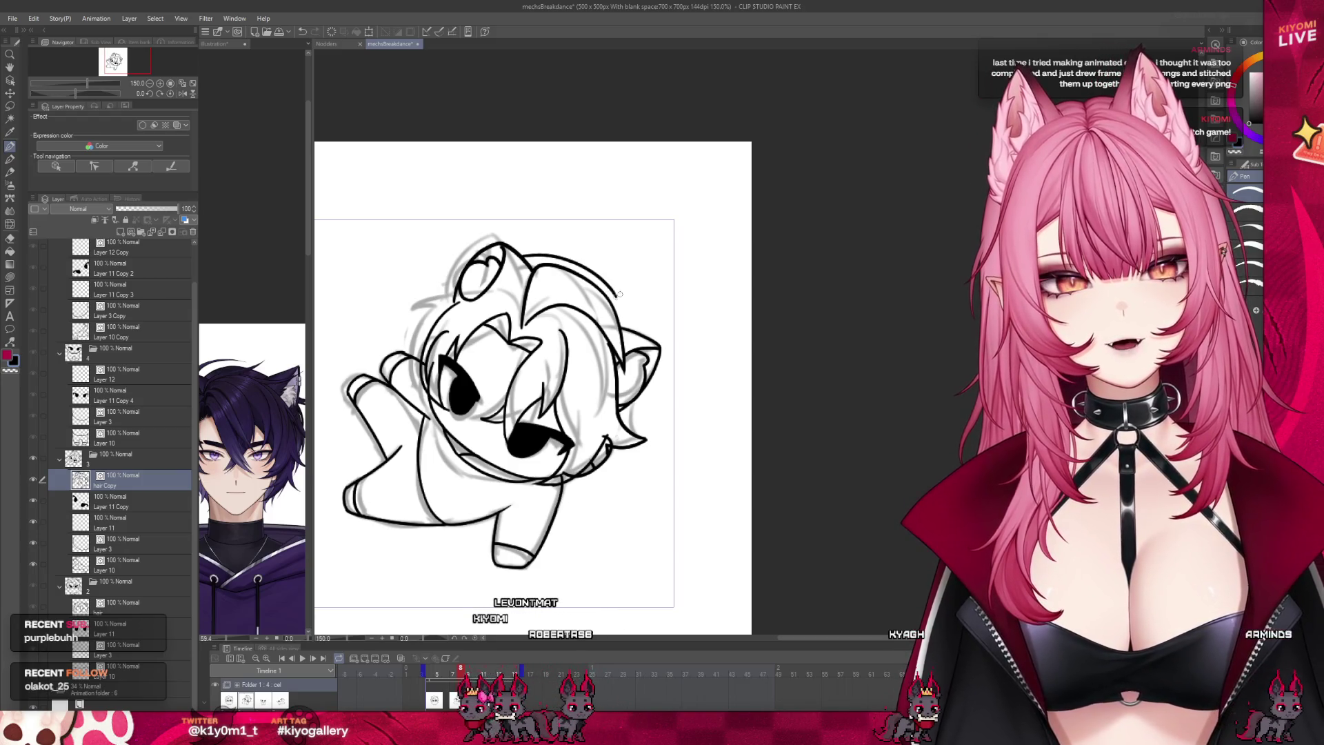
drag(617, 296, 643, 336)
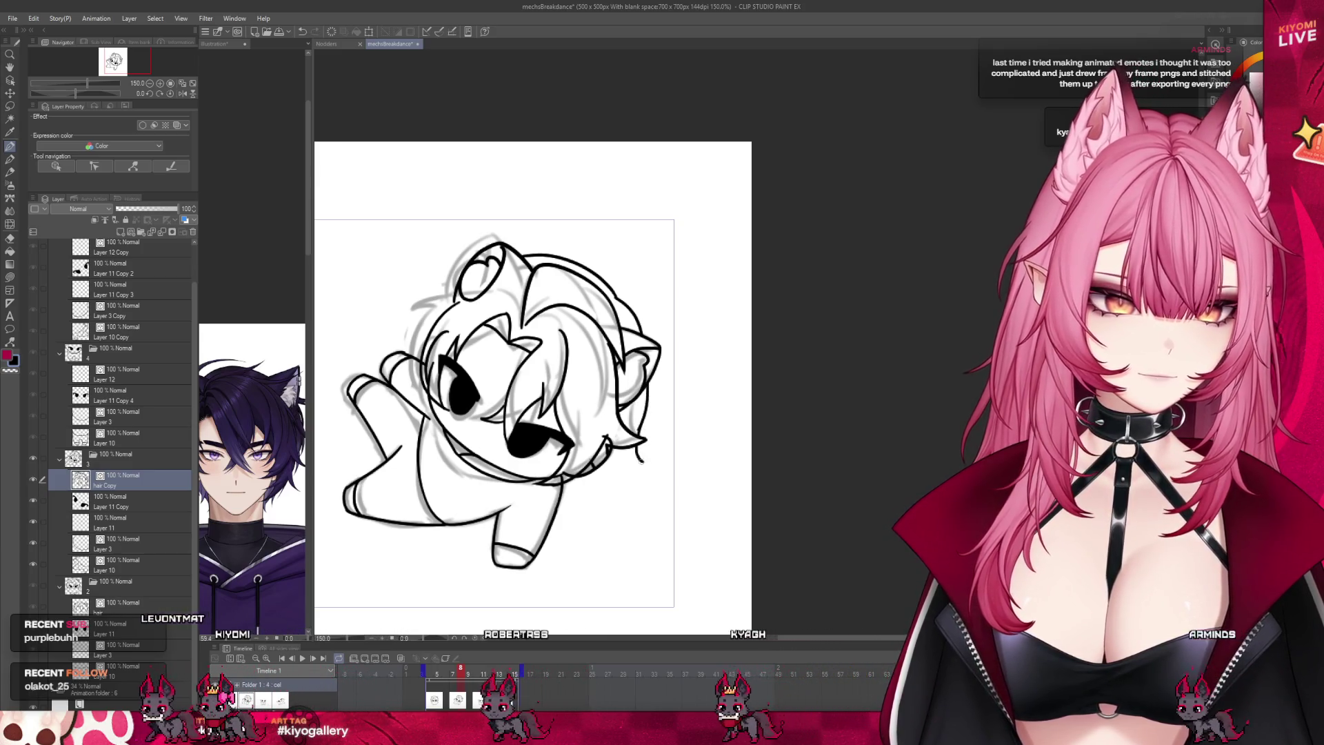
drag(637, 433, 588, 488)
key(ctrl+z)
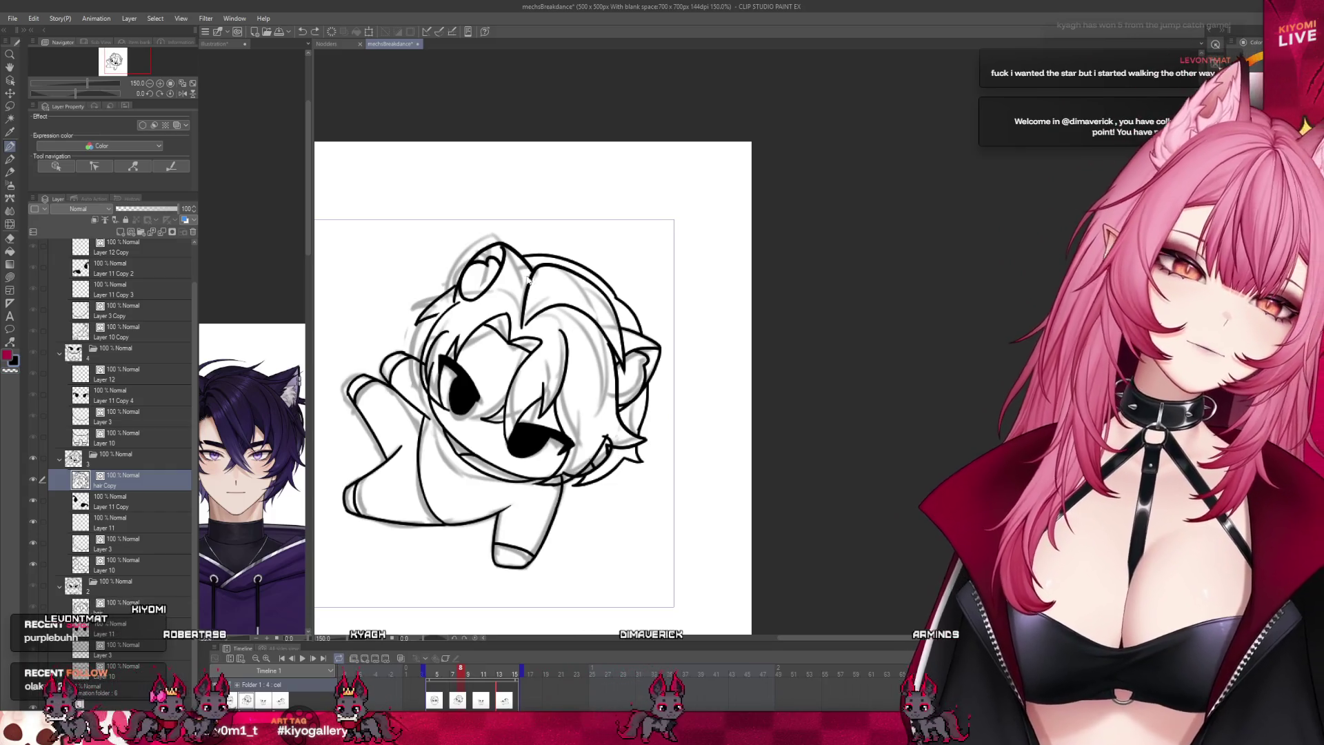
Step: Preview another frame and move between Layer 3, the hair Copy layer and Layer 10
mouse_move(461, 672)
mouse_down()
mouse_move(435, 673)
mouse_move(461, 672)
mouse_up()
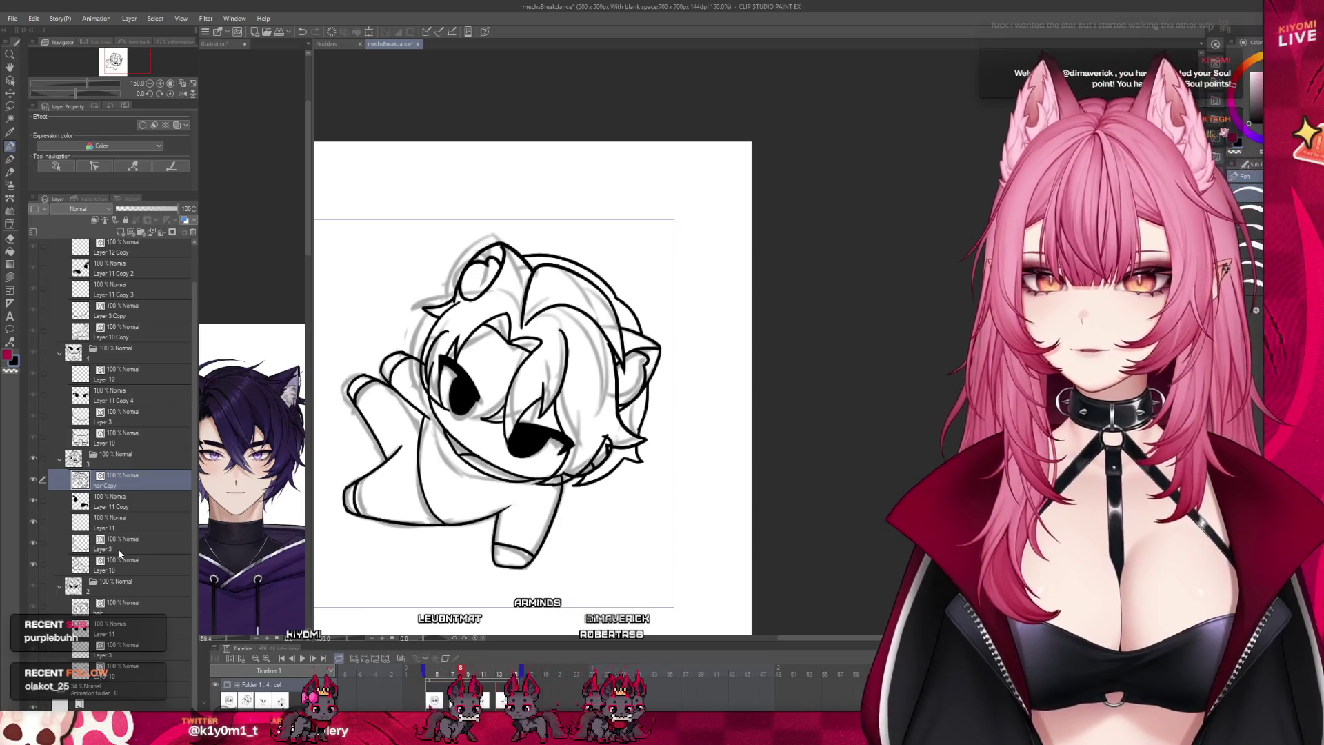
click(119, 552)
key(e)
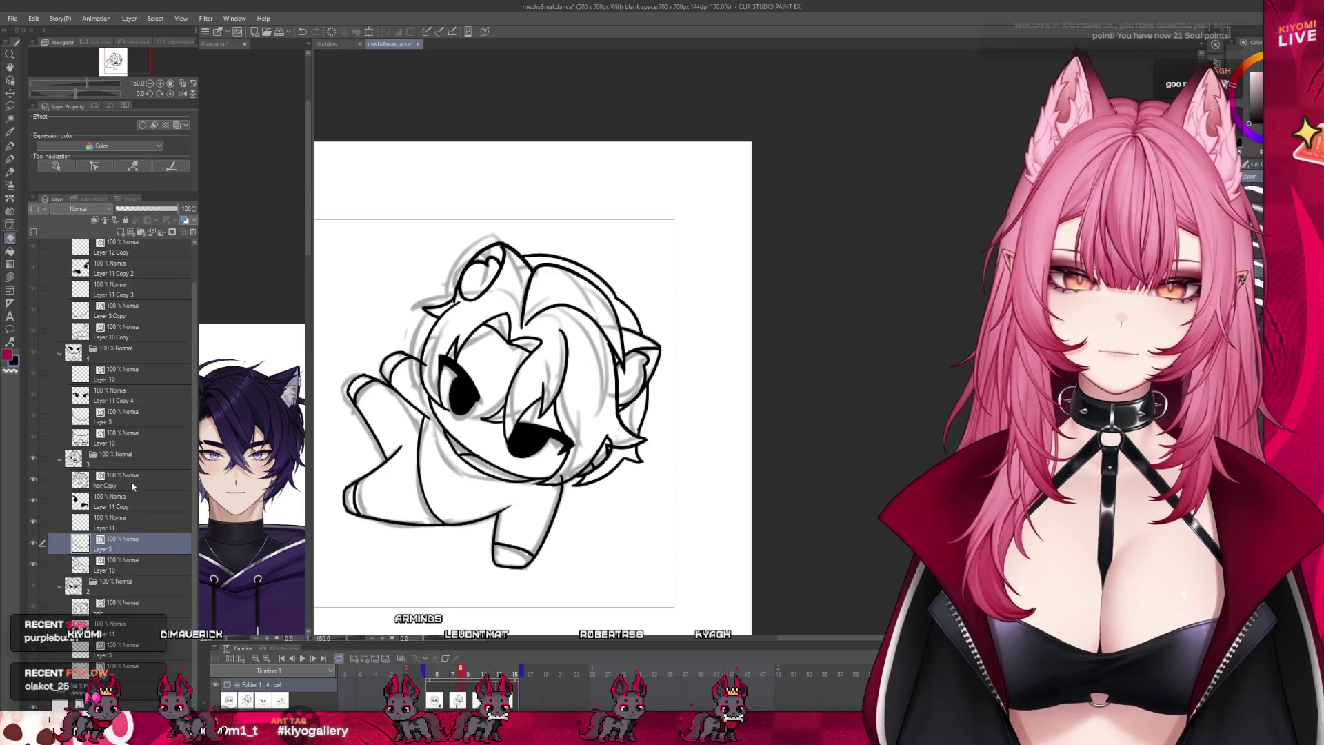
ctrl+shift+click(598, 452)
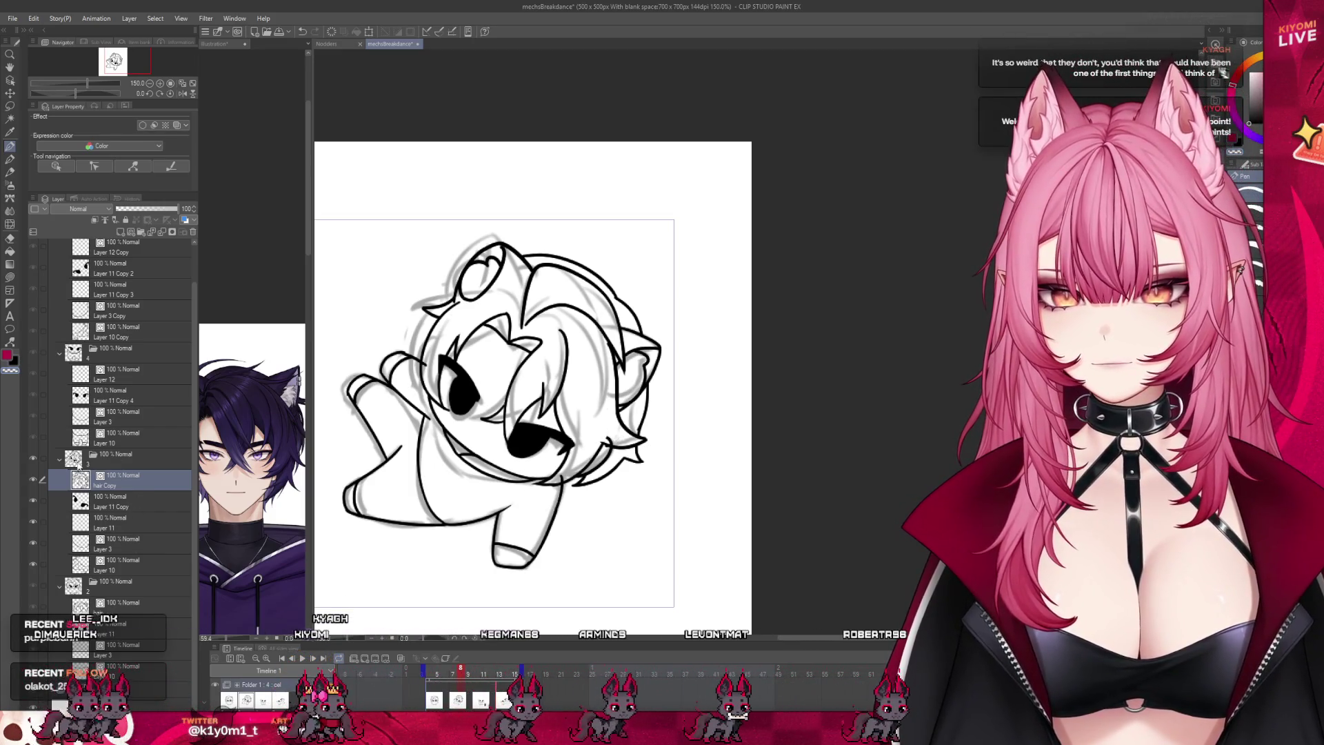
click(124, 543)
click(11, 239)
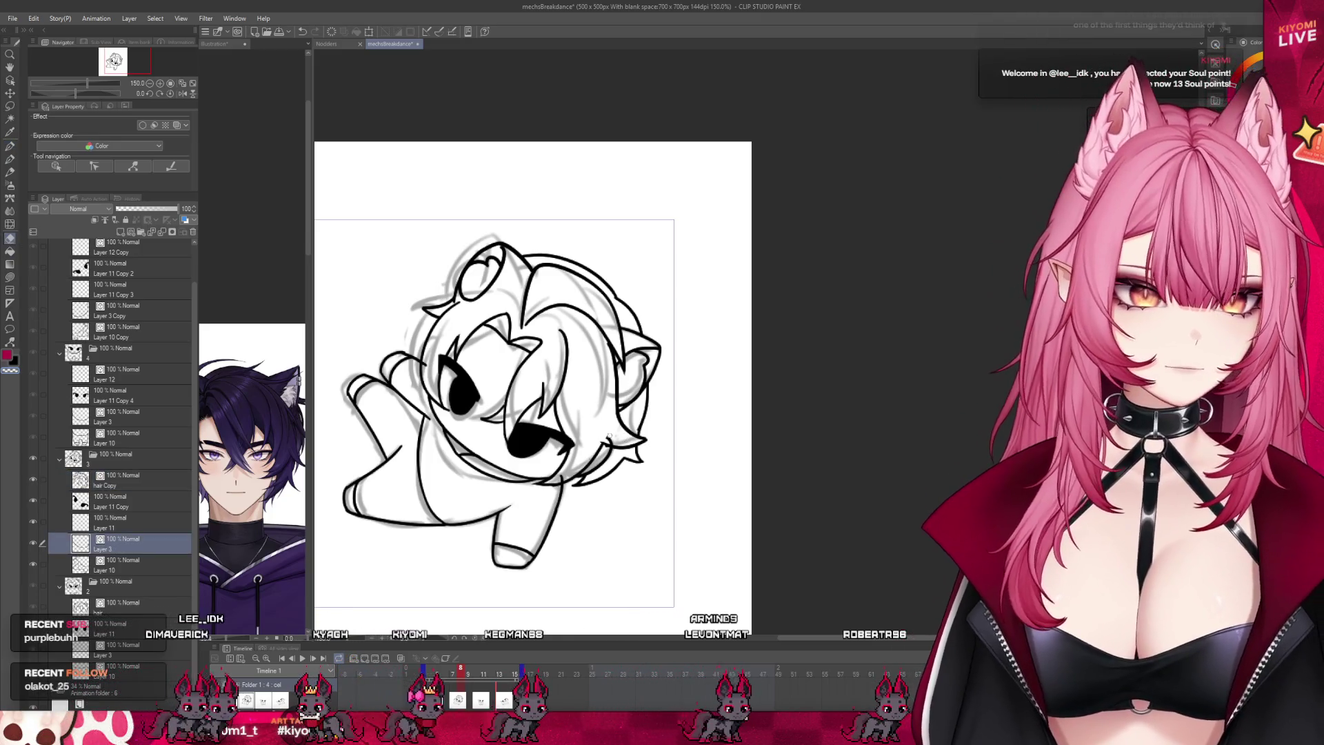
Step: Change tools and scrub the timeline around the 0.5-second frame
click(138, 564)
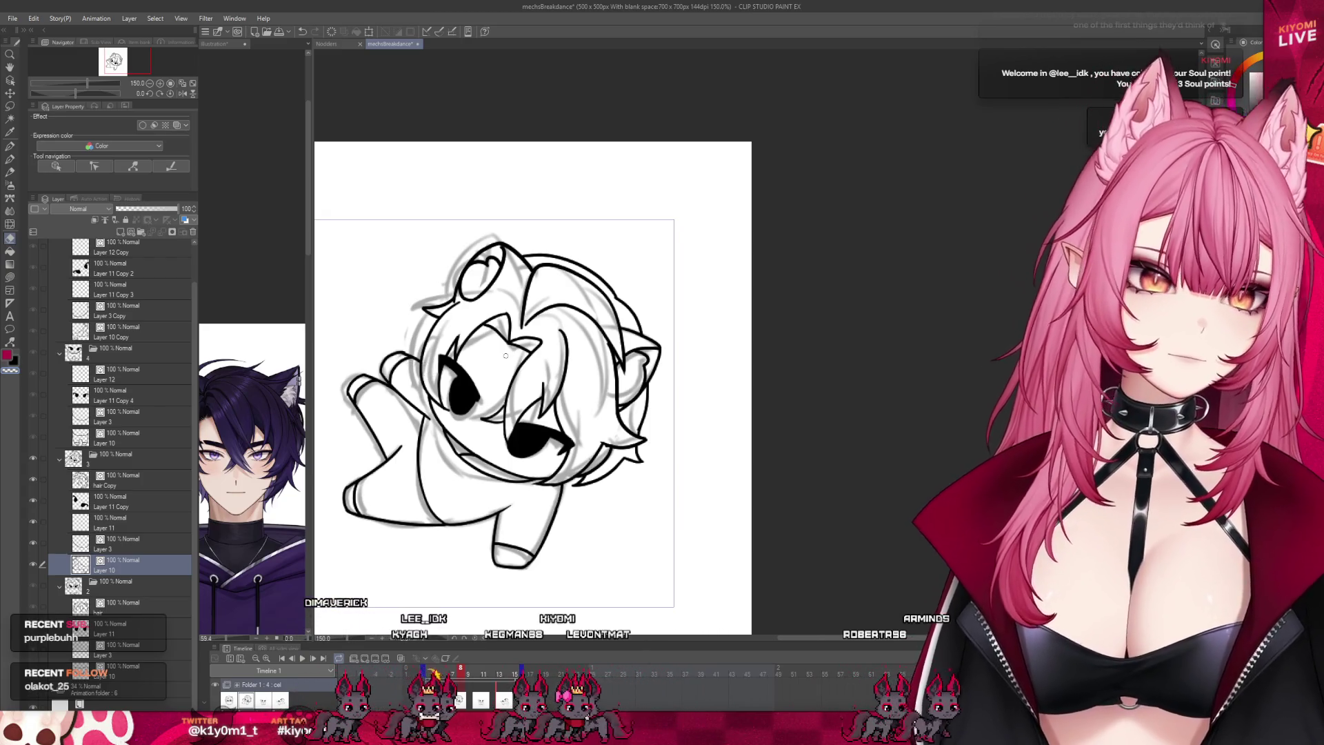
scroll(505, 355, down, 3)
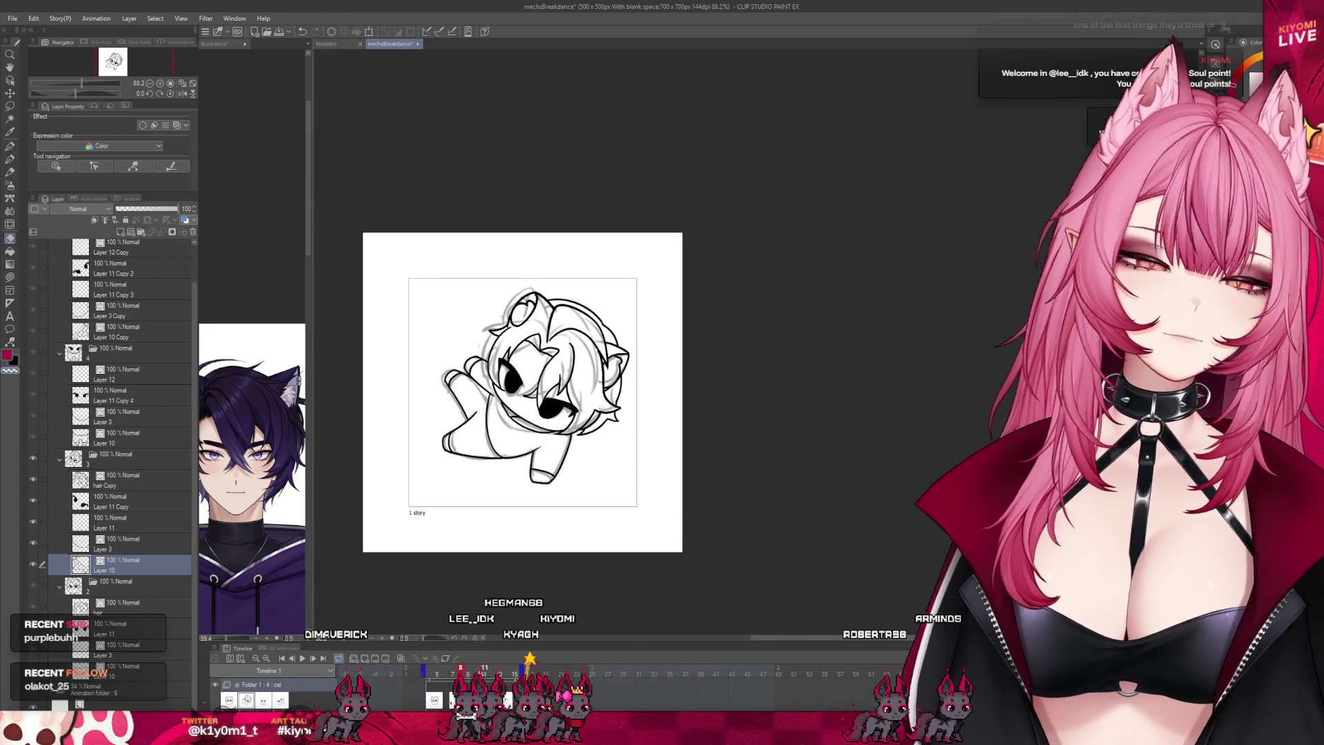
click(453, 674)
click(460, 678)
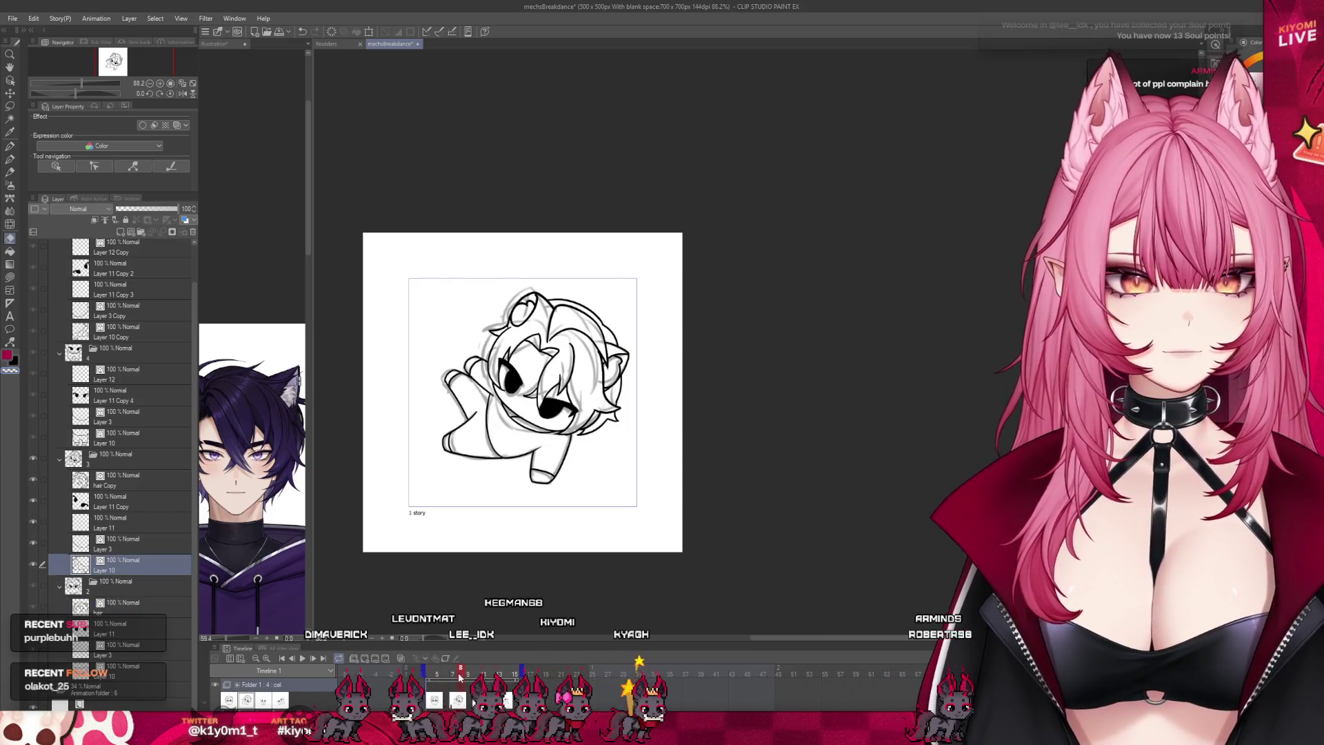
scroll(589, 331, up, 5)
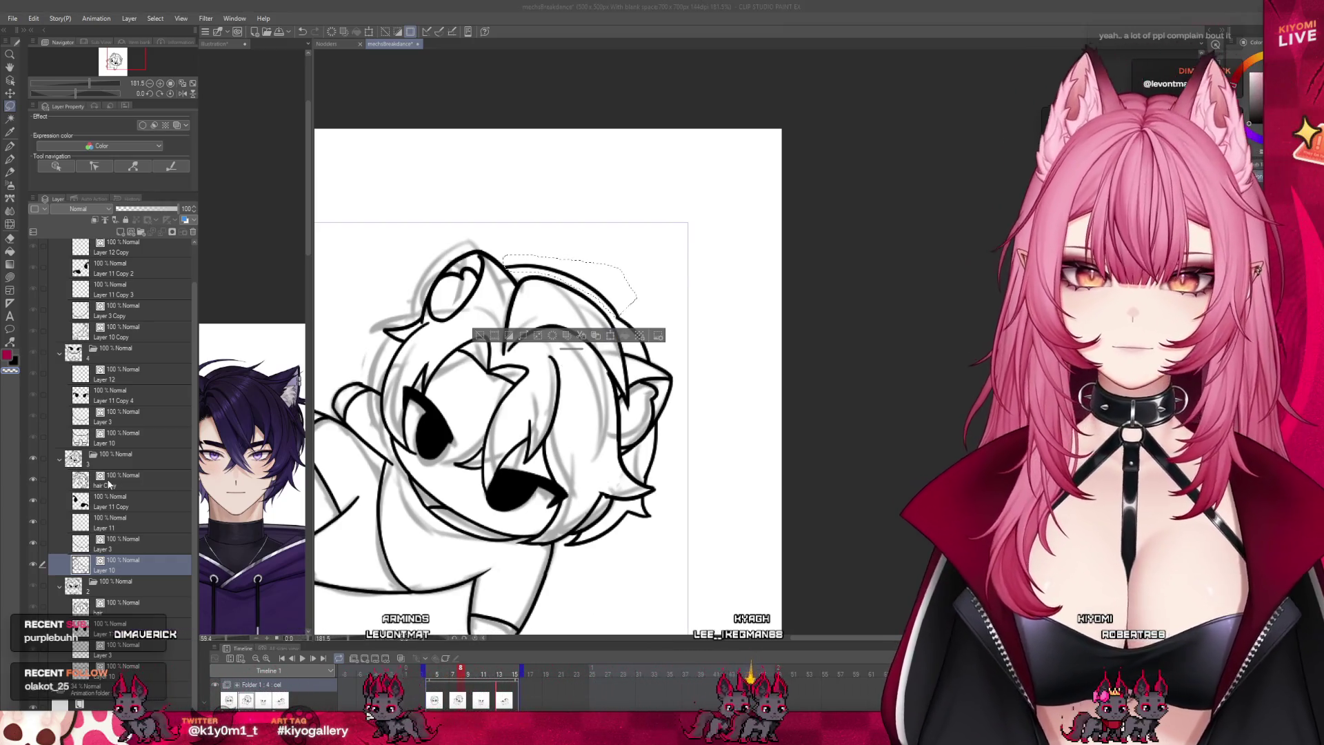
Step: Reshape the selected top hair outline on the hair Copy layer with Ctrl+T
click(149, 491)
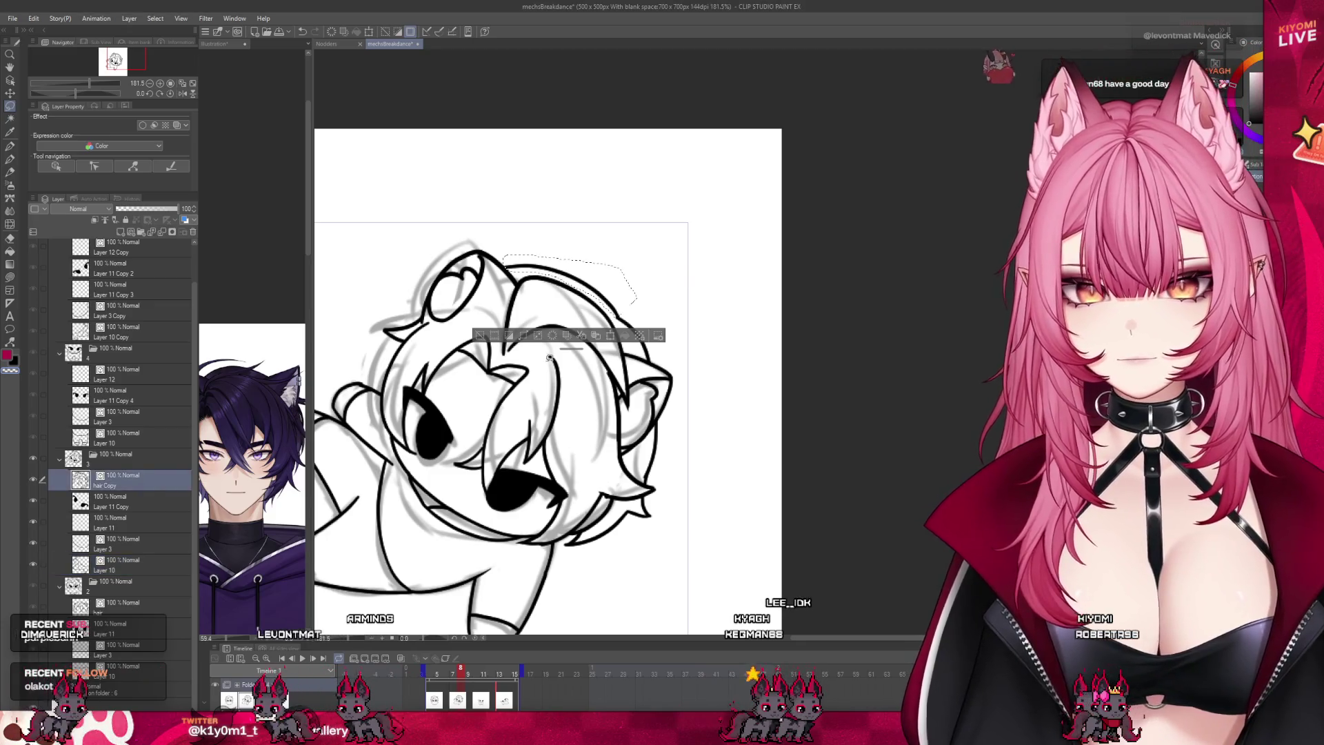
key(ctrl+t)
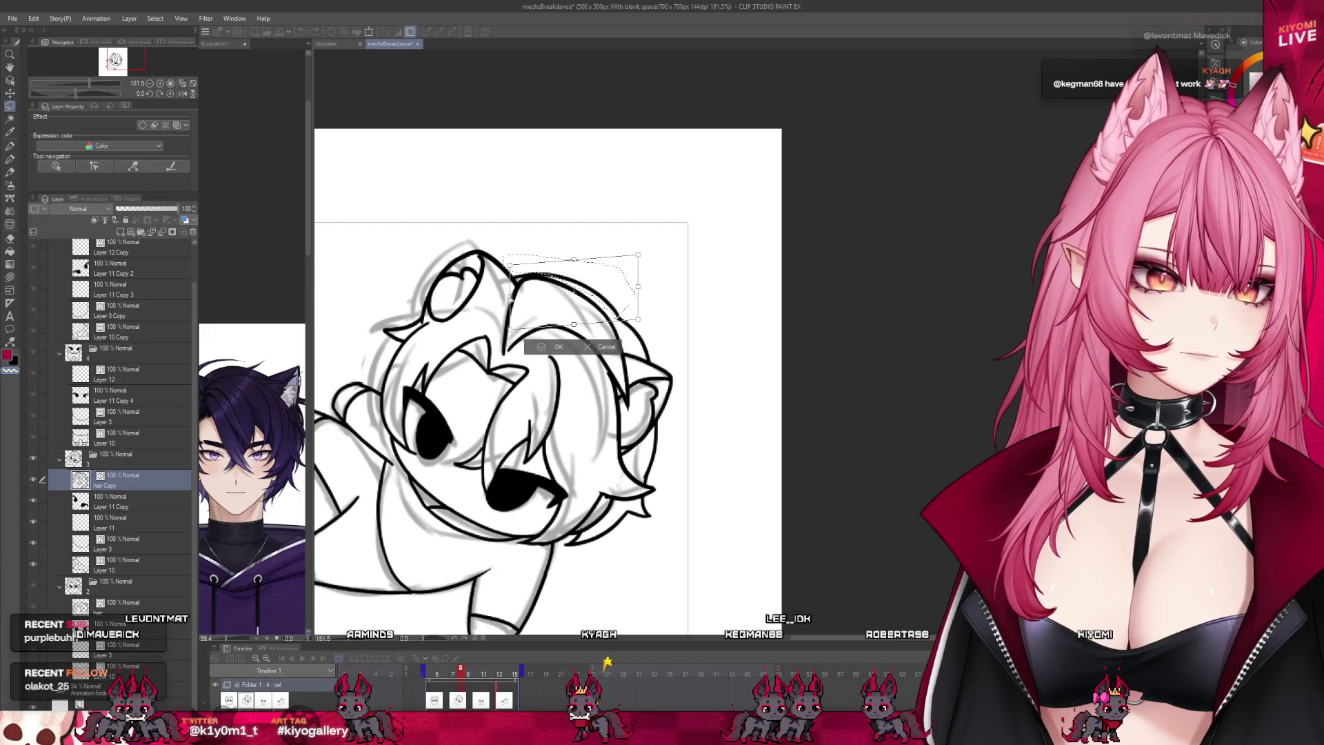
click(545, 348)
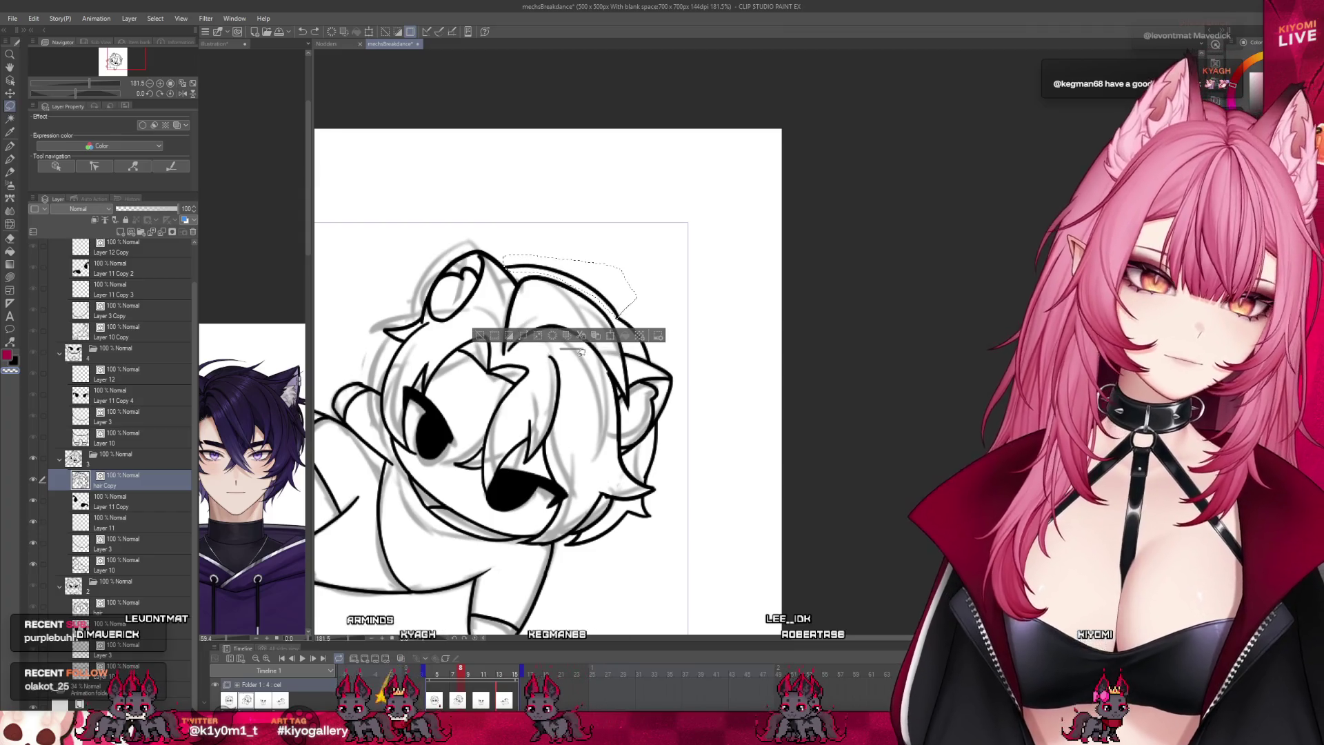
click(610, 336)
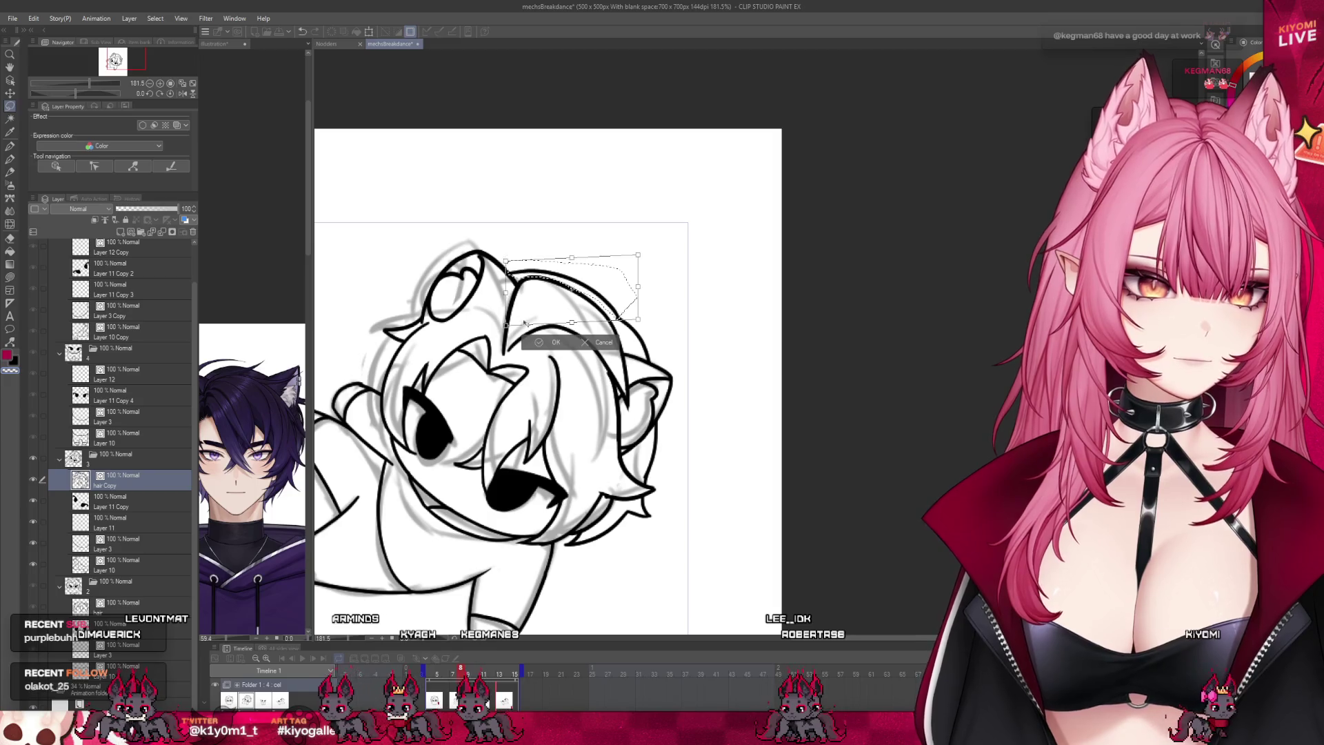
key(Return)
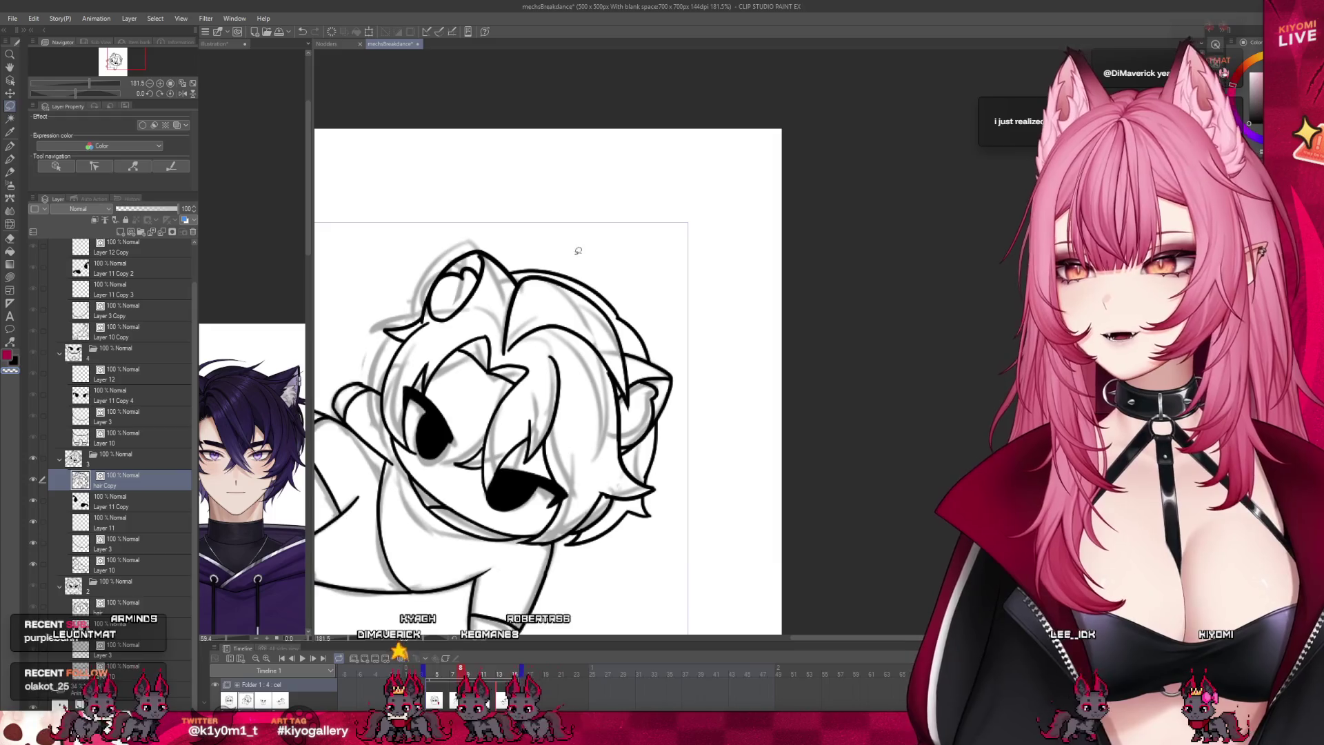
scroll(607, 269, down, 2)
scroll(616, 276, down, 1)
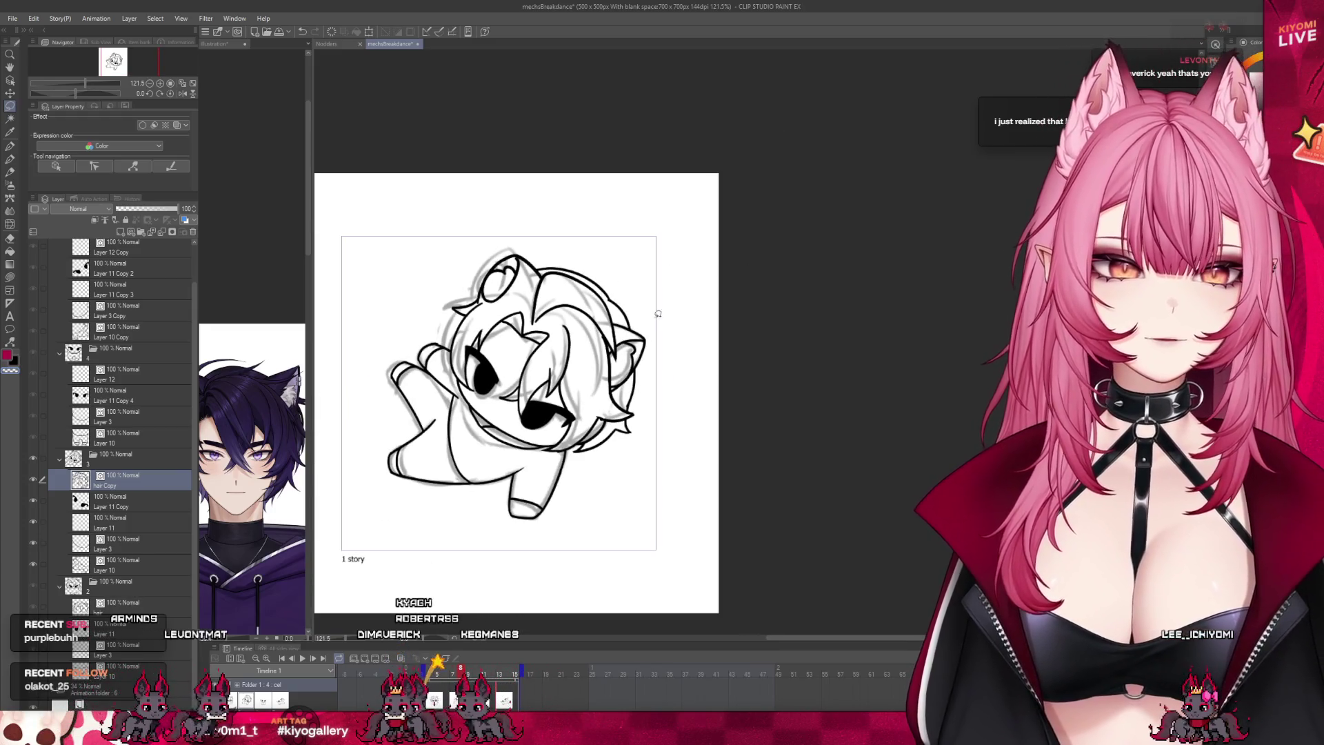
scroll(651, 327, up, 3)
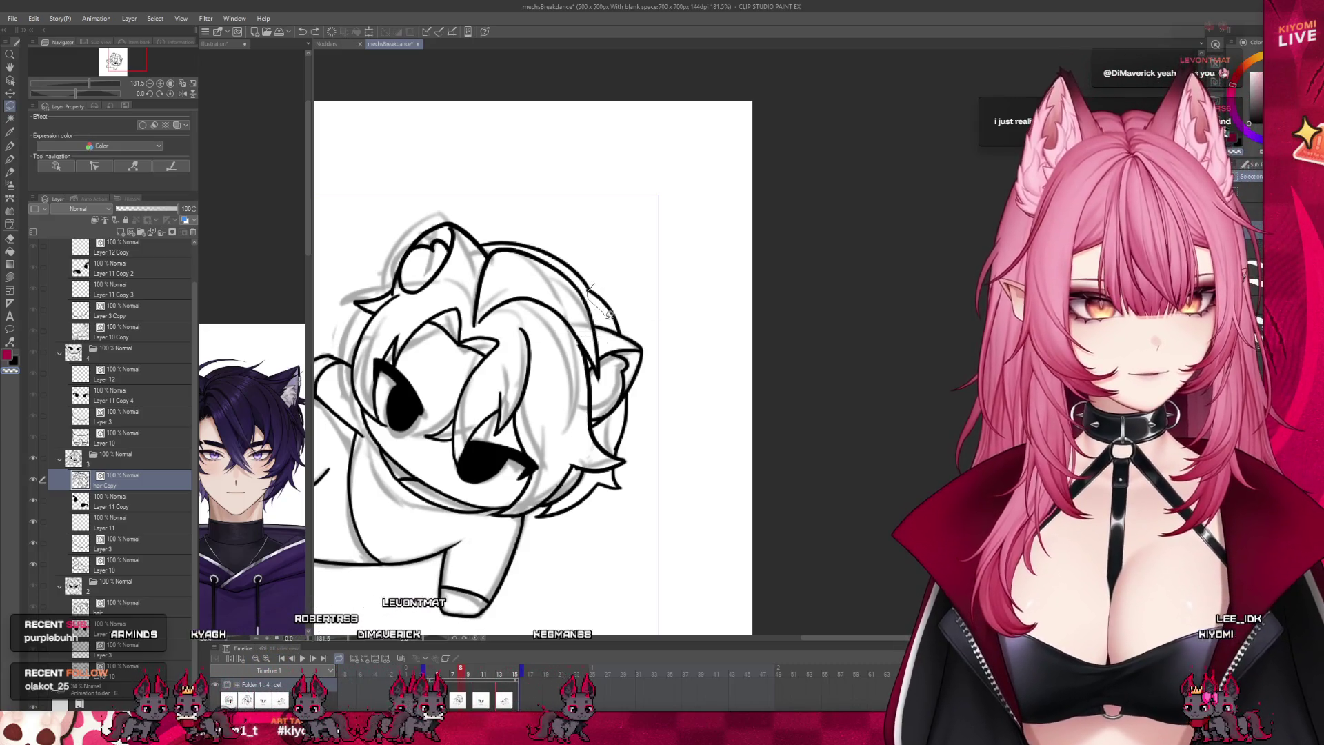
Step: Lasso the upper-right cat ear and transform it into place
drag(594, 284, 615, 330)
mouse_move(628, 392)
mouse_down()
mouse_move(617, 426)
mouse_move(663, 405)
mouse_up()
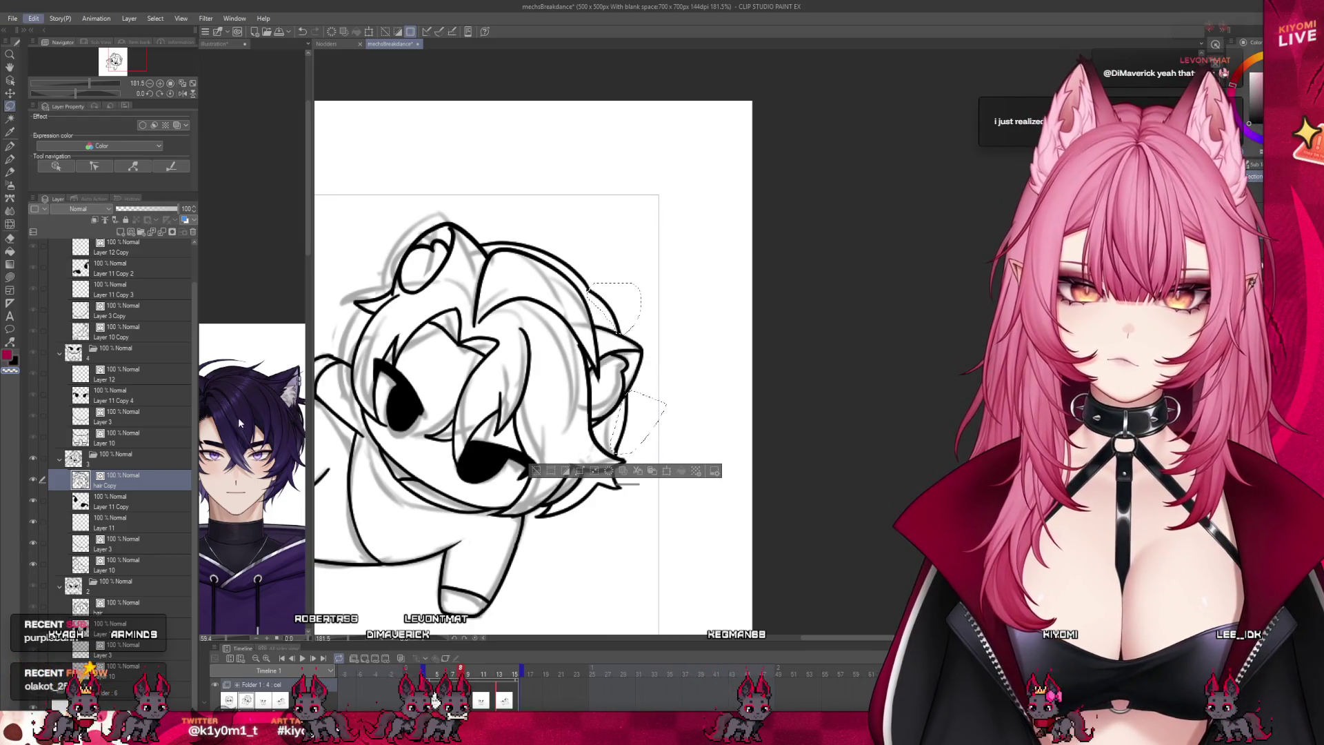
key(ctrl+t)
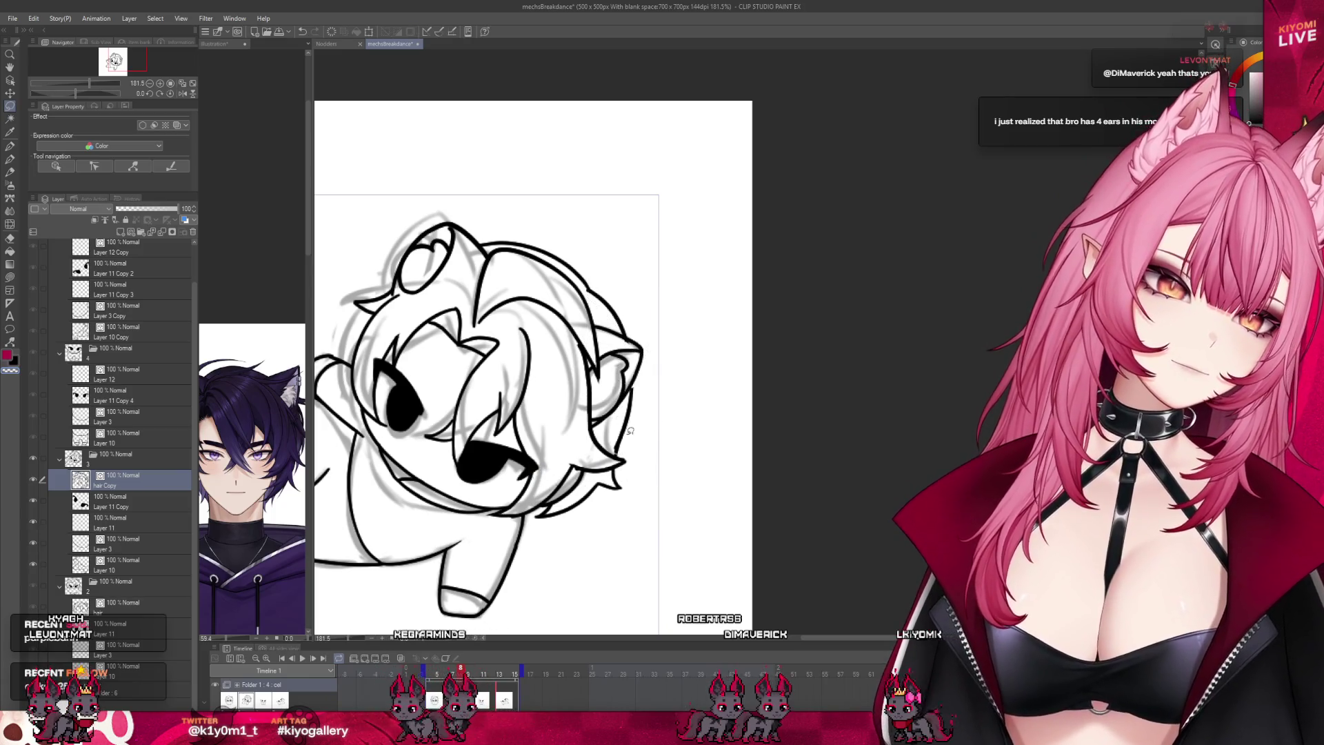
click(601, 474)
scroll(638, 432, up, 1)
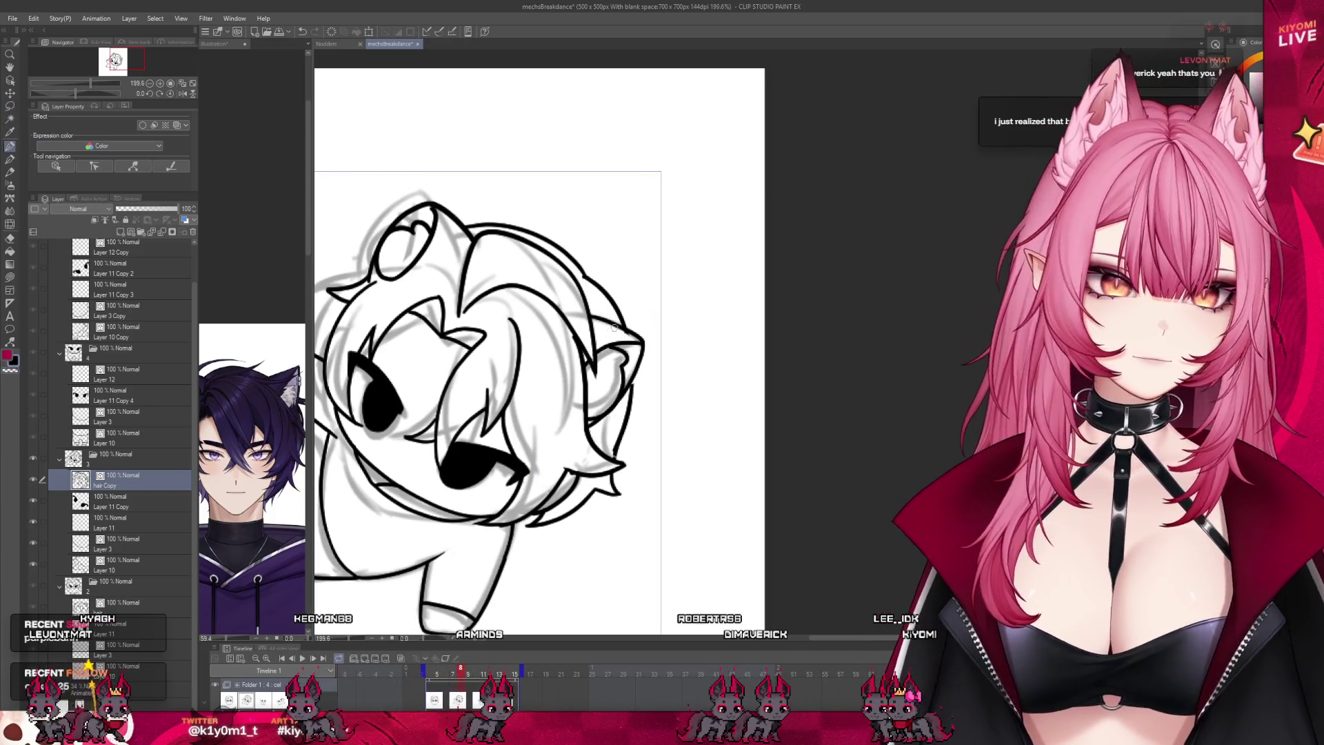